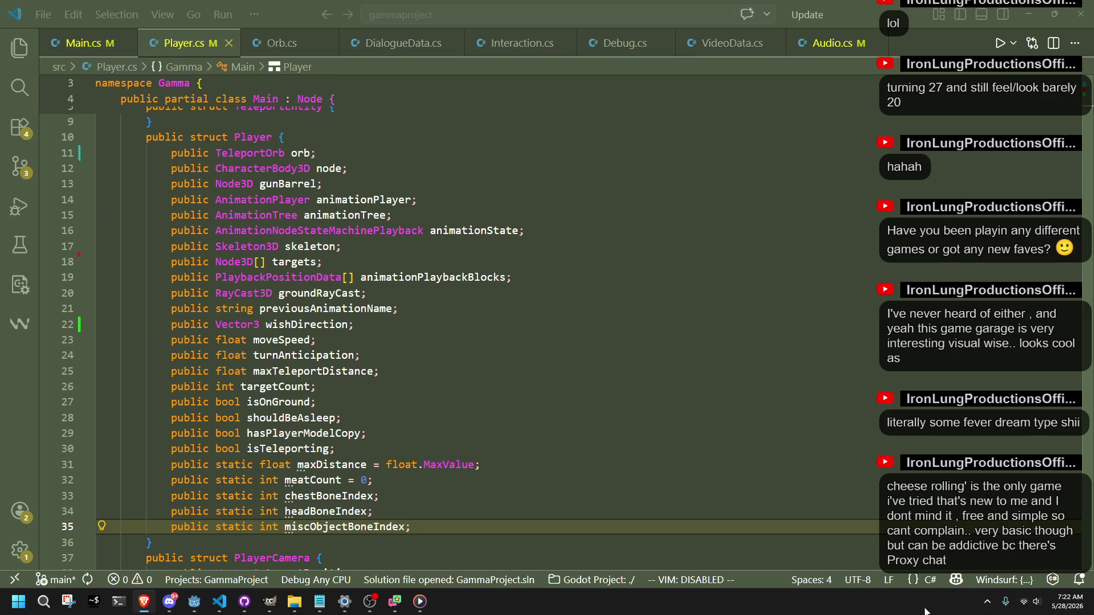
Bring Steam's Library window forward from the tray icon and head to the Store.
{"action": "left_click", "coordinate": [986, 604]}
{"action": "right_click", "coordinate": [940, 569]}
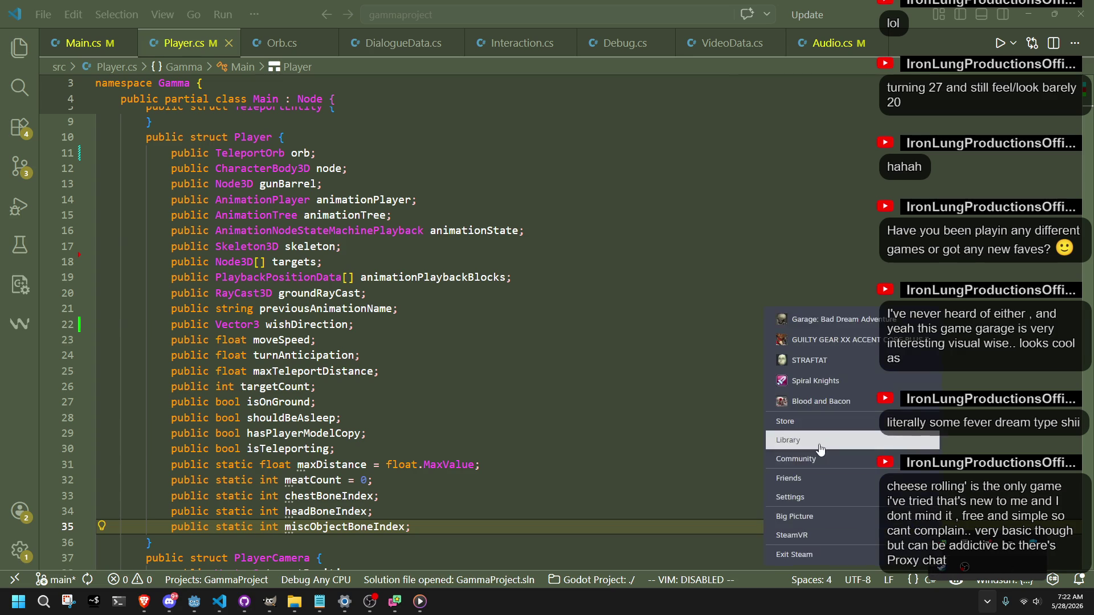
{"action": "left_click", "coordinate": [803, 447]}
{"action": "left_click", "coordinate": [195, 547]}
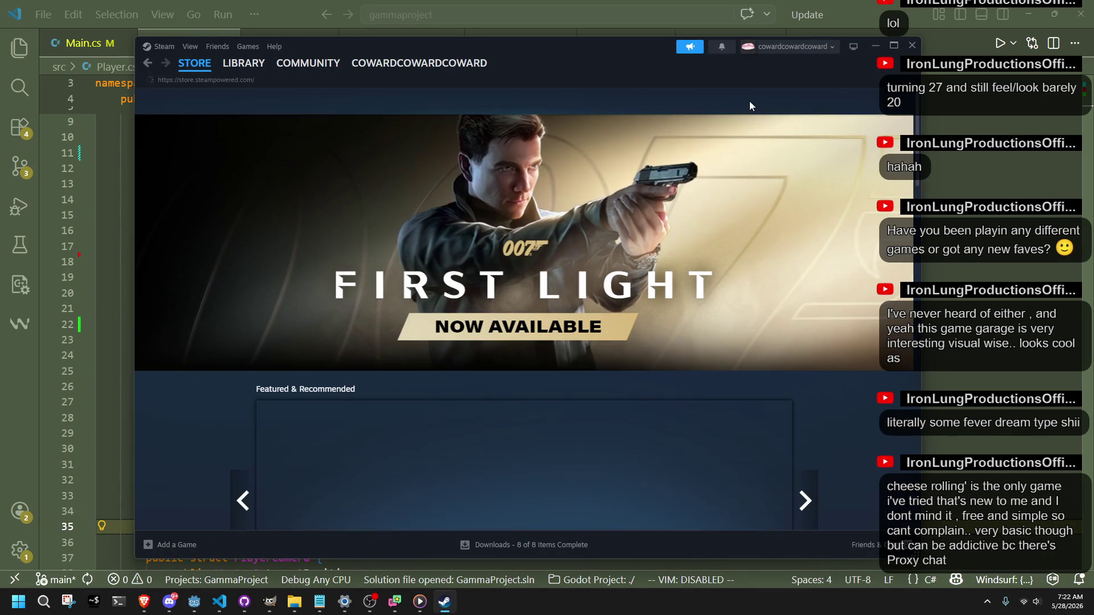
Search the store for 'cheese', install the free game Cheese Rolling, then close Steam.
{"action": "left_click", "coordinate": [750, 101]}
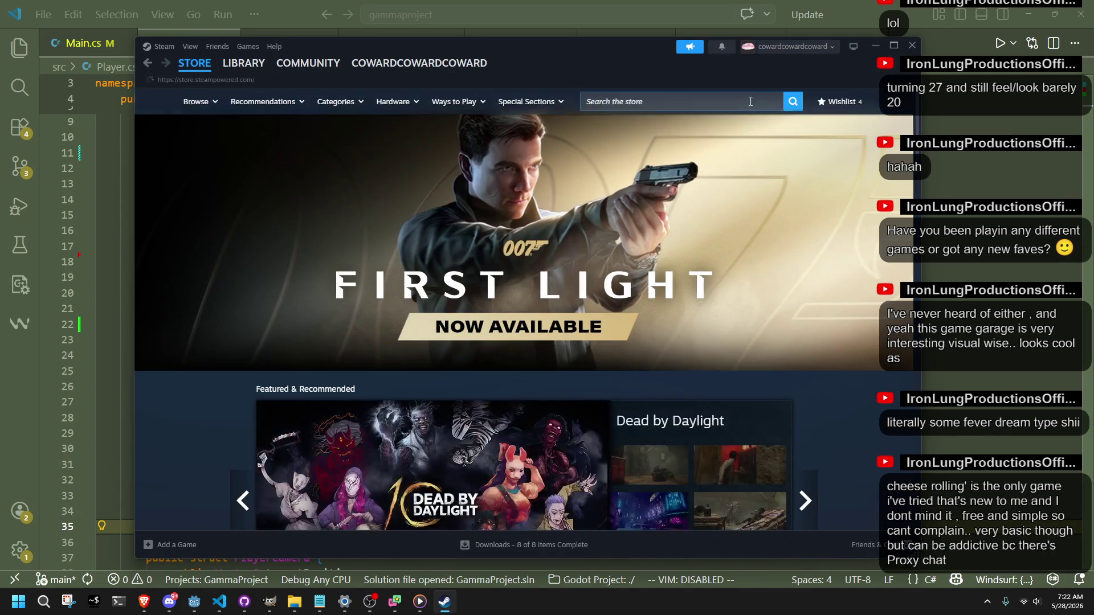
{"action": "type", "text": "chese"}
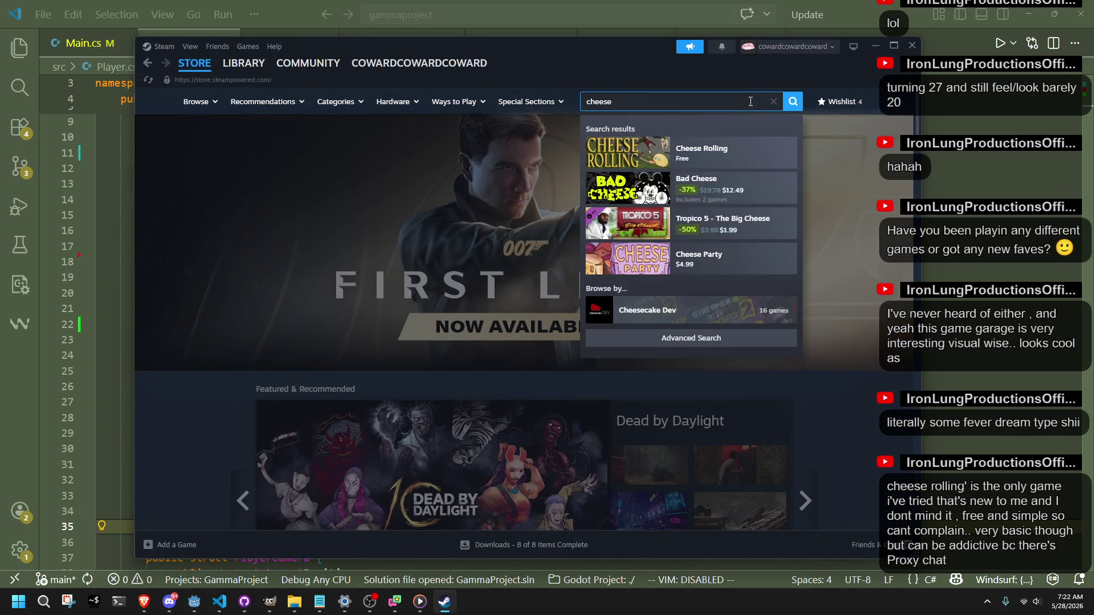
{"action": "left_click", "coordinate": [688, 147]}
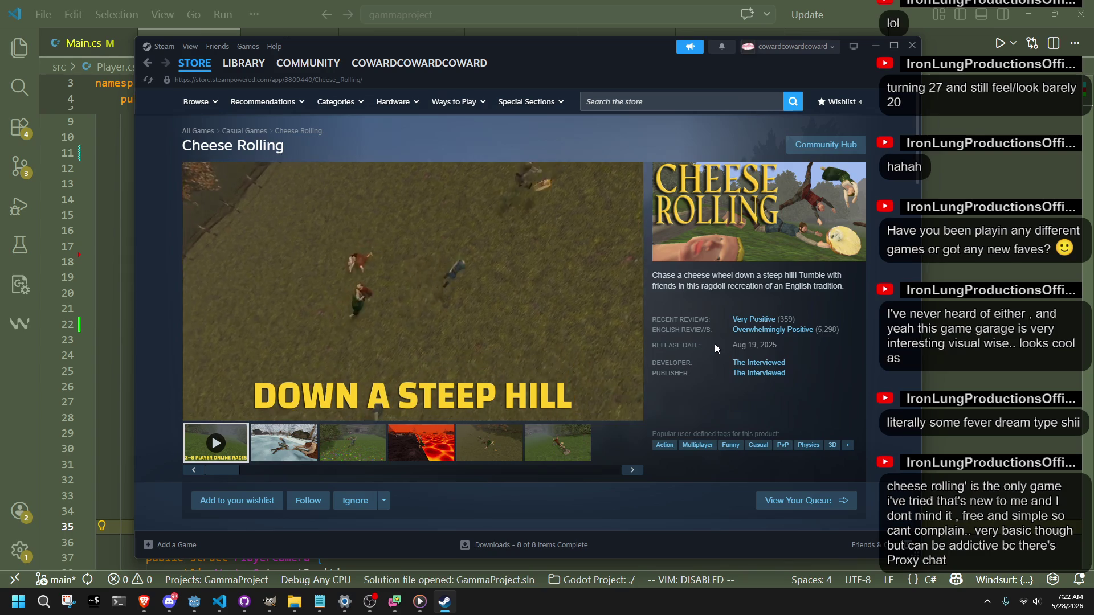
{"action": "scroll", "coordinate": [714, 343], "scroll_direction": "down", "scroll_amount": 3}
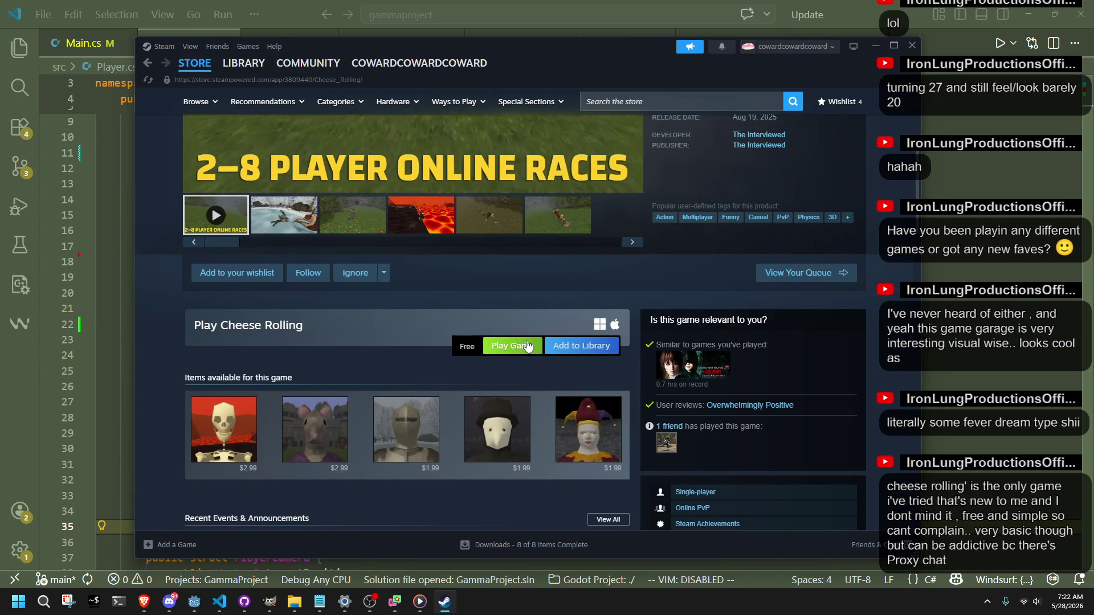
{"action": "left_click", "coordinate": [529, 346]}
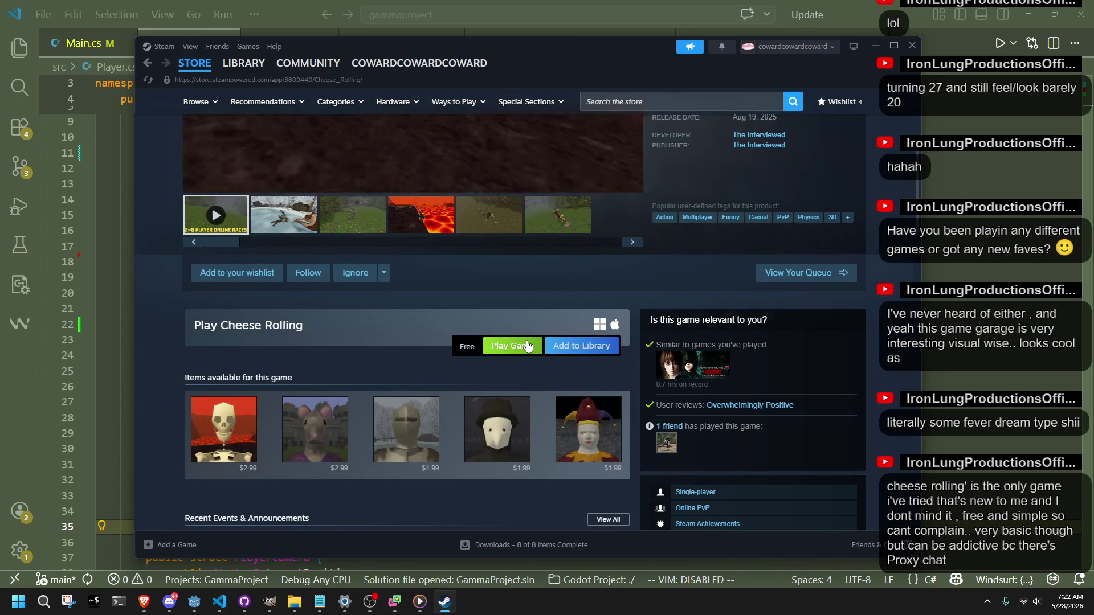
{"action": "left_click", "coordinate": [539, 405]}
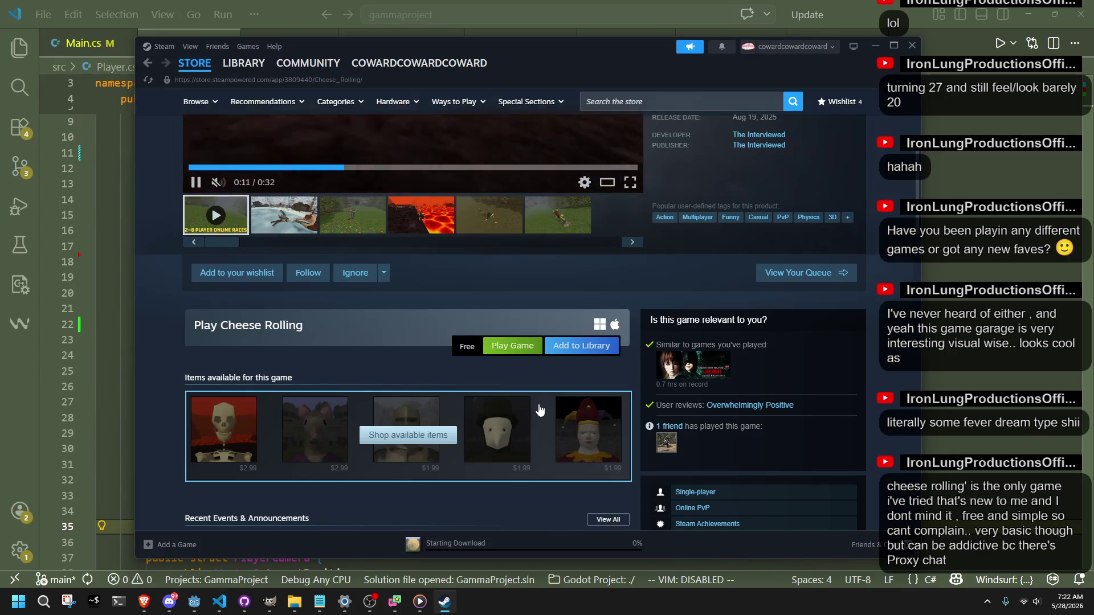
{"action": "scroll", "coordinate": [540, 411], "scroll_direction": "down", "scroll_amount": 4}
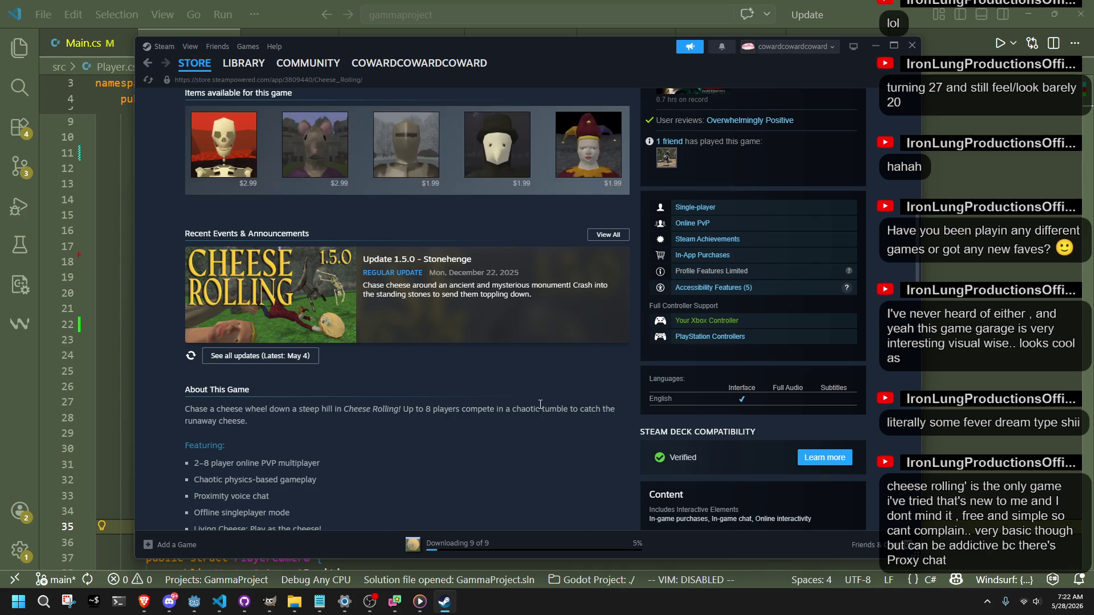
{"action": "scroll", "coordinate": [539, 409], "scroll_direction": "down", "scroll_amount": 1}
{"action": "scroll", "coordinate": [540, 406], "scroll_direction": "down", "scroll_amount": 4}
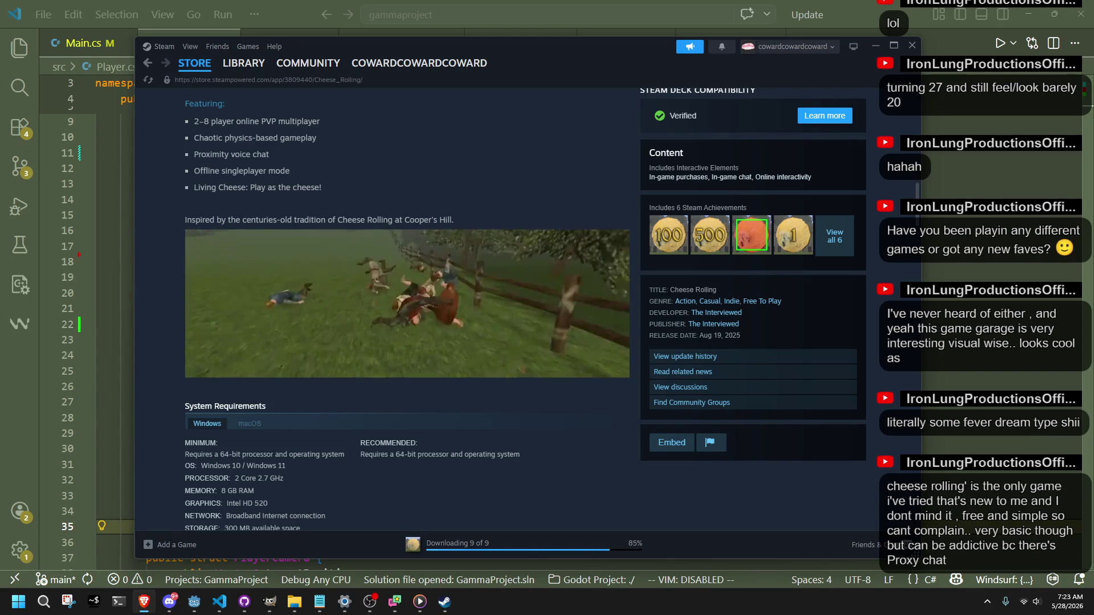
{"action": "scroll", "coordinate": [574, 447], "scroll_direction": "down", "scroll_amount": 2}
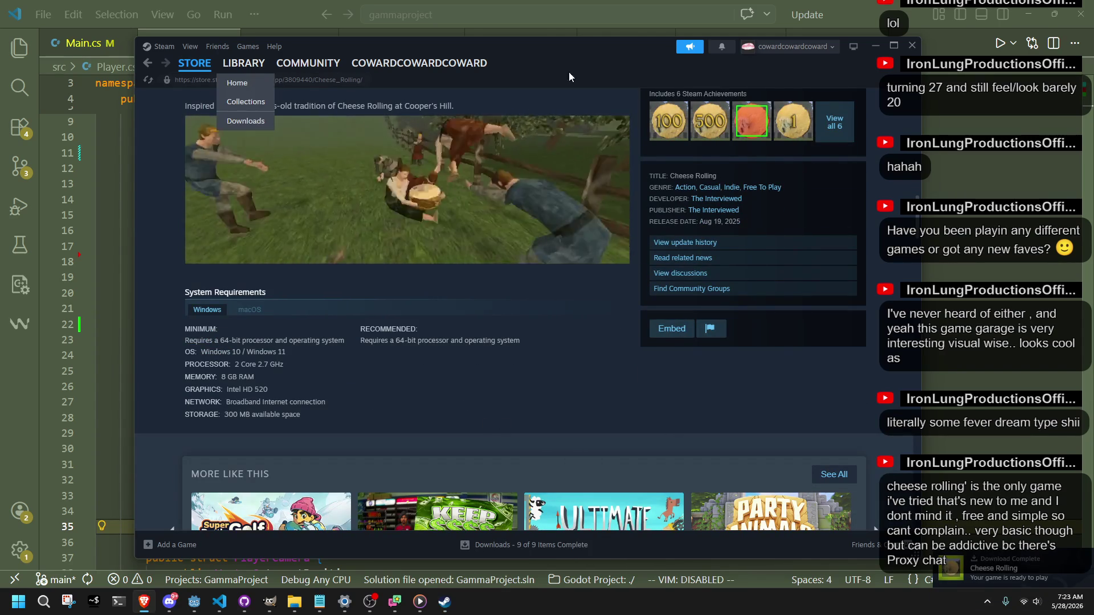
{"action": "left_click", "coordinate": [914, 45]}
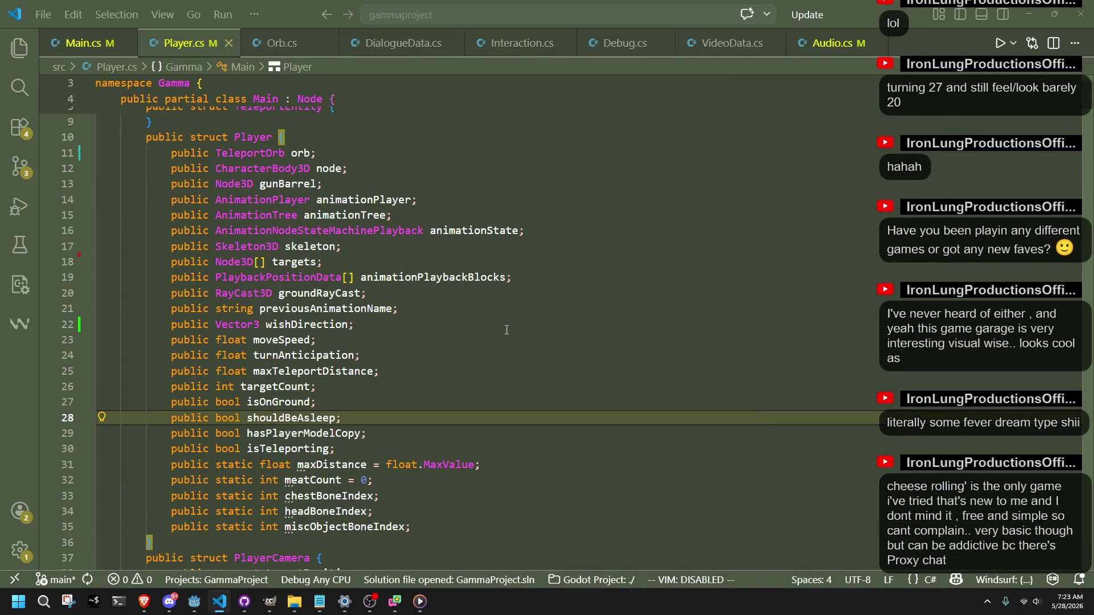
{"action": "scroll", "coordinate": [744, 249], "scroll_direction": "down", "scroll_amount": 5}
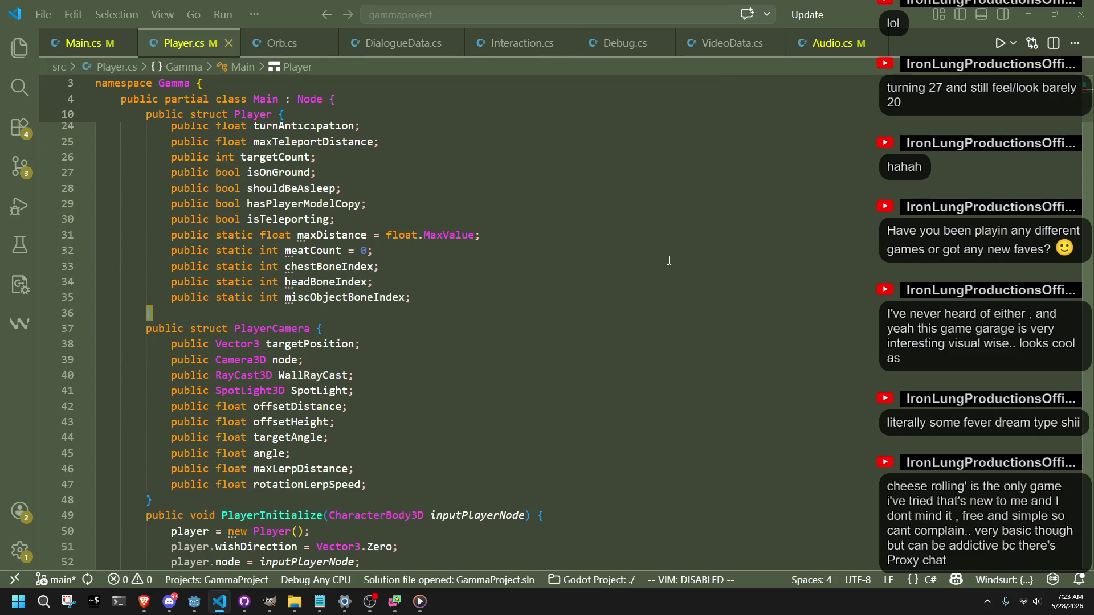
Review the Player struct fields (gunBarrel, wishDirection, previousAnimationName), then launch a Godot playtest.
{"action": "left_click", "coordinate": [411, 438]}
{"action": "scroll", "coordinate": [411, 385], "scroll_direction": "up", "scroll_amount": 8}
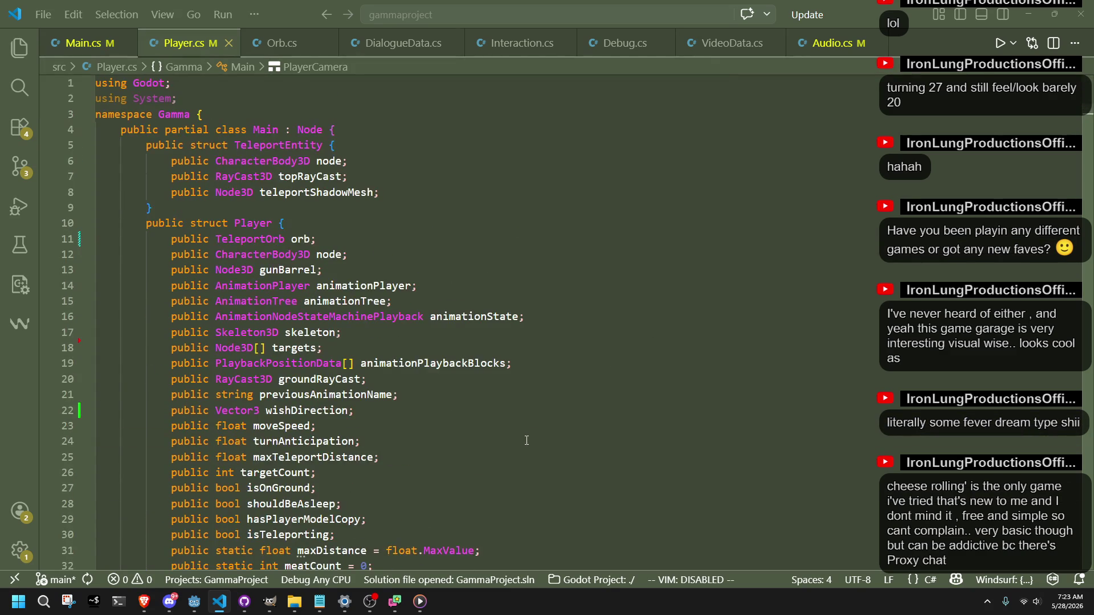
{"action": "left_click", "coordinate": [410, 394]}
{"action": "left_click", "coordinate": [334, 237]}
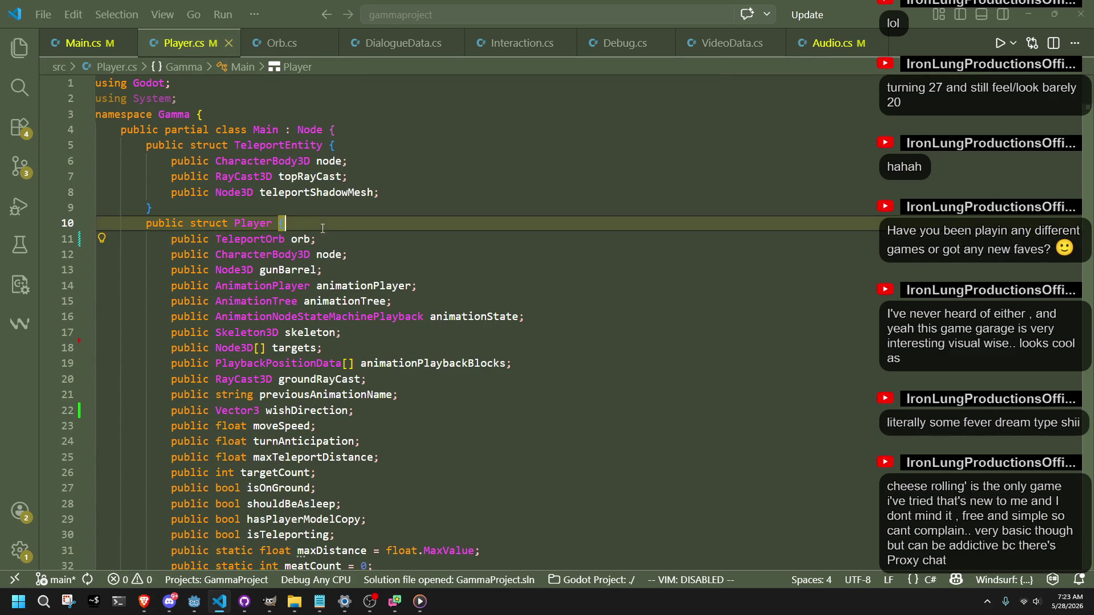
{"action": "left_click", "coordinate": [341, 236]}
{"action": "left_click", "coordinate": [431, 272]}
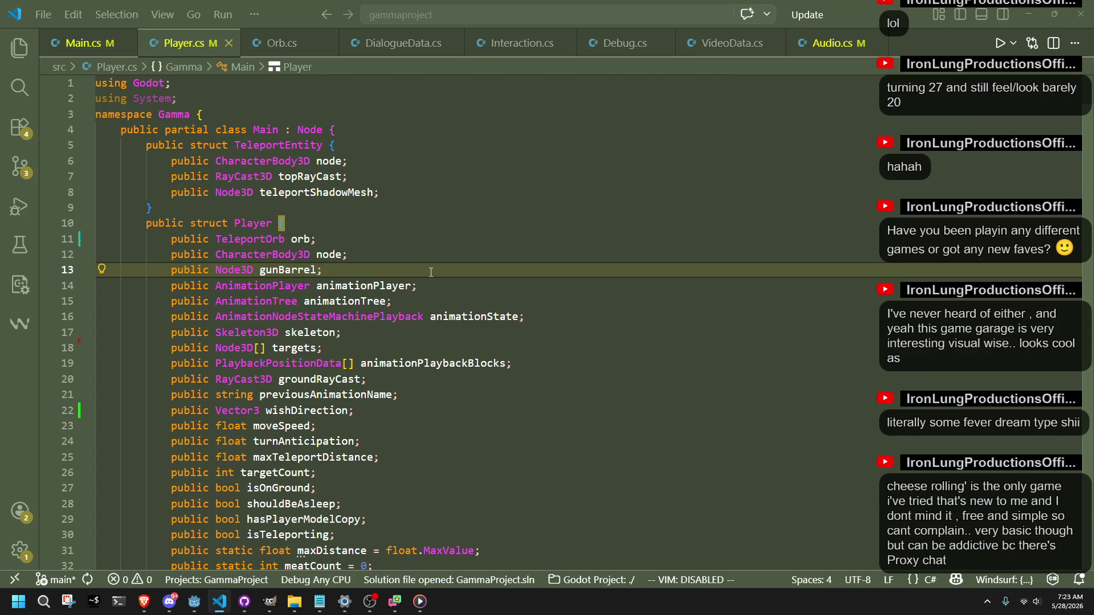
{"action": "left_click", "coordinate": [646, 416]}
{"action": "mouse_move", "coordinate": [194, 601]}
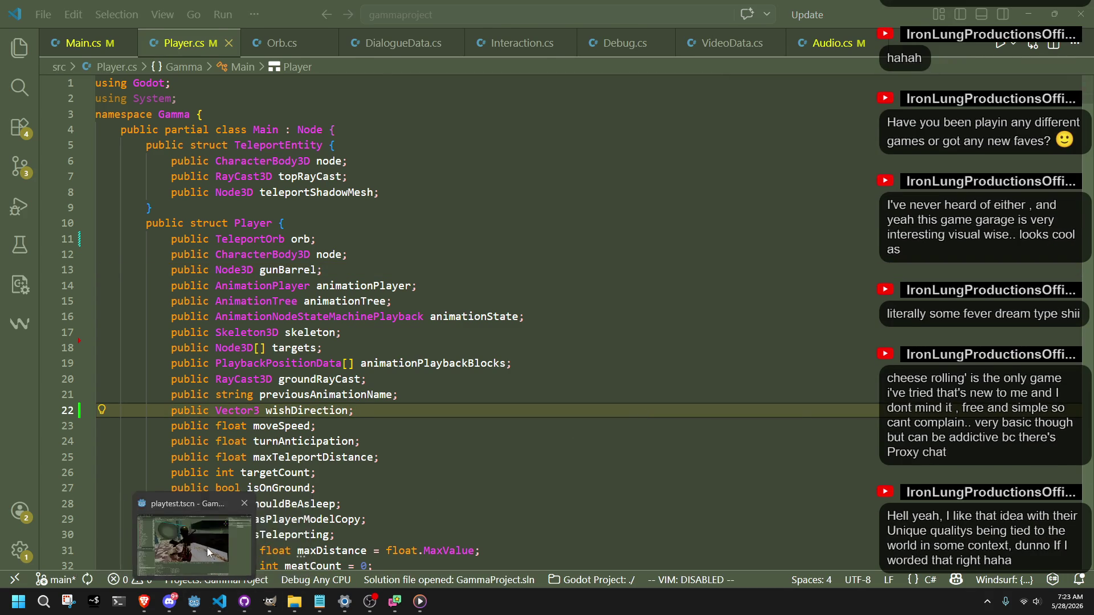
{"action": "left_click", "coordinate": [136, 542]}
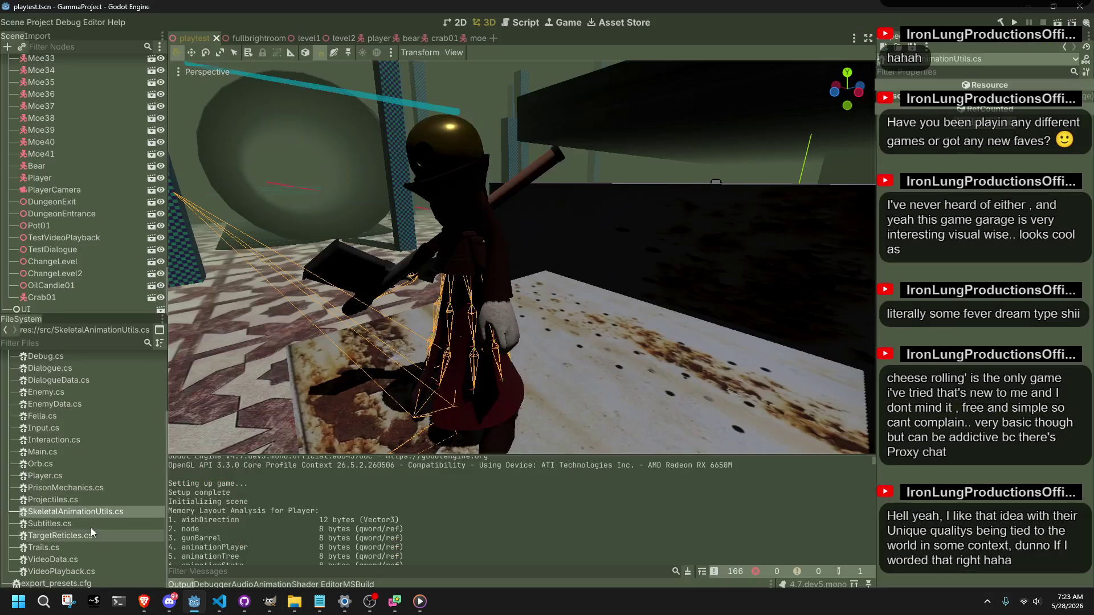
{"action": "left_click", "coordinate": [1014, 23]}
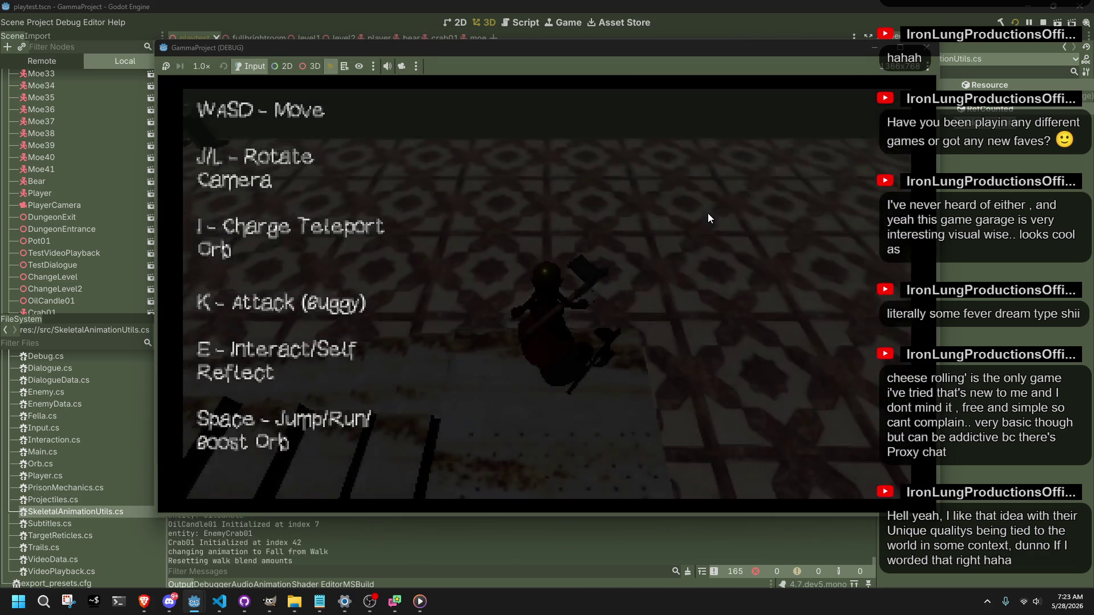
Run and jump the character along the stone ledges and platforms, swinging the camera to find the bear.
{"action": "key", "text": "w"}
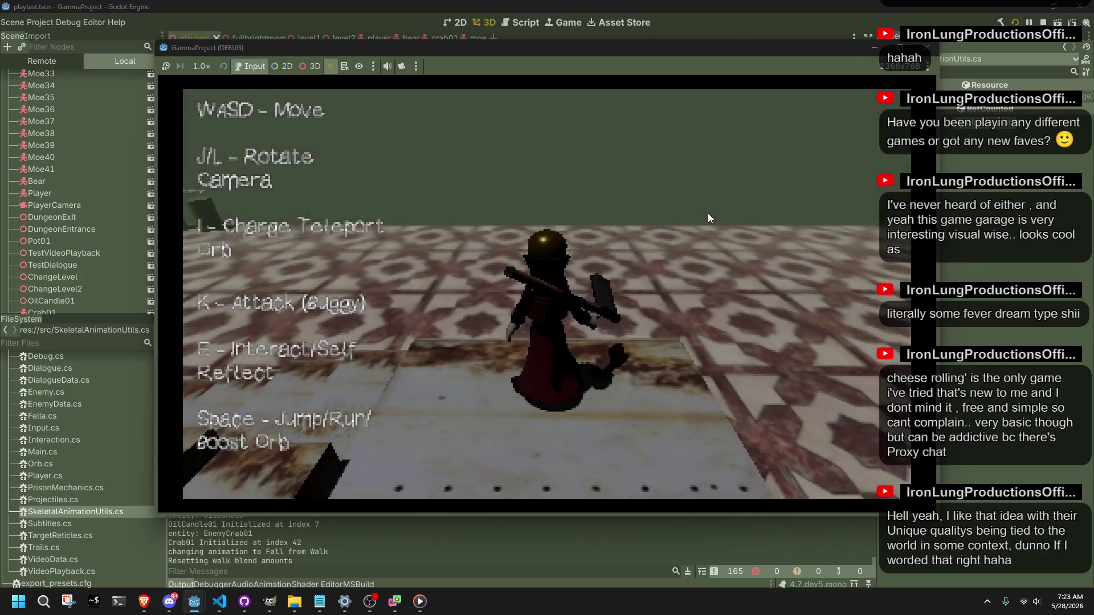
{"action": "key", "text": "a"}
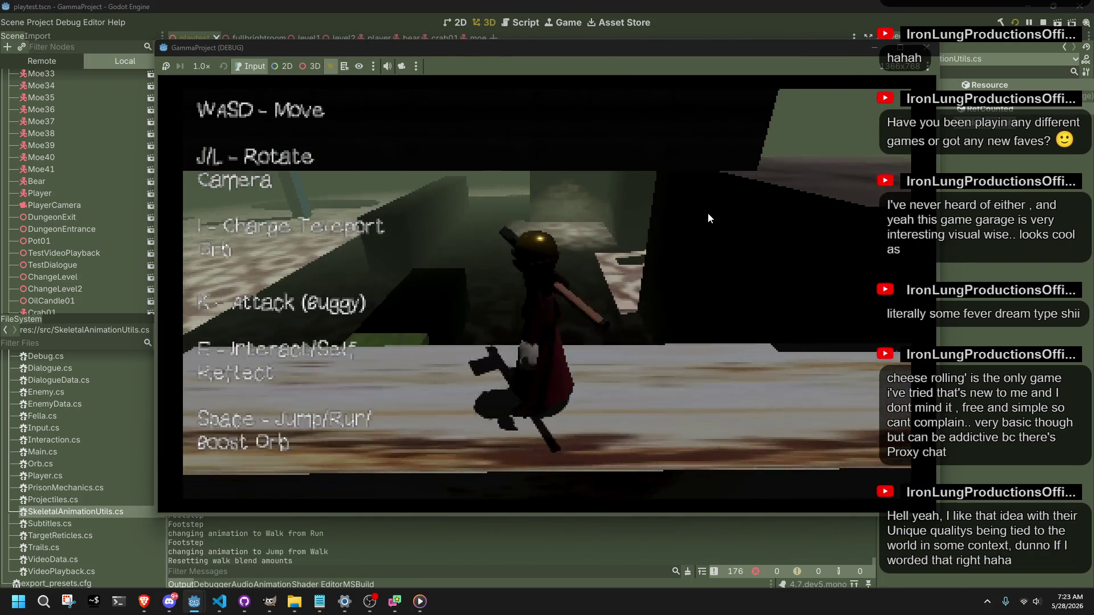
{"action": "key", "text": "space"}
{"action": "key", "text": "w"}
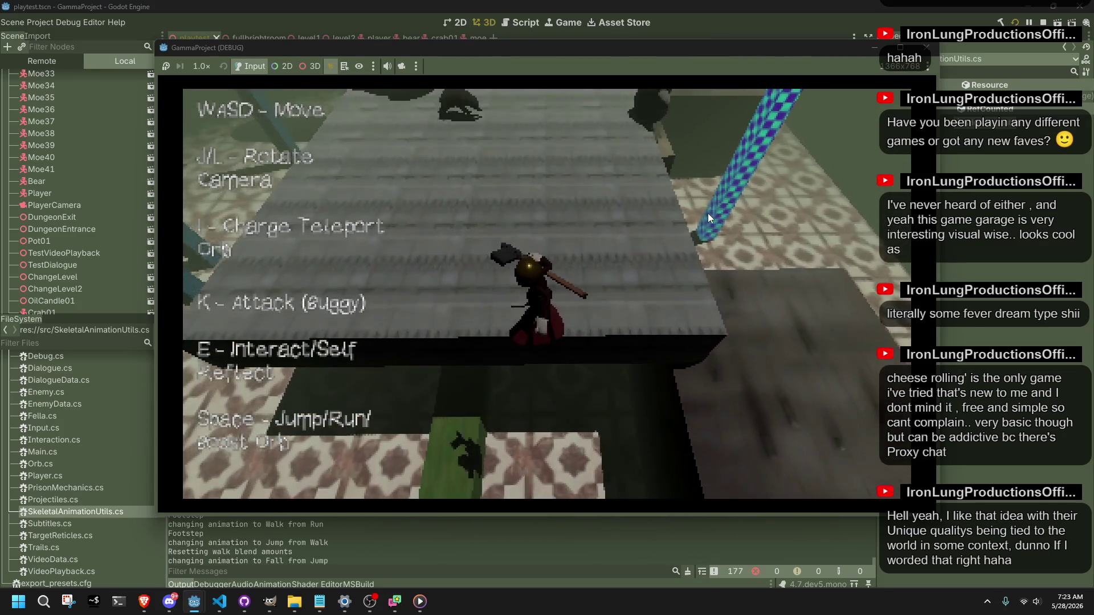
{"action": "key", "text": "w"}
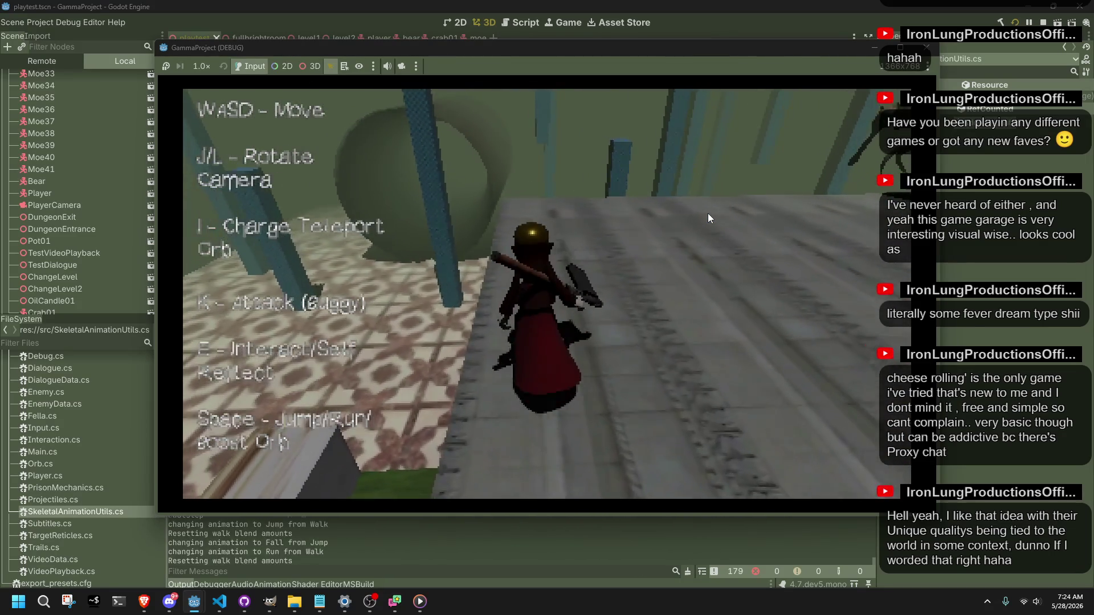
{"action": "key", "text": "w"}
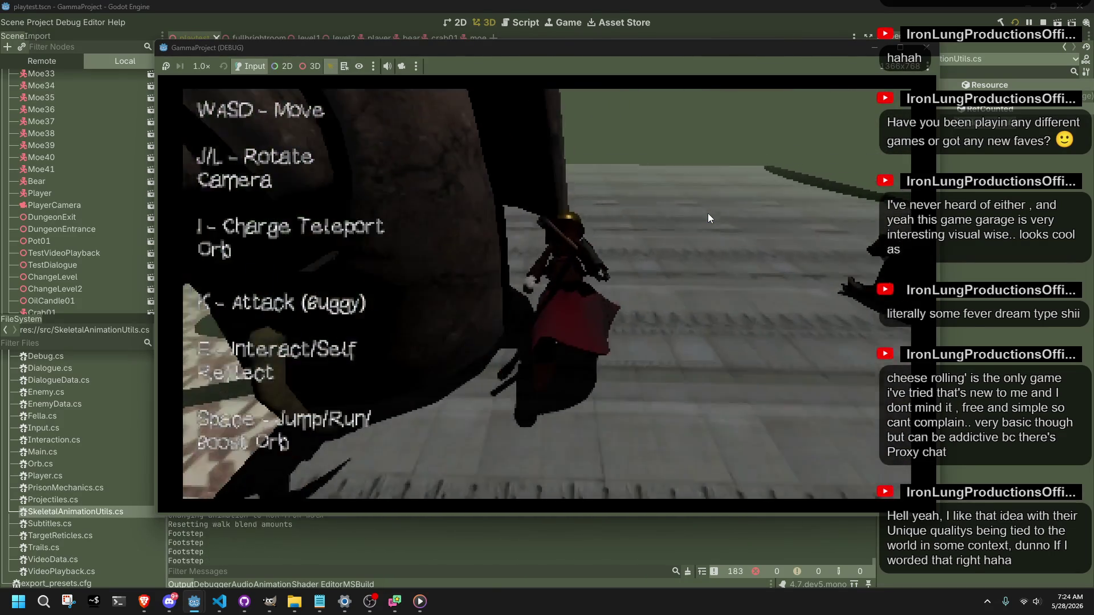
{"action": "key", "text": "w"}
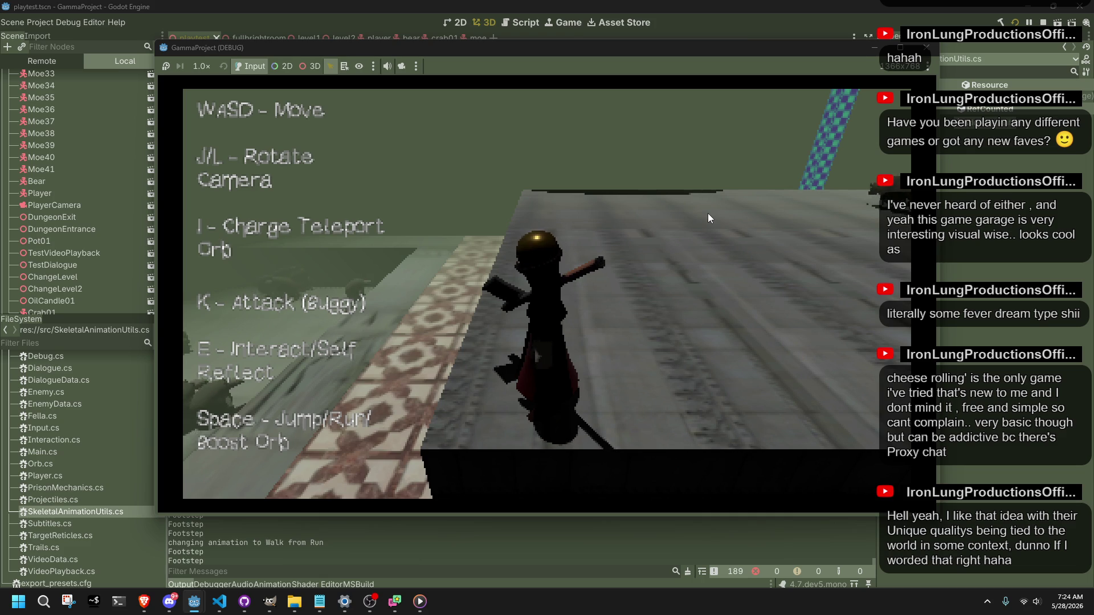
{"action": "key", "text": "w"}
{"action": "key", "text": "l"}
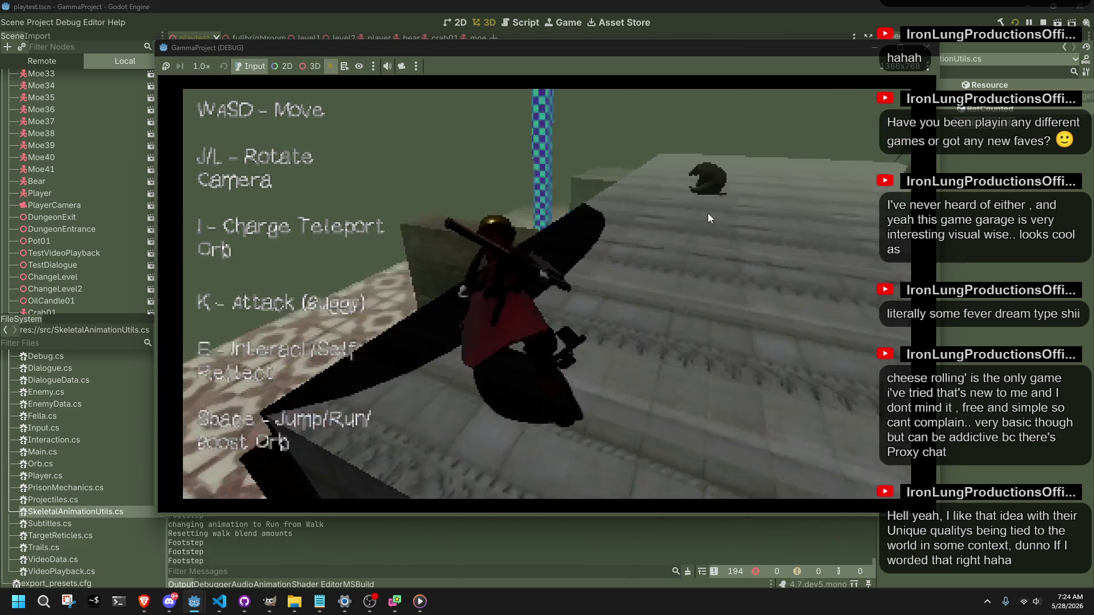
{"action": "key", "text": "j"}
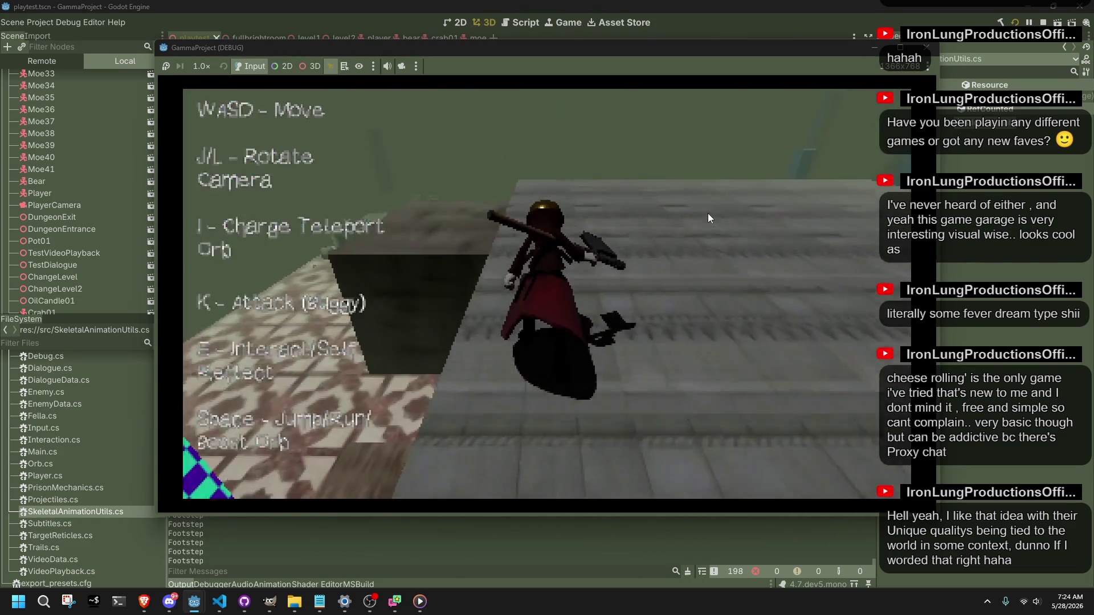
{"action": "key", "text": "l"}
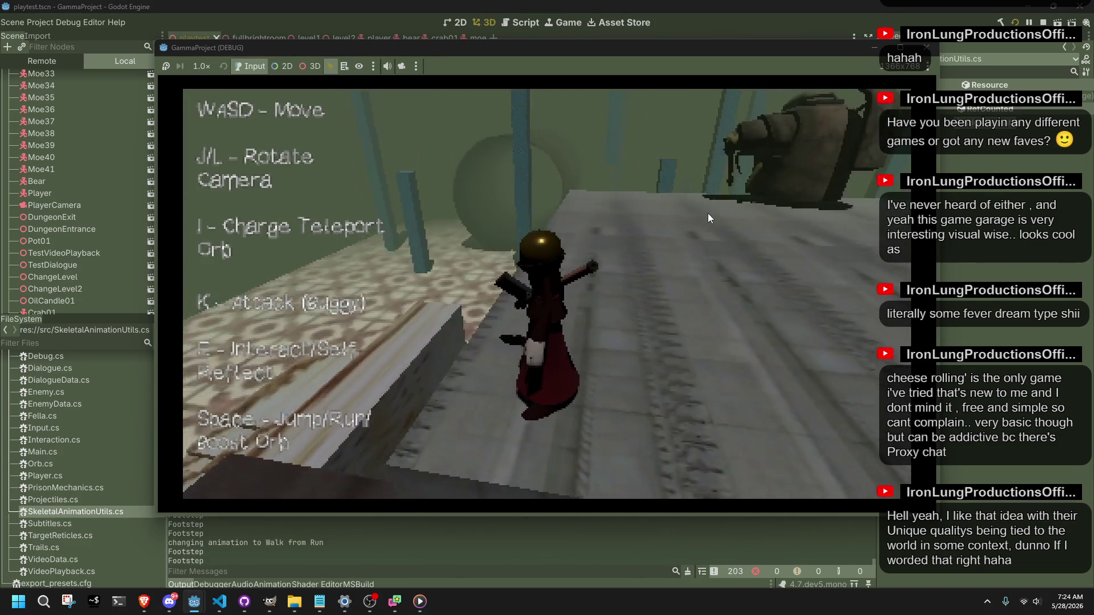
{"action": "key", "text": "w"}
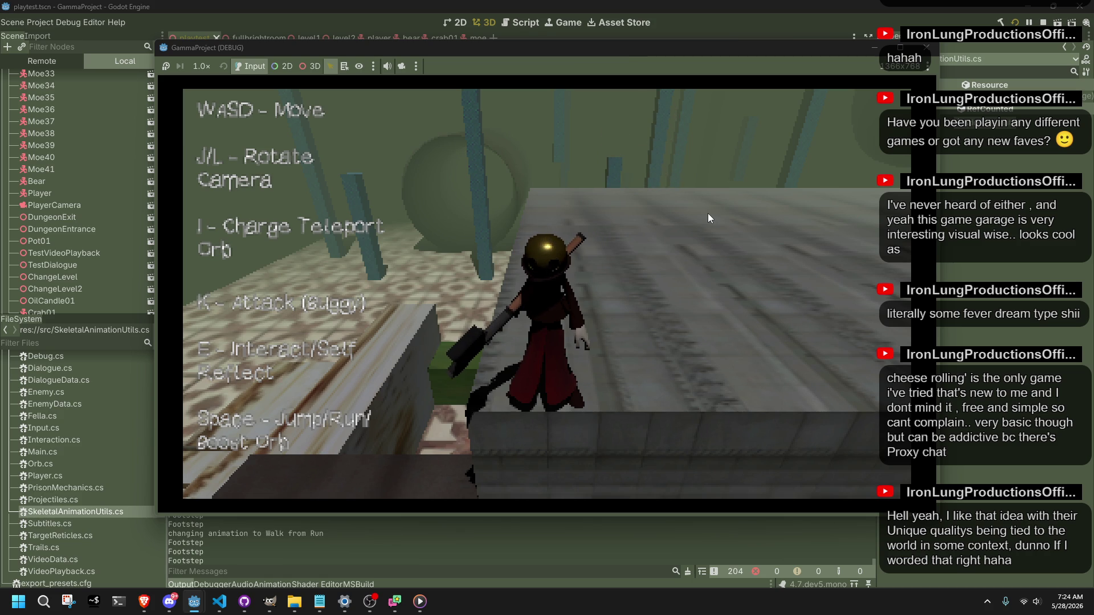
Run the character along the walkways, falling off ledges and jumping onto the dark platform.
{"action": "key", "text": "w"}
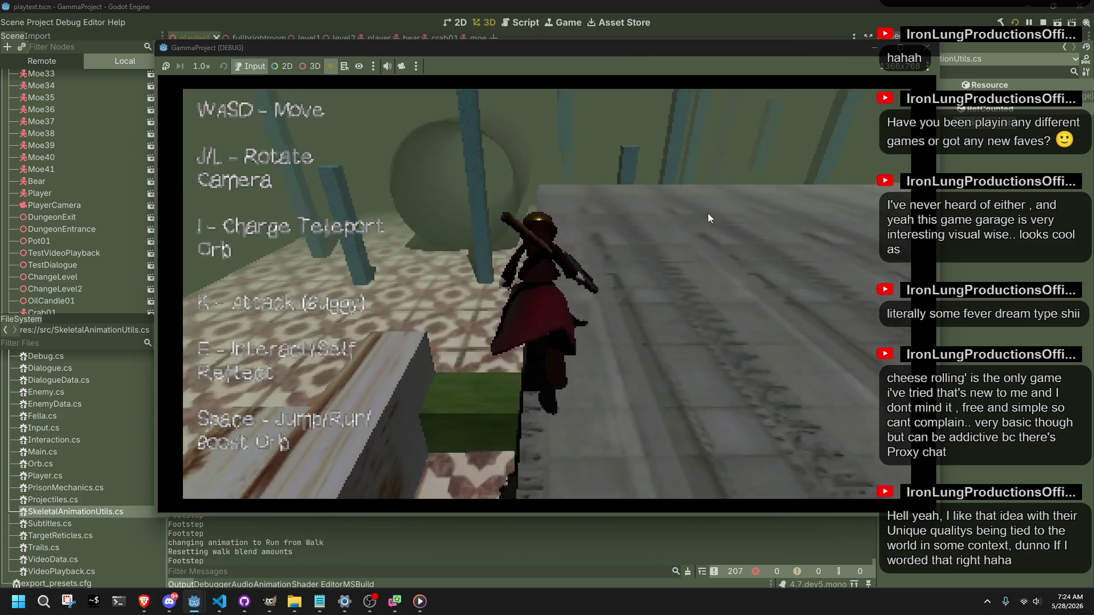
{"action": "key", "text": "d"}
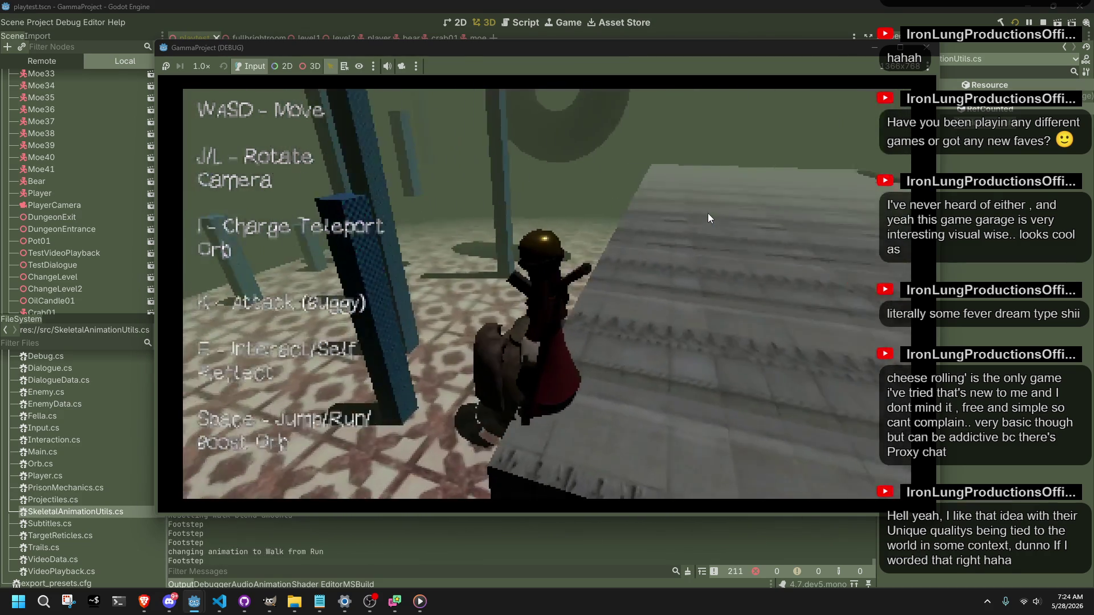
{"action": "key", "text": "w"}
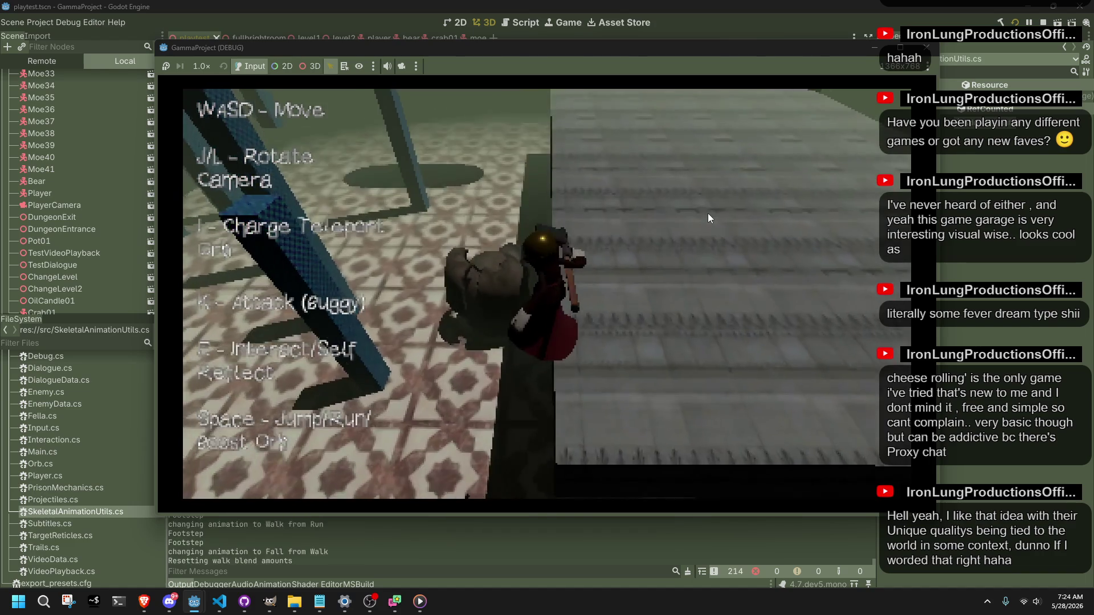
{"action": "key", "text": "w"}
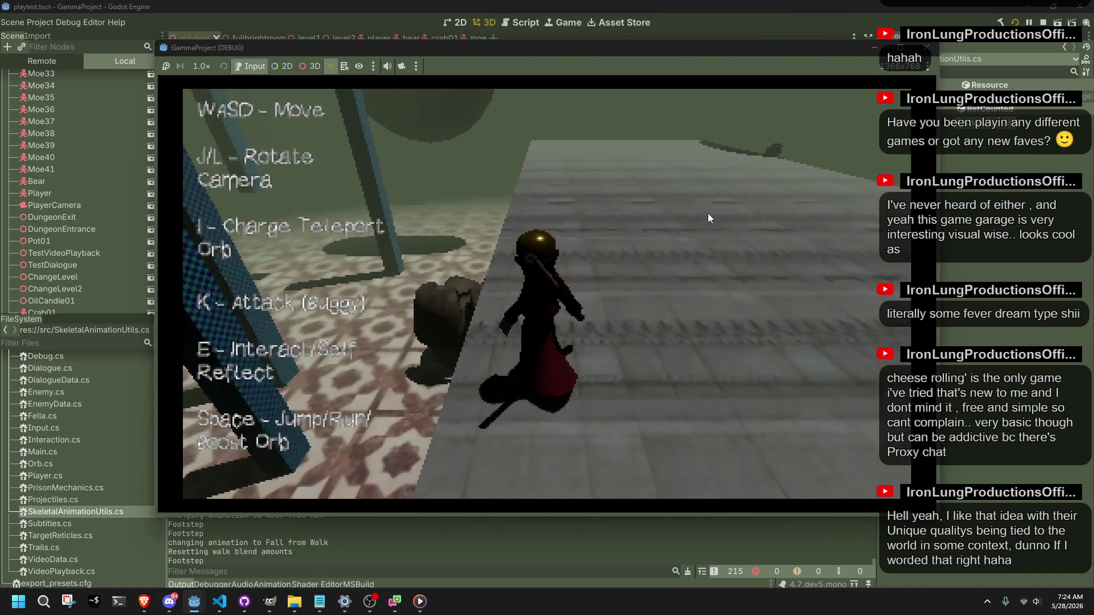
{"action": "key", "text": "w"}
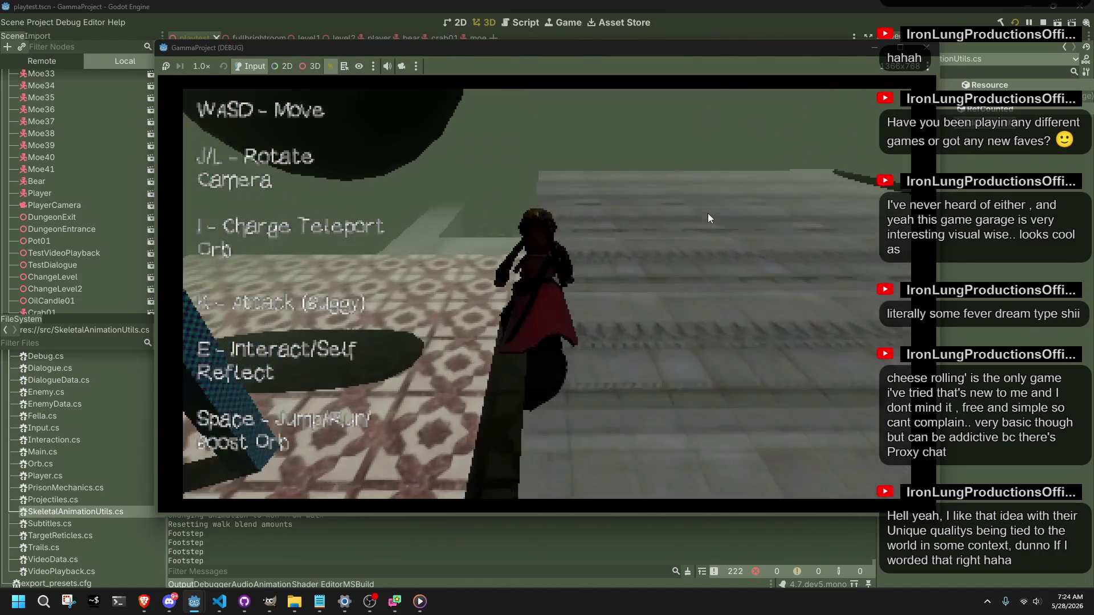
{"action": "key", "text": "w"}
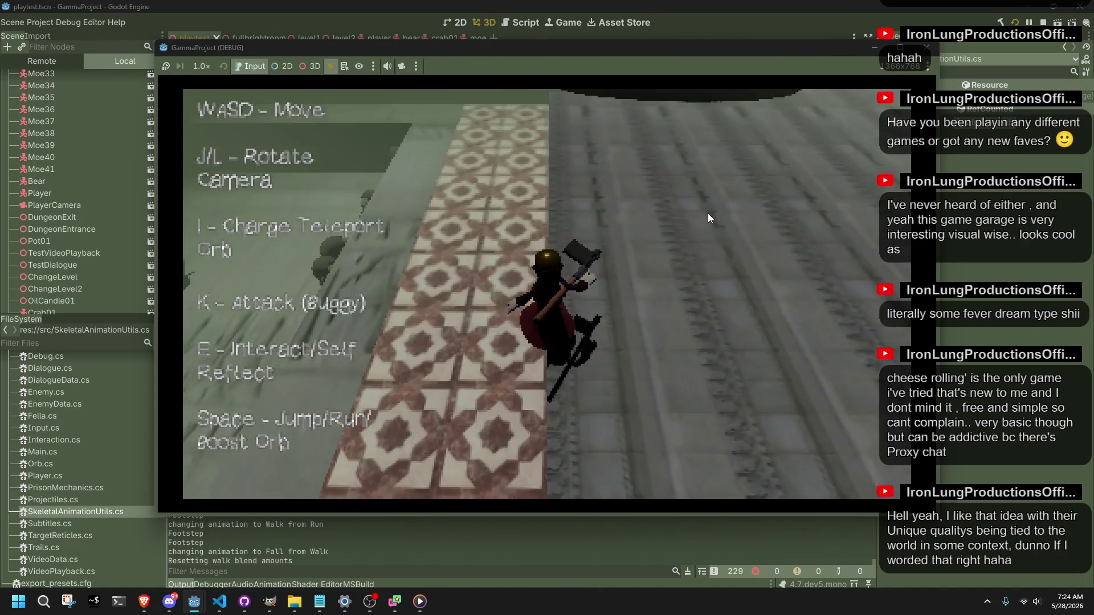
{"action": "key", "text": "w"}
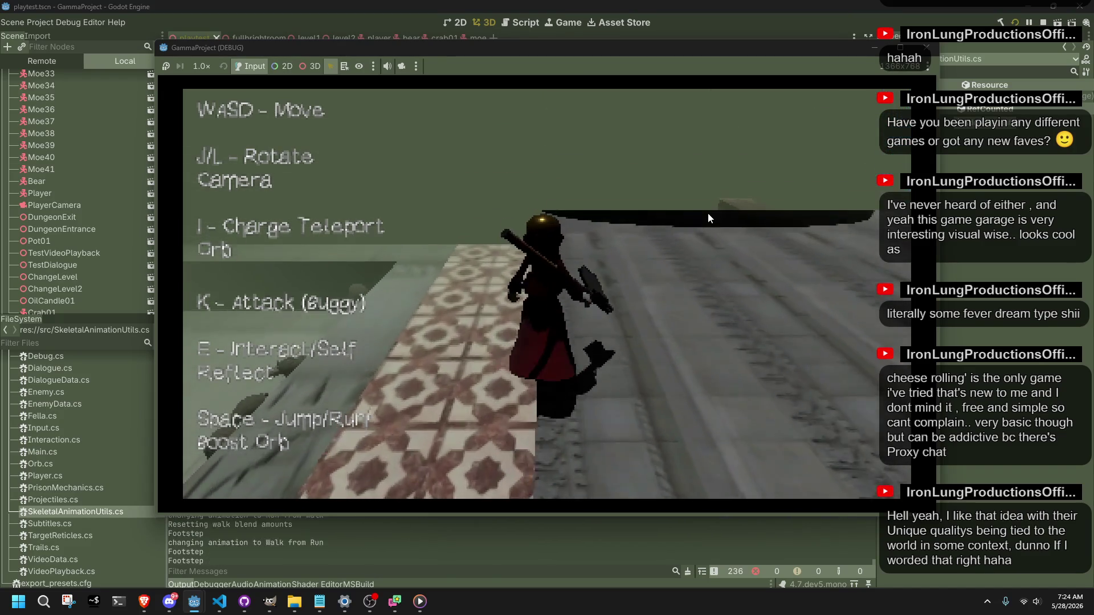
{"action": "key", "text": "w"}
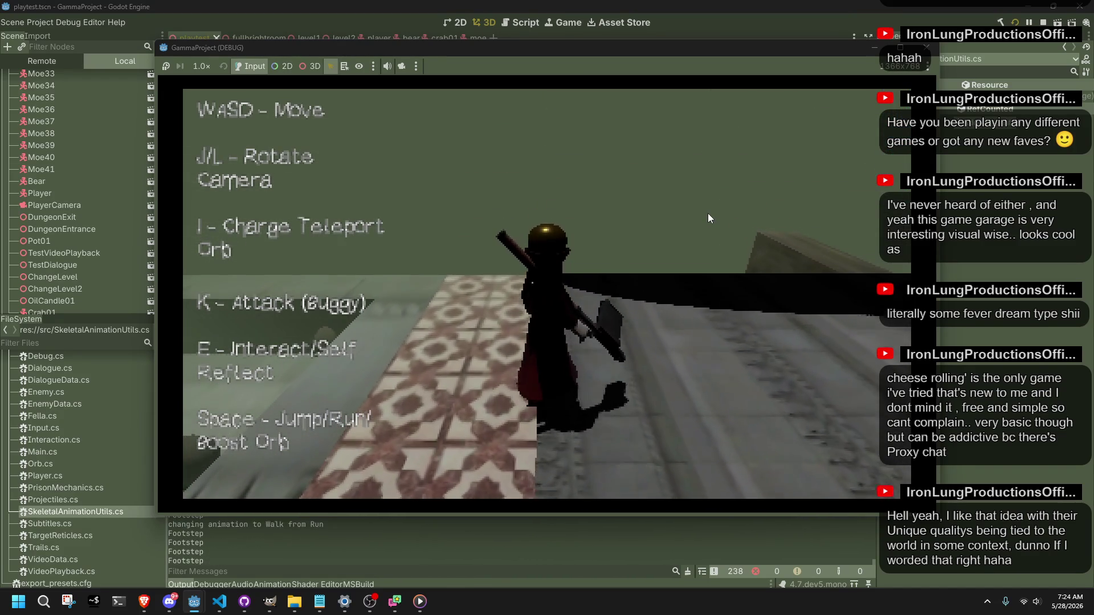
{"action": "key", "text": "w"}
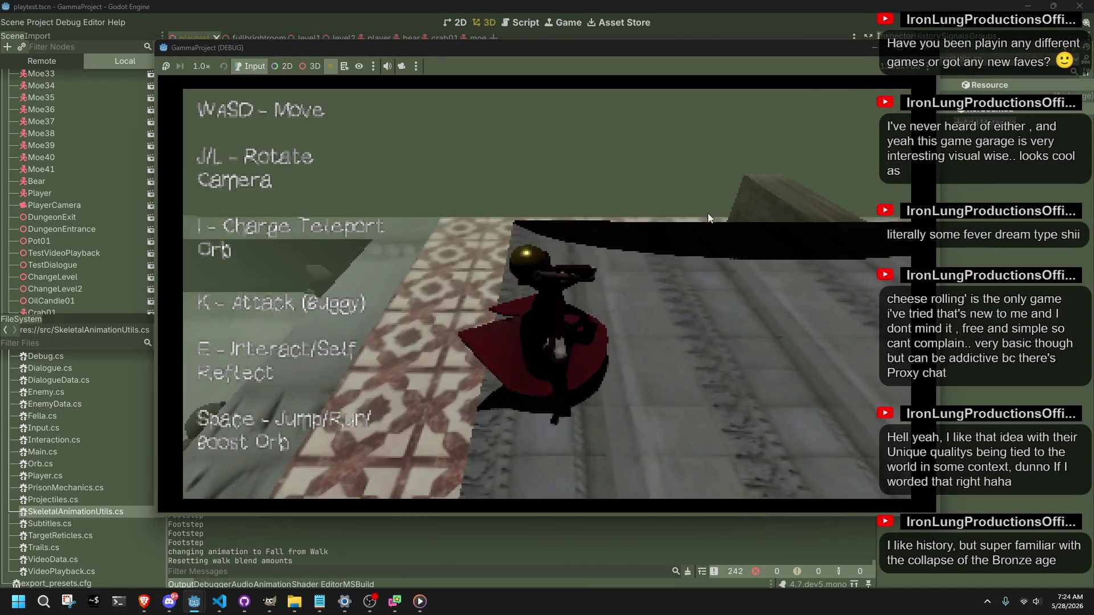
{"action": "key", "text": "w"}
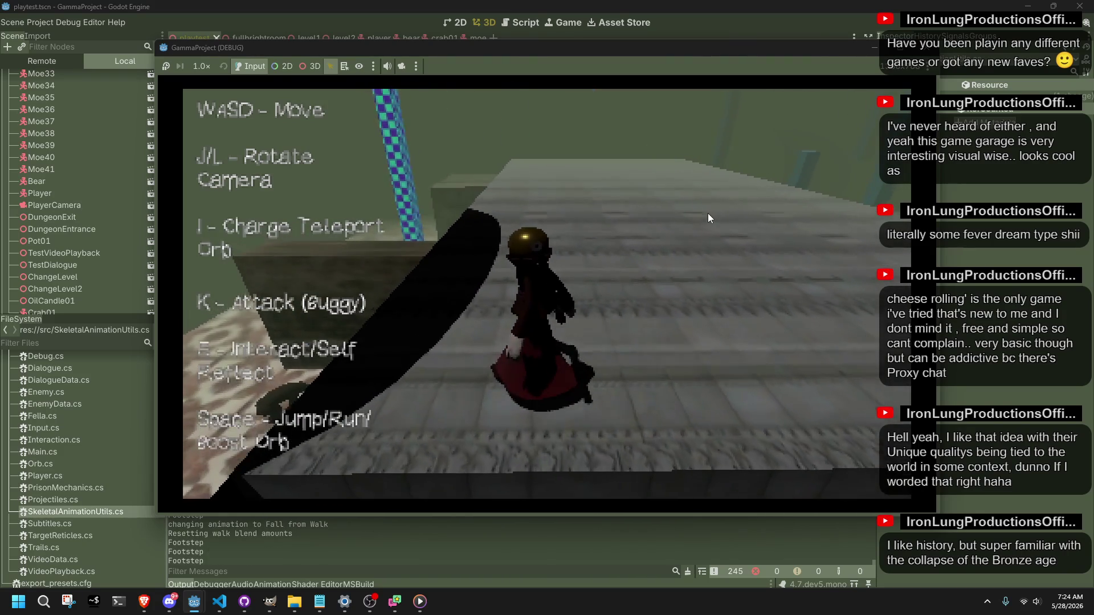
{"action": "key", "text": "space"}
{"action": "key", "text": "w"}
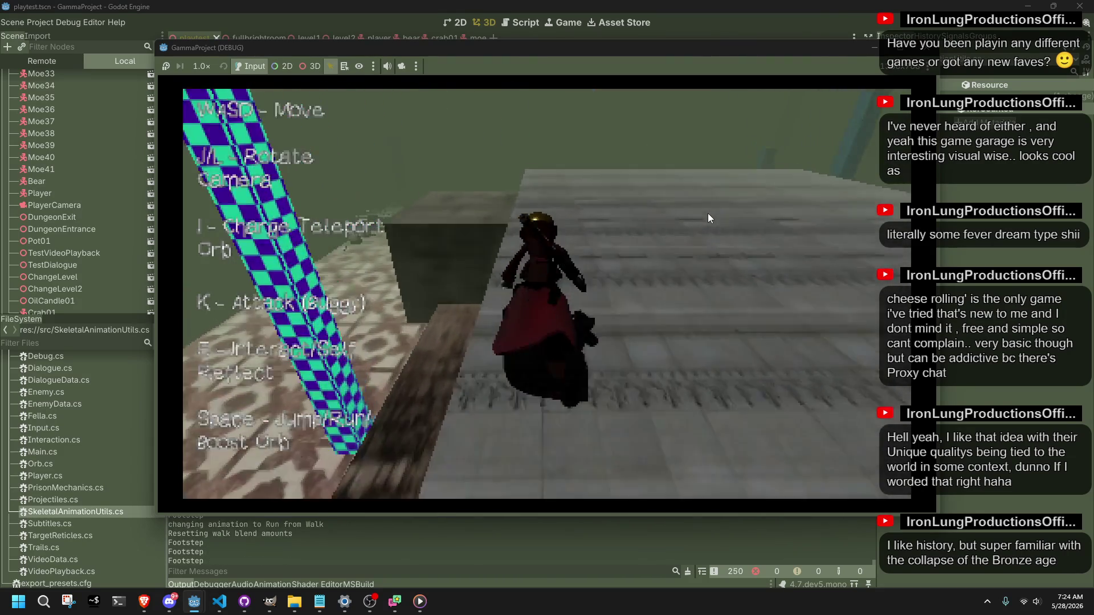
{"action": "key", "text": "space"}
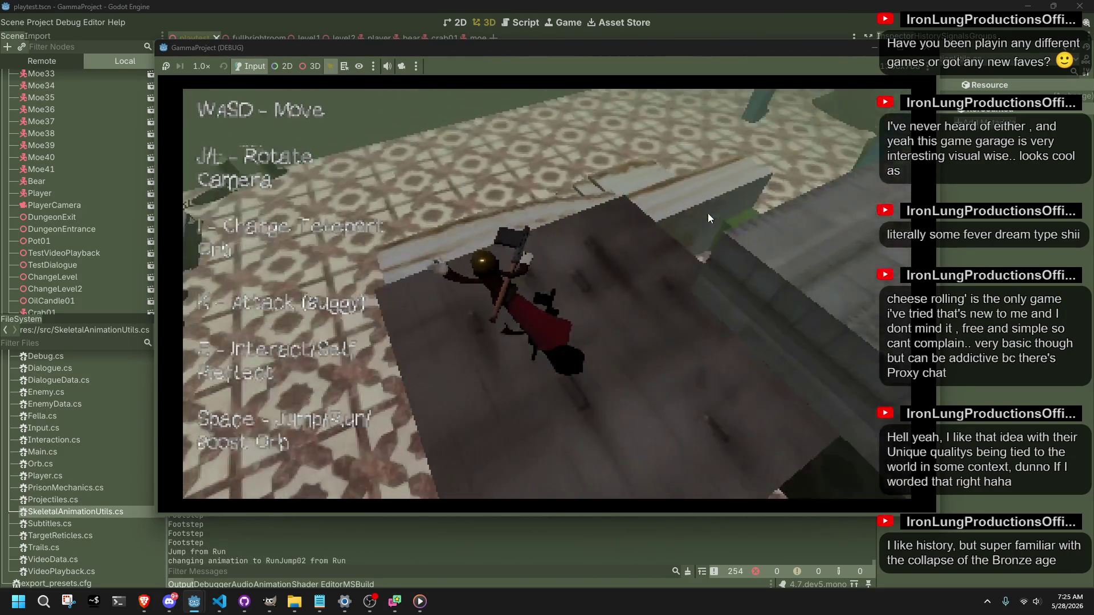
{"action": "key", "text": "w"}
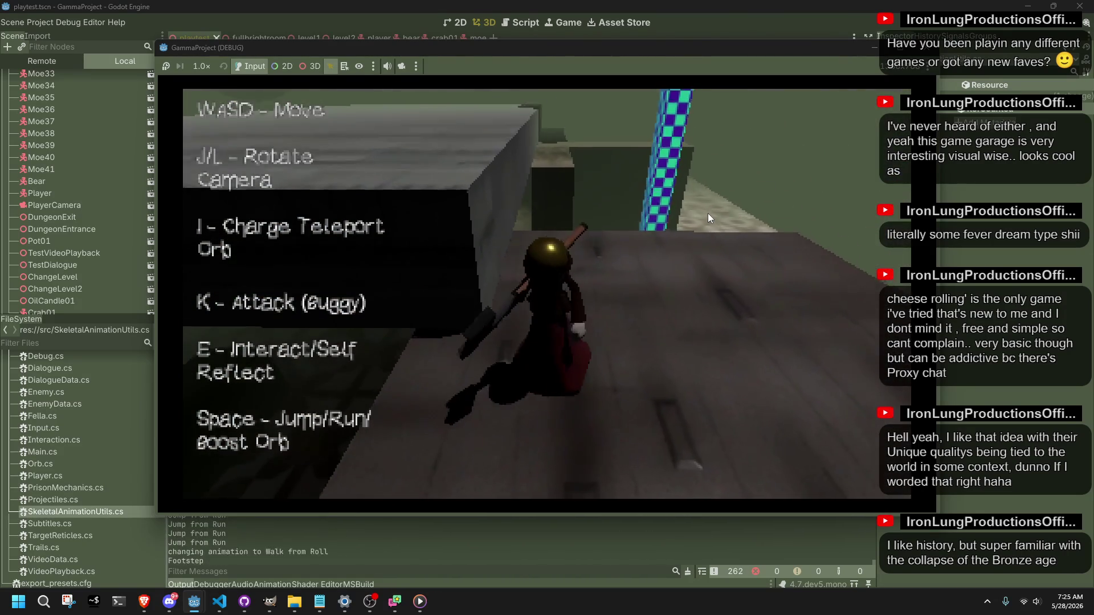
{"action": "key", "text": "w"}
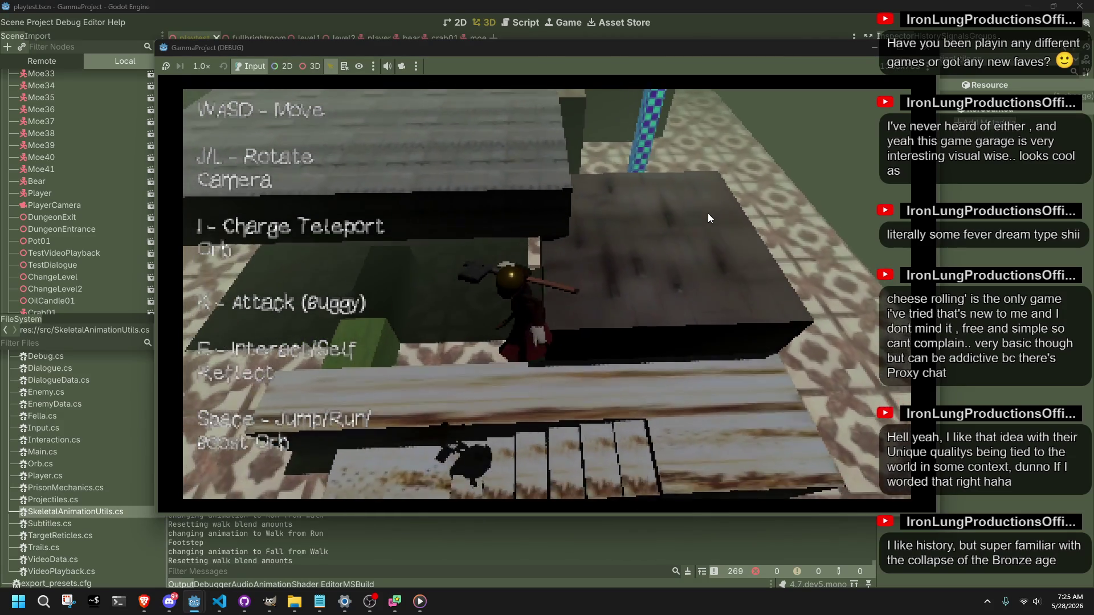
{"action": "key", "text": "w"}
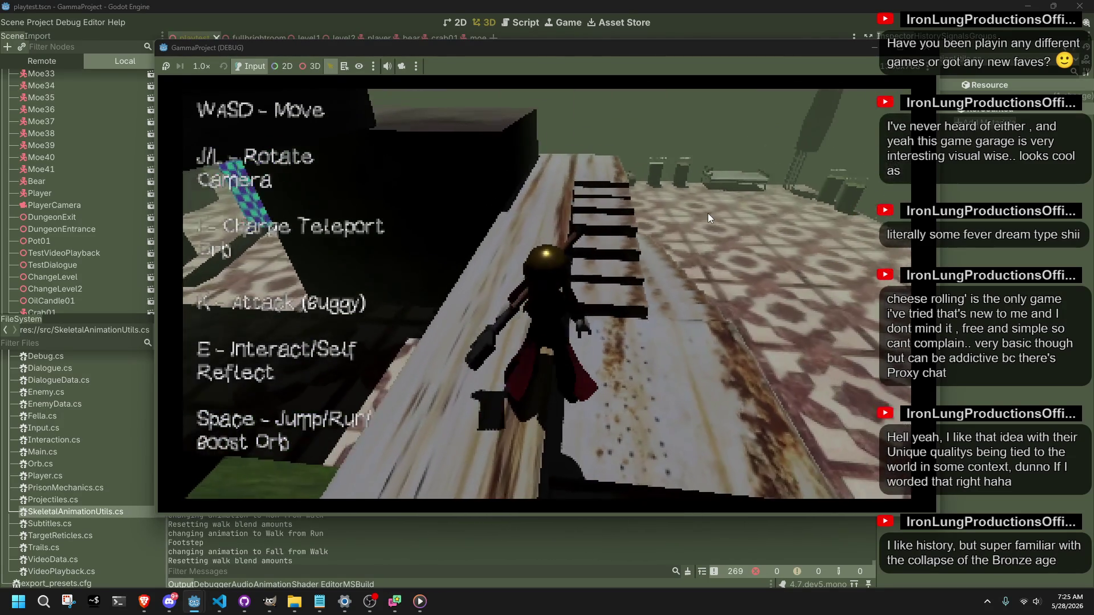
Jump repeatedly along the walkway across the stone area and stairs, then test the roll move.
{"action": "key", "text": "w"}
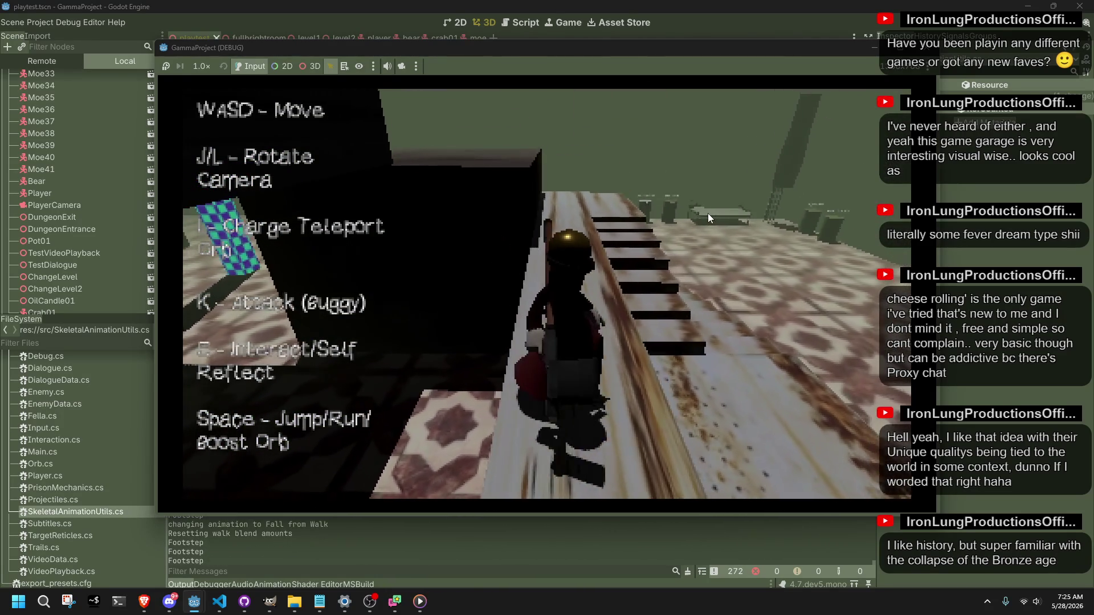
{"action": "key", "text": "space"}
{"action": "key", "text": "w"}
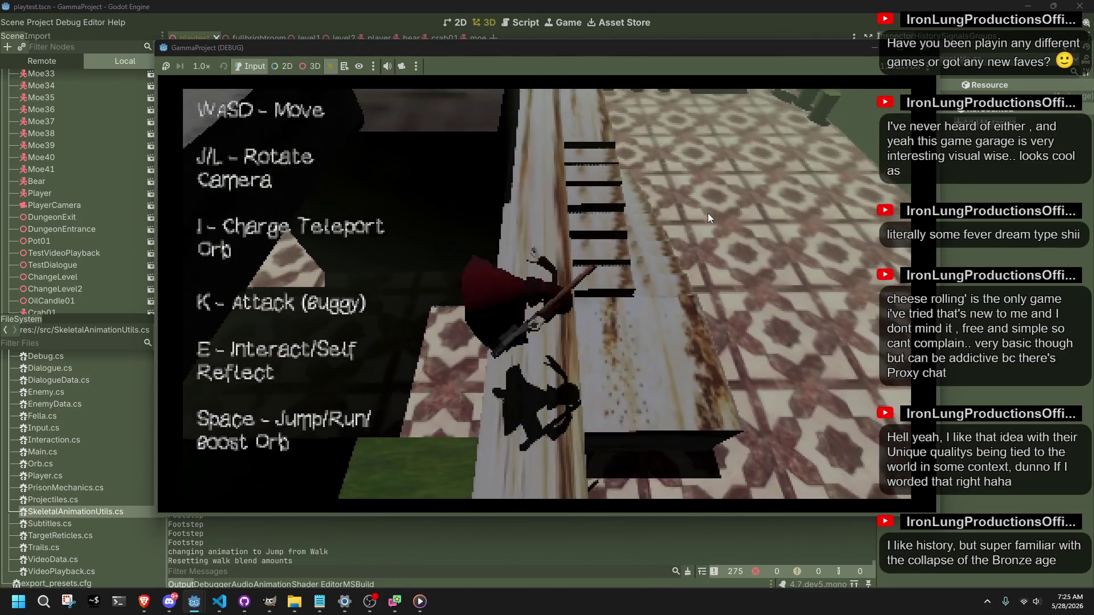
{"action": "key", "text": "w"}
{"action": "key", "text": "space"}
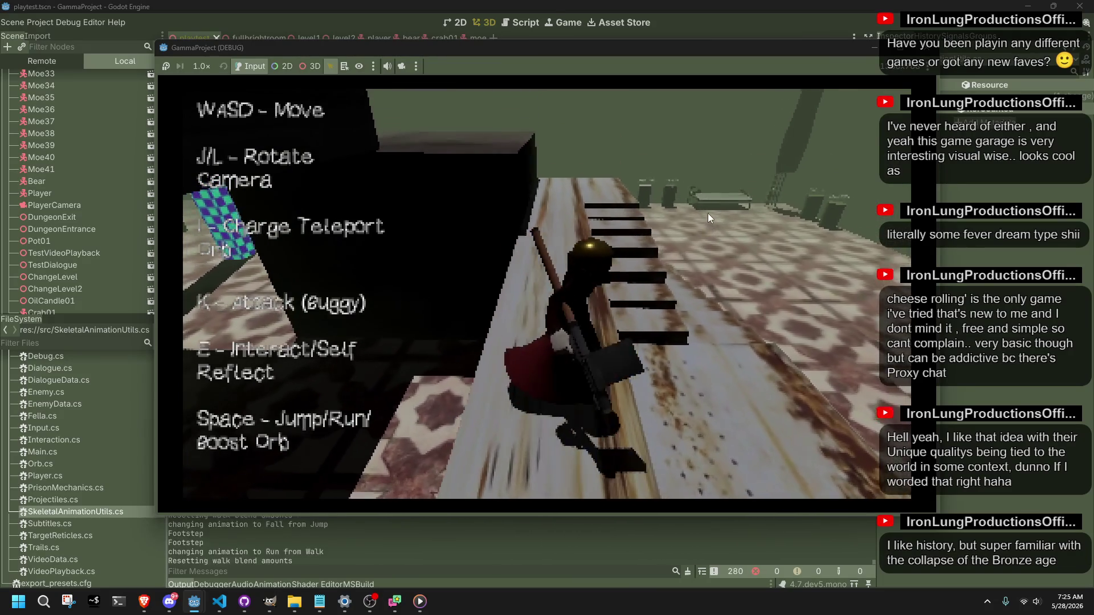
{"action": "key", "text": "w"}
{"action": "key", "text": "space"}
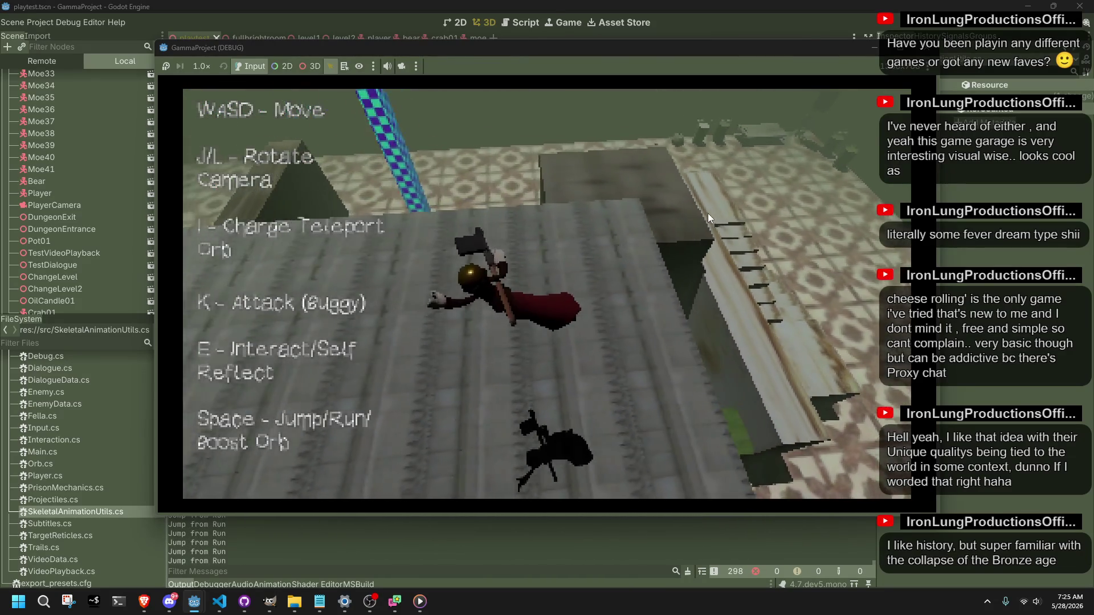
{"action": "key", "text": "w"}
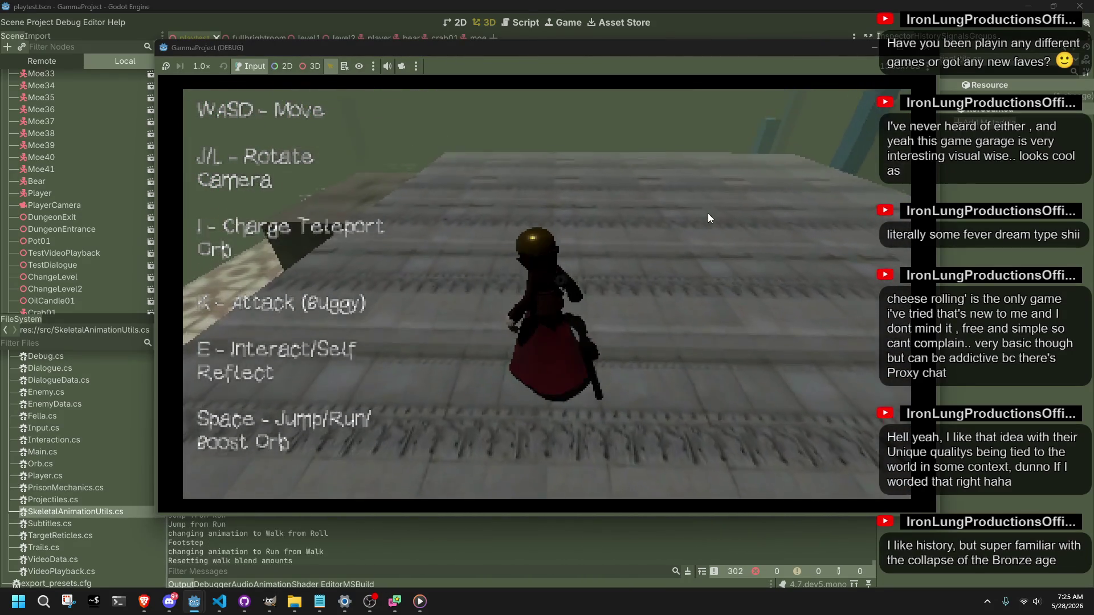
{"action": "key", "text": "w"}
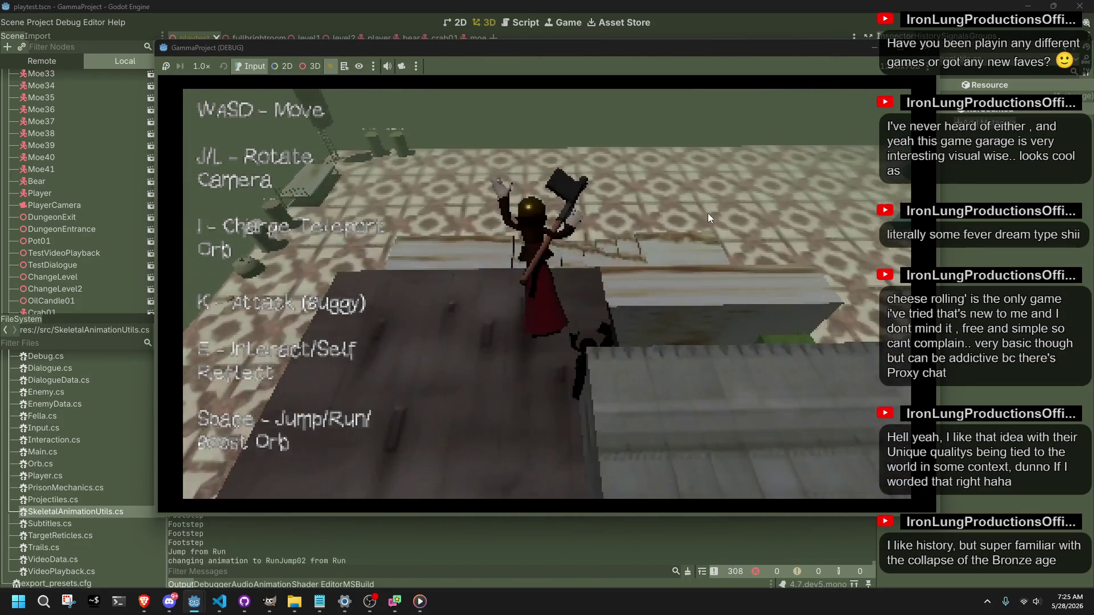
{"action": "key", "text": "space"}
{"action": "key", "text": "w"}
{"action": "key", "text": "l"}
{"action": "key", "text": "w"}
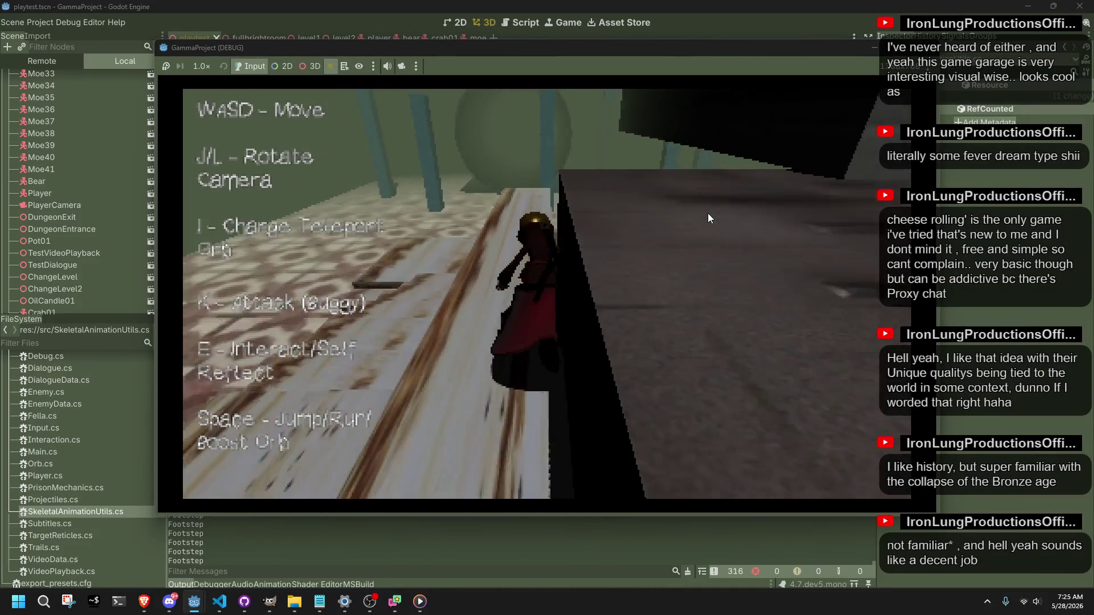
{"action": "key", "text": "space"}
{"action": "key", "text": "w"}
{"action": "key", "text": "l"}
{"action": "key", "text": "w"}
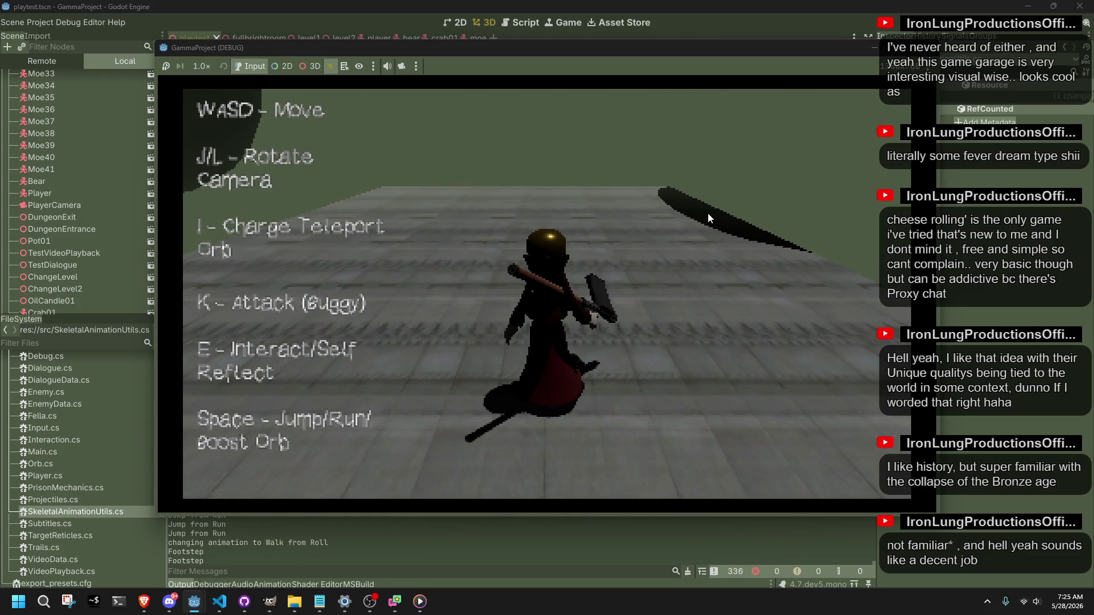
Run and jump toward the blue pillars and tiled floor, then stop the game with F8.
{"action": "key", "text": "w"}
{"action": "key", "text": "space"}
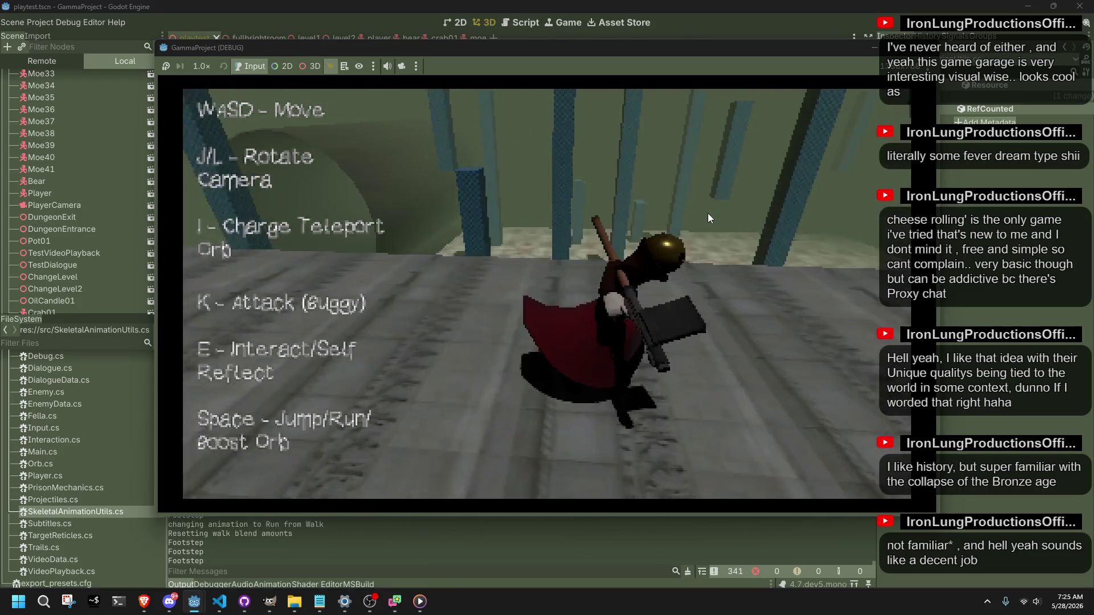
{"action": "key", "text": "w"}
{"action": "key", "text": "space"}
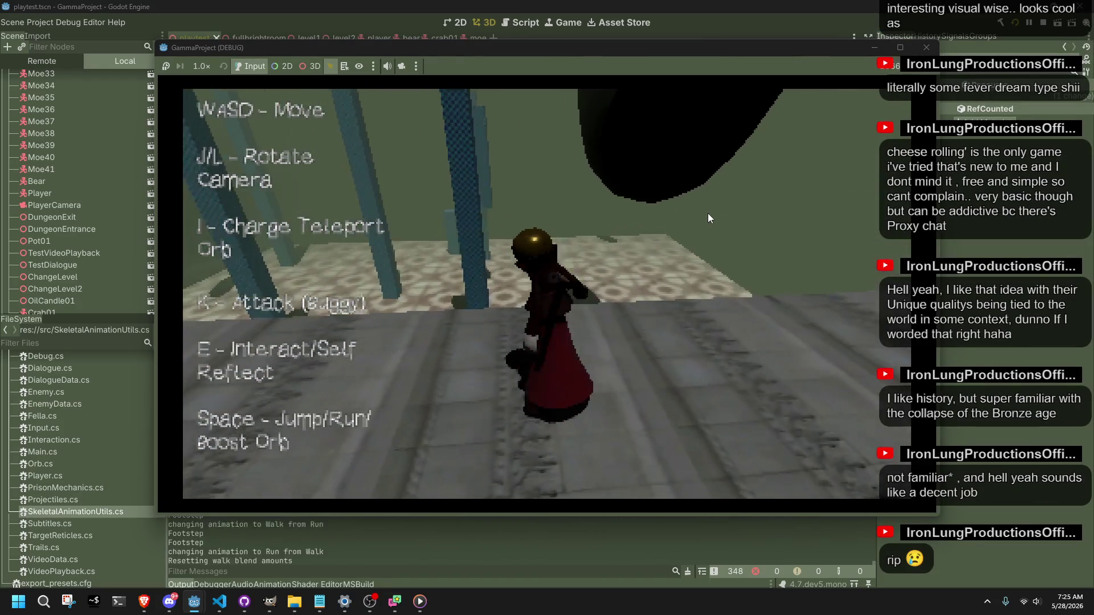
{"action": "key", "text": "w"}
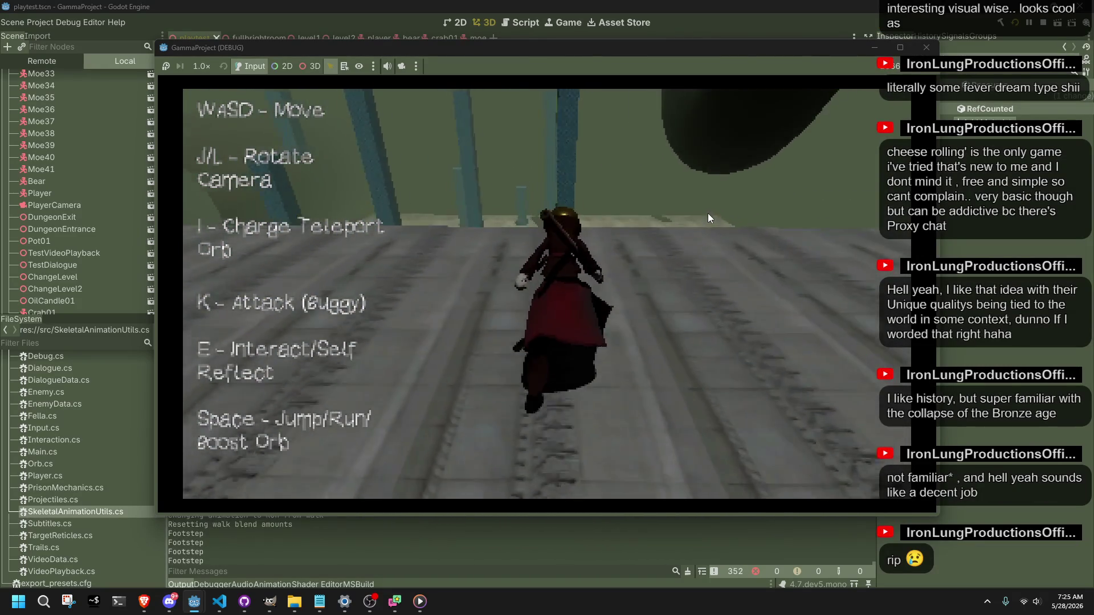
{"action": "key", "text": "w"}
{"action": "key", "text": "space"}
{"action": "key", "text": "w"}
{"action": "key", "text": "w"}
{"action": "key", "text": "w"}
{"action": "key", "text": "space"}
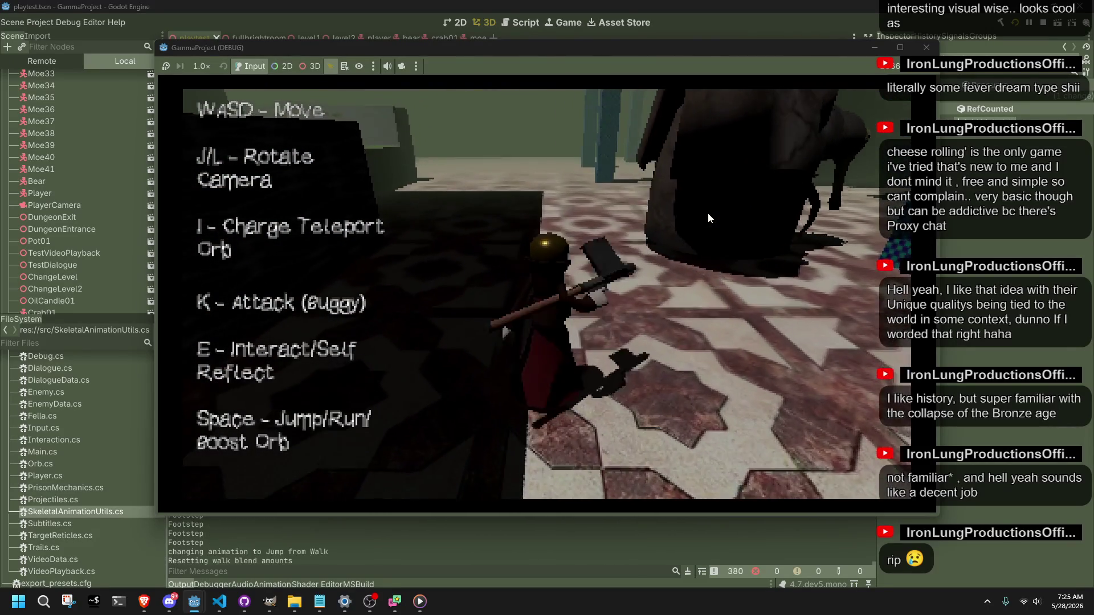
{"action": "key", "text": "w"}
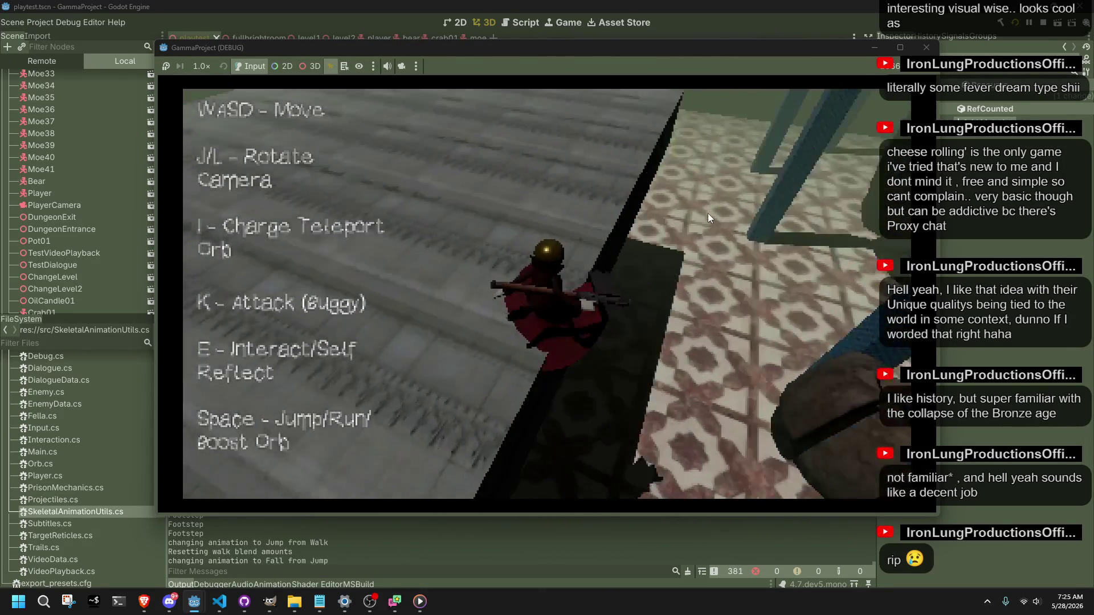
{"action": "key", "text": "F8"}
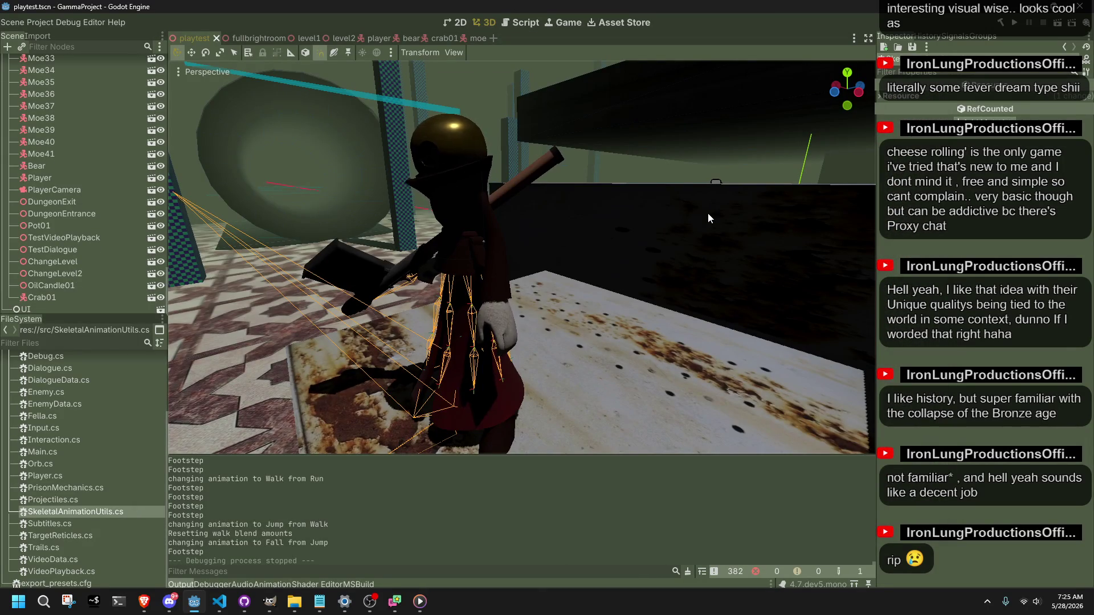
Collapse the src folder in the FileSystem dock and rebuild-run the project with F5.
{"action": "middle_click_drag", "start_coordinate": [476, 93], "coordinate": [370, 208]}
{"action": "scroll", "coordinate": [412, 150], "scroll_direction": "down", "scroll_amount": 3}
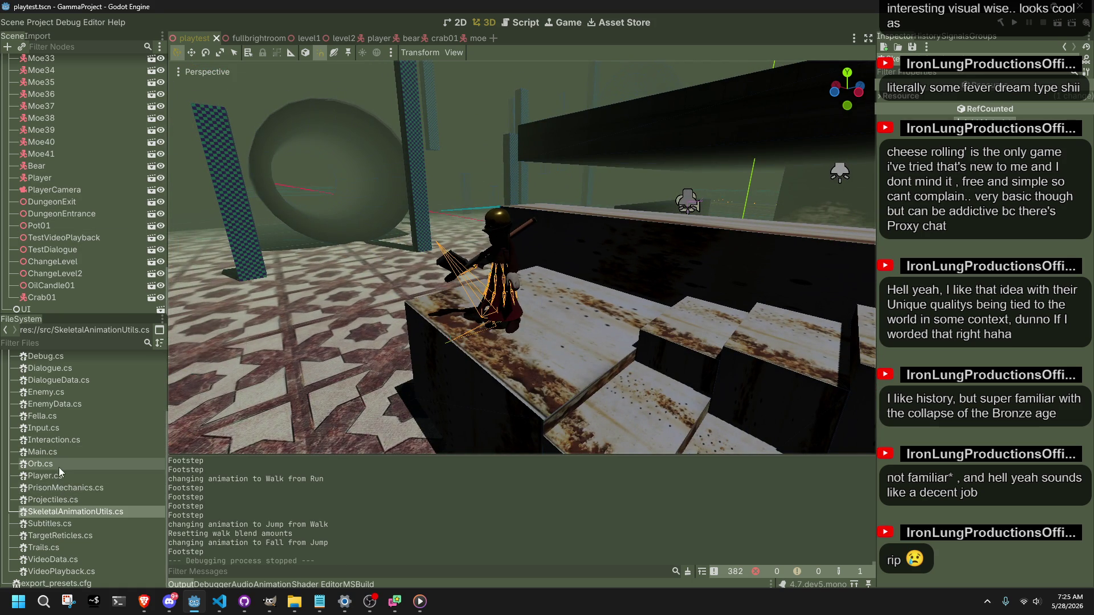
{"action": "scroll", "coordinate": [58, 468], "scroll_direction": "up", "scroll_amount": 3}
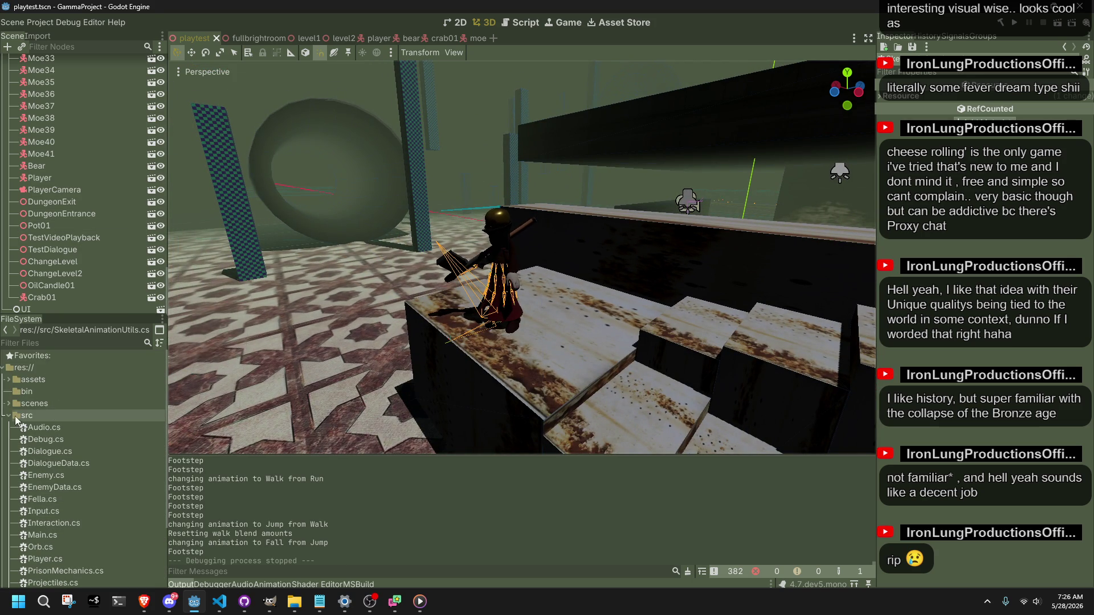
{"action": "left_click", "coordinate": [10, 416]}
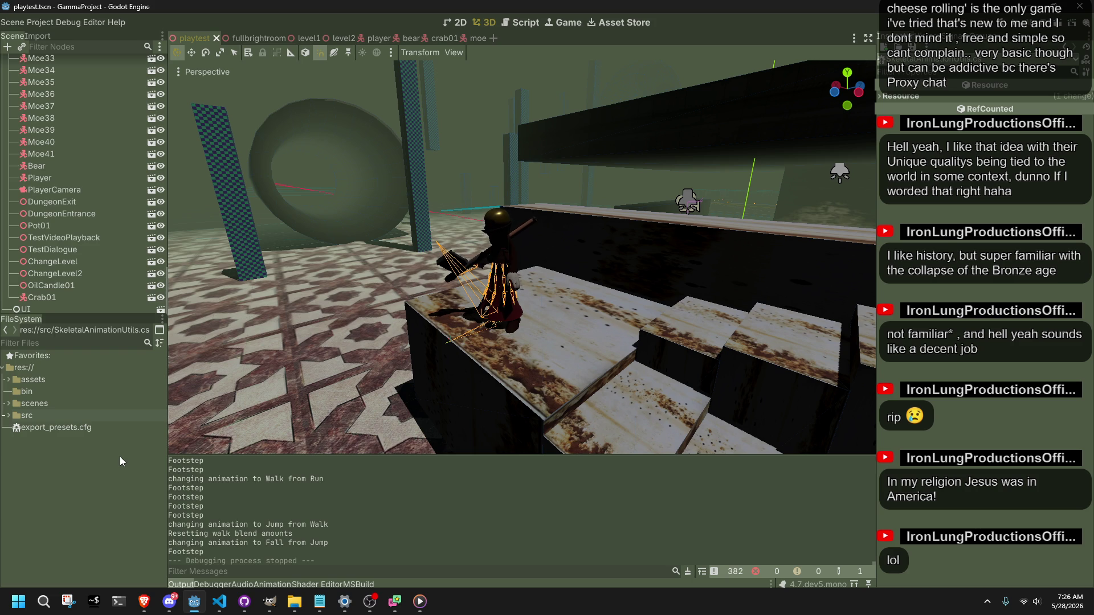
{"action": "key", "text": "F5"}
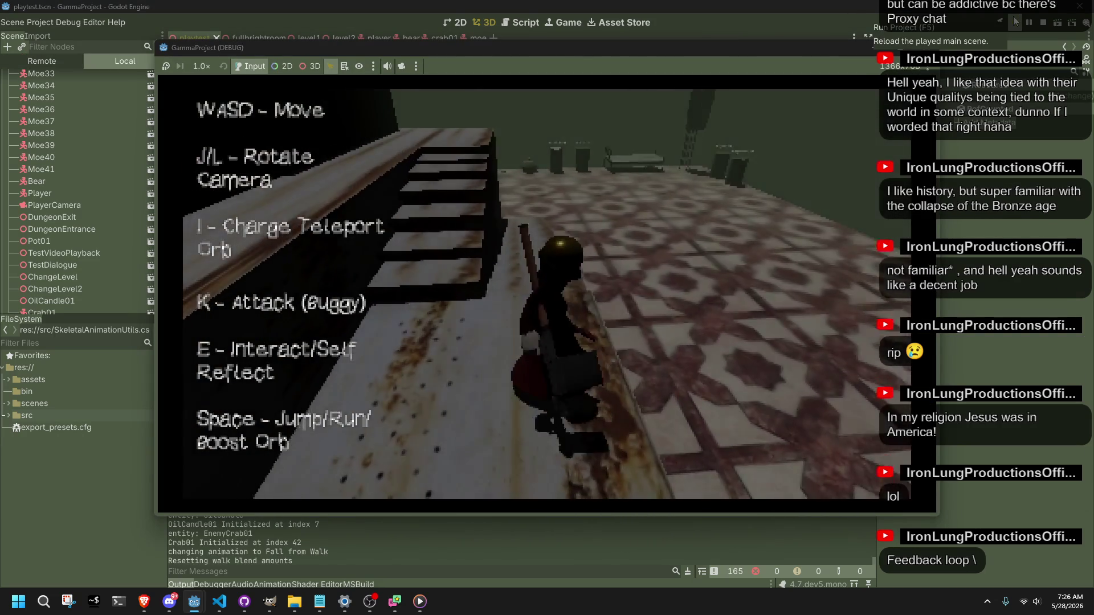
Run and jump the player off the ledge, across the tiled floor and along the stone walkways.
{"action": "key", "text": "w"}
{"action": "key", "text": "space"}
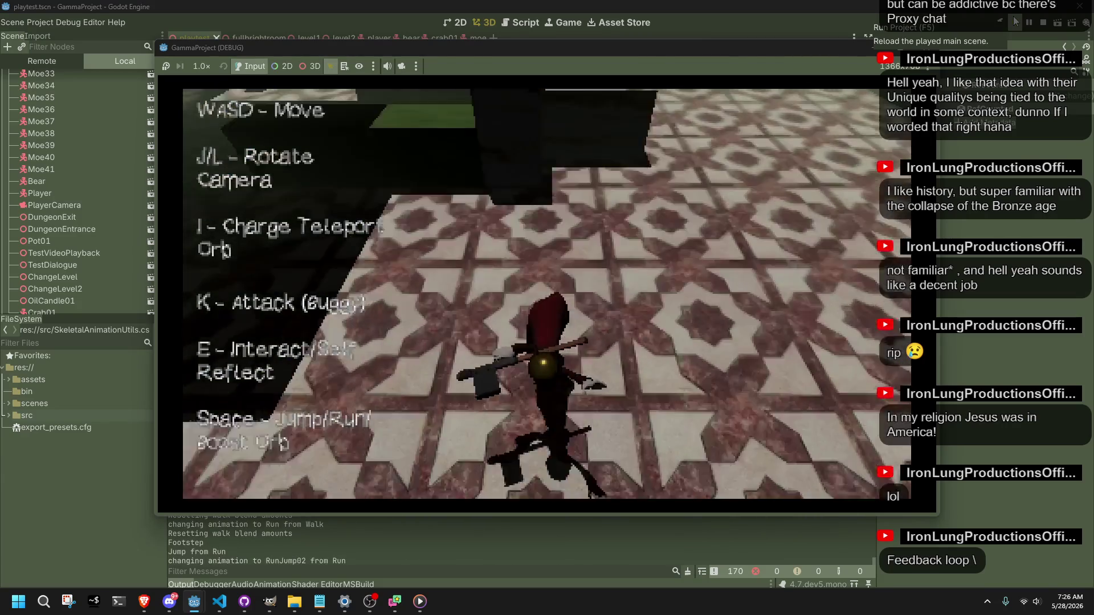
{"action": "key", "text": "space"}
{"action": "key", "text": "w"}
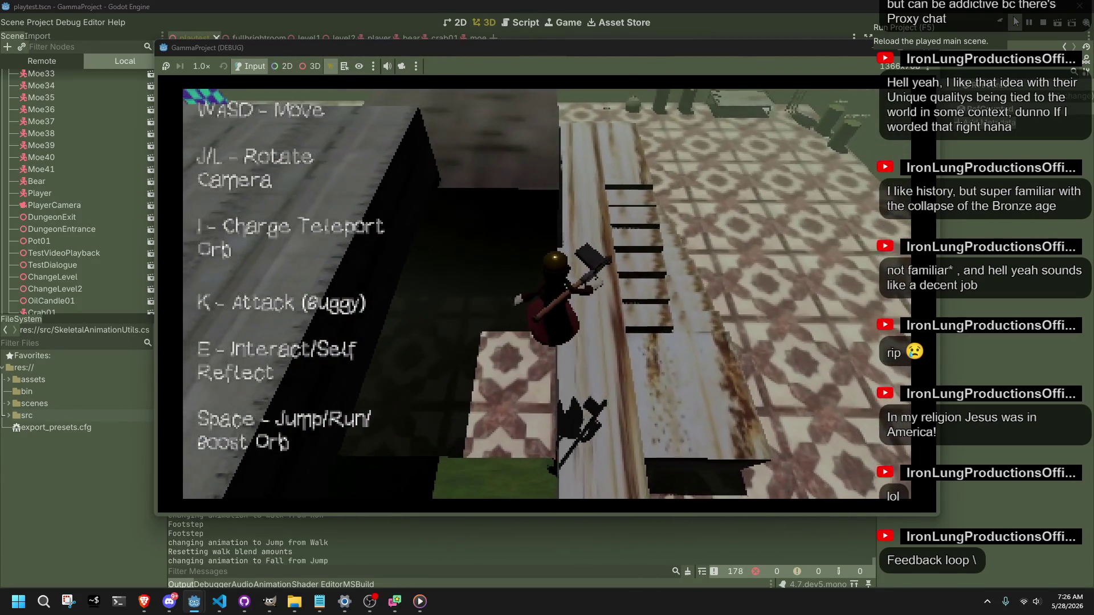
{"action": "key", "text": "j"}
{"action": "key", "text": "space"}
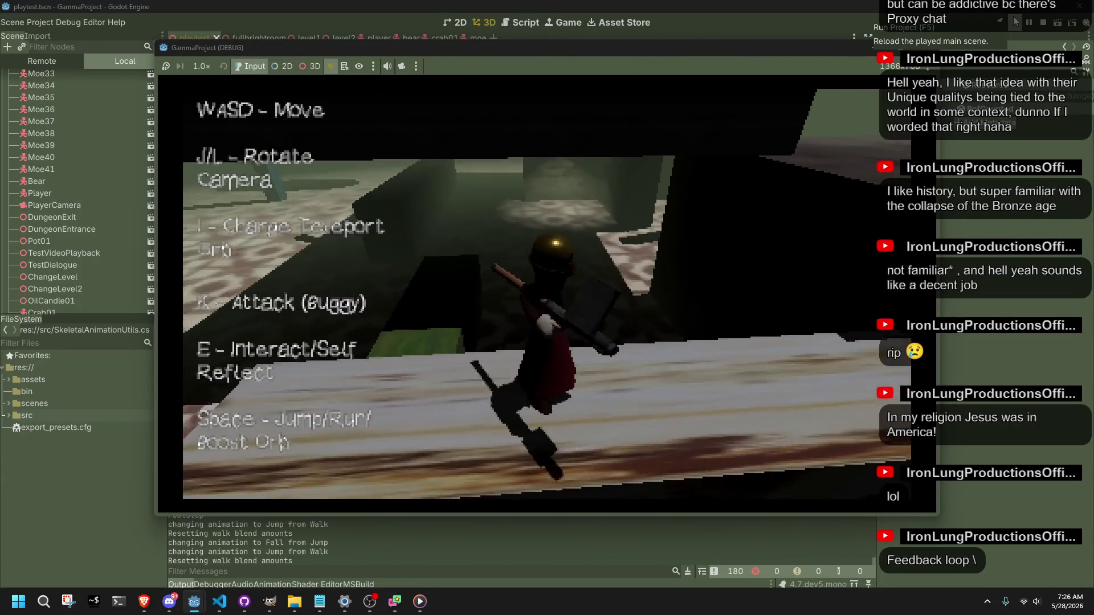
{"action": "key", "text": "w"}
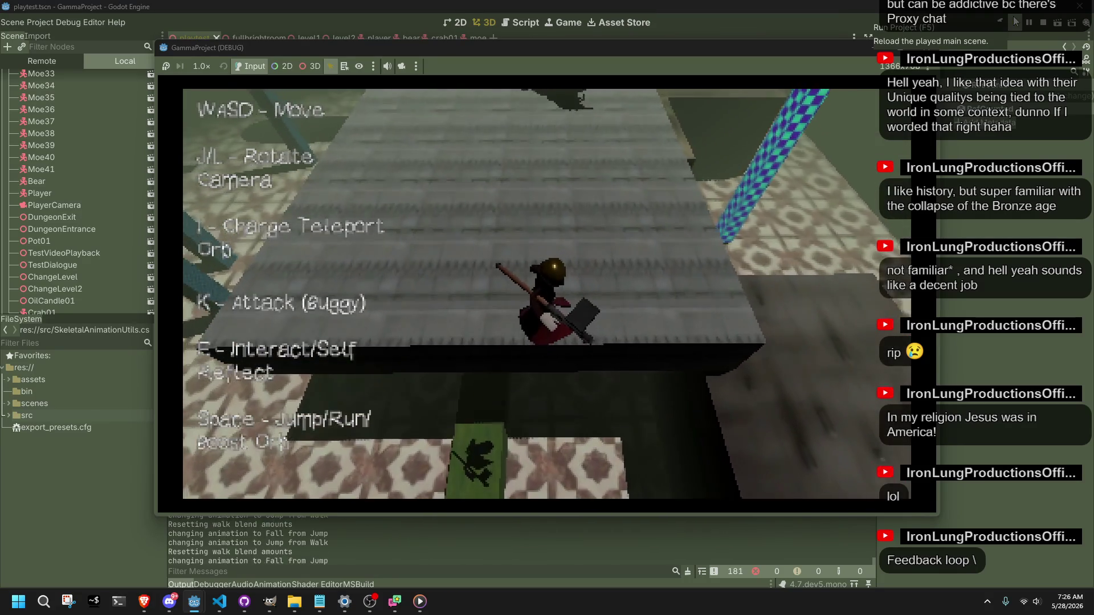
{"action": "key", "text": "j"}
{"action": "key", "text": "w"}
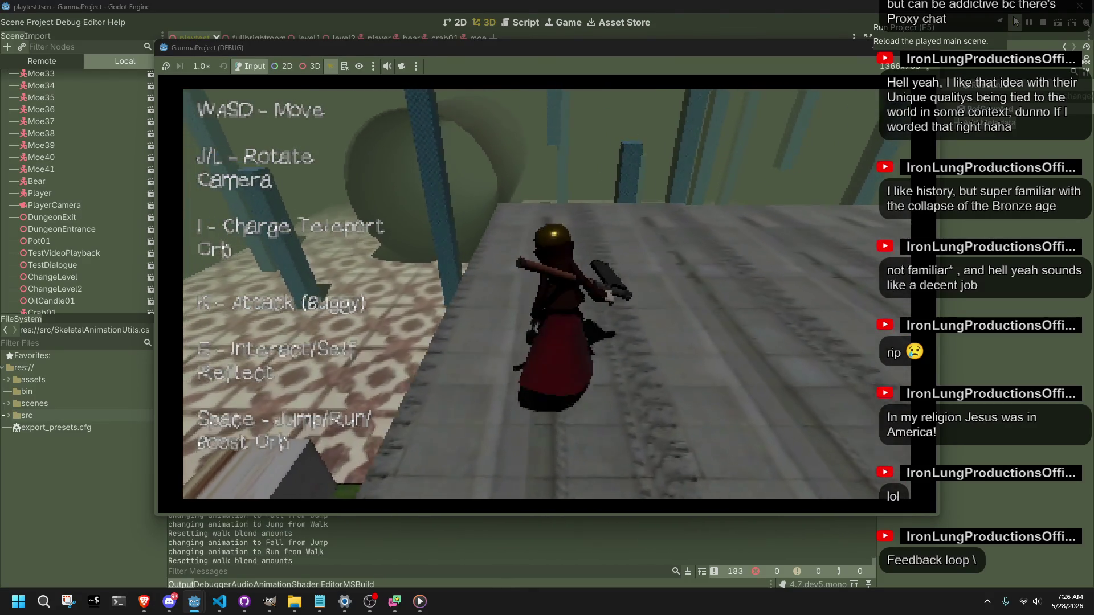
{"action": "key", "text": "w"}
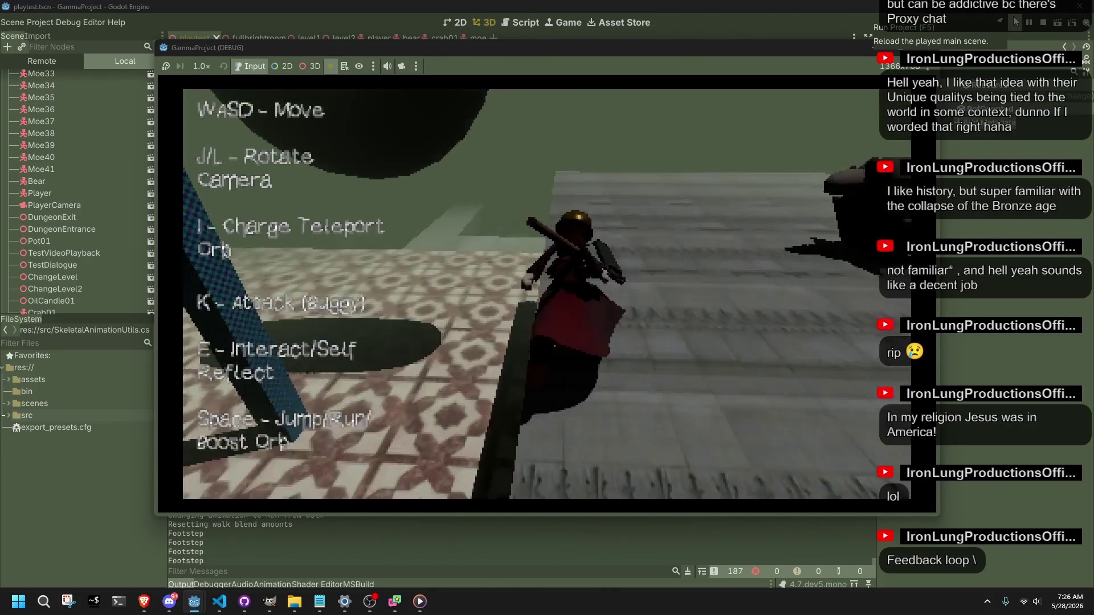
{"action": "key", "text": "w"}
{"action": "key", "text": "j"}
Jump onto and off the dark rock, land by the checkered pillar, then stop the game with F8.
{"action": "key", "text": "w"}
{"action": "key", "text": "space"}
{"action": "key", "text": "w"}
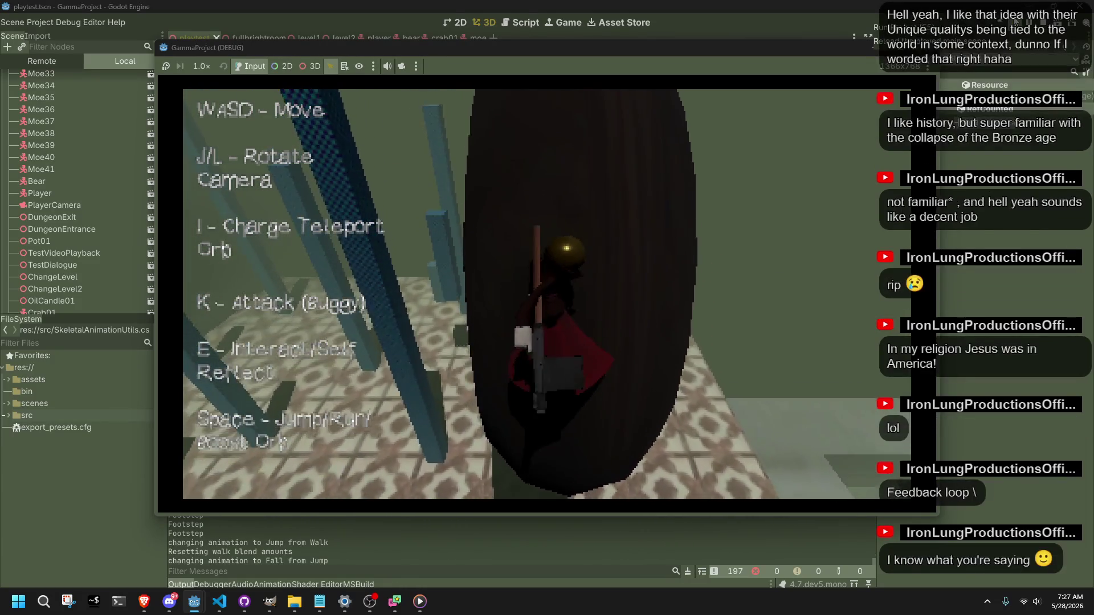
{"action": "key", "text": "w"}
{"action": "key", "text": "space"}
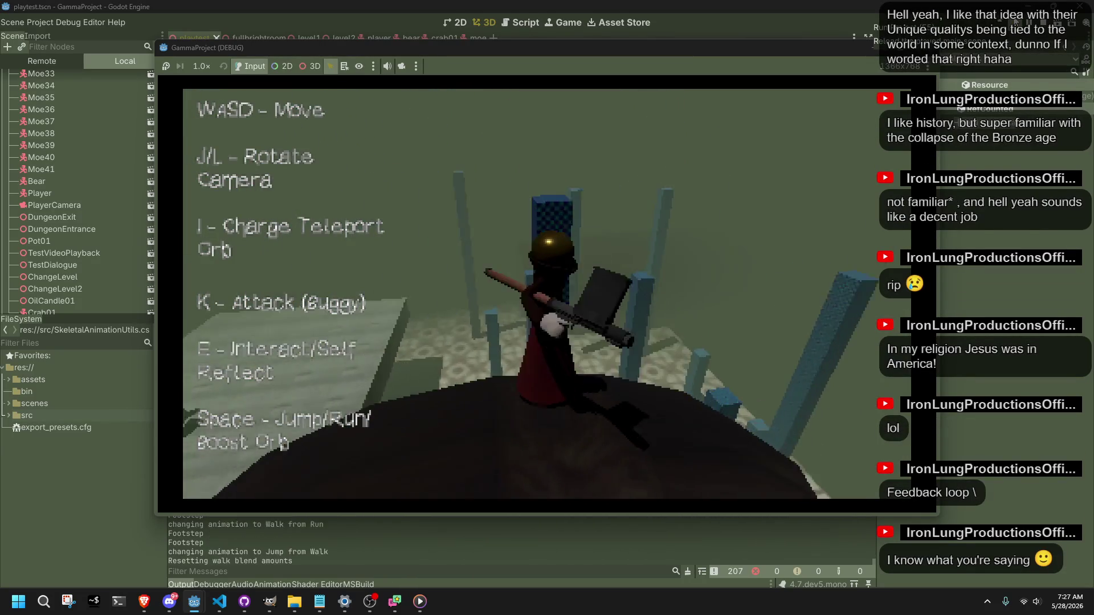
{"action": "key", "text": "w"}
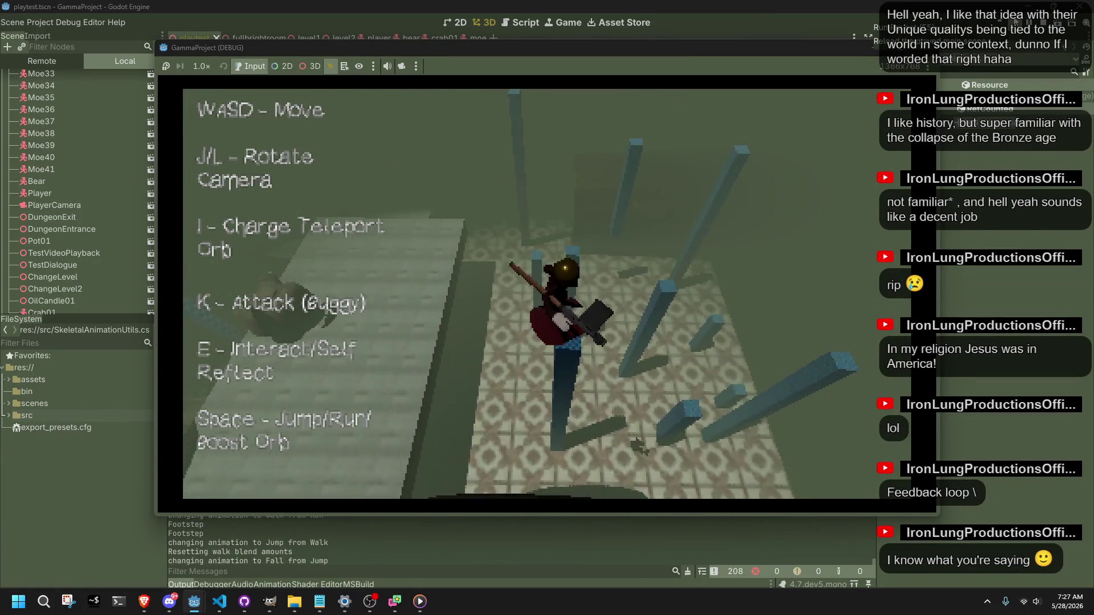
{"action": "key", "text": "w"}
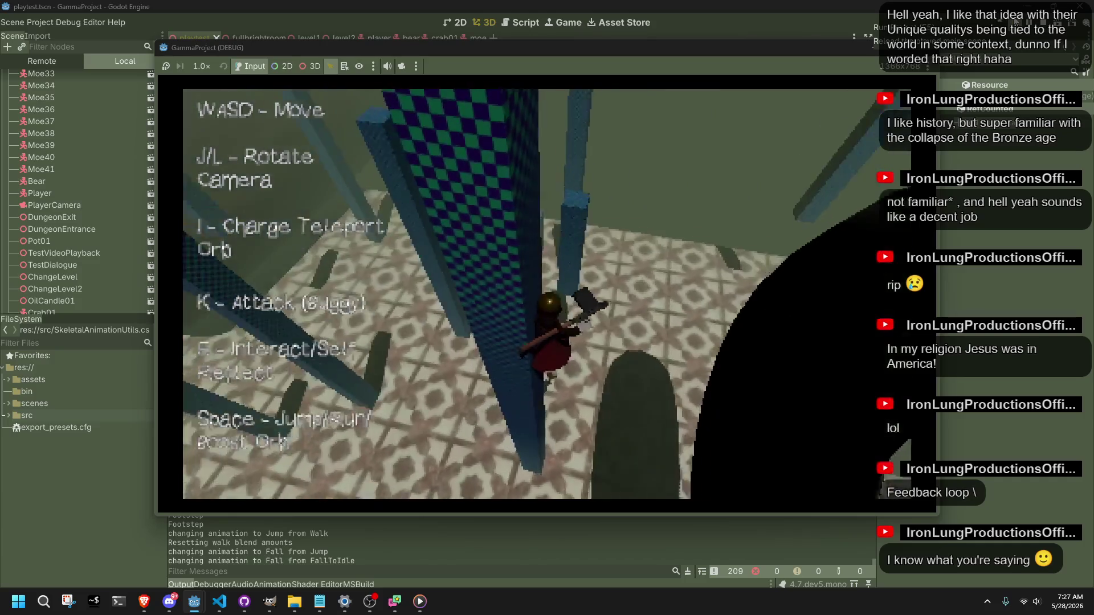
{"action": "key", "text": "j"}
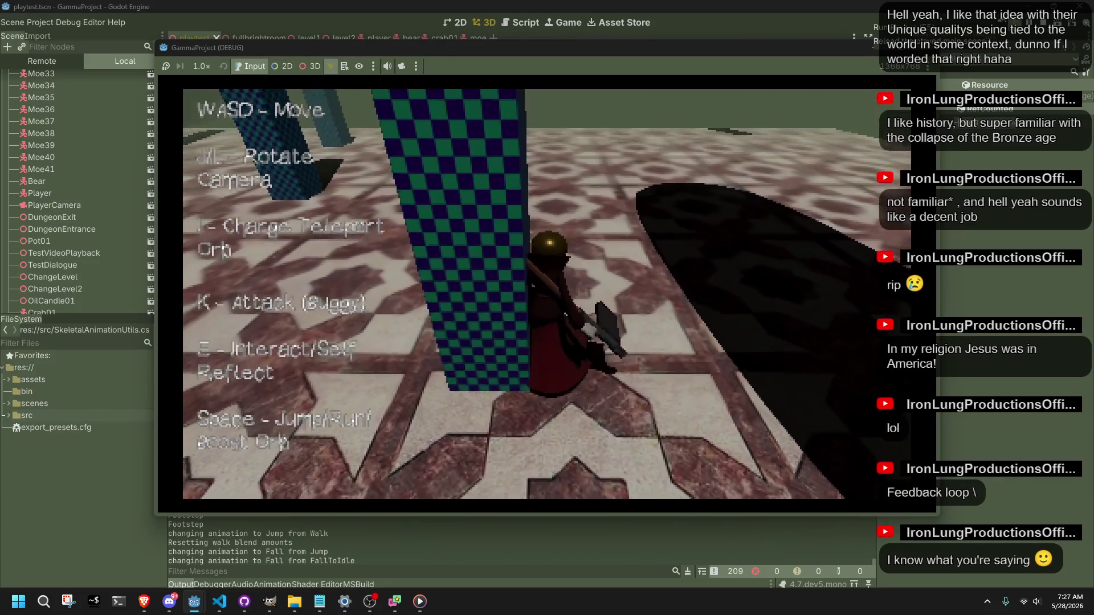
{"action": "key", "text": "F8"}
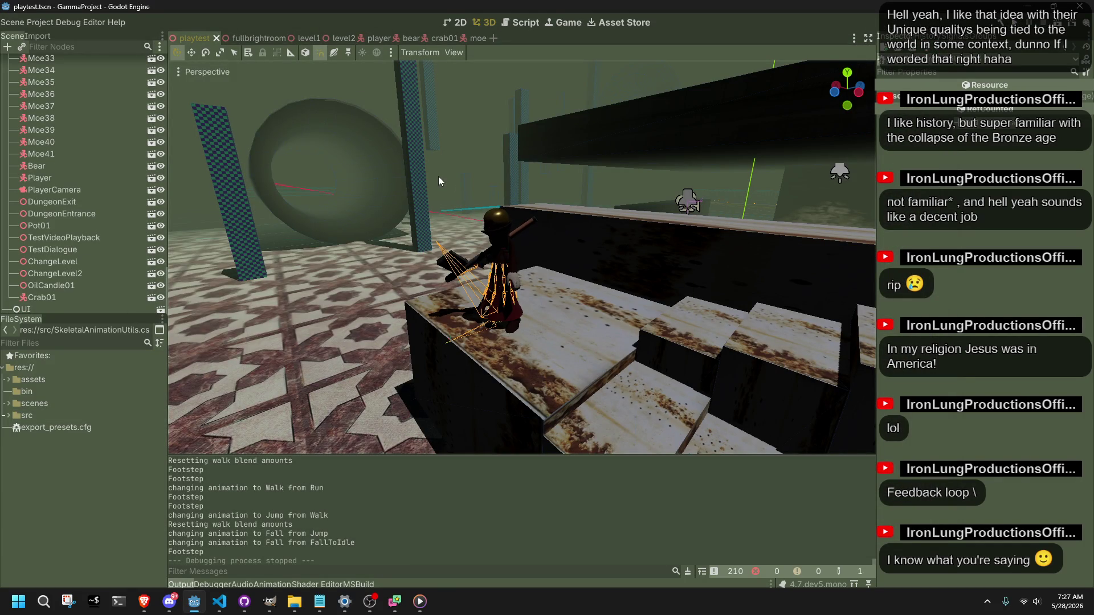
Orbit the viewport to view the player from behind, then switch to Player.cs in VS Code.
{"action": "middle_click_drag", "start_coordinate": [438, 176], "coordinate": [519, 291]}
{"action": "scroll", "coordinate": [519, 292], "scroll_direction": "down", "scroll_amount": 2}
{"action": "scroll", "coordinate": [519, 291], "scroll_direction": "up", "scroll_amount": 3}
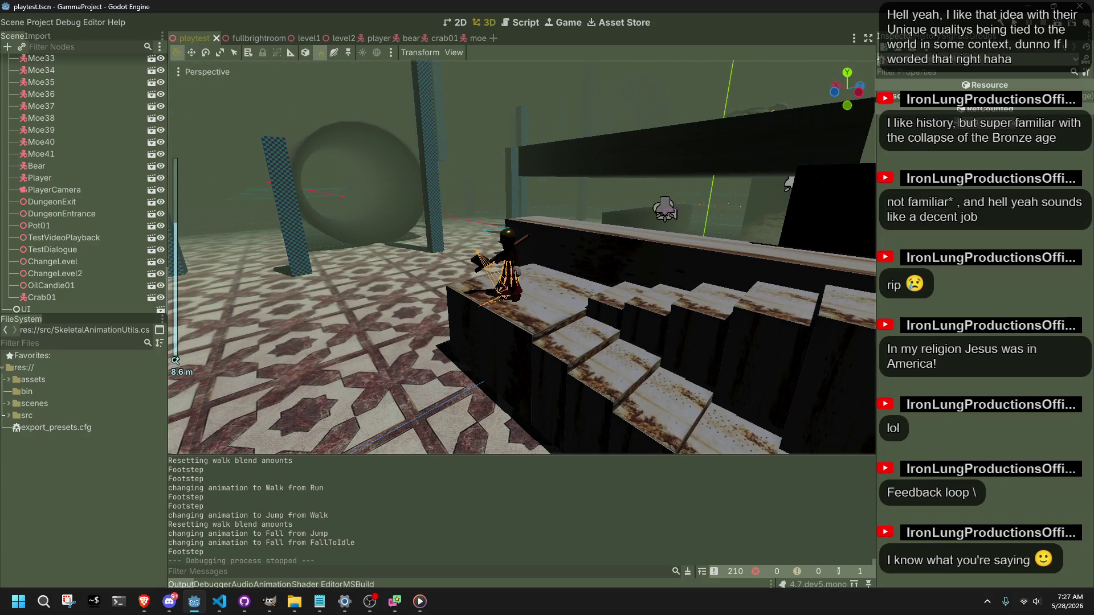
{"action": "scroll", "coordinate": [392, 277], "scroll_direction": "up", "scroll_amount": 3}
{"action": "middle_click_drag", "start_coordinate": [392, 277], "coordinate": [550, 329]}
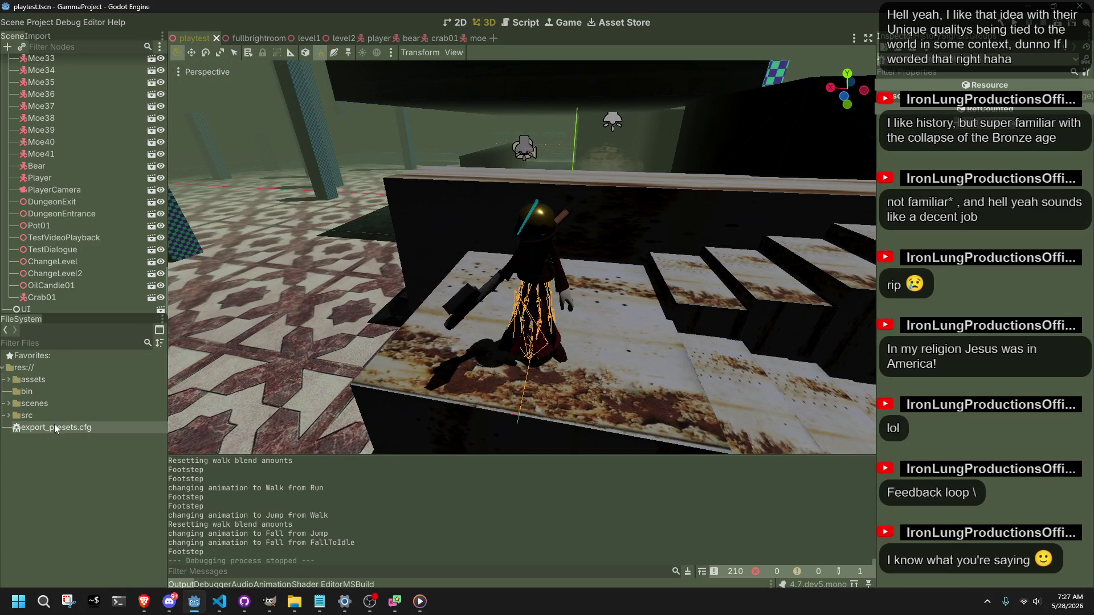
{"action": "left_click", "coordinate": [219, 601]}
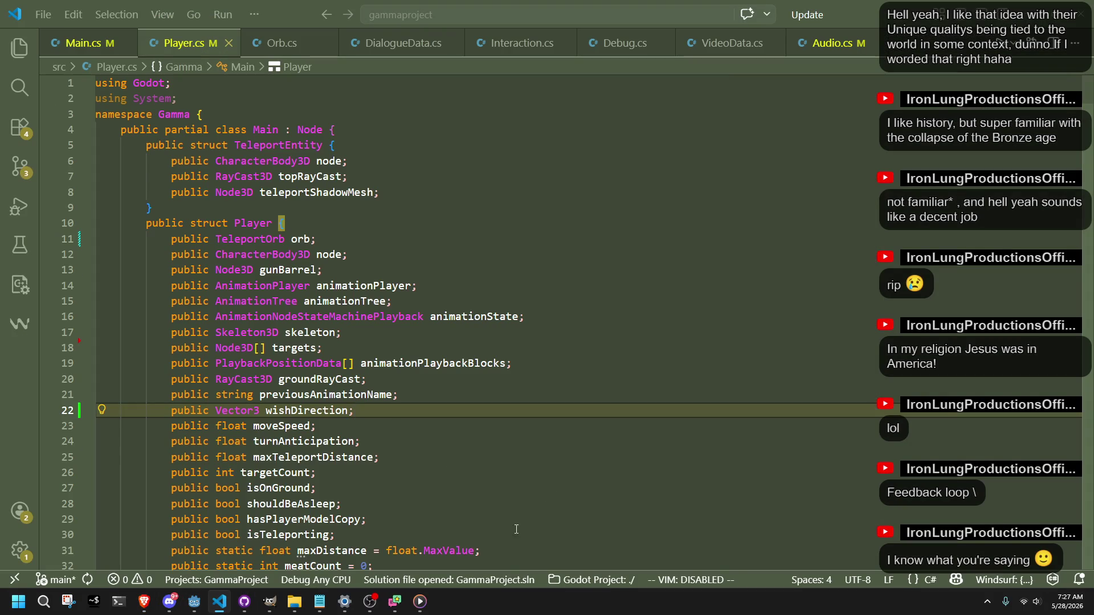
{"action": "scroll", "coordinate": [561, 526], "scroll_direction": "down", "scroll_amount": 5}
{"action": "scroll", "coordinate": [425, 442], "scroll_direction": "down", "scroll_amount": 1}
{"action": "scroll", "coordinate": [424, 443], "scroll_direction": "up", "scroll_amount": 1}
{"action": "scroll", "coordinate": [424, 438], "scroll_direction": "down", "scroll_amount": 4}
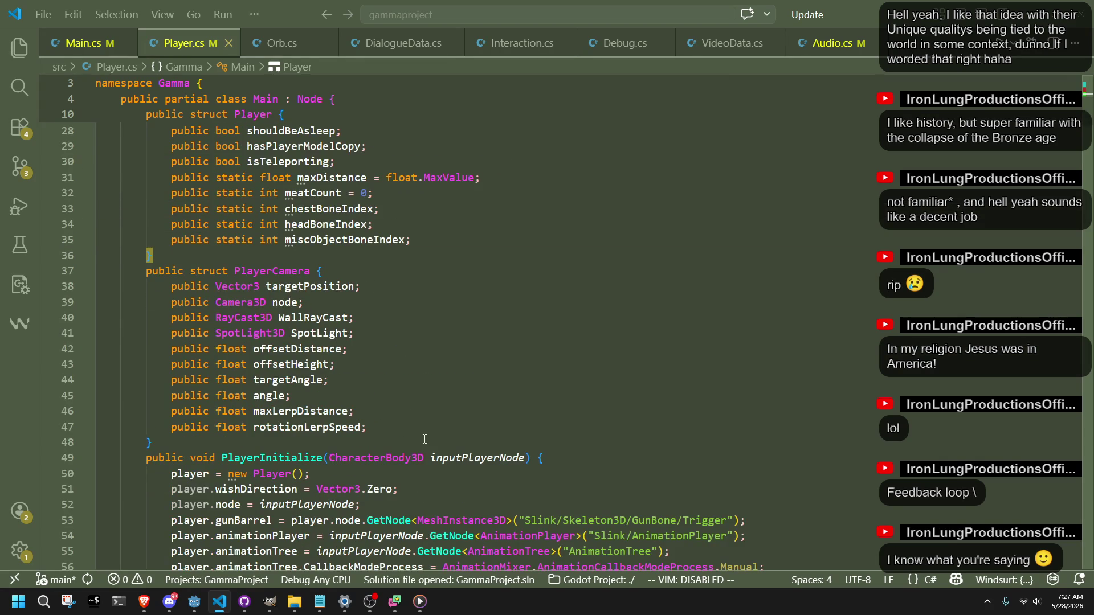
{"action": "scroll", "coordinate": [424, 439], "scroll_direction": "up", "scroll_amount": 1}
{"action": "scroll", "coordinate": [425, 439], "scroll_direction": "up", "scroll_amount": 5}
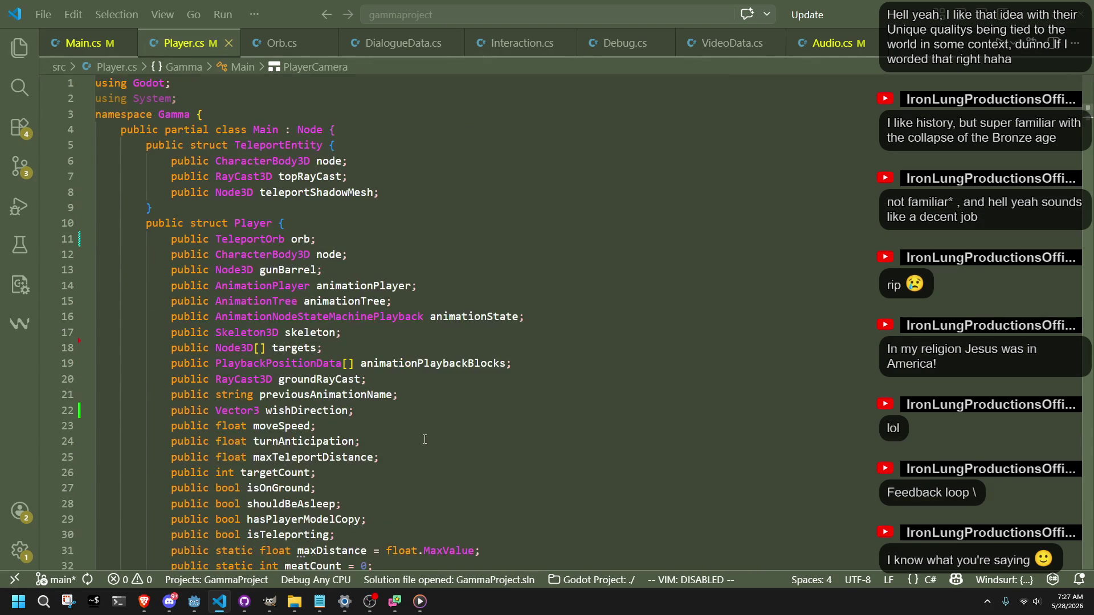
Delete the TeleportEntity struct from Player.cs, dismissing the accidental close prompt.
{"action": "left_click", "coordinate": [196, 211]}
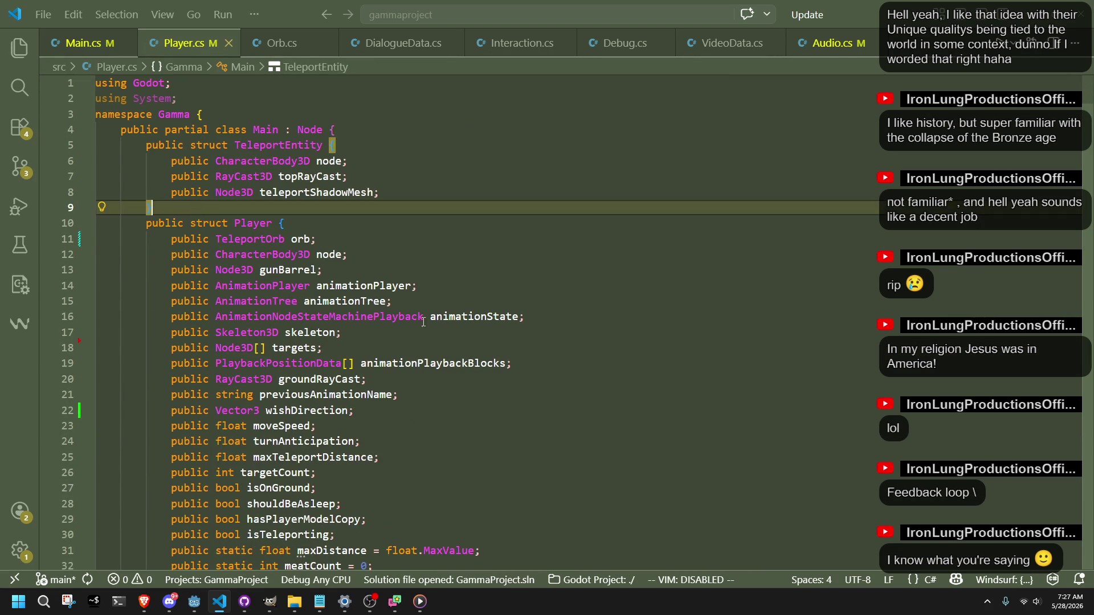
{"action": "type", "text": "}"}
{"action": "left_click", "coordinate": [518, 403]}
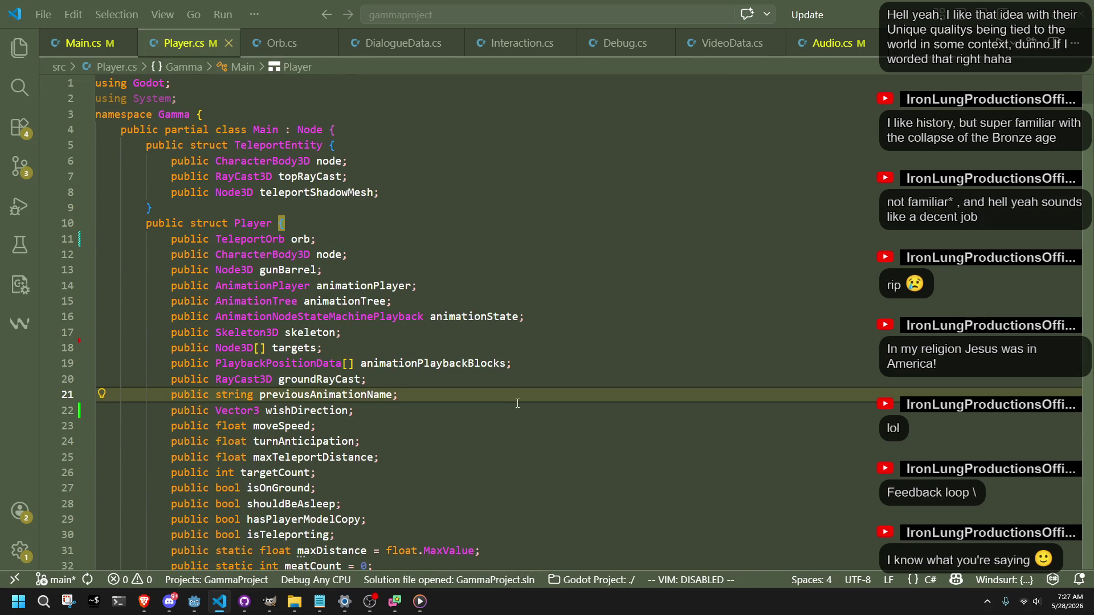
{"action": "left_click_drag", "start_coordinate": [257, 208], "coordinate": [379, 134]}
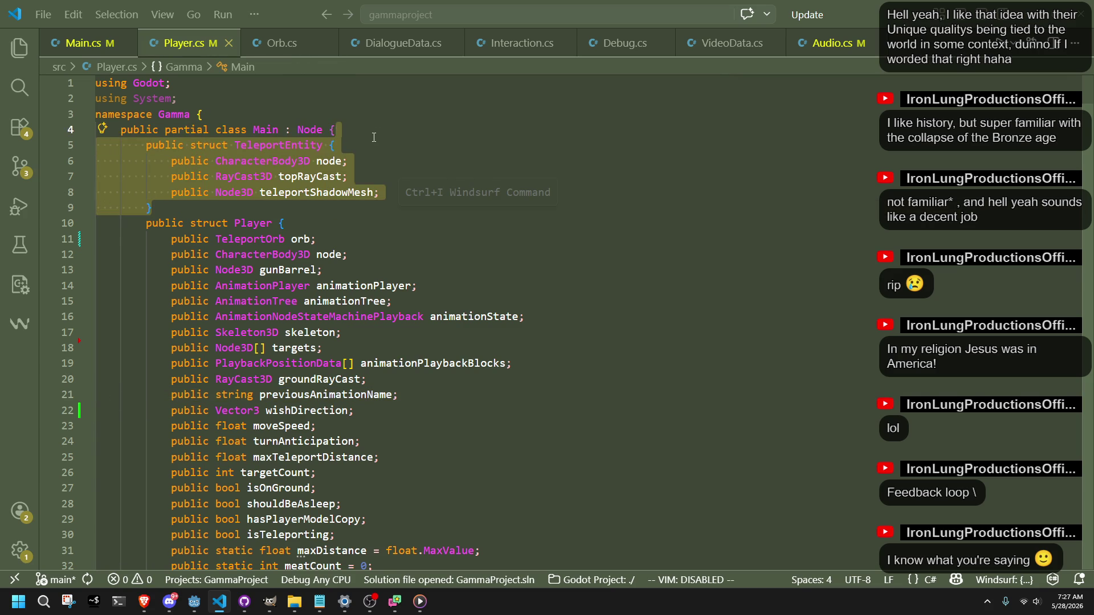
{"action": "key", "text": "Delete"}
{"action": "left_click", "coordinate": [399, 175]}
{"action": "key", "text": "ctrl+w"}
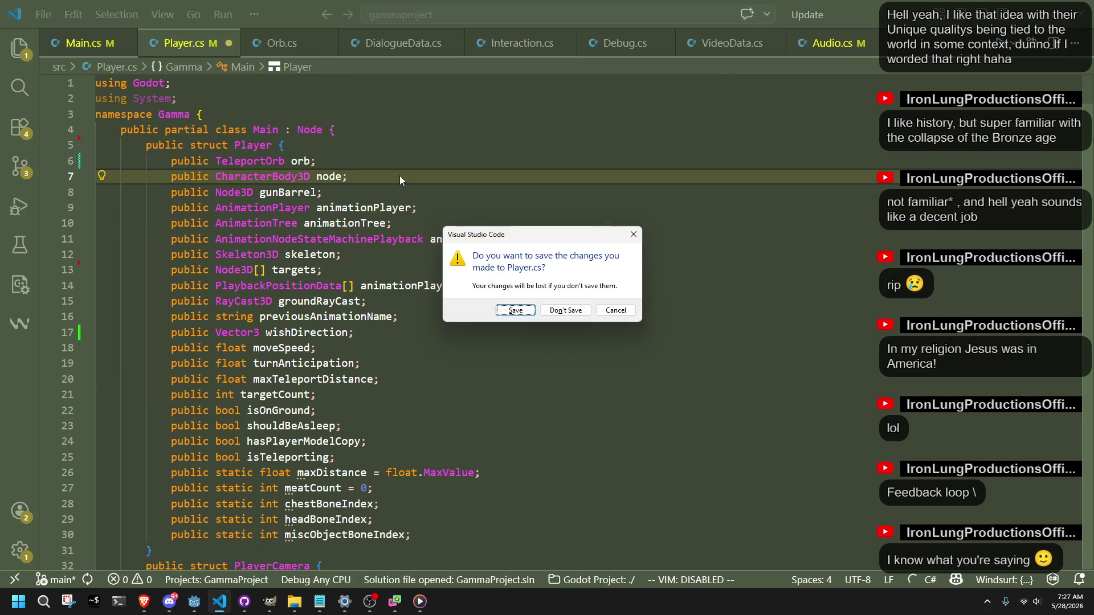
{"action": "left_click", "coordinate": [617, 310]}
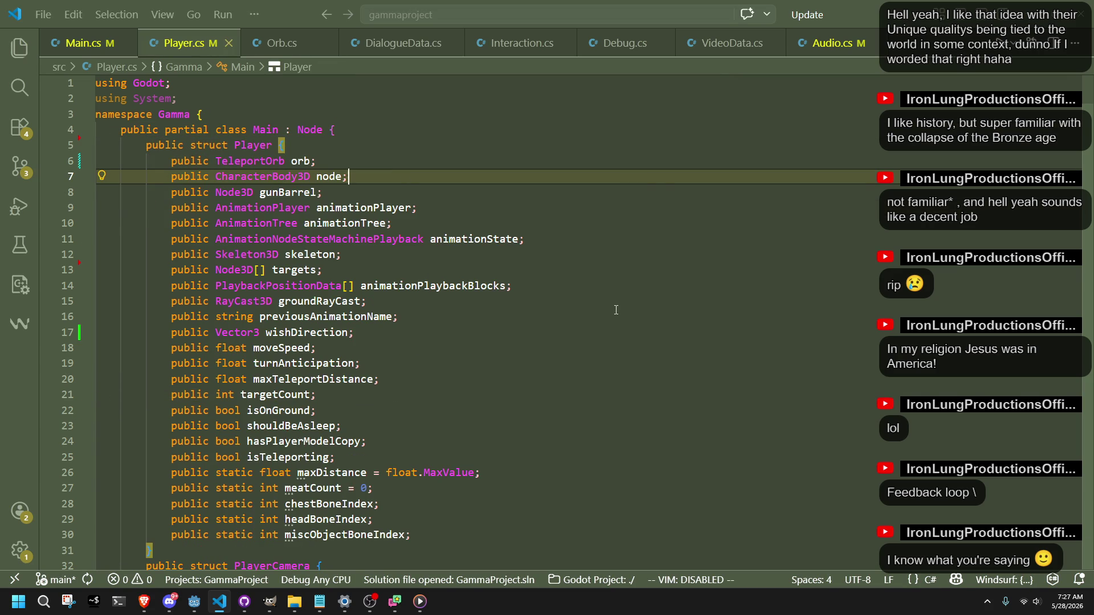
Change maxDistance from float.MaxValue to 1000f, save Player.cs and return to Godot.
{"action": "left_click", "coordinate": [611, 309]}
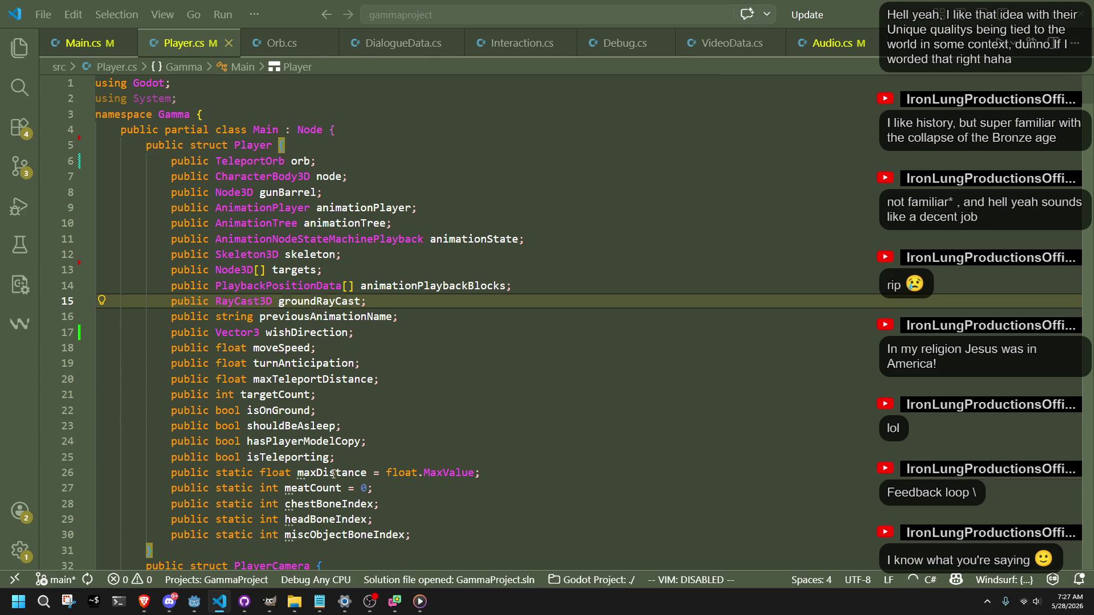
{"action": "left_click", "coordinate": [331, 473]}
{"action": "mouse_move", "coordinate": [424, 472]}
{"action": "left_mouse_down"}
{"action": "mouse_move", "coordinate": [475, 477]}
{"action": "mouse_move", "coordinate": [390, 473]}
{"action": "left_mouse_up"}
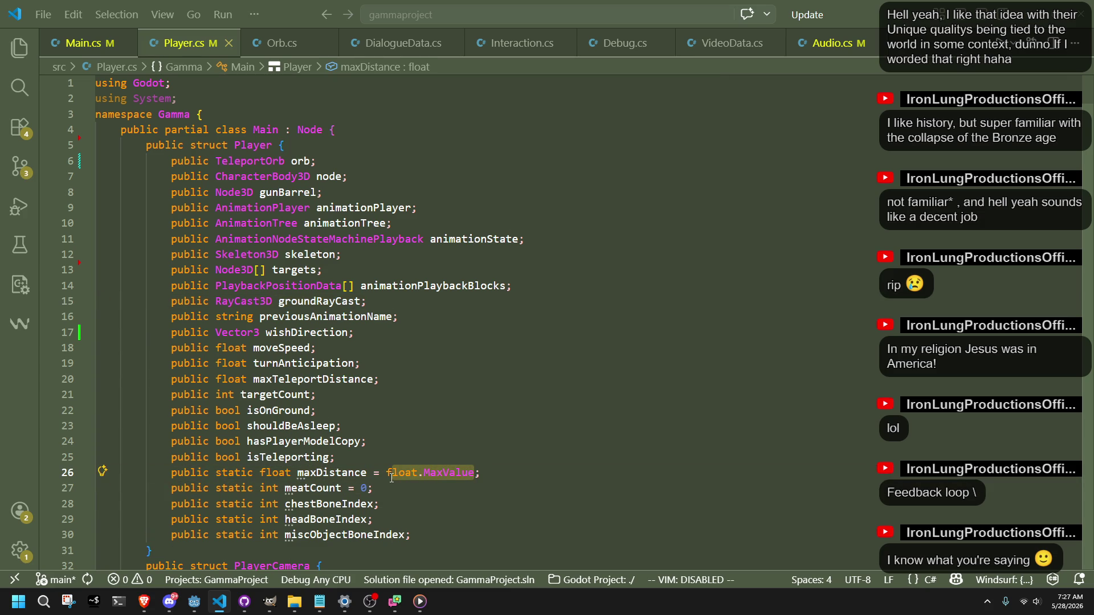
{"action": "type", "text": "1000"}
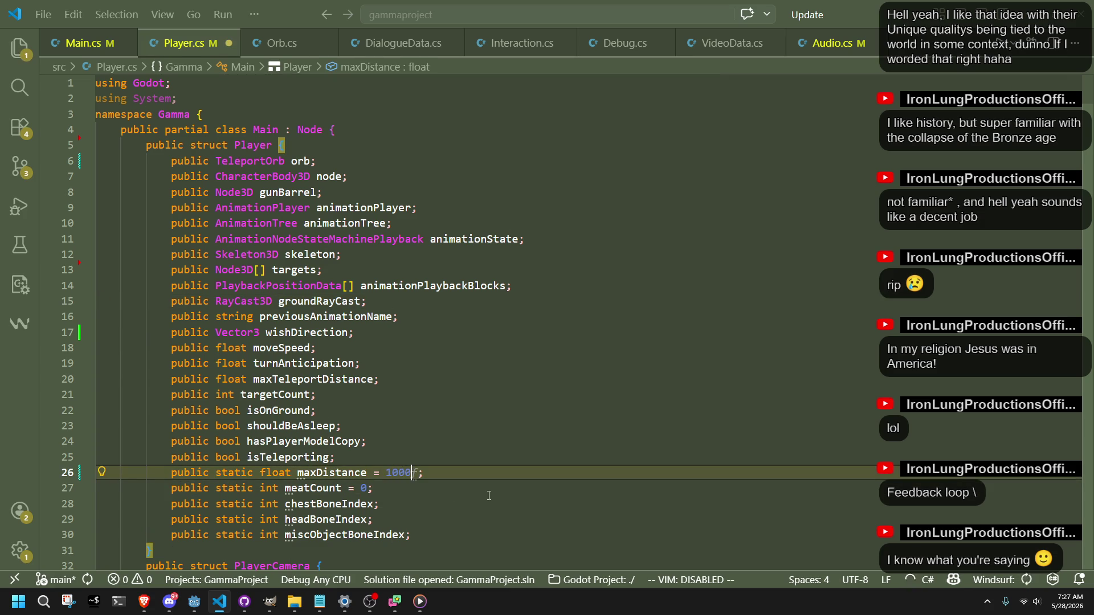
{"action": "key", "text": "Right"}
{"action": "key", "text": "ctrl+s"}
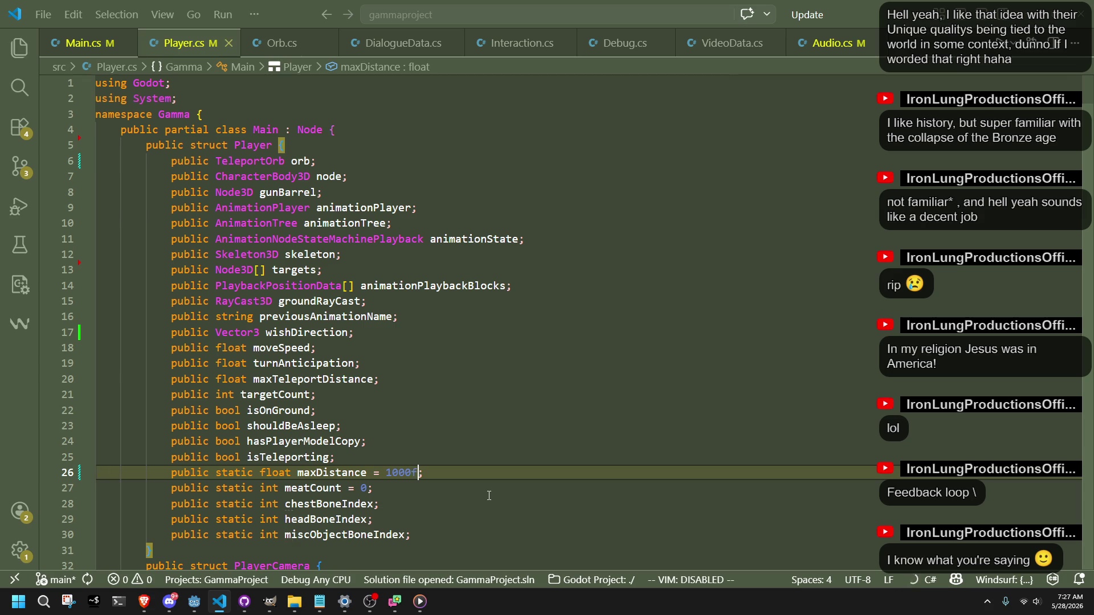
{"action": "left_click", "coordinate": [490, 496]}
{"action": "left_click", "coordinate": [194, 601]}
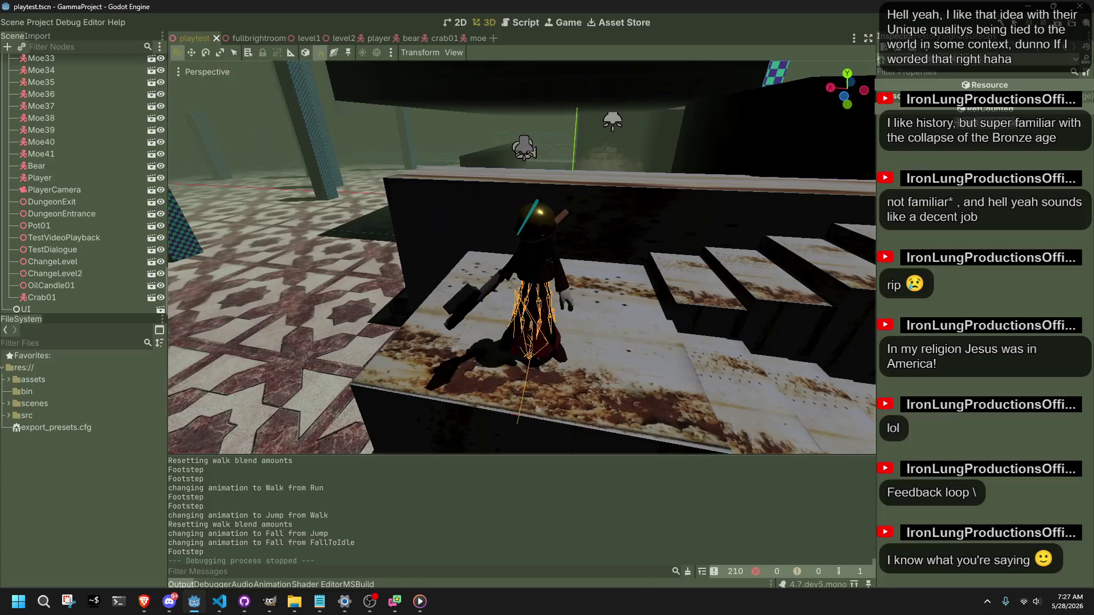
Rebuild and run with the new maxDistance, jump and steer the character off the floor, then stop with F8.
{"action": "key", "text": "F5"}
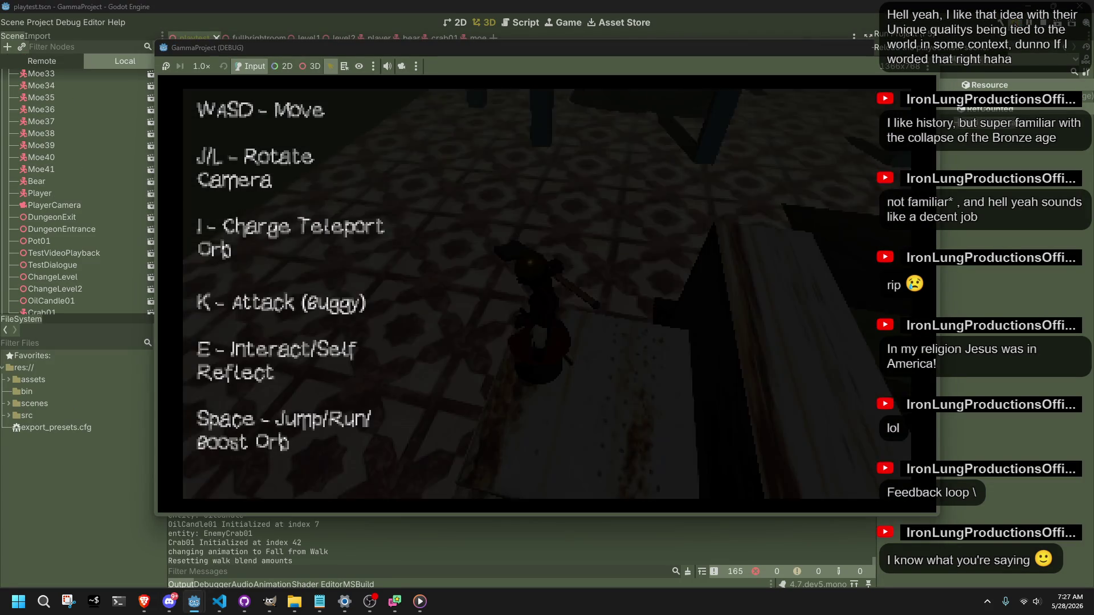
{"action": "key", "text": "space"}
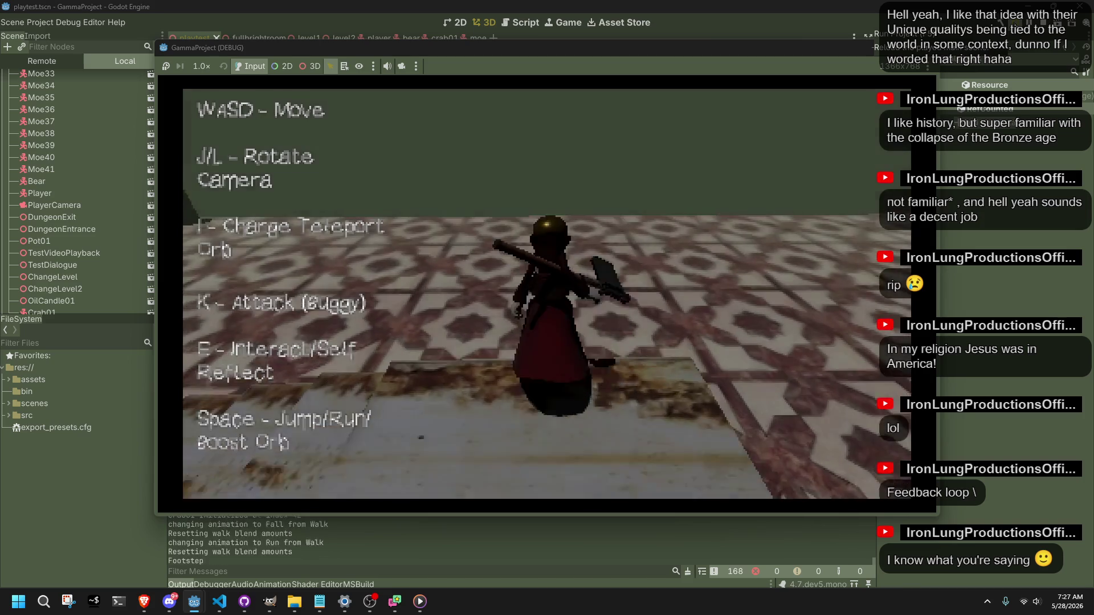
{"action": "key", "text": "space"}
{"action": "key", "text": "space"}
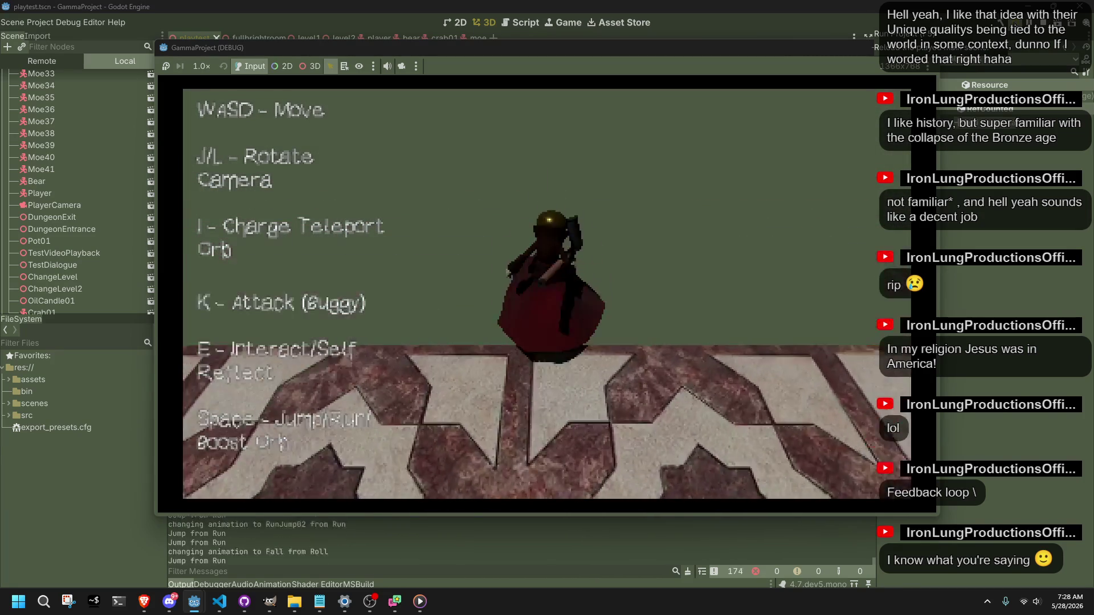
{"action": "key", "text": "s"}
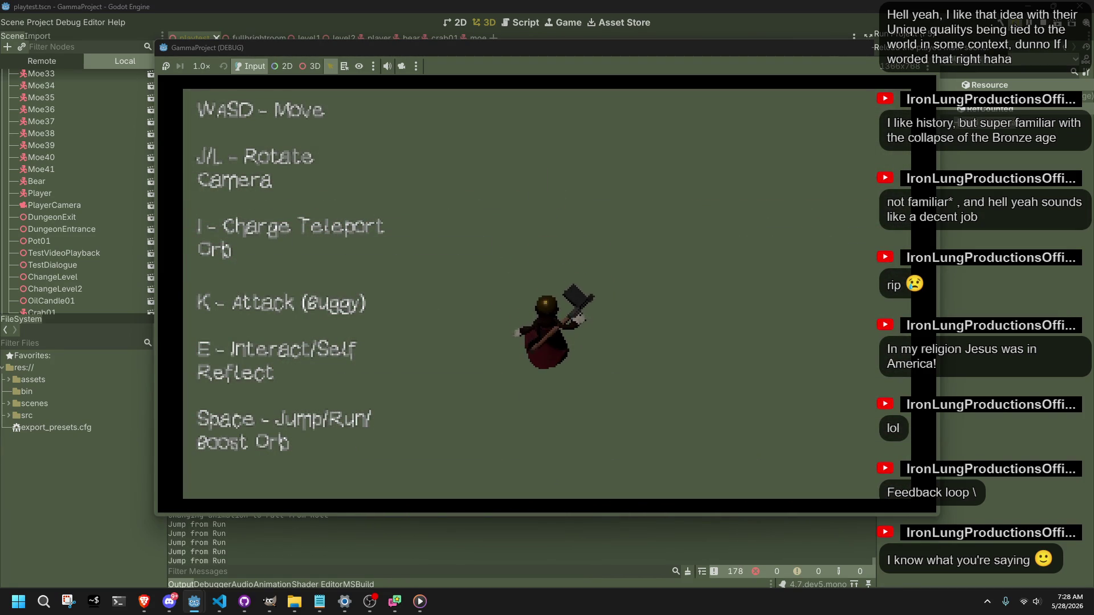
{"action": "key", "text": "s"}
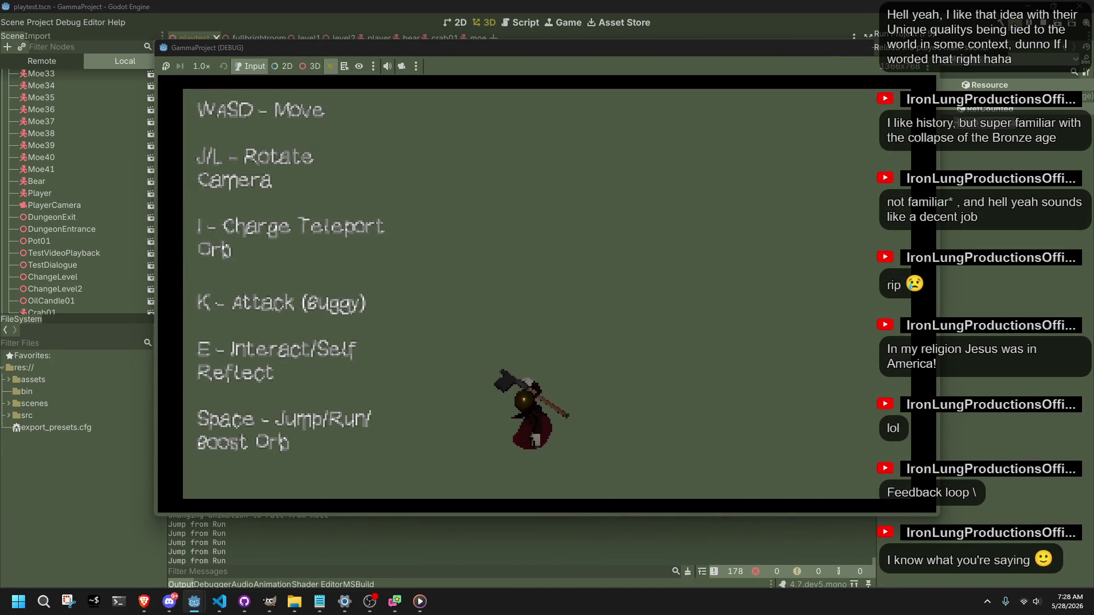
{"action": "key", "text": "s"}
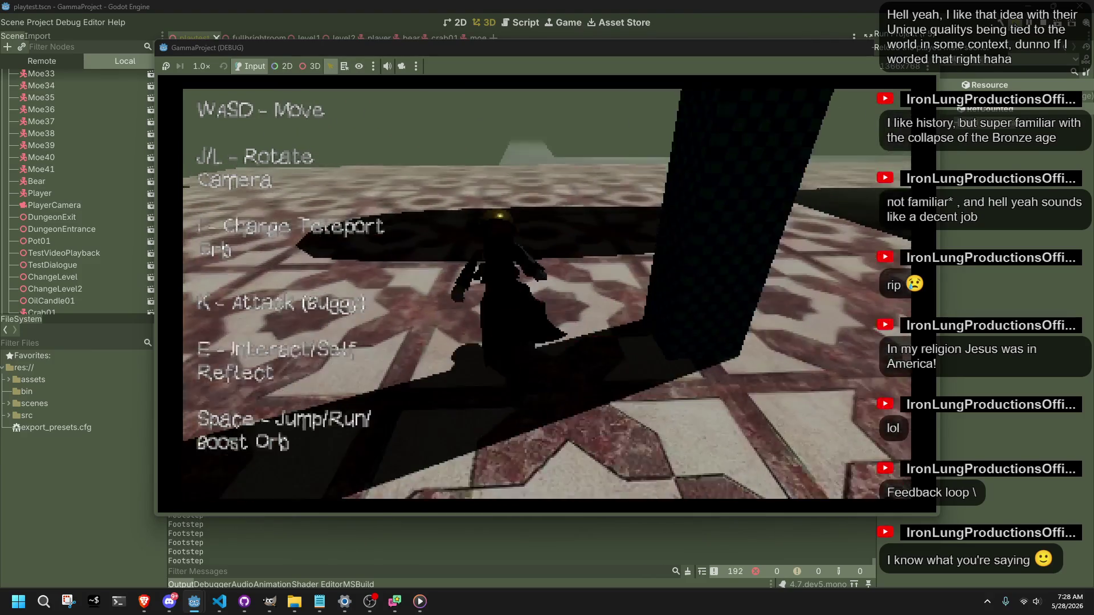
{"action": "key", "text": "F8"}
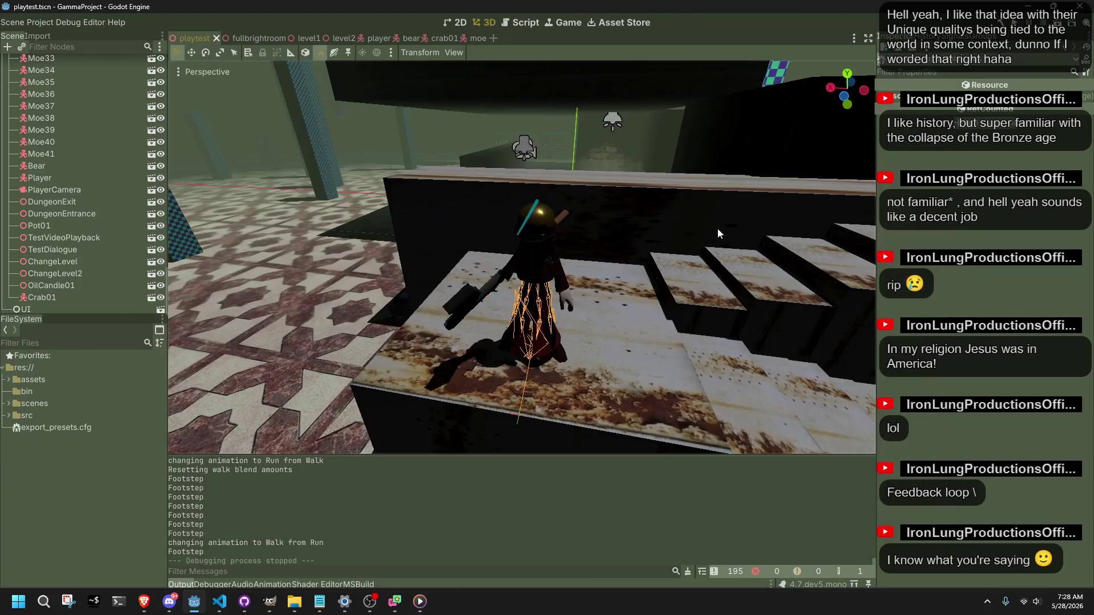
Find and delete the first GD.Print("Footstep") debug line in Player.cs.
{"action": "left_click", "coordinate": [220, 601]}
{"action": "left_click", "coordinate": [410, 399]}
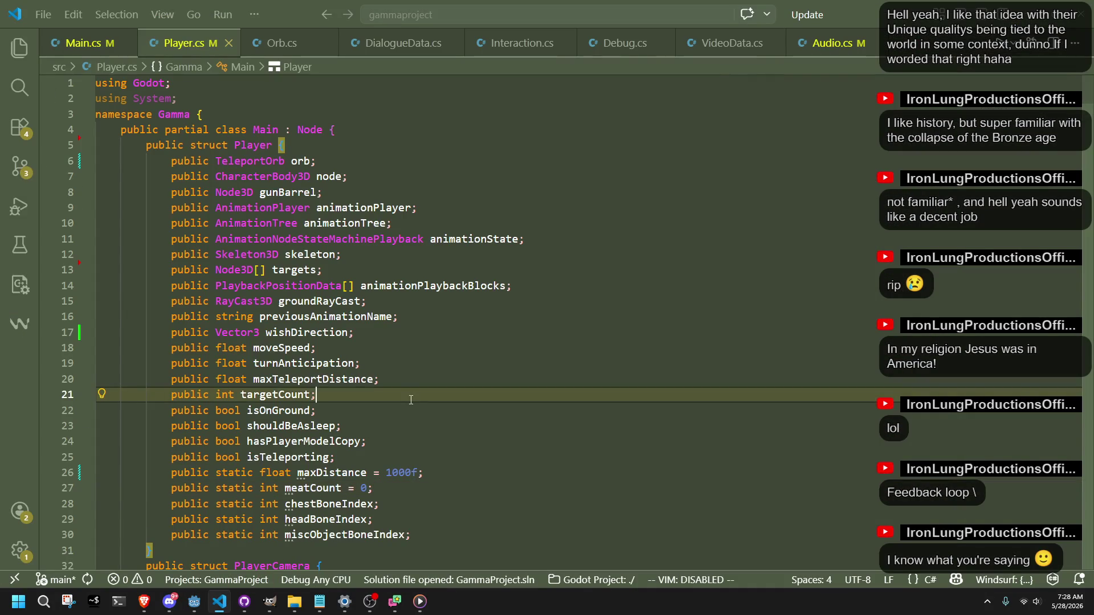
{"action": "key", "text": "ctrl+f"}
{"action": "type", "text": "footstep"}
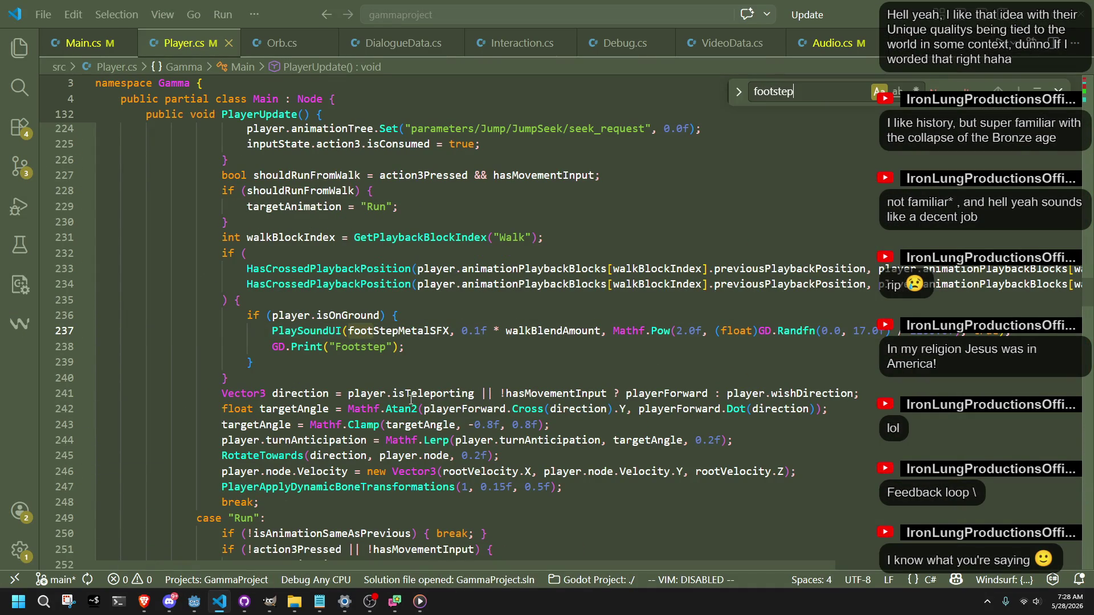
{"action": "key", "text": "Escape"}
{"action": "key", "text": "BackSpace"}
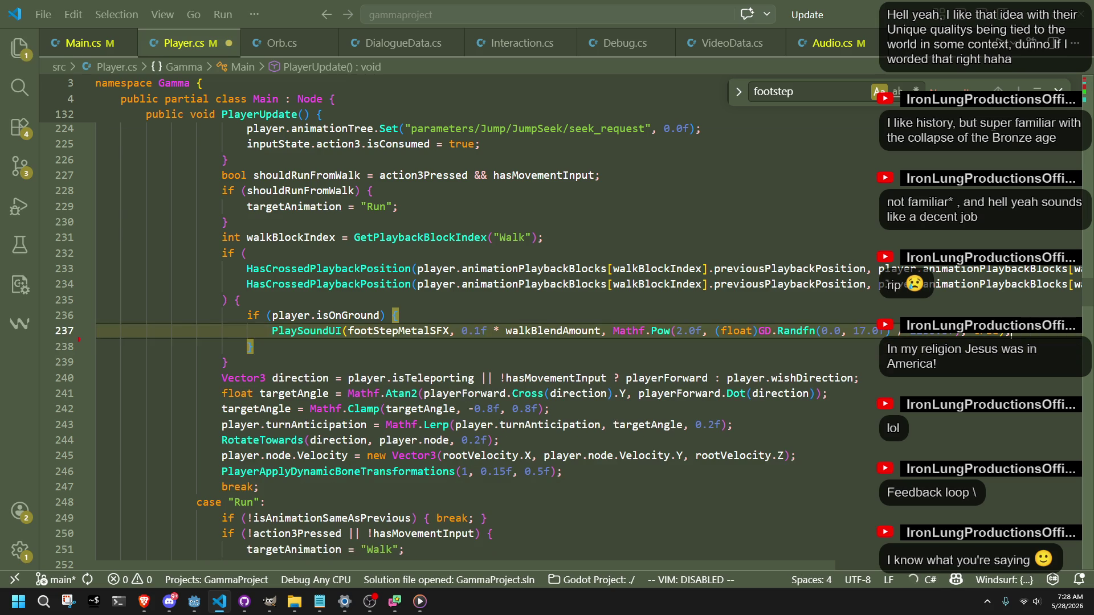
{"action": "type", "text": "F"}
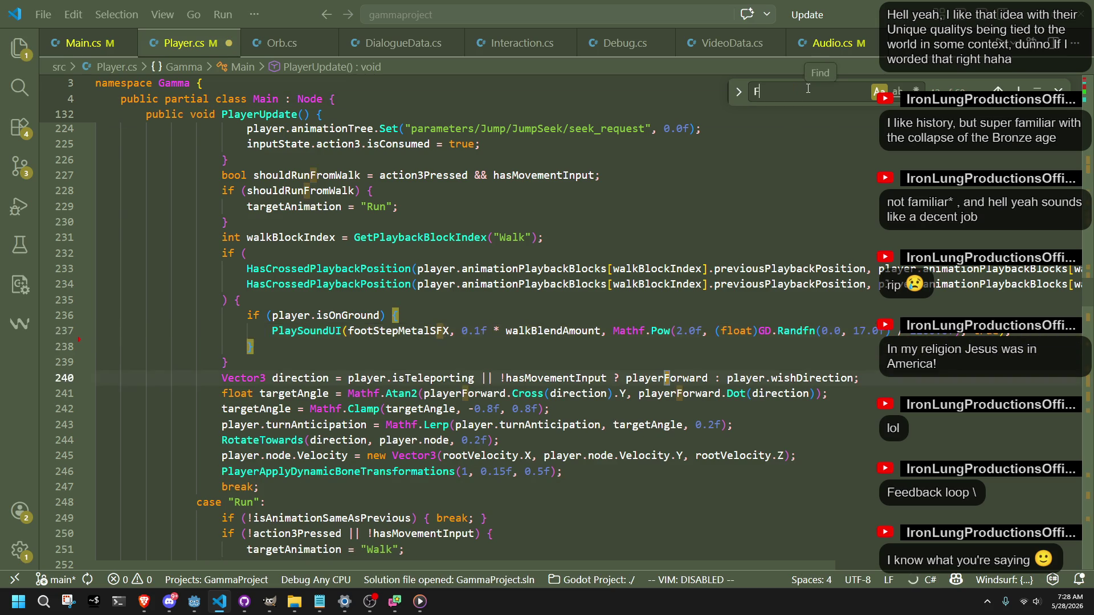
{"action": "type", "text": "oots"}
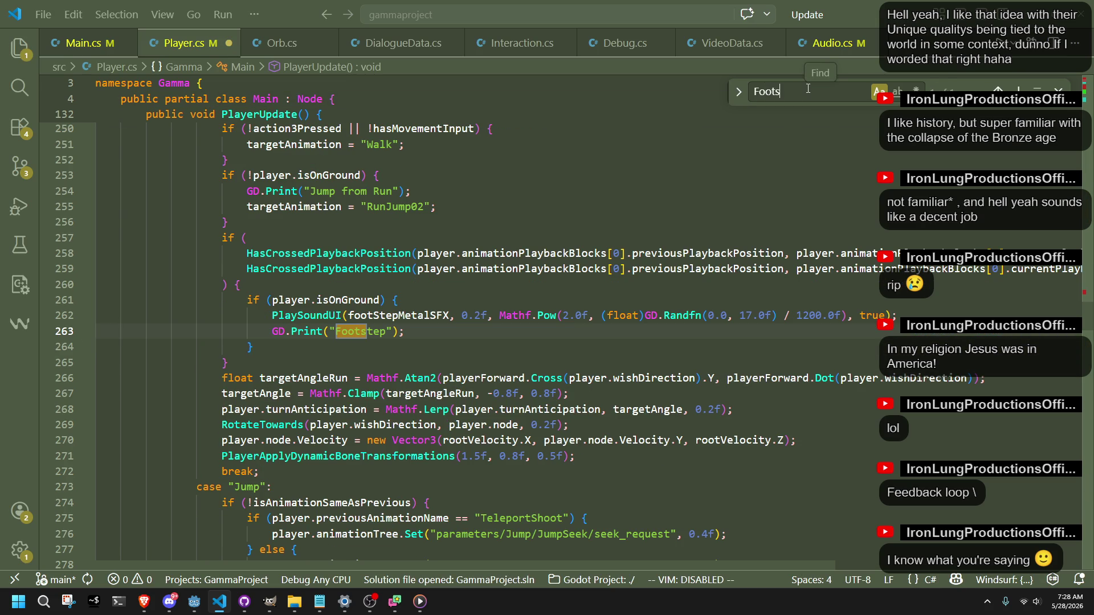
Delete the second GD.Print("Footstep") line and return to the Godot editor.
{"action": "key", "text": "Escape"}
{"action": "key", "text": "BackSpace"}
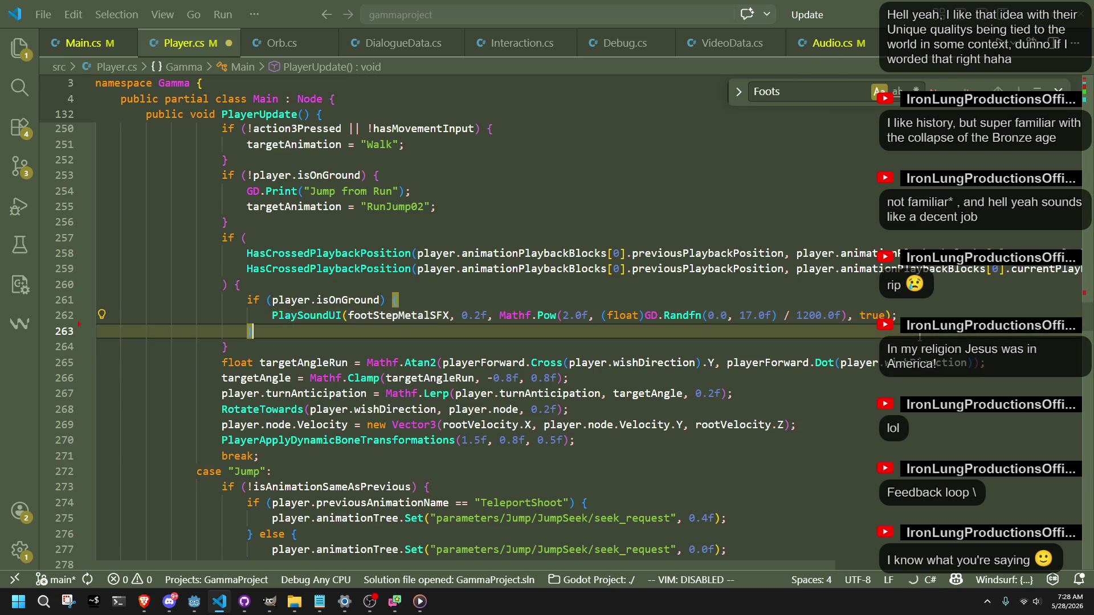
{"action": "left_click", "coordinate": [195, 601]}
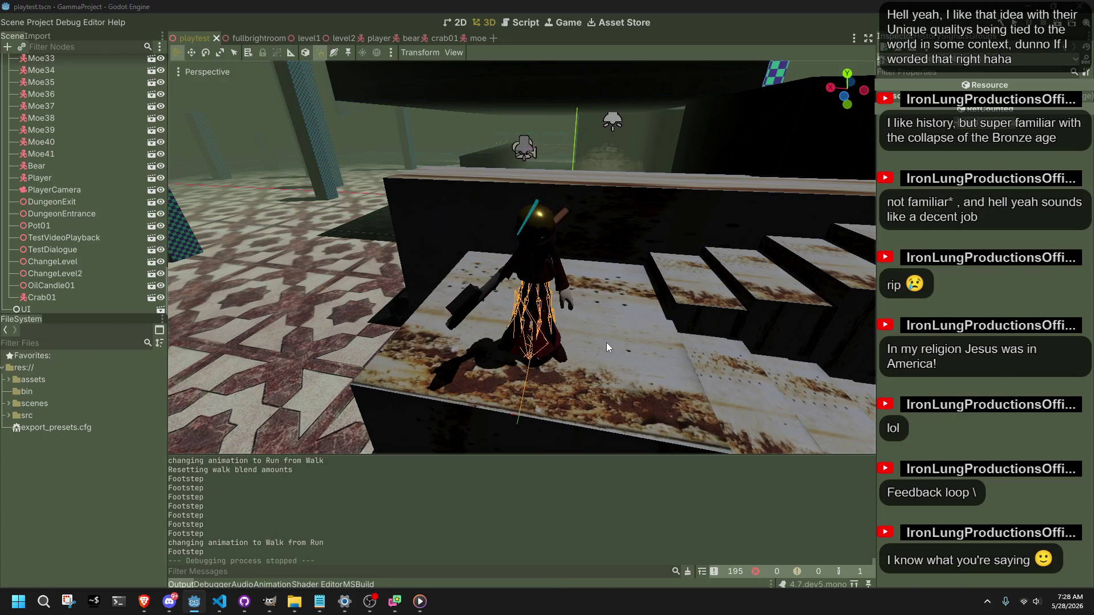
Review the other open scripts, then return to Player.cs at the leftover empty line 256.
{"action": "key", "text": "alt+Tab"}
{"action": "left_click", "coordinate": [599, 170]}
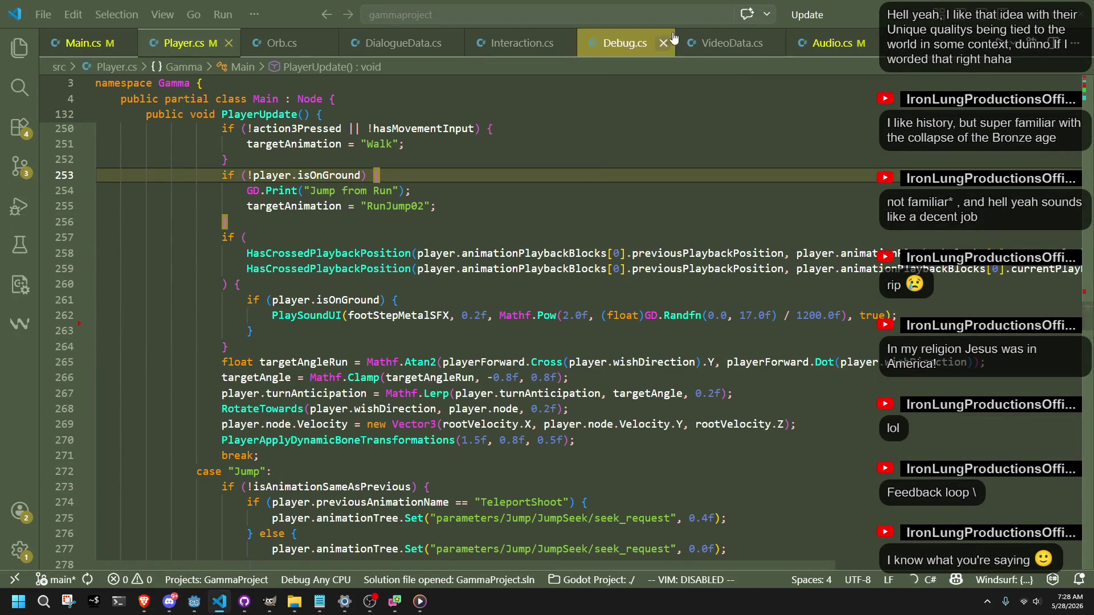
{"action": "left_click", "coordinate": [727, 43]}
{"action": "left_click", "coordinate": [498, 50]}
{"action": "left_click", "coordinate": [403, 43]}
{"action": "left_click", "coordinate": [281, 43]}
{"action": "left_click", "coordinate": [184, 42]}
{"action": "left_click", "coordinate": [83, 43]}
{"action": "left_click", "coordinate": [184, 43]}
{"action": "left_click", "coordinate": [230, 222]}
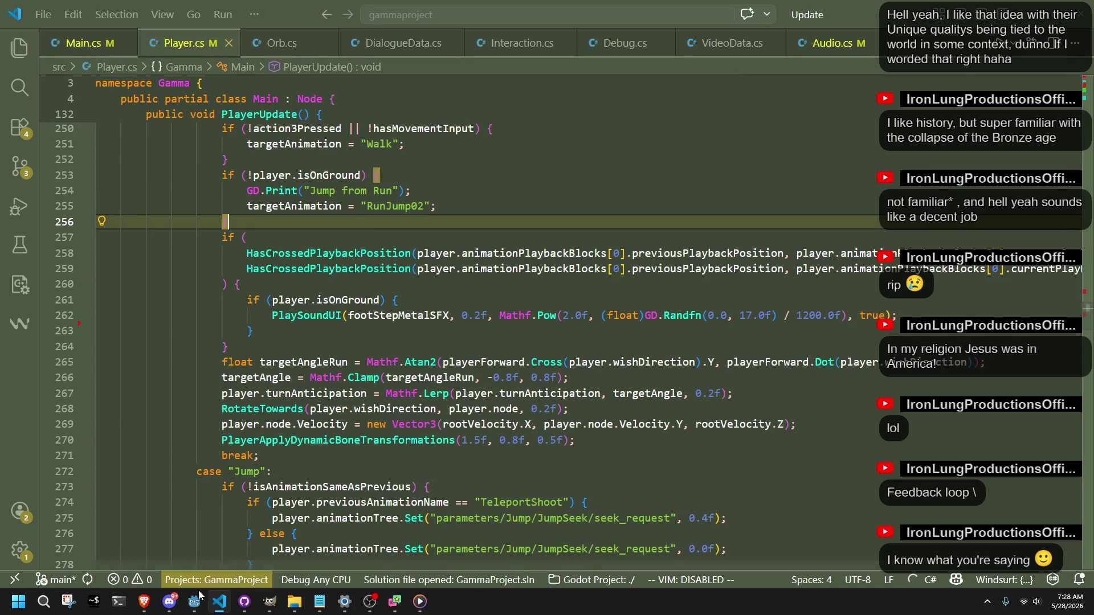
Commit the changes in GitHub Desktop and quit GIMP, confirming the close.
{"action": "left_click", "coordinate": [244, 609]}
{"action": "type", "text": "}"}
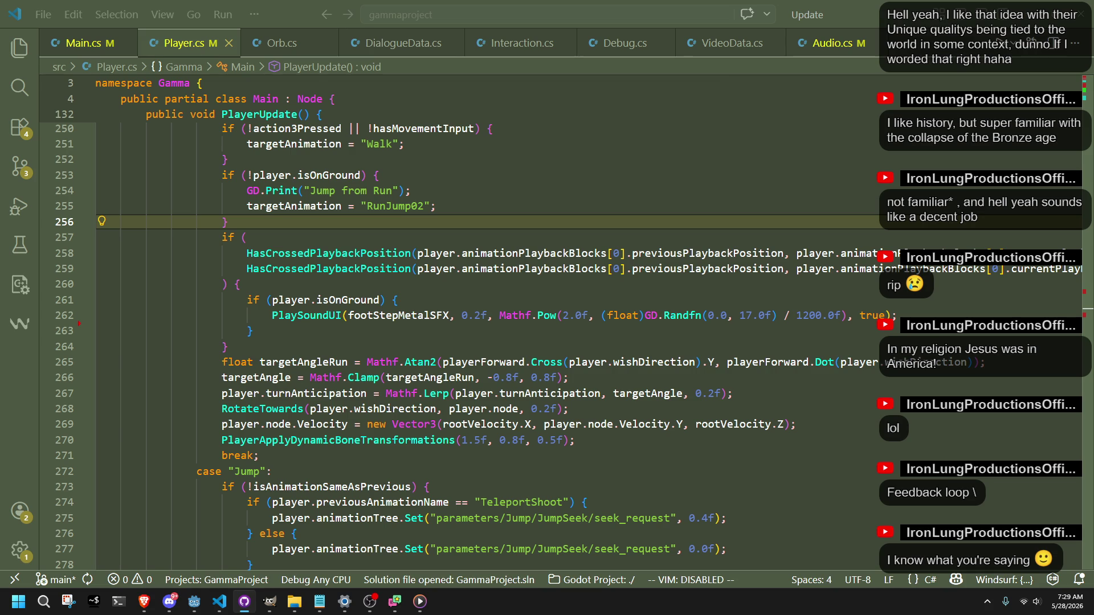
{"action": "key", "text": "Down"}
{"action": "key", "text": "Down"}
{"action": "key", "text": "Down"}
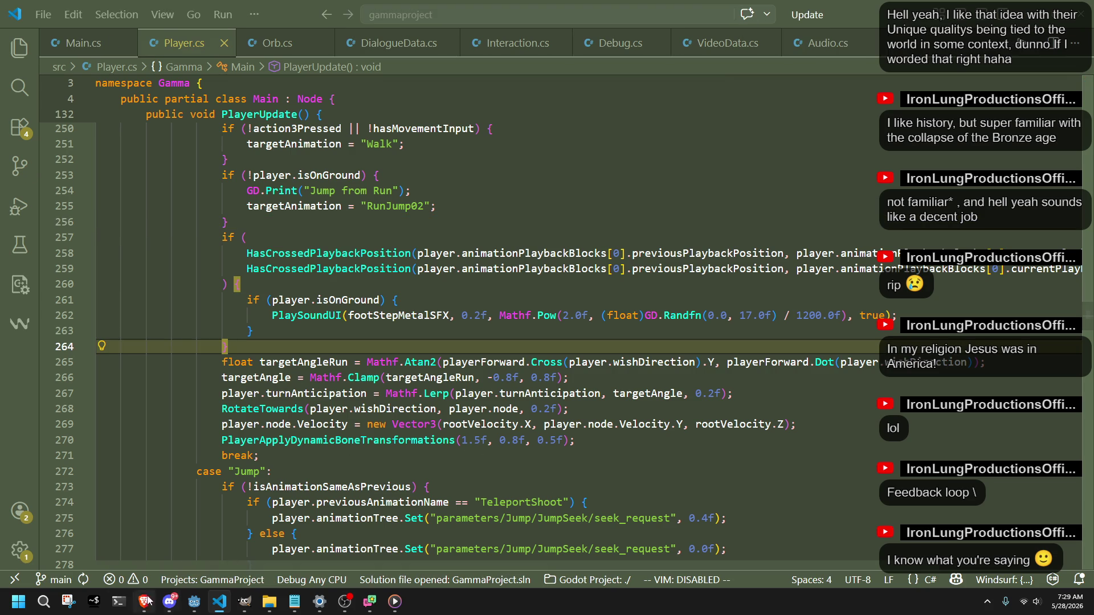
{"action": "mouse_move", "coordinate": [245, 601]}
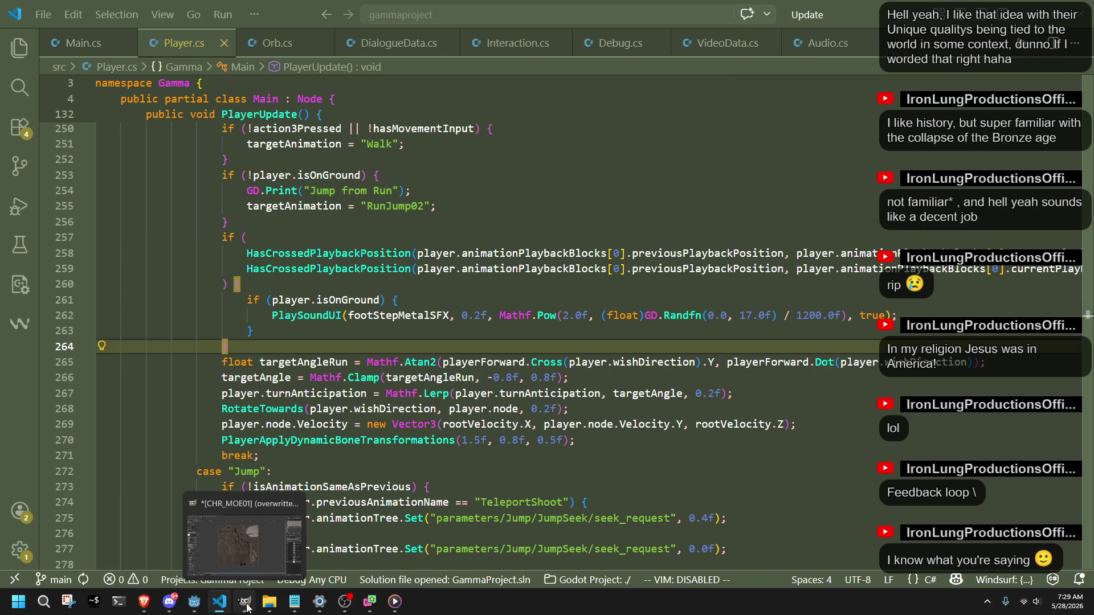
{"action": "left_click", "coordinate": [214, 580]}
{"action": "key", "text": "ctrl+q"}
{"action": "left_click", "coordinate": [548, 378]}
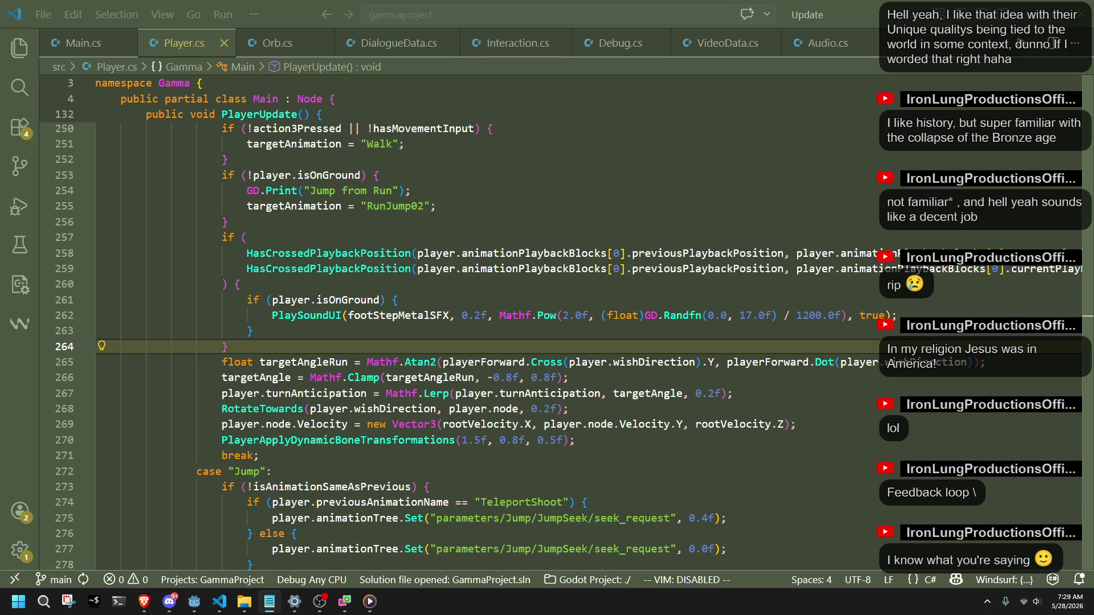
Tidy the blank line near the run footstep block in Player.cs and return to Godot.
{"action": "key", "text": "alt+F4"}
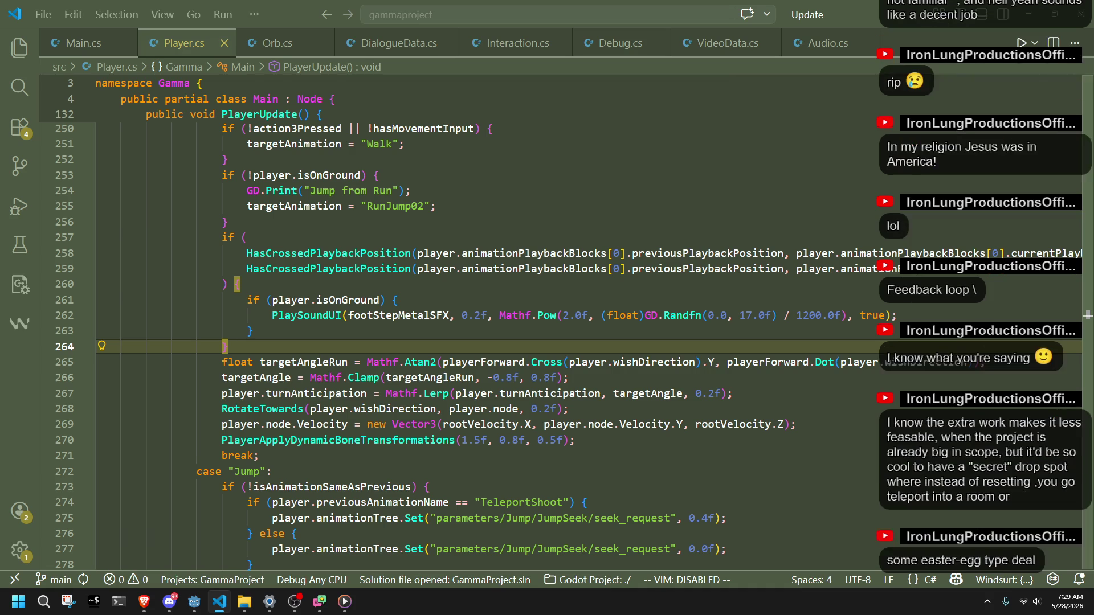
{"action": "left_click", "coordinate": [697, 463]}
{"action": "scroll", "coordinate": [599, 386], "scroll_direction": "up", "scroll_amount": 3}
{"action": "scroll", "coordinate": [590, 379], "scroll_direction": "down", "scroll_amount": 3}
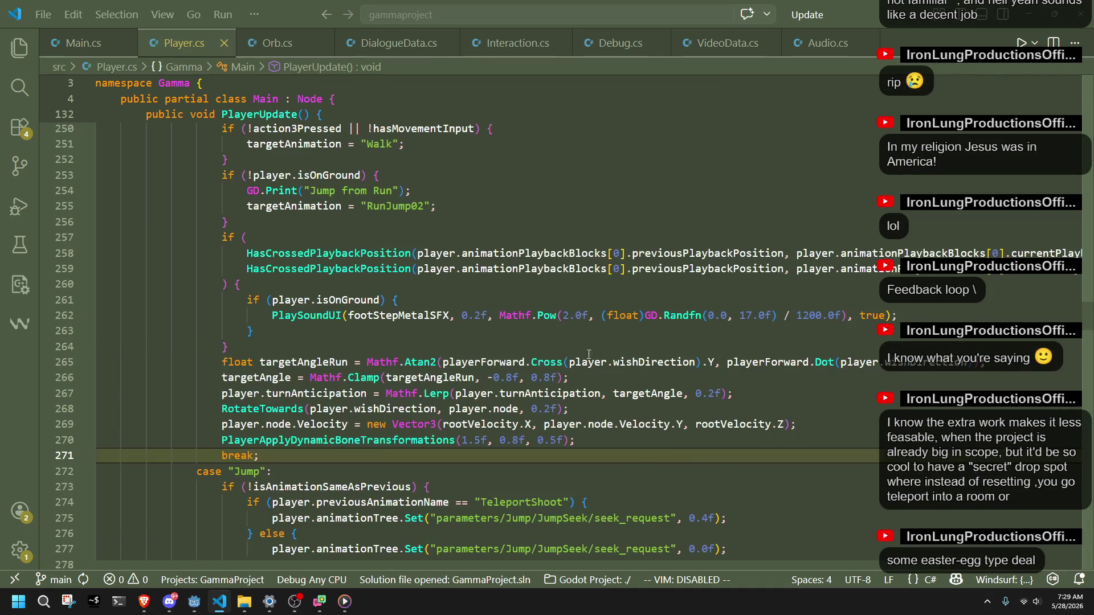
{"action": "left_click", "coordinate": [194, 602]}
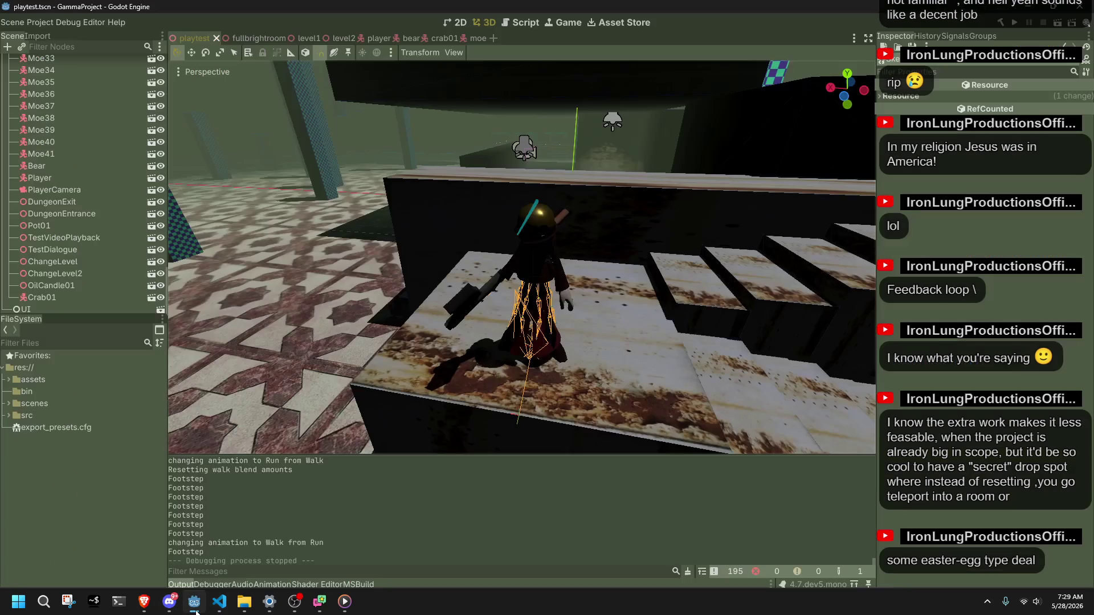
{"action": "scroll", "coordinate": [636, 346], "scroll_direction": "down", "scroll_amount": 3}
{"action": "scroll", "coordinate": [636, 346], "scroll_direction": "down", "scroll_amount": 5}
{"action": "scroll", "coordinate": [634, 346], "scroll_direction": "down", "scroll_amount": 5}
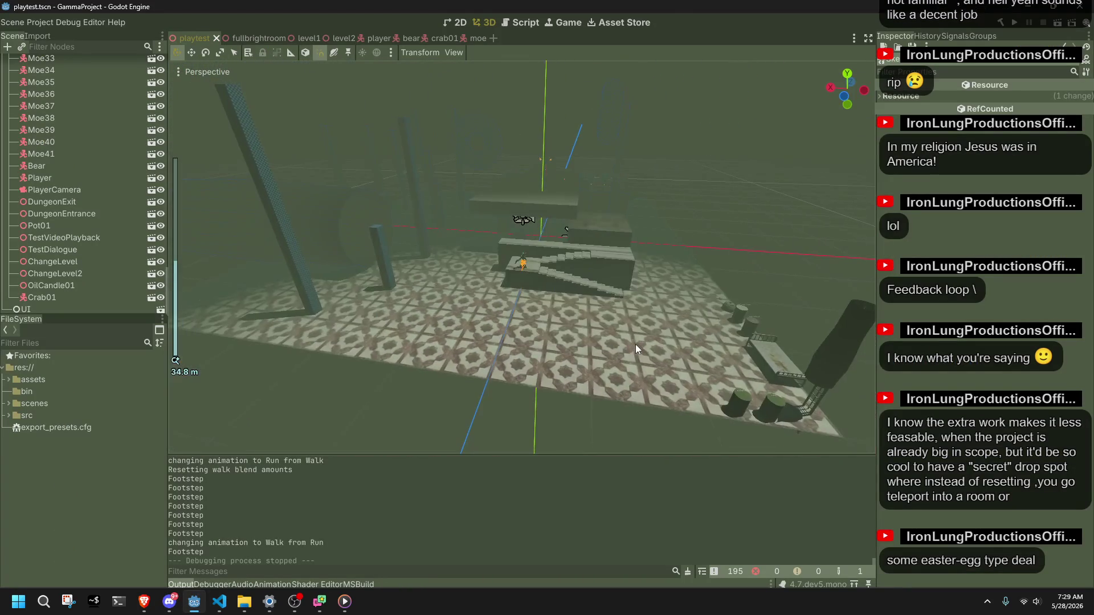
{"action": "scroll", "coordinate": [635, 344], "scroll_direction": "up", "scroll_amount": 3}
{"action": "scroll", "coordinate": [636, 344], "scroll_direction": "up", "scroll_amount": 3}
{"action": "scroll", "coordinate": [635, 344], "scroll_direction": "up", "scroll_amount": 2}
{"action": "scroll", "coordinate": [635, 345], "scroll_direction": "up", "scroll_amount": 2}
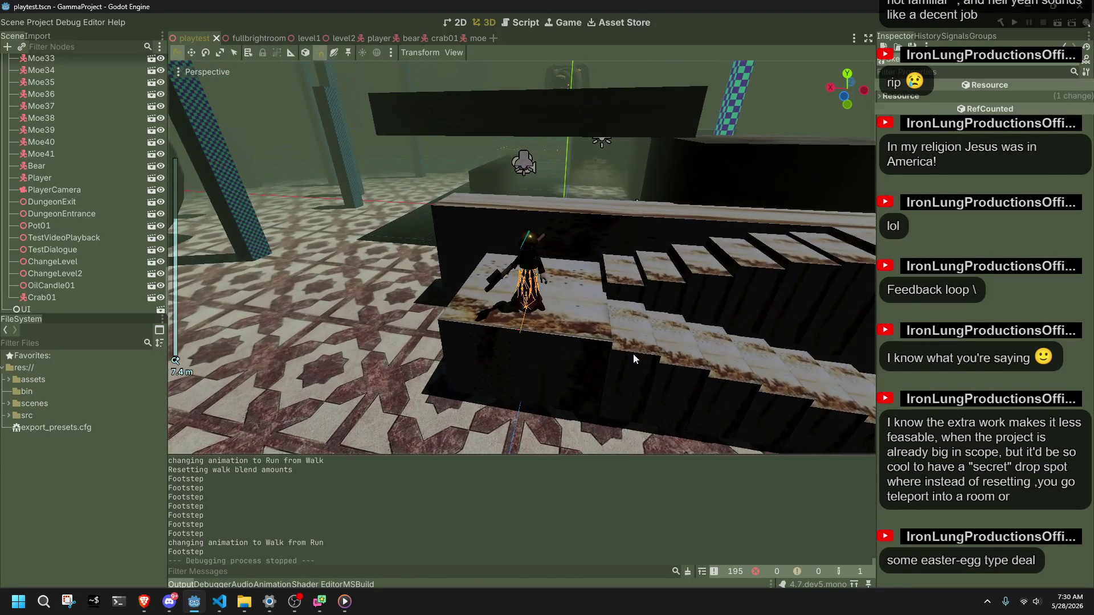
{"action": "scroll", "coordinate": [633, 350], "scroll_direction": "up", "scroll_amount": 3}
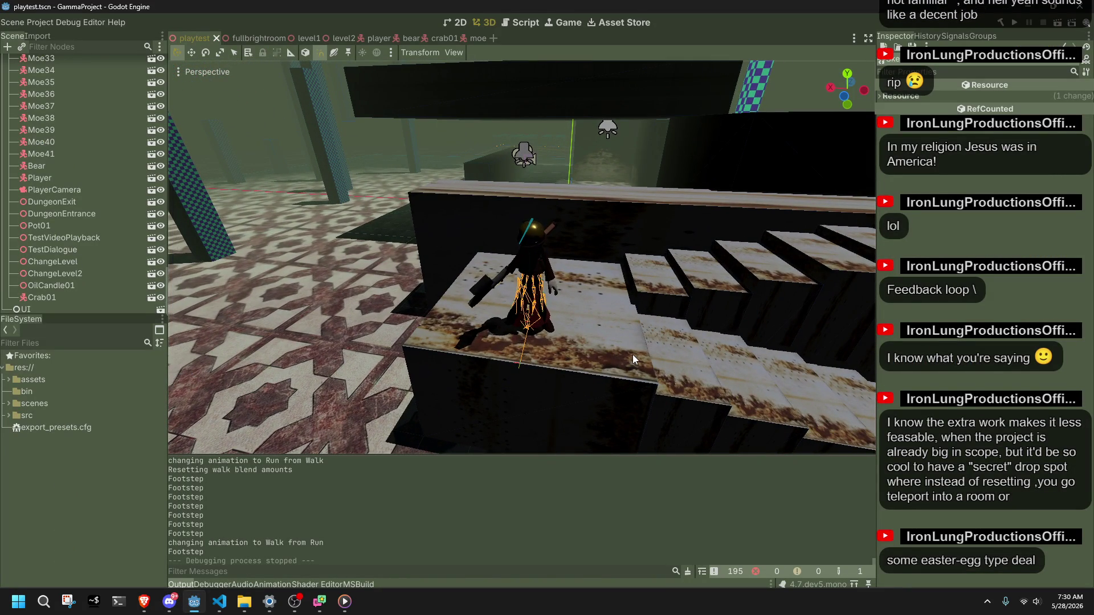
Inspect the level's CSG boxes including CSGBox3D10, deselect, and run the project to playtest.
{"action": "key", "text": "alt+Tab"}
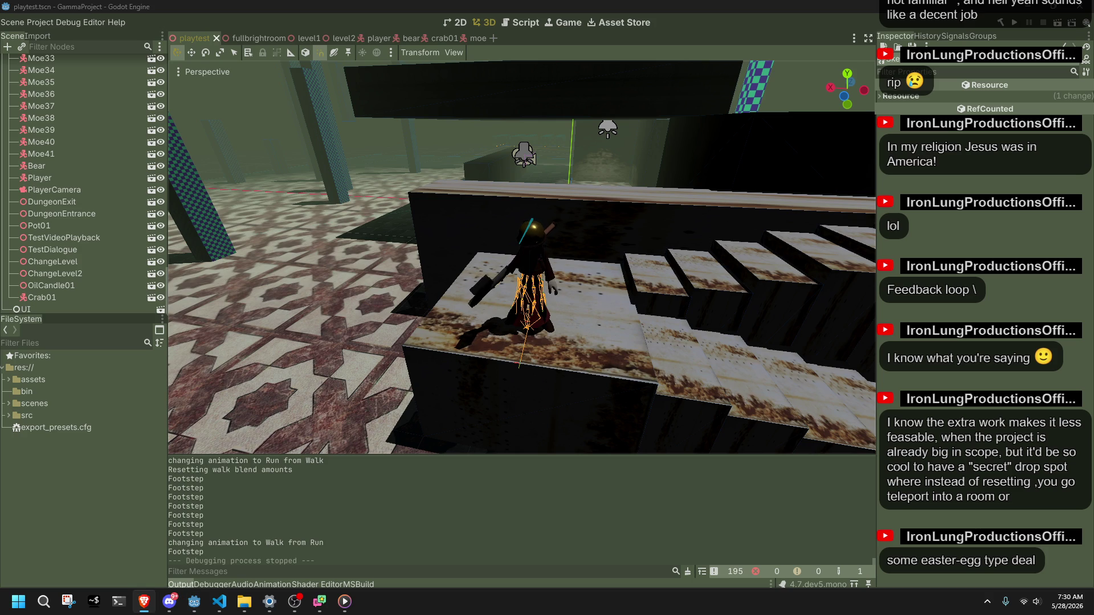
{"action": "scroll", "coordinate": [330, 371], "scroll_direction": "down", "scroll_amount": 4}
{"action": "scroll", "coordinate": [329, 371], "scroll_direction": "down", "scroll_amount": 3}
{"action": "key", "text": "alt+Tab"}
{"action": "left_click", "coordinate": [545, 317]}
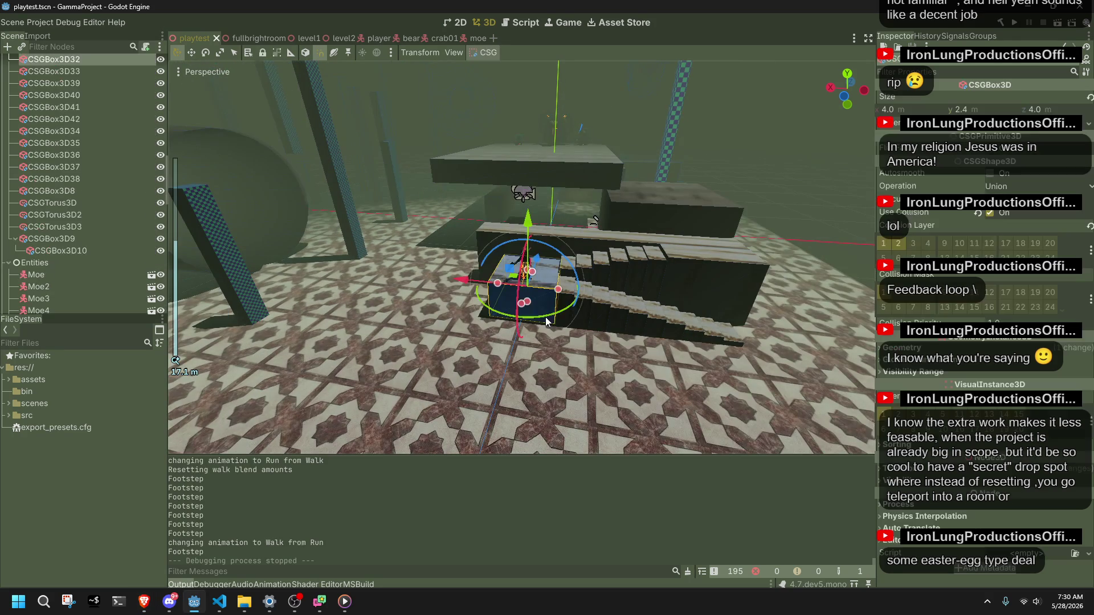
{"action": "left_click", "coordinate": [820, 213]}
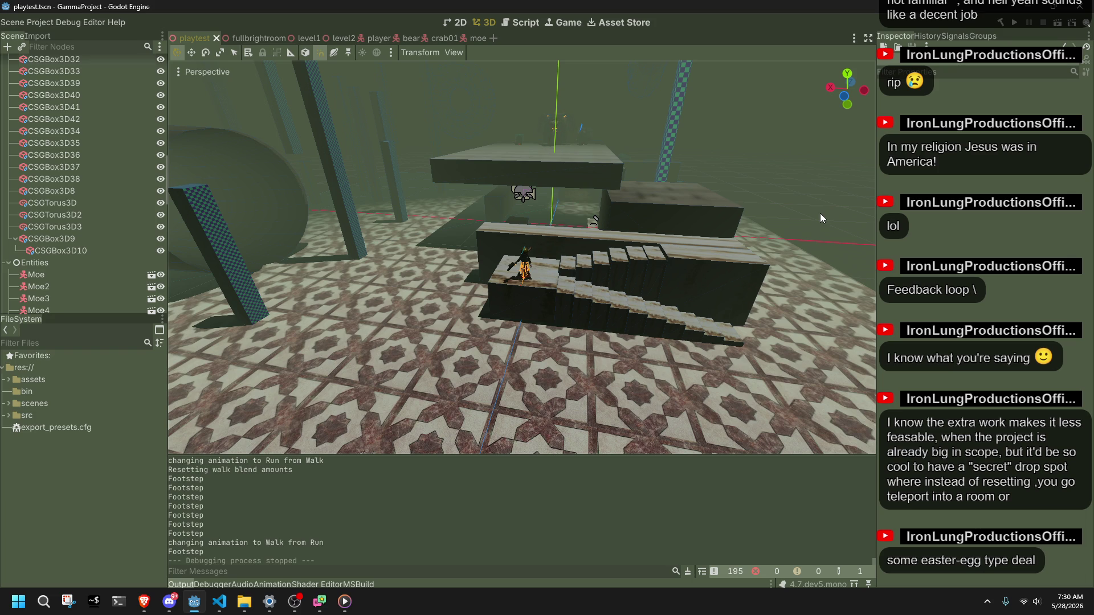
{"action": "scroll", "coordinate": [721, 183], "scroll_direction": "up", "scroll_amount": 3}
{"action": "scroll", "coordinate": [671, 203], "scroll_direction": "up", "scroll_amount": 3}
{"action": "scroll", "coordinate": [620, 222], "scroll_direction": "up", "scroll_amount": 3}
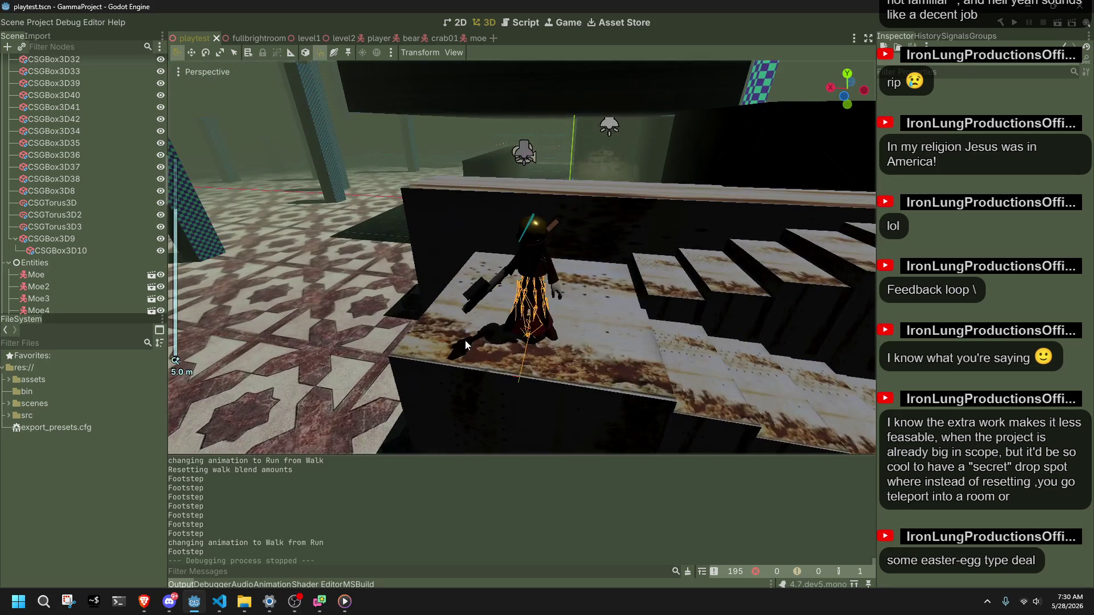
{"action": "left_click", "coordinate": [50, 250]}
{"action": "scroll", "coordinate": [315, 114], "scroll_direction": "down", "scroll_amount": 3}
{"action": "scroll", "coordinate": [316, 114], "scroll_direction": "down", "scroll_amount": 3}
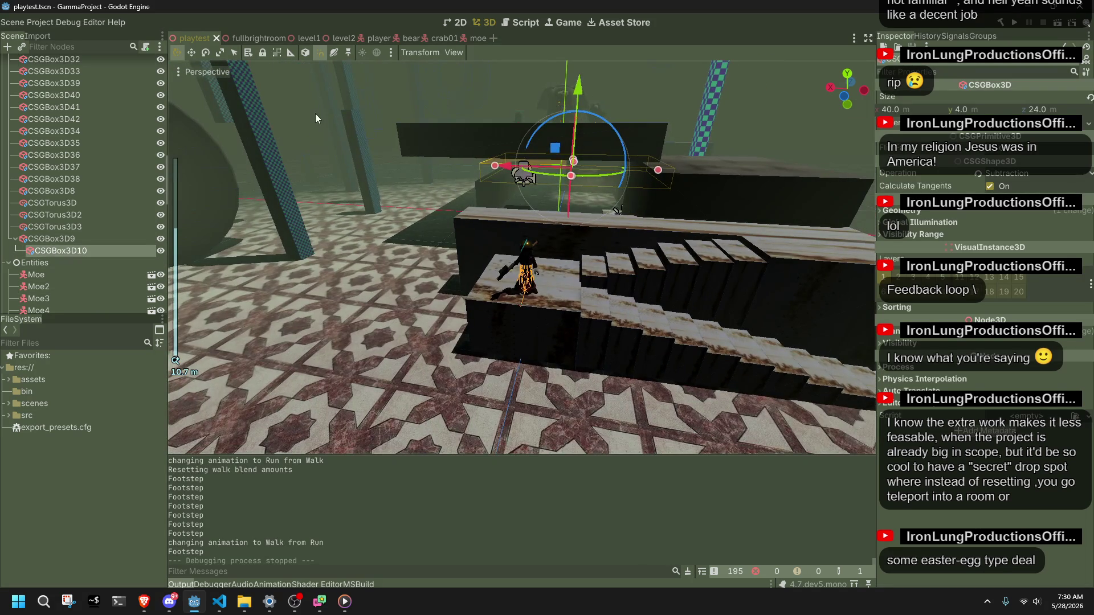
{"action": "scroll", "coordinate": [545, 174], "scroll_direction": "down", "scroll_amount": 5}
{"action": "left_click", "coordinate": [545, 173]}
{"action": "scroll", "coordinate": [543, 181], "scroll_direction": "down", "scroll_amount": 5}
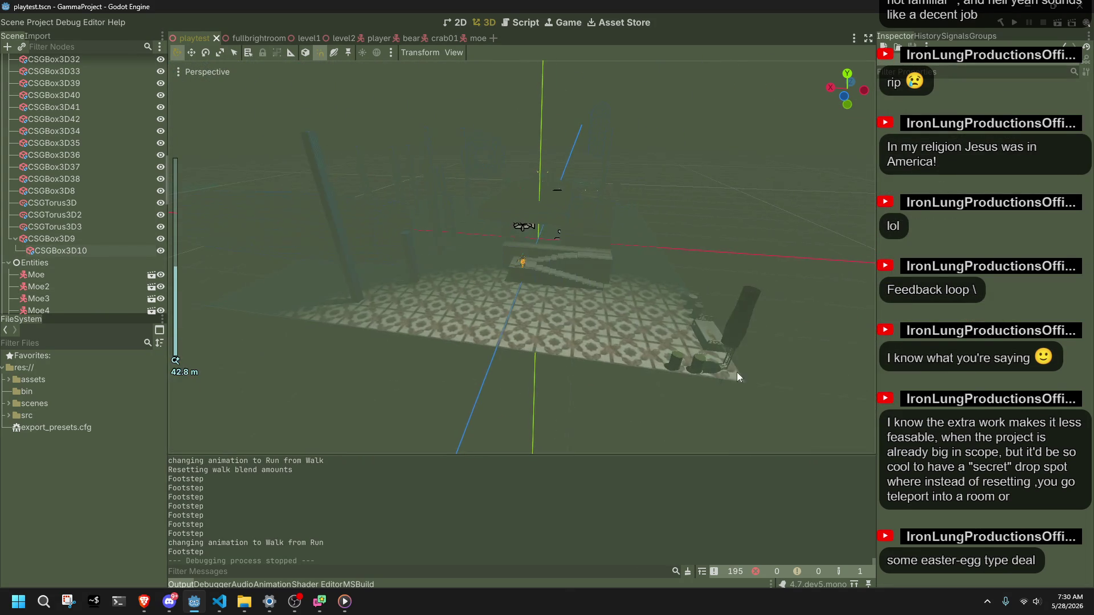
{"action": "scroll", "coordinate": [732, 363], "scroll_direction": "up", "scroll_amount": 5}
{"action": "mouse_move", "coordinate": [769, 421]}
{"action": "middle_mouse_down", "text": "shift"}
{"action": "mouse_move", "coordinate": [545, 300]}
{"action": "mouse_move", "coordinate": [458, 264]}
{"action": "mouse_move", "coordinate": [388, 254]}
{"action": "mouse_move", "coordinate": [497, 242]}
{"action": "middle_mouse_up", "text": "shift"}
{"action": "scroll", "coordinate": [498, 243], "scroll_direction": "up", "scroll_amount": 5}
{"action": "scroll", "coordinate": [498, 242], "scroll_direction": "down", "scroll_amount": 5}
{"action": "left_click", "coordinate": [1013, 30]}
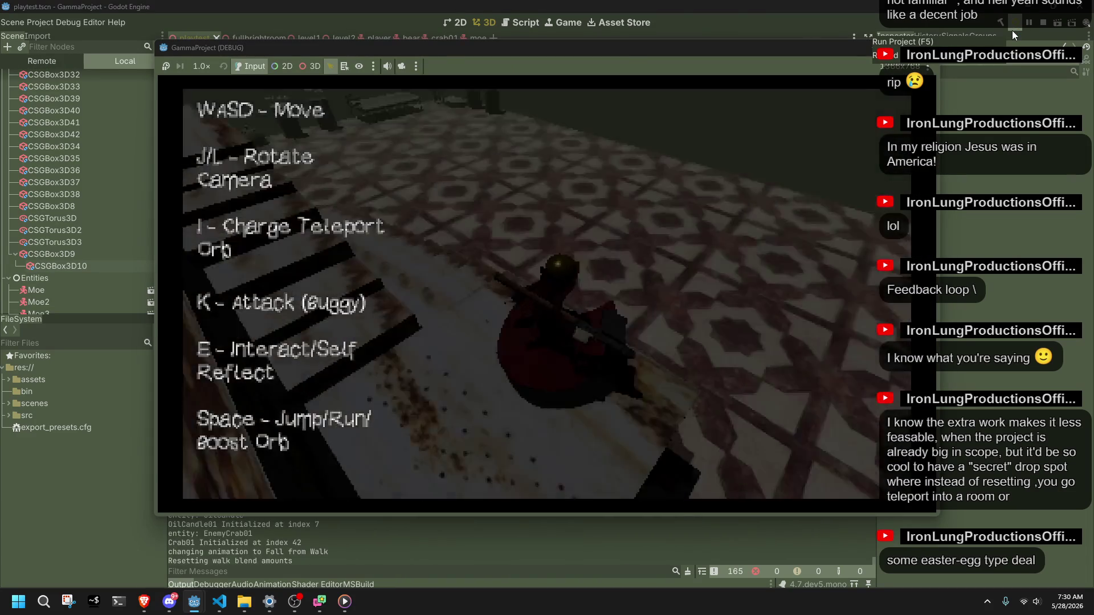
Run and jump the character forward past the pillars toward the stairs.
{"action": "key", "text": "w"}
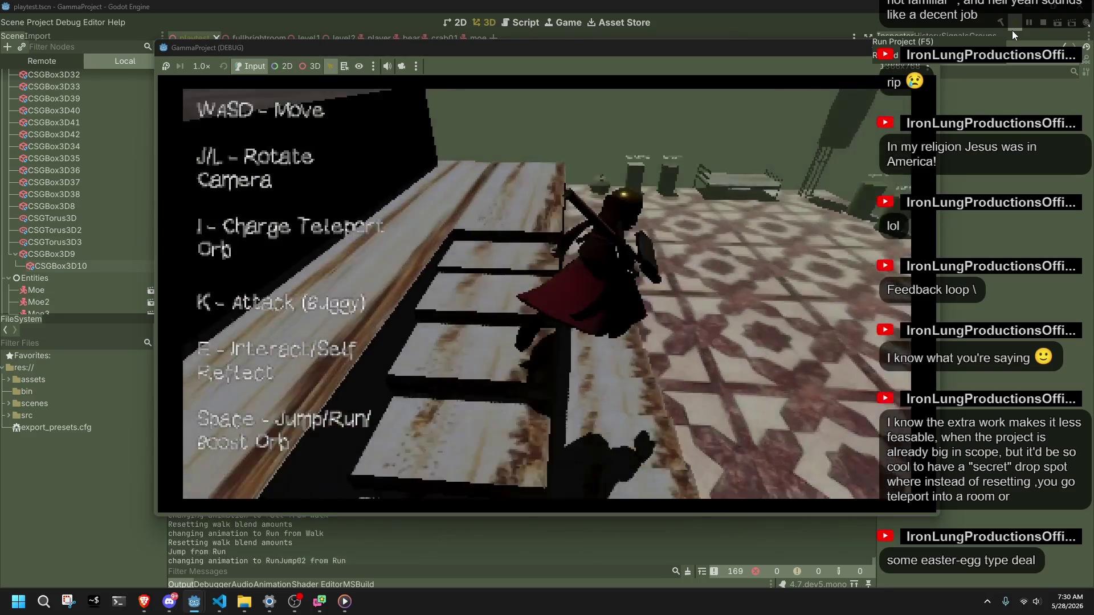
{"action": "key", "text": "space"}
{"action": "key", "text": "w"}
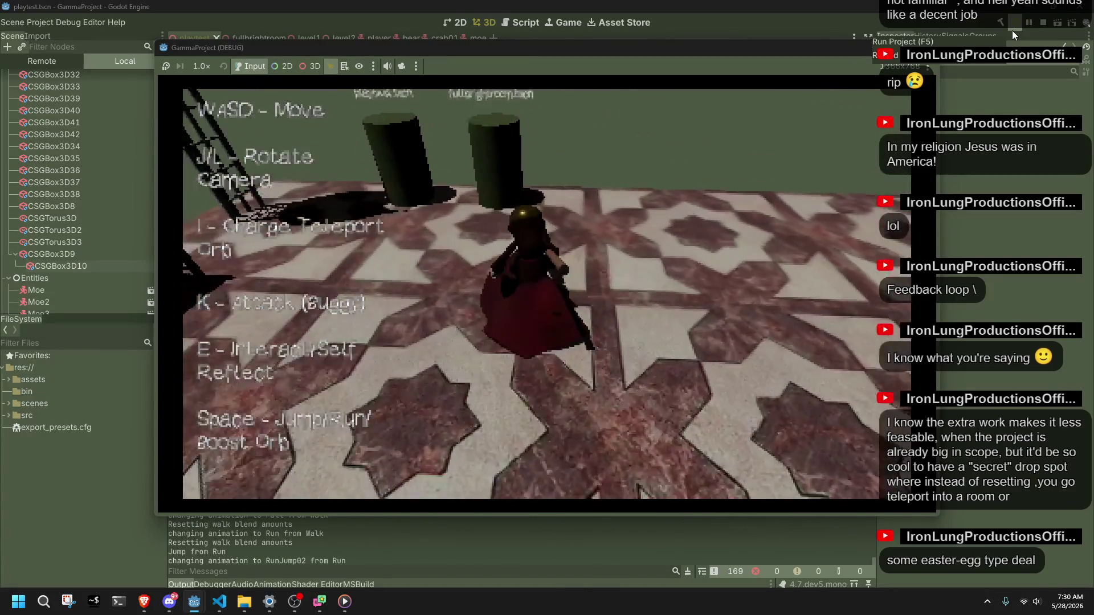
{"action": "key", "text": "w"}
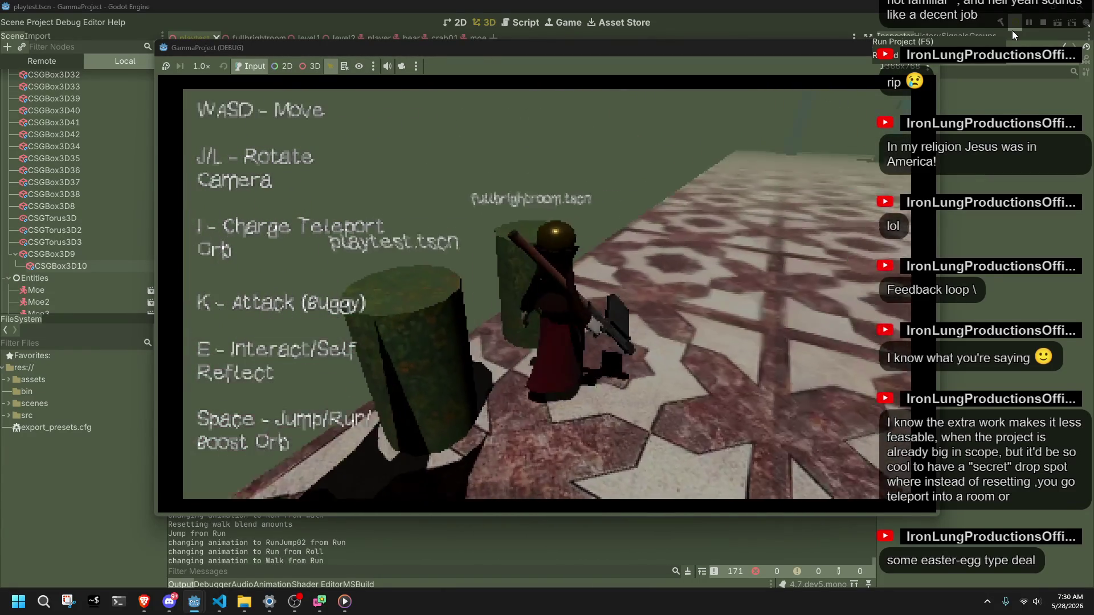
{"action": "key", "text": "w"}
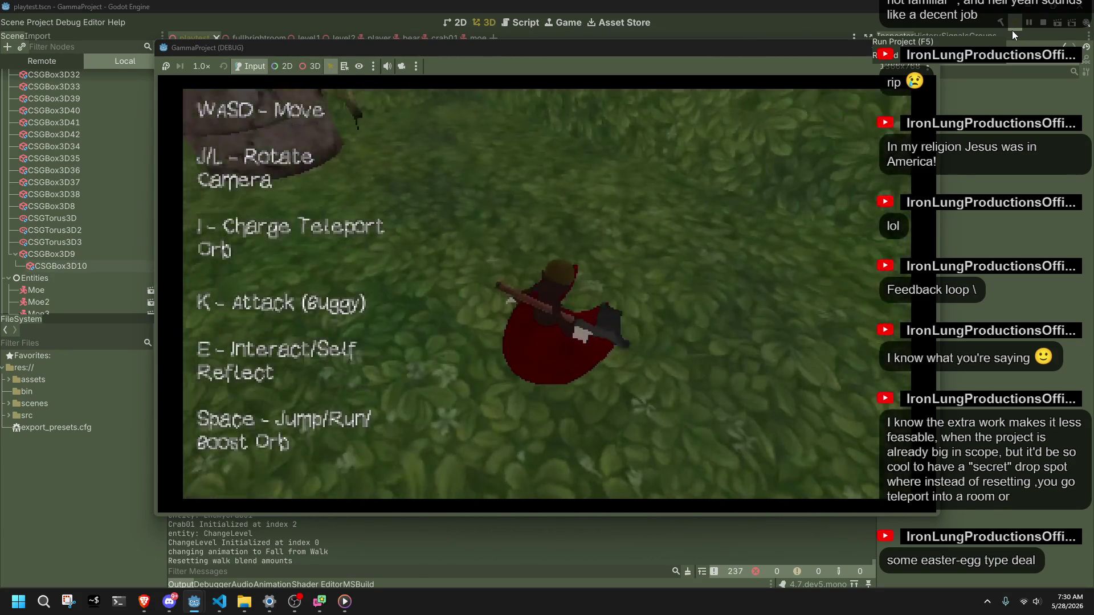
Fire at the crab, attack the nearby bears, then stop the running game.
{"action": "key", "text": "j"}
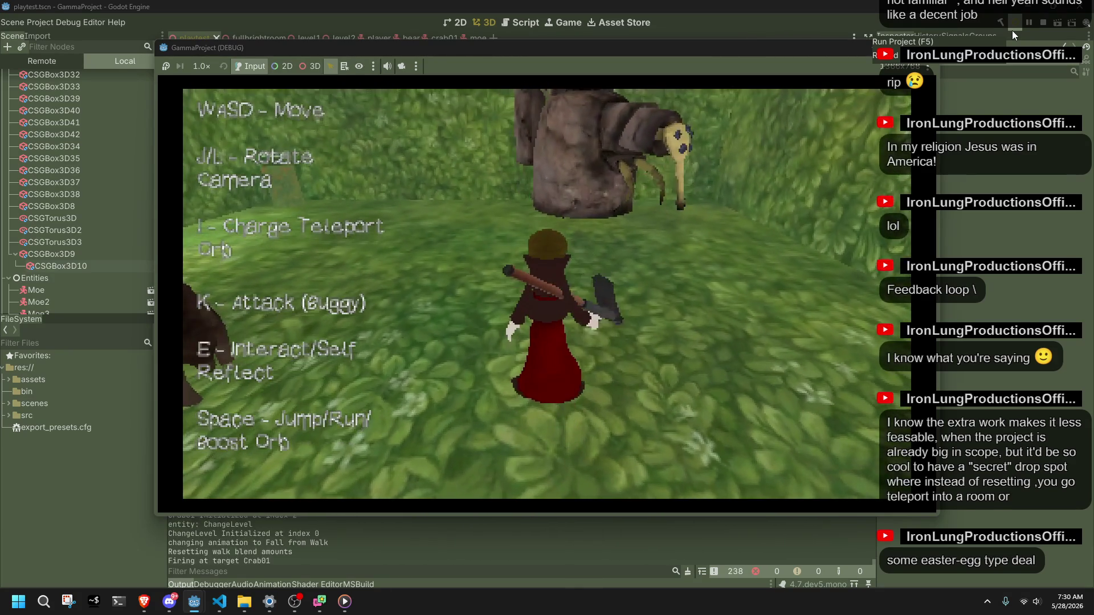
{"action": "key", "text": "l"}
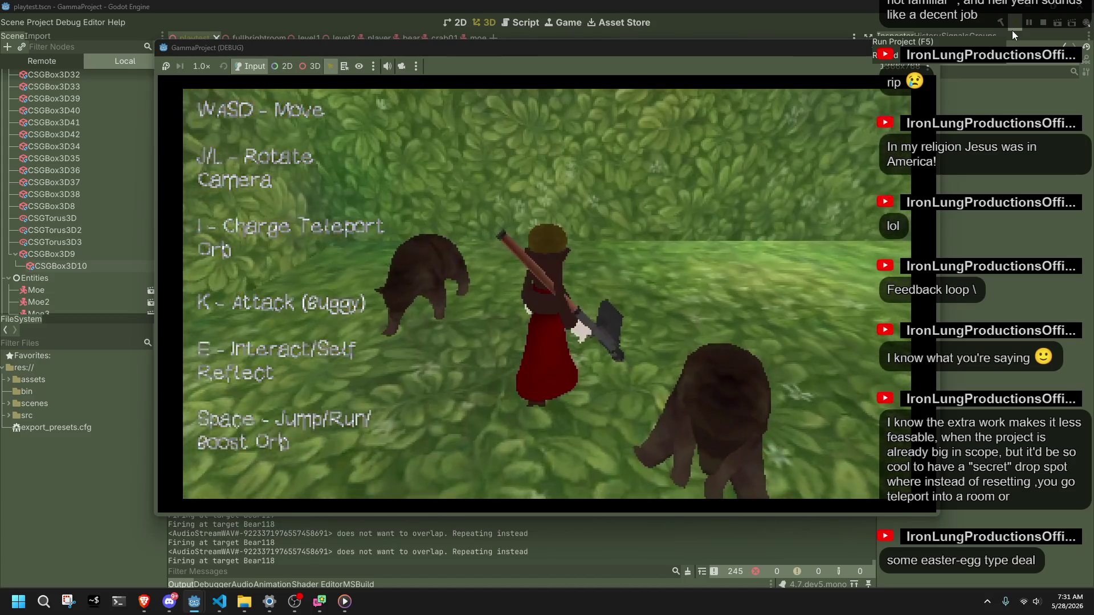
{"action": "key", "text": "F8"}
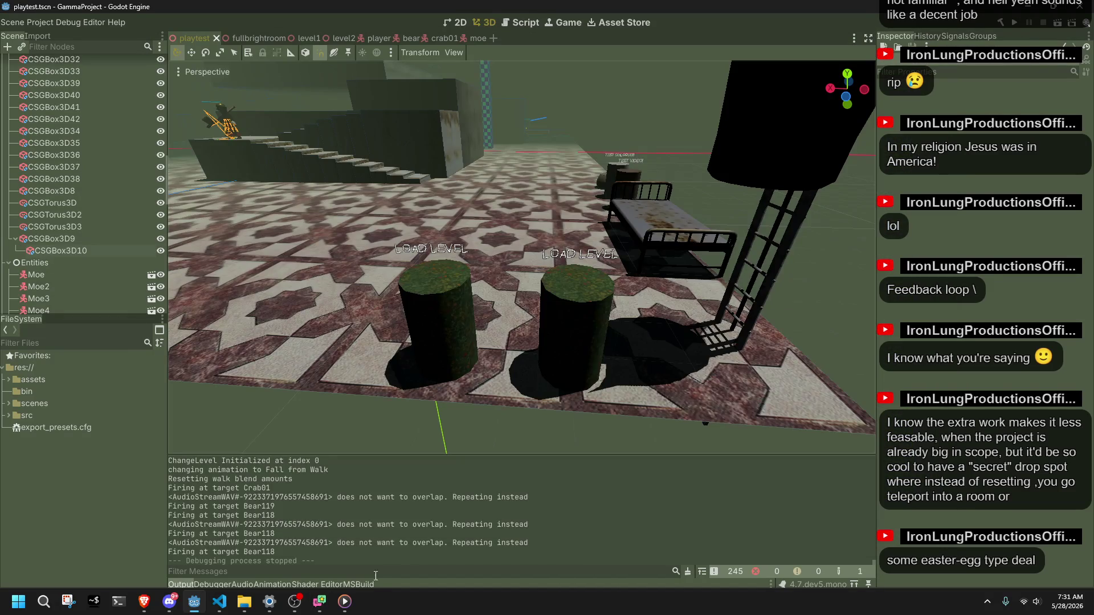
Launch Blender 4.4 from the Windows search Recent list.
{"action": "left_click", "coordinate": [41, 602]}
{"action": "type", "text": "git"}
{"action": "key", "text": "BackSpace"}
{"action": "key", "text": "BackSpace"}
{"action": "key", "text": "BackSpace"}
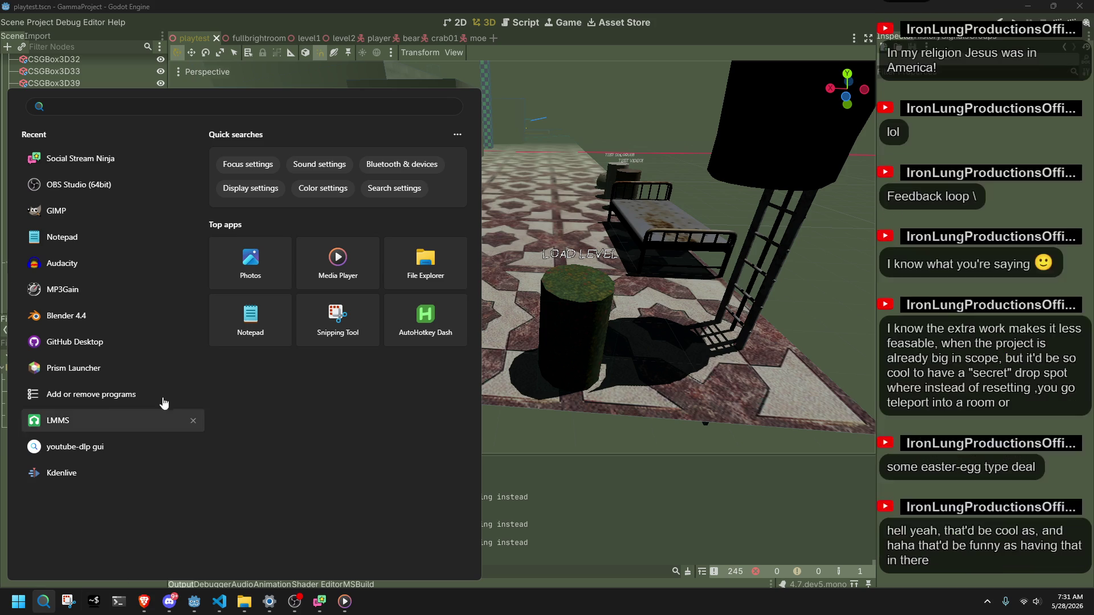
{"action": "left_click", "coordinate": [69, 319]}
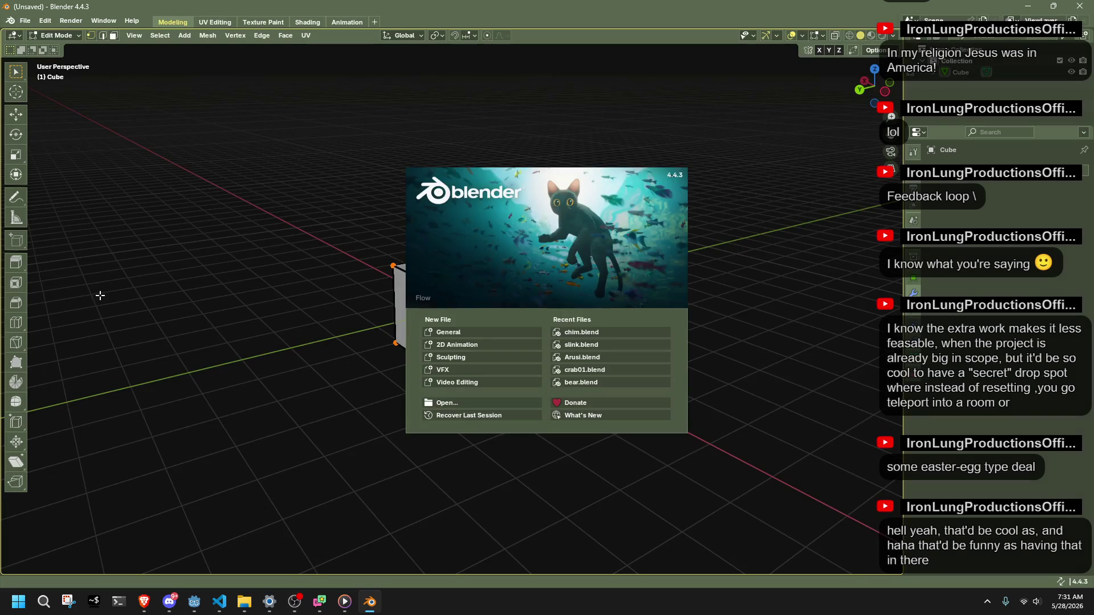
Dismiss the splash screen and delete the default cube from the scratch scene.
{"action": "left_click", "coordinate": [212, 326]}
{"action": "key", "text": "Tab"}
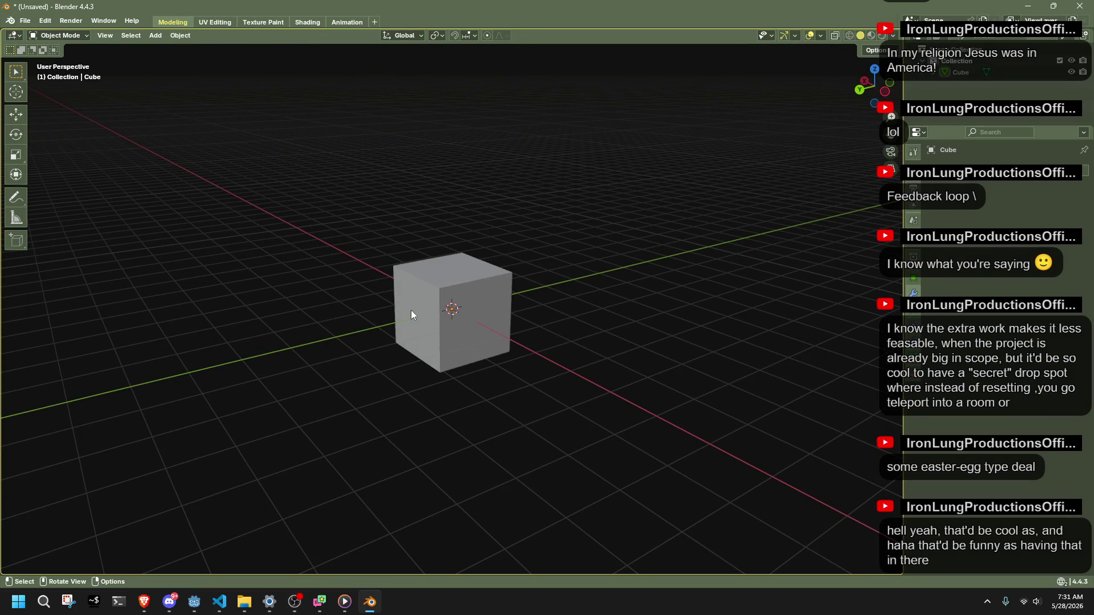
{"action": "left_click", "coordinate": [411, 315]}
{"action": "key", "text": "Delete"}
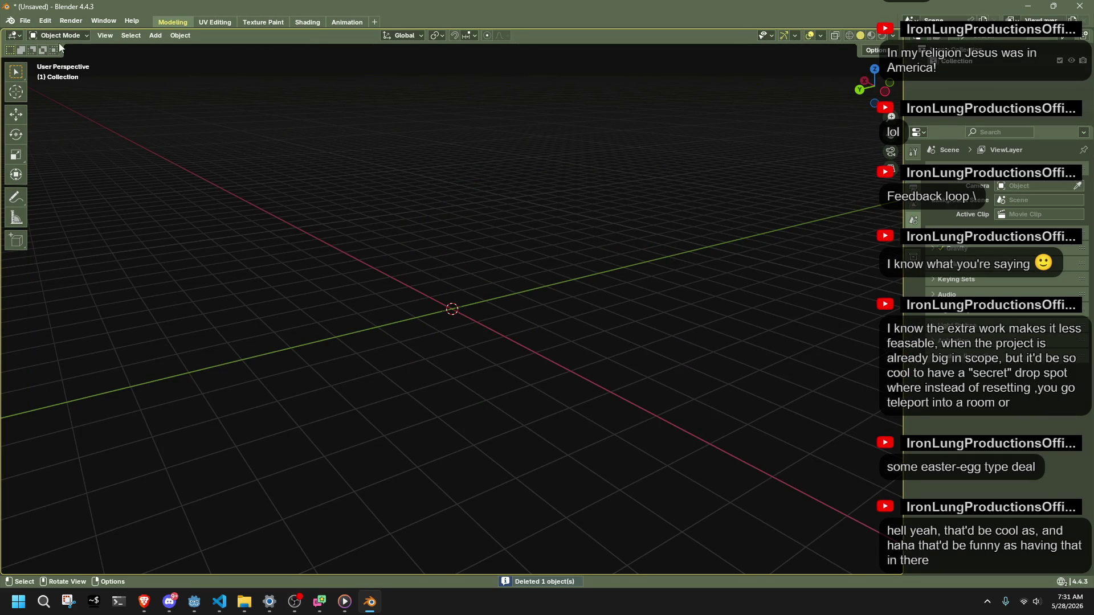
Open slink.blend from recent files without saving, then unlink the FallToIdle action from the rig.
{"action": "left_click", "coordinate": [26, 21]}
{"action": "left_click", "coordinate": [171, 67]}
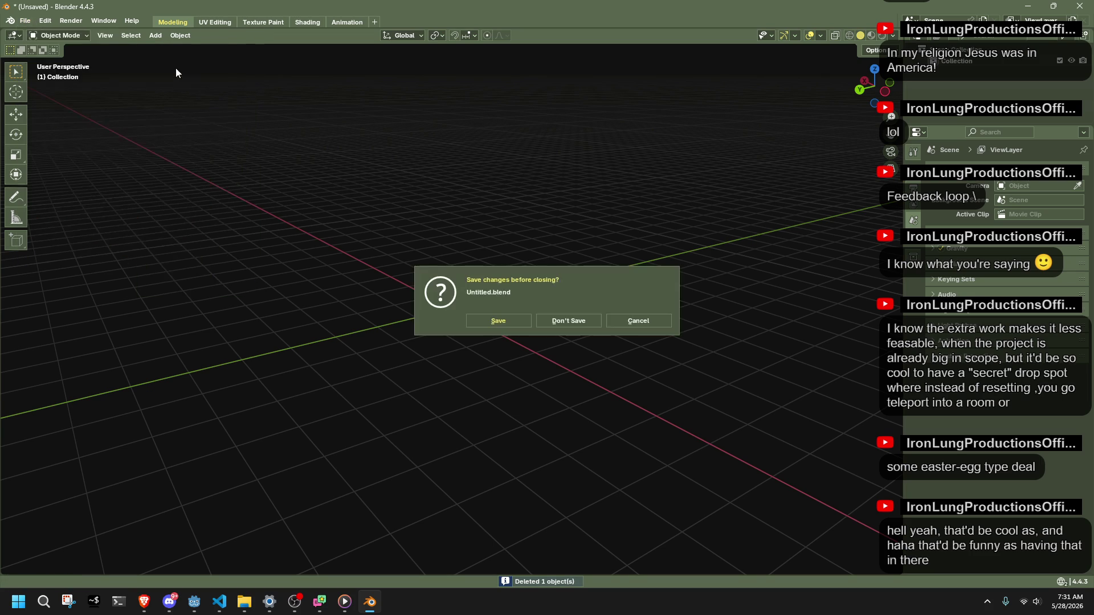
{"action": "left_click", "coordinate": [544, 321]}
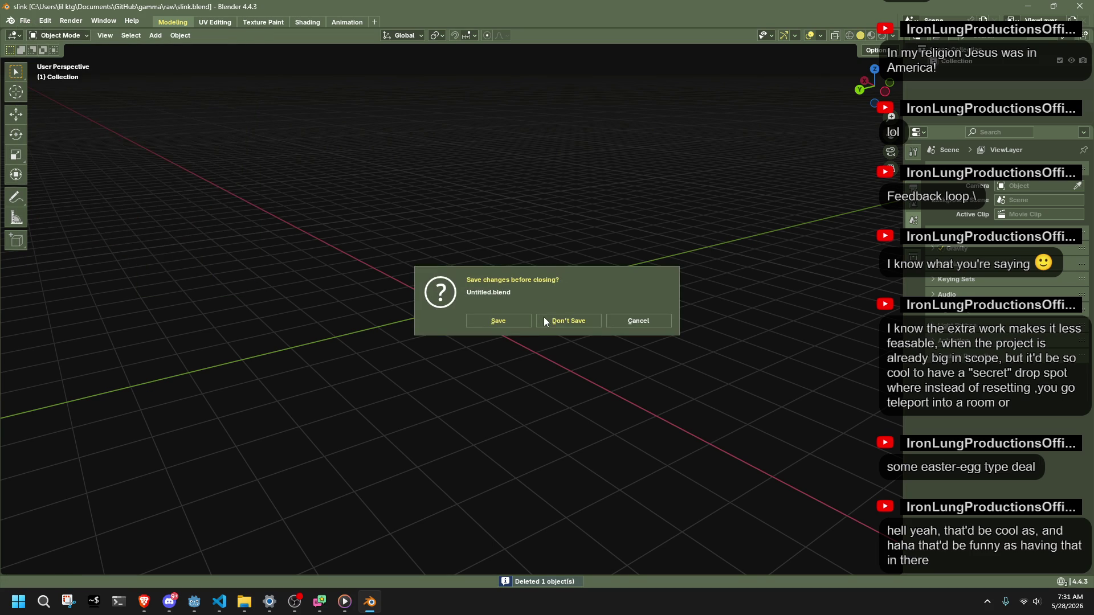
{"action": "left_click", "coordinate": [550, 321]}
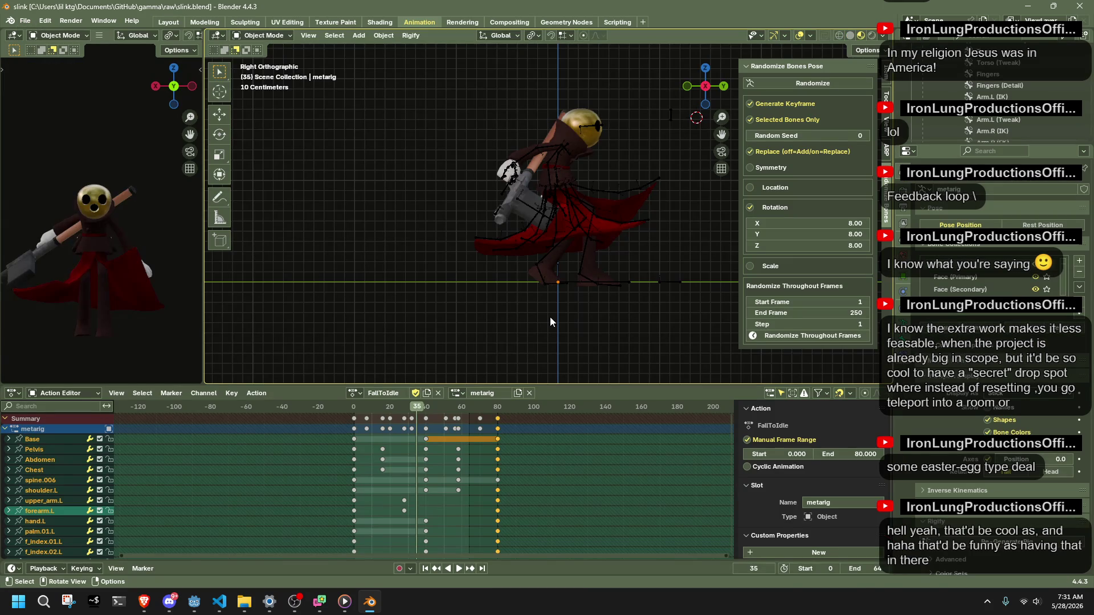
{"action": "middle_click_drag", "start_coordinate": [643, 273], "coordinate": [540, 296]}
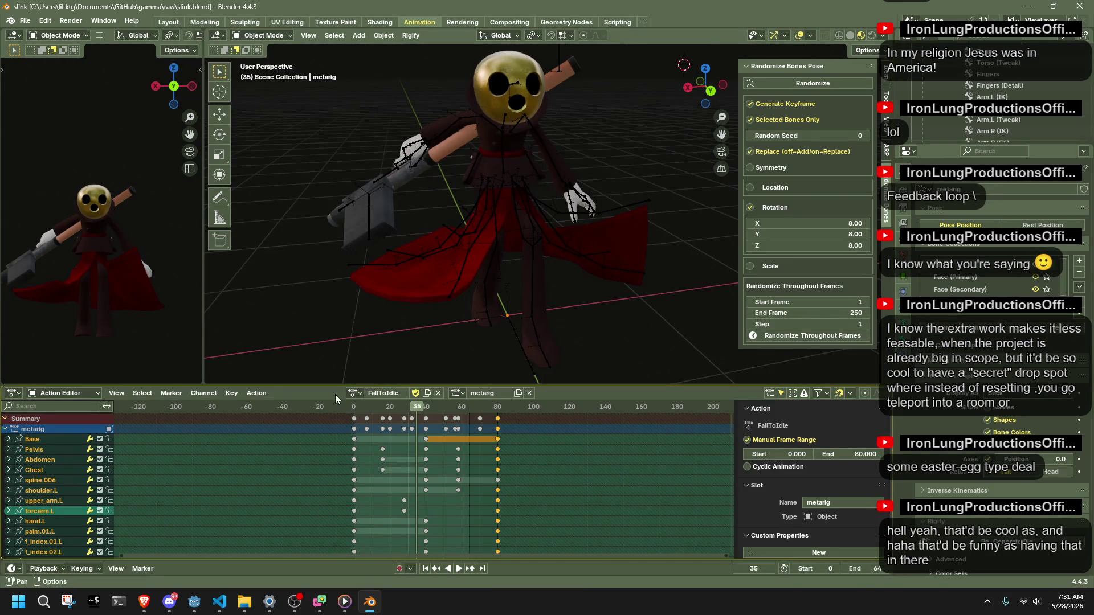
{"action": "left_click", "coordinate": [437, 393]}
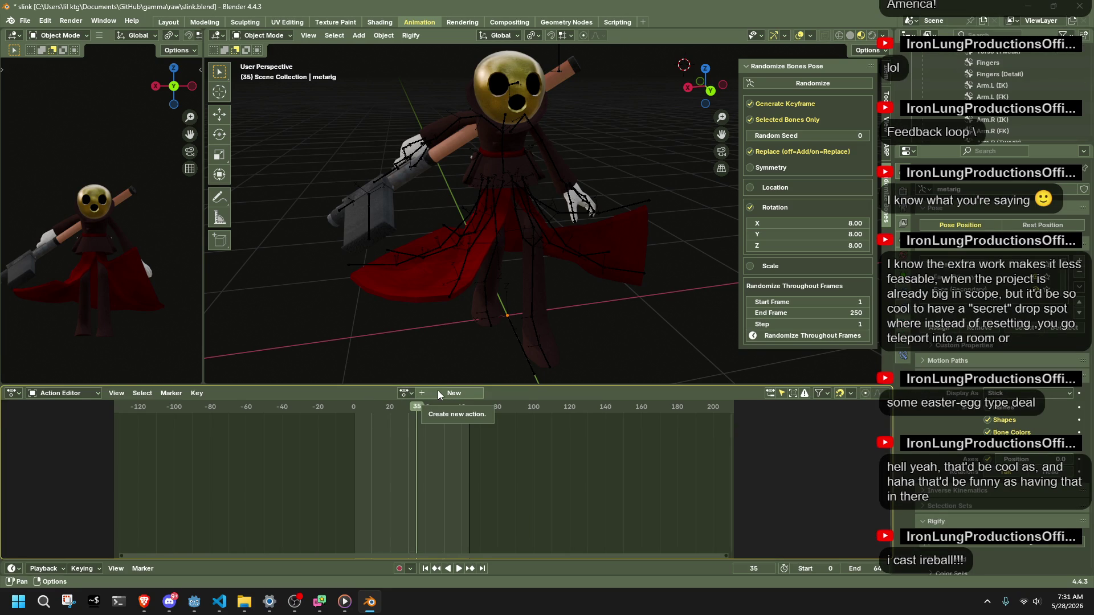
Create a new empty action for the slink rig in the Action Editor.
{"action": "left_click", "coordinate": [438, 393]}
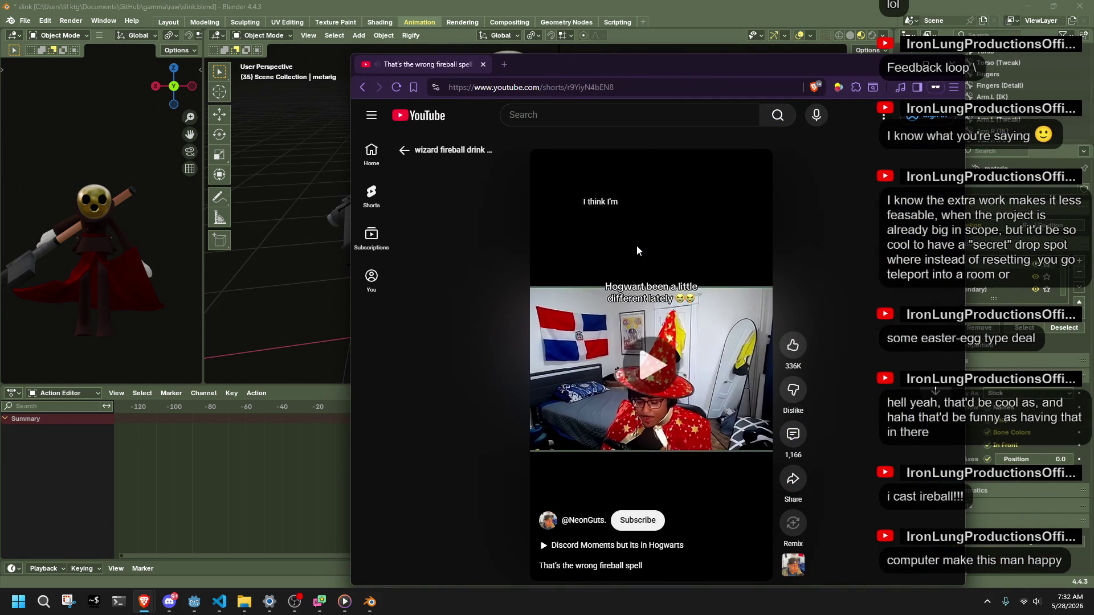
Play and pause the fireball YouTube short, then minimize the browser to return to Blender.
{"action": "left_click", "coordinate": [637, 247]}
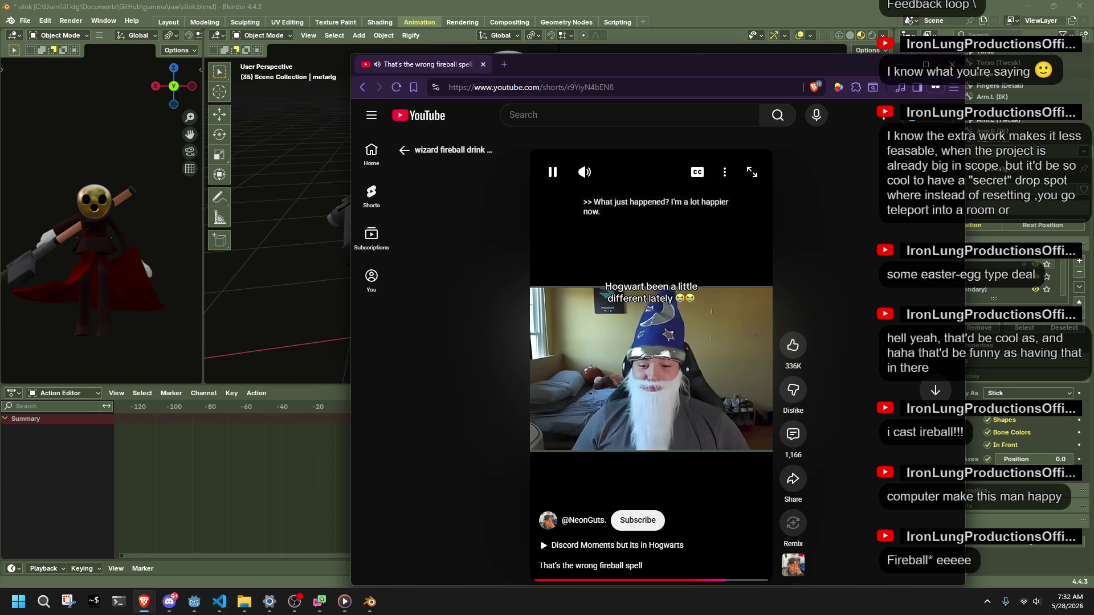
{"action": "left_click", "coordinate": [654, 299]}
{"action": "left_click", "coordinate": [896, 64]}
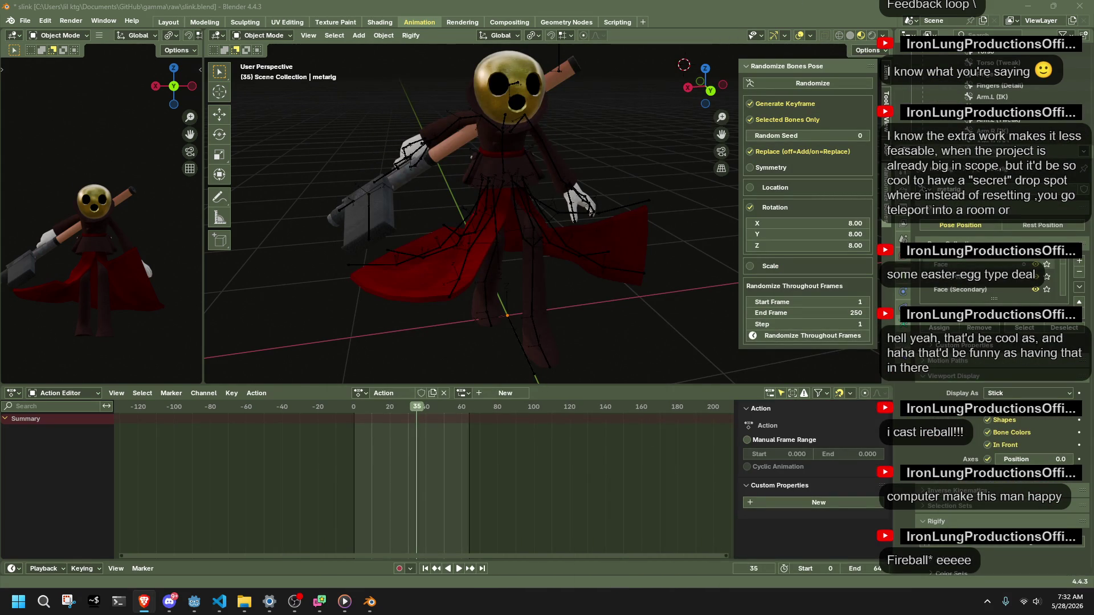
Rename the new action to 'Fire' in the Action Editor header.
{"action": "left_click", "coordinate": [402, 395]}
{"action": "type", "text": "Fire"}
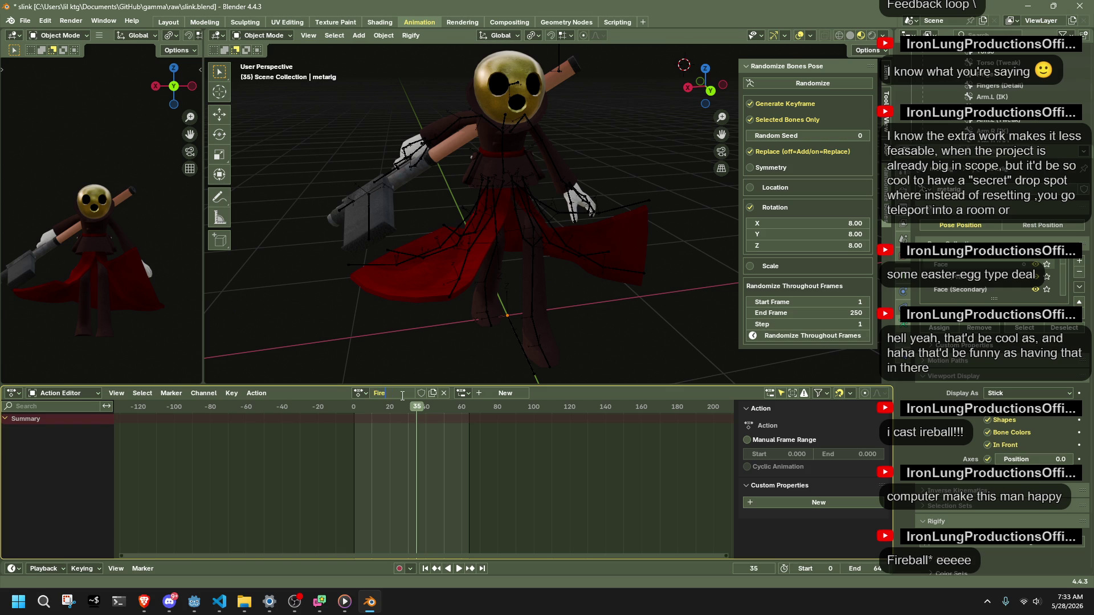
{"action": "key", "text": "Return"}
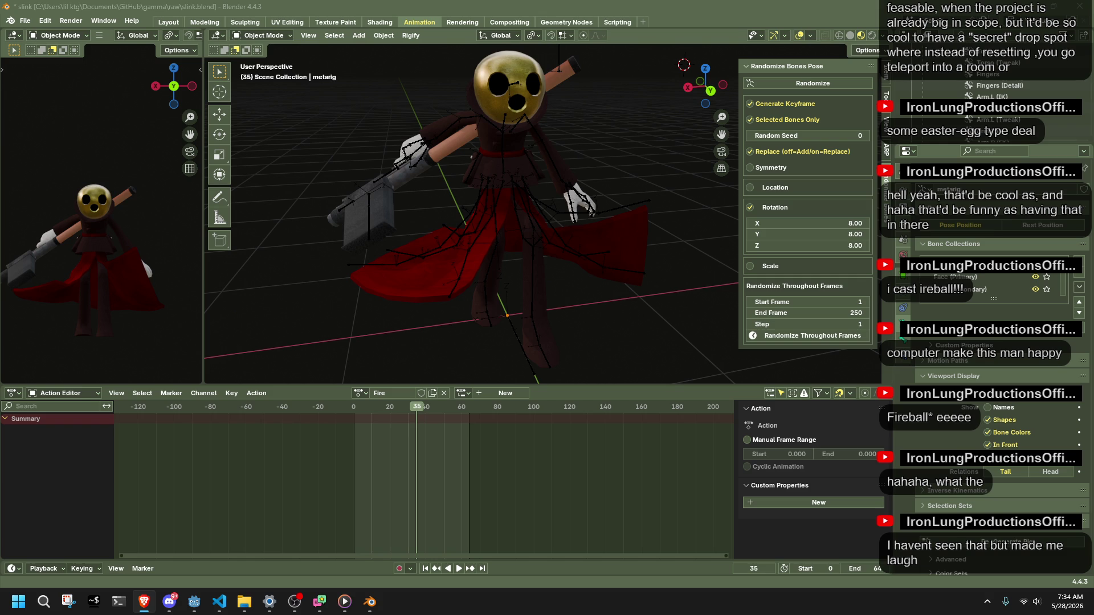
Select all rig bones in Pose Mode and keyframe them at frame 0 of the Fire action.
{"action": "key", "text": "a"}
{"action": "left_click_drag", "start_coordinate": [369, 413], "coordinate": [353, 410]}
{"action": "left_click", "coordinate": [362, 393]}
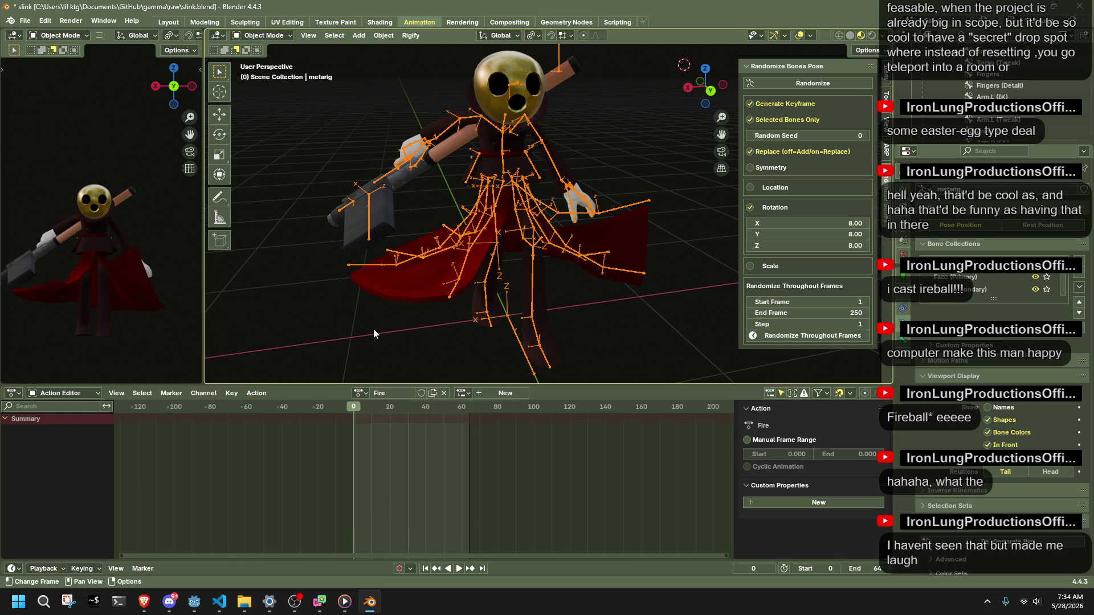
{"action": "left_click", "coordinate": [276, 34]}
{"action": "left_click", "coordinate": [285, 77]}
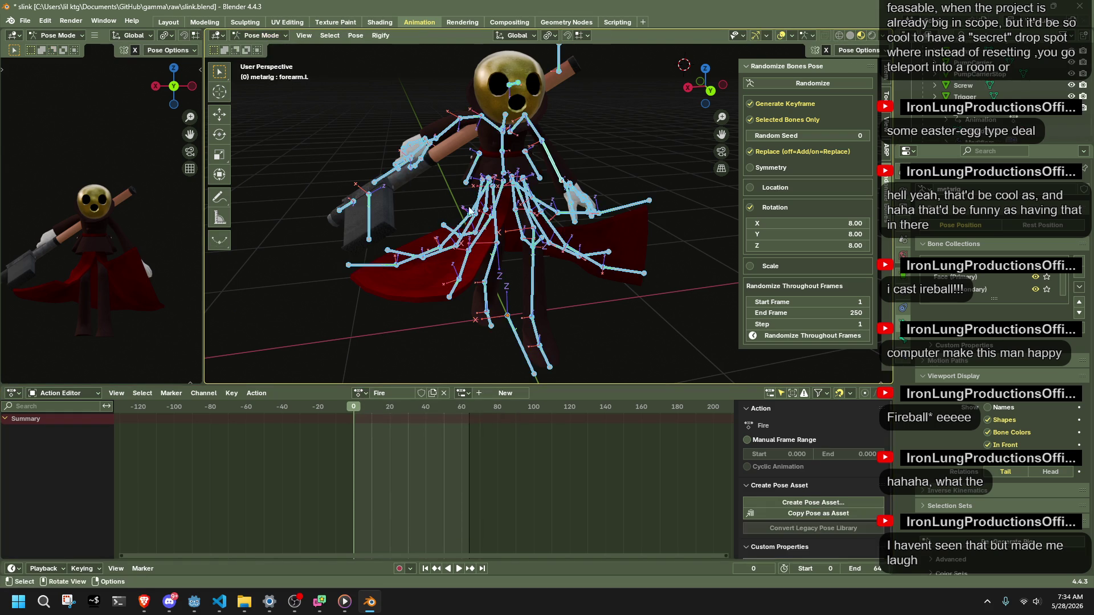
{"action": "middle_click_drag", "start_coordinate": [409, 81], "coordinate": [399, 154]}
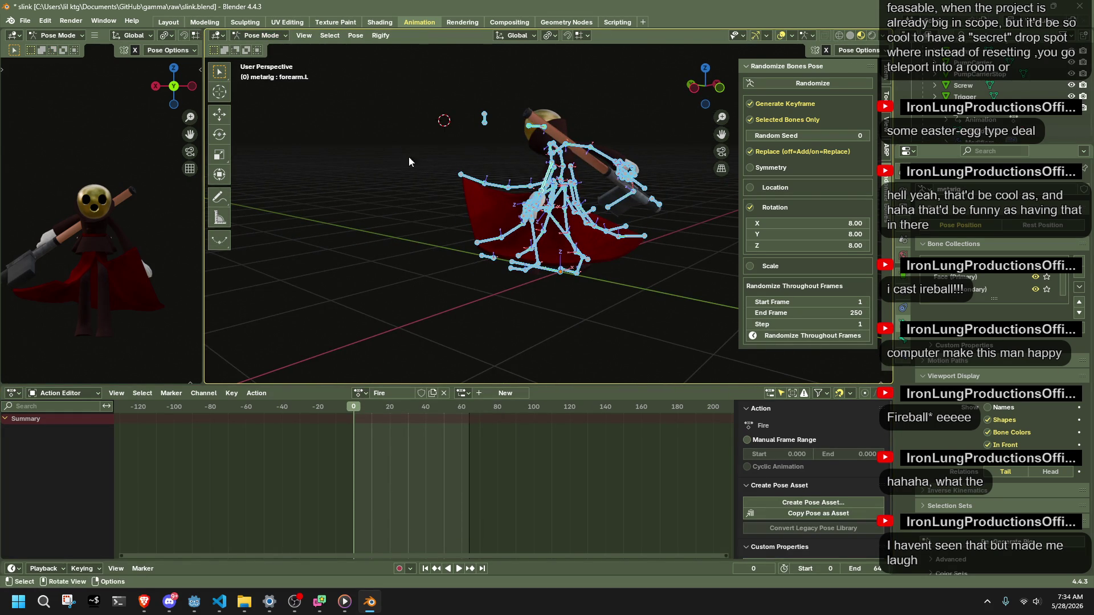
{"action": "key", "text": "i"}
{"action": "middle_click_drag", "start_coordinate": [446, 332], "coordinate": [514, 300]}
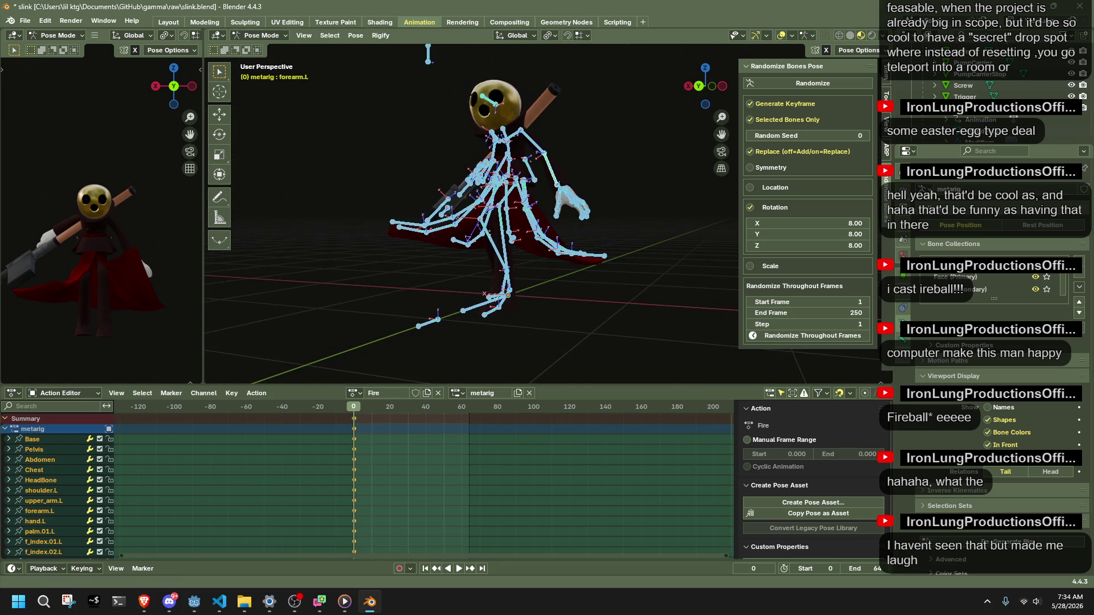
Bring the YouTube video window back up over Blender.
{"action": "key", "text": "alt+Tab"}
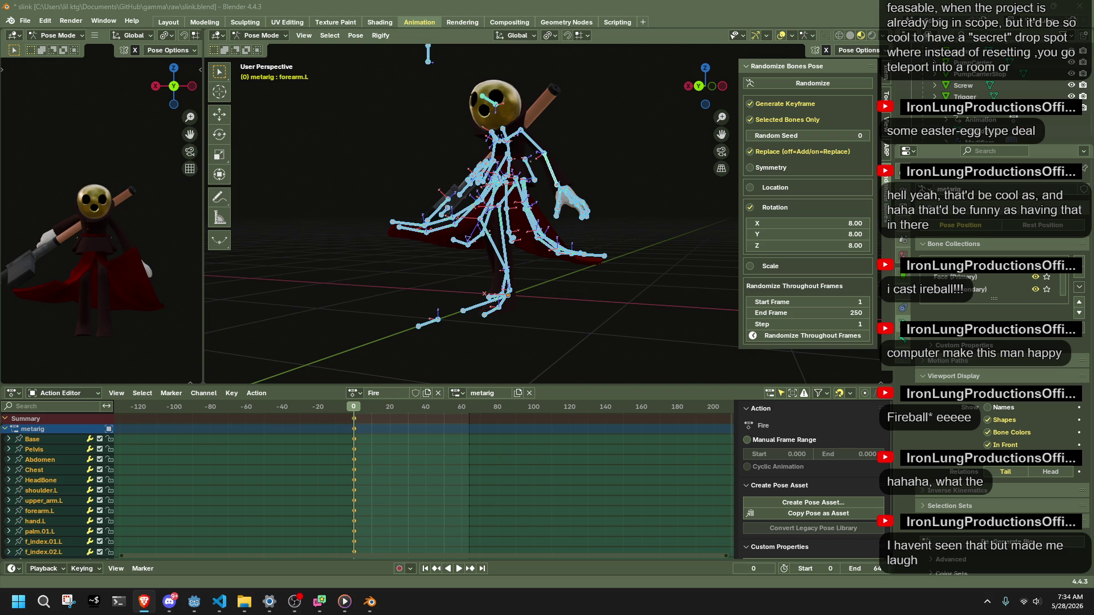
{"action": "key", "text": "alt+Tab"}
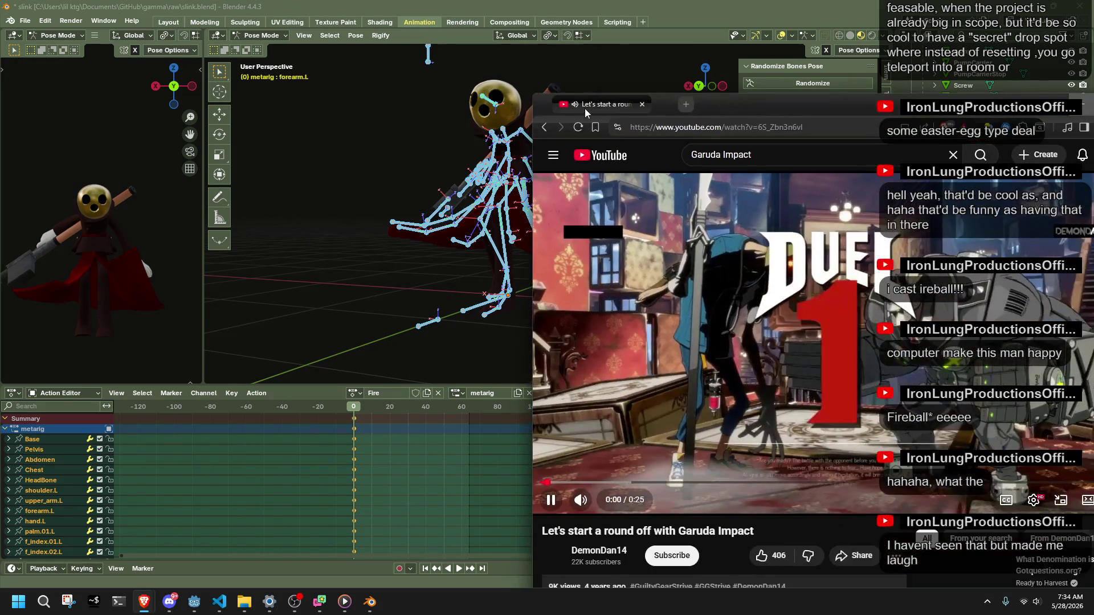
Pause the Garuda Impact video, scrub its timeline, and minimize the browser to return to Blender.
{"action": "left_click_drag", "start_coordinate": [769, 104], "coordinate": [684, 69]}
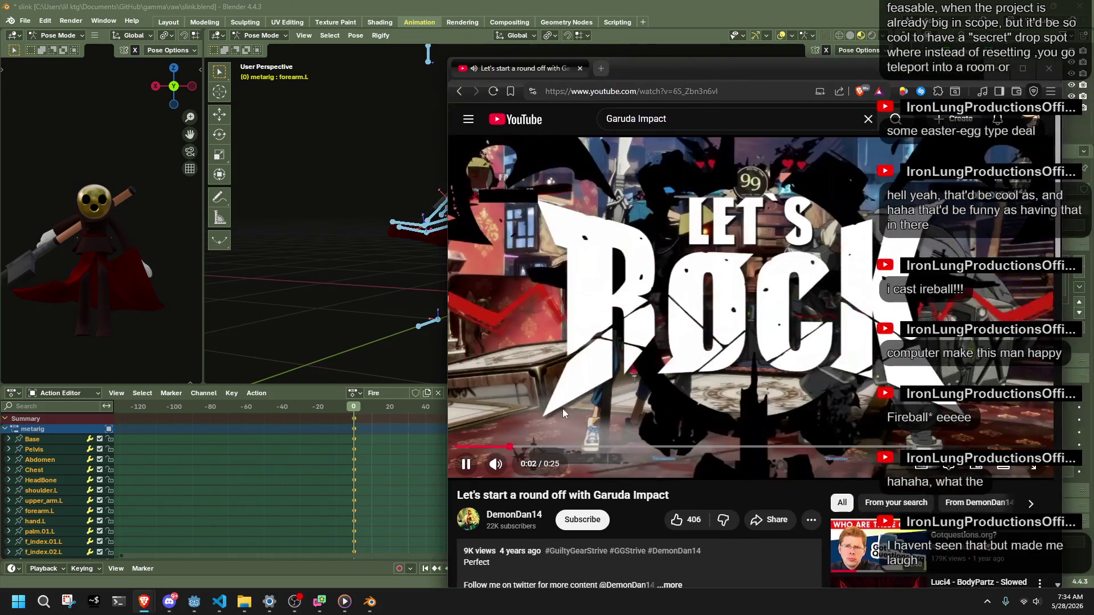
{"action": "left_click", "coordinate": [465, 464]}
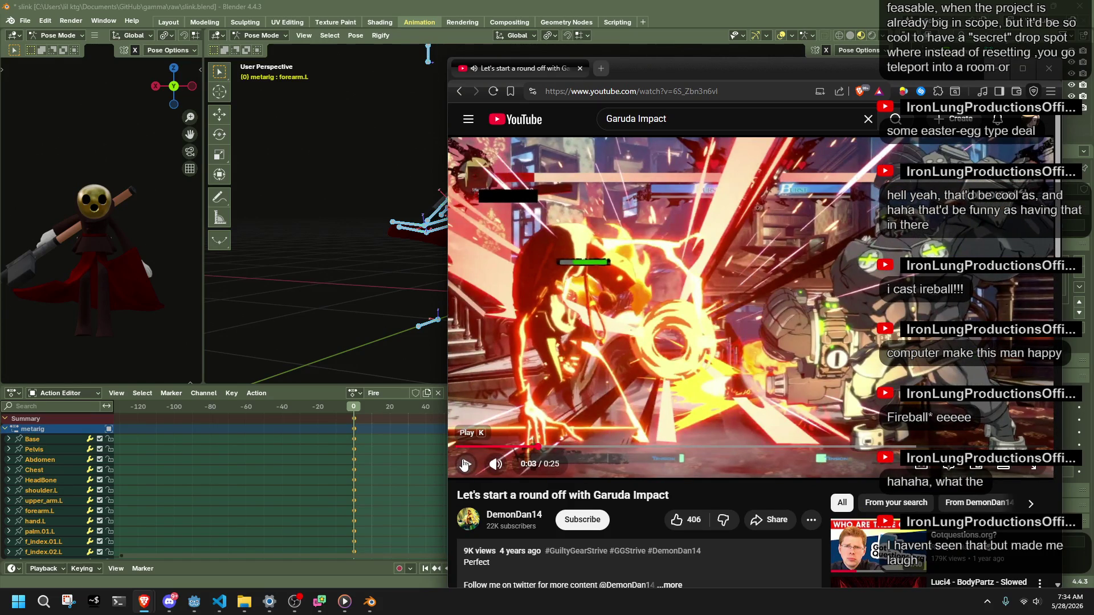
{"action": "left_click_drag", "start_coordinate": [529, 448], "coordinate": [530, 449]}
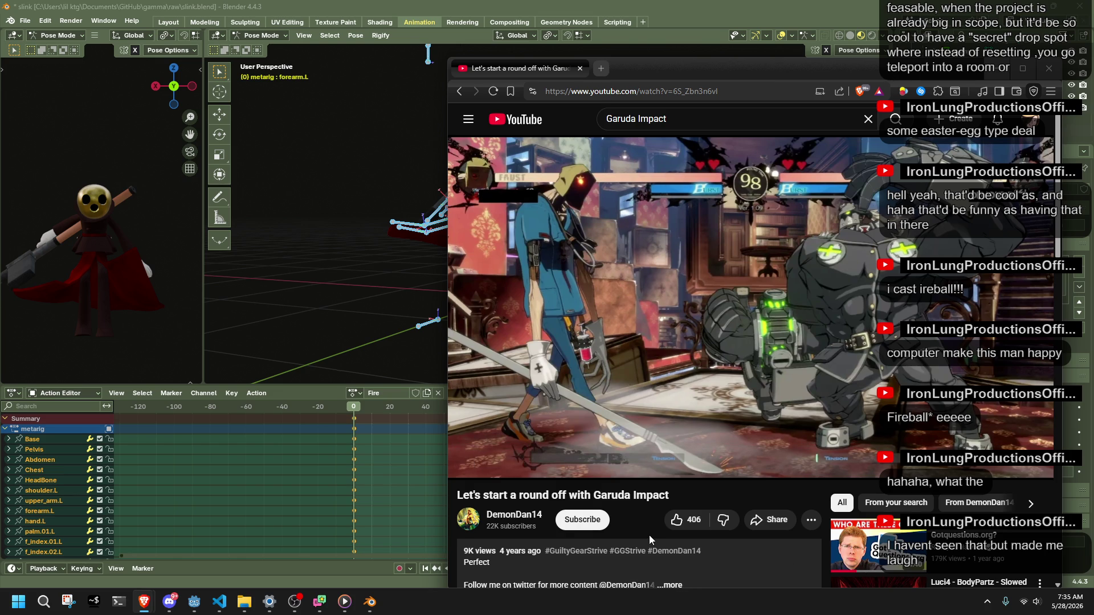
{"action": "left_click", "coordinate": [996, 68]}
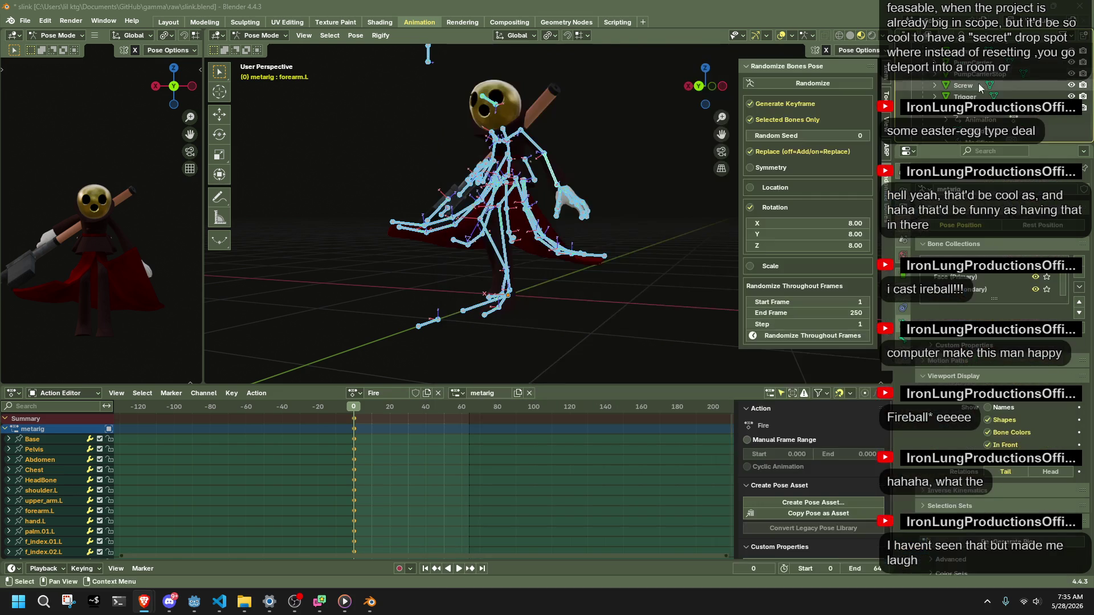
Preview the Fire animation from the left side view and deselect the bones.
{"action": "left_click", "coordinate": [722, 86]}
{"action": "key", "text": "space"}
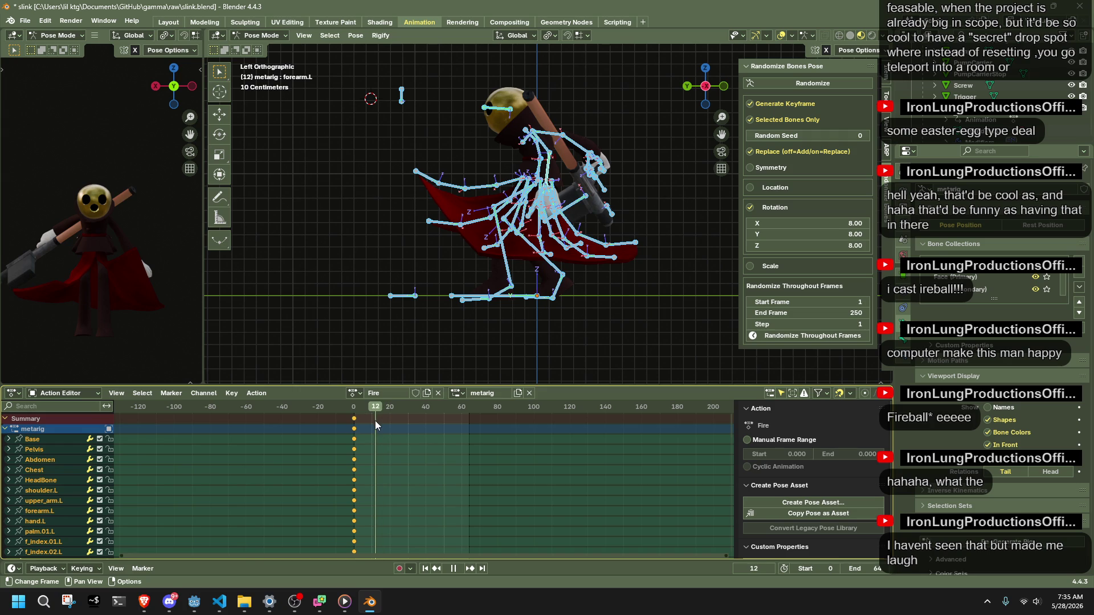
{"action": "key", "text": "space"}
{"action": "left_click", "coordinate": [501, 309]}
{"action": "mouse_move", "coordinate": [590, 324]}
{"action": "middle_mouse_down"}
{"action": "mouse_move", "coordinate": [646, 265]}
{"action": "mouse_move", "coordinate": [502, 260]}
{"action": "middle_mouse_up"}
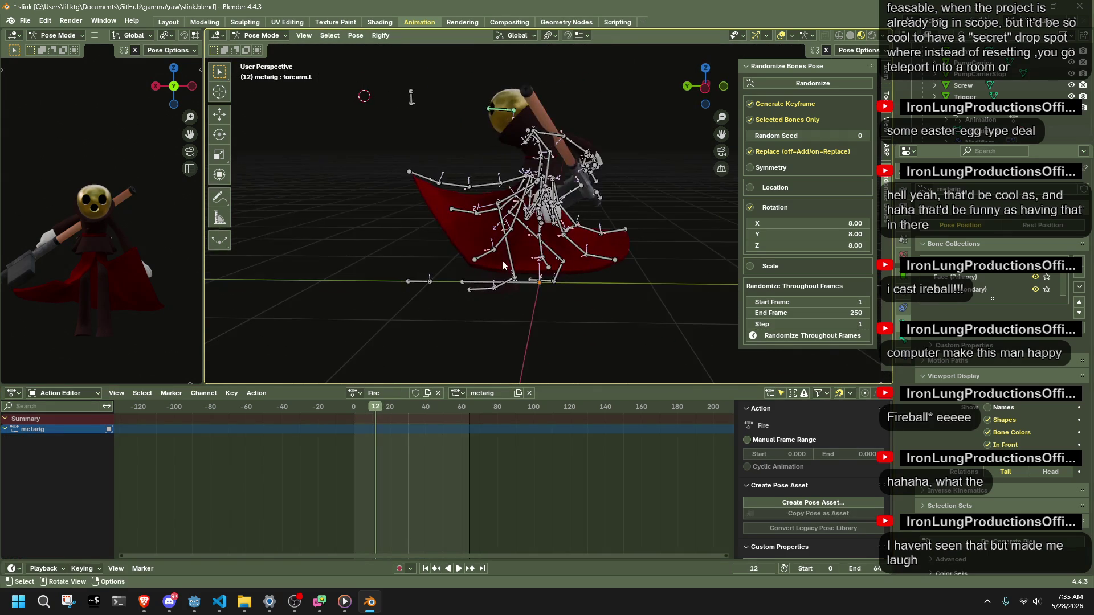
{"action": "left_click", "coordinate": [700, 101]}
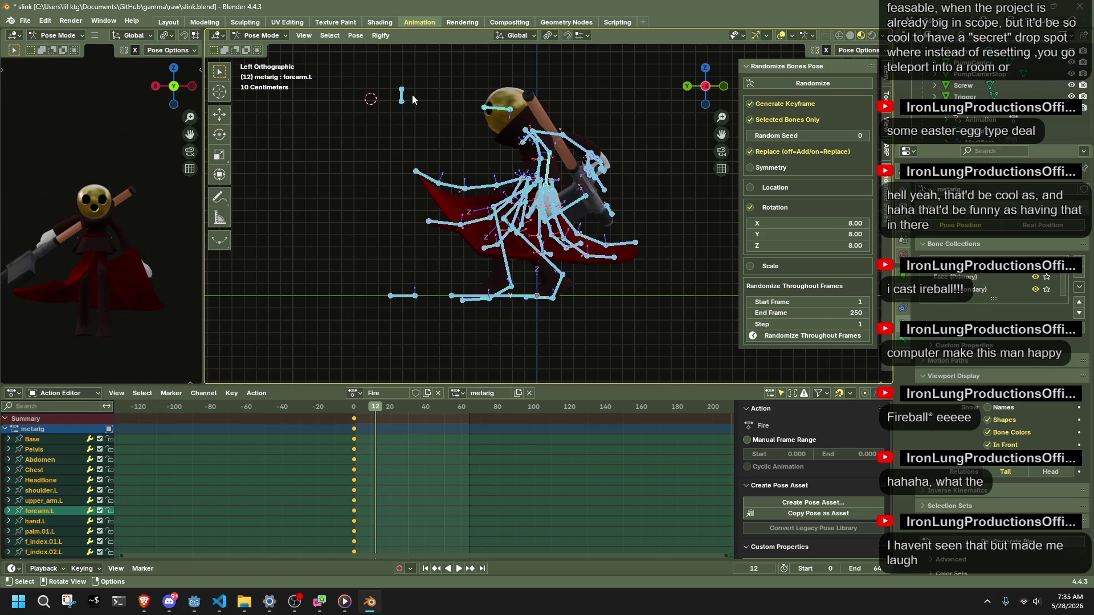
Clear all bone transforms to the rest pose, mark Fire to be kept, and list the actions.
{"action": "left_click", "coordinate": [355, 35]}
{"action": "mouse_move", "coordinate": [387, 60]}
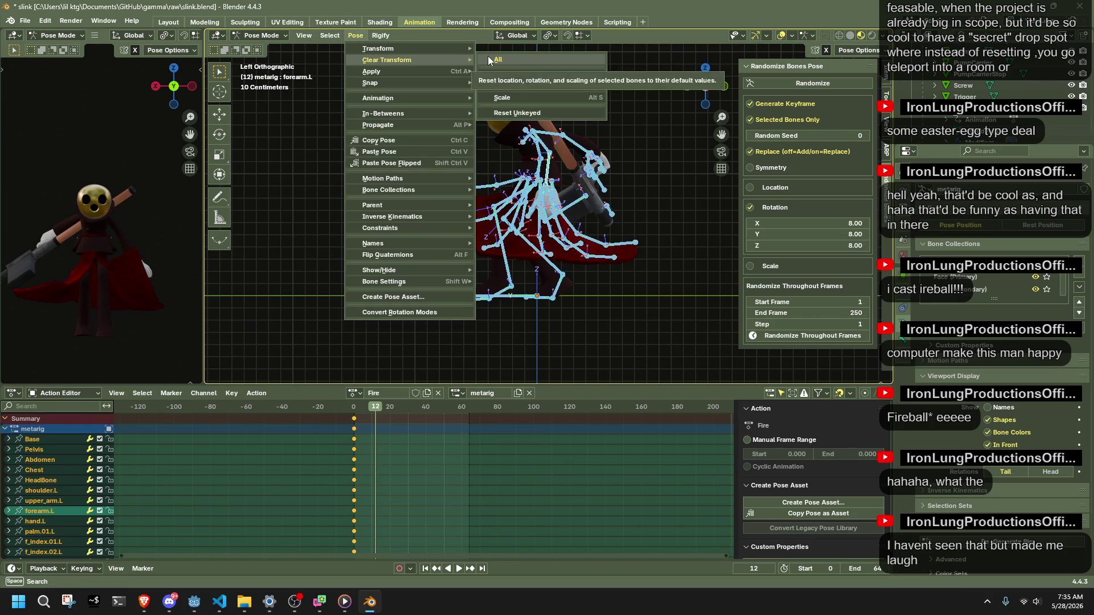
{"action": "left_click", "coordinate": [492, 60]}
{"action": "left_click", "coordinate": [386, 219]}
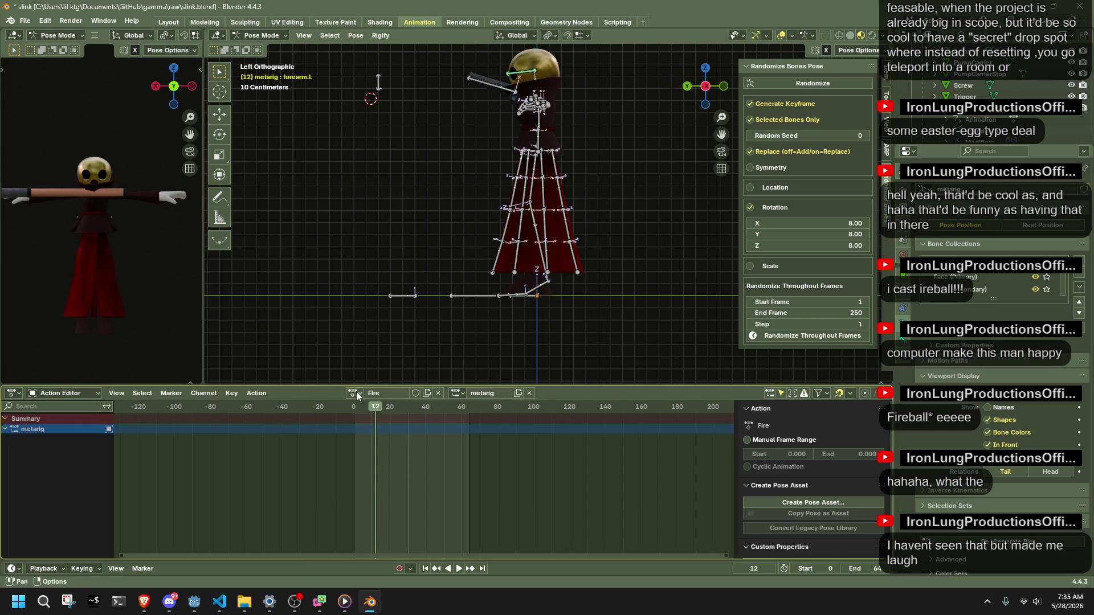
{"action": "left_click", "coordinate": [355, 393]}
{"action": "left_click", "coordinate": [369, 432]}
{"action": "left_click", "coordinate": [353, 394]}
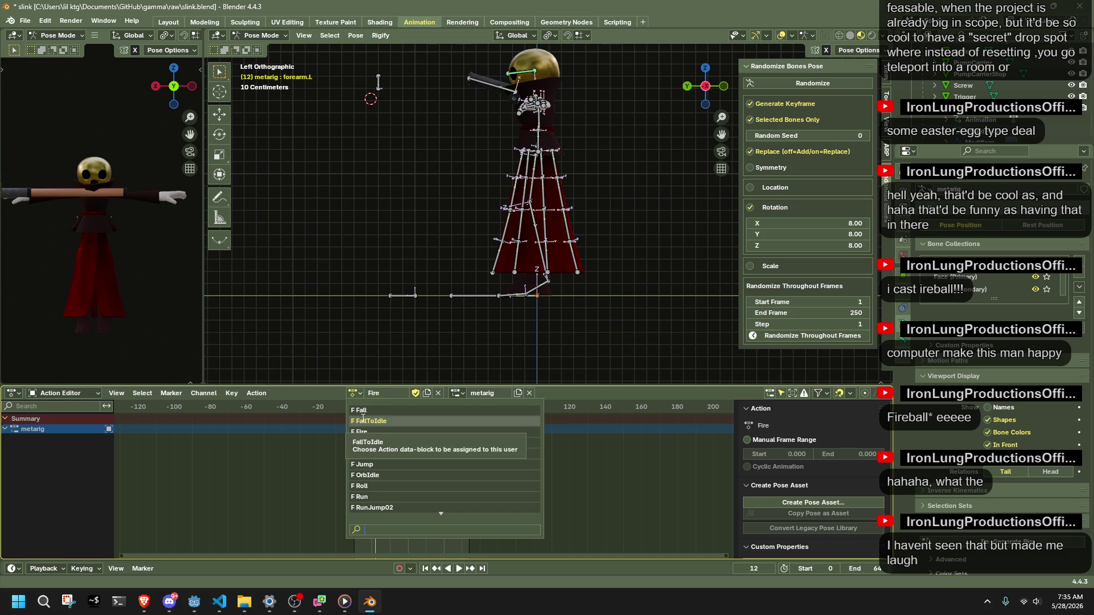
Preview the GunStartup, Roll and RunJump02 actions on the rig.
{"action": "left_click", "coordinate": [371, 442]}
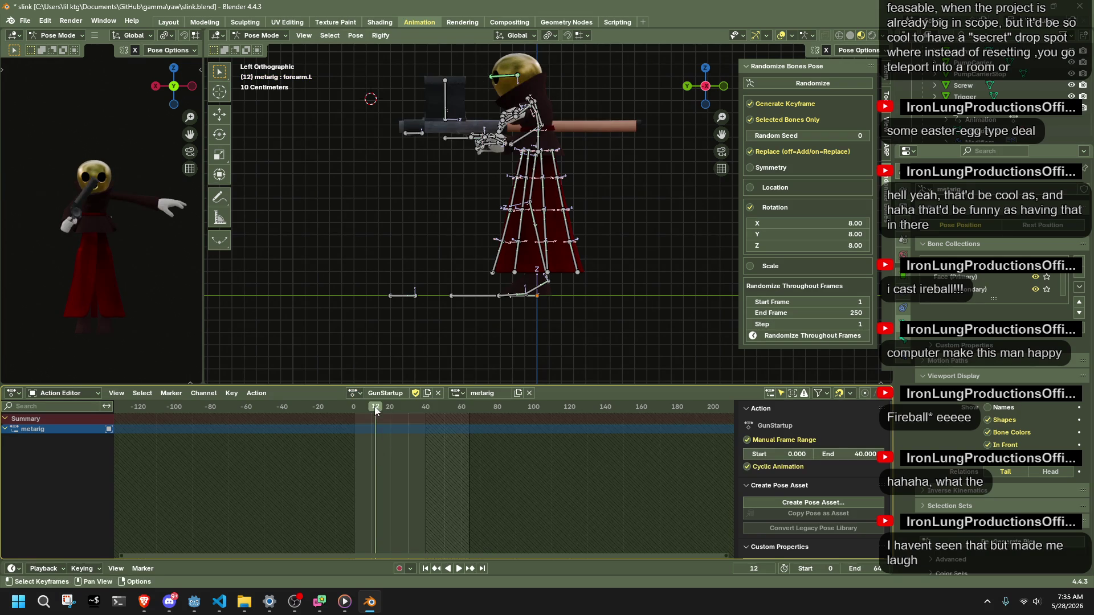
{"action": "left_click", "coordinate": [355, 393]}
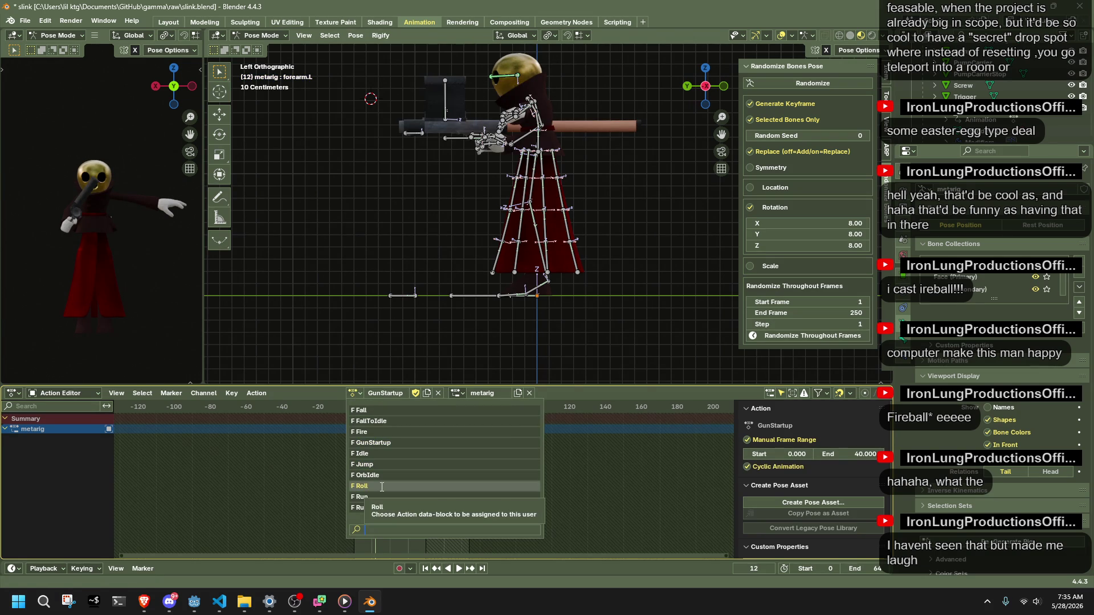
{"action": "left_click", "coordinate": [382, 486]}
{"action": "key", "text": "space"}
{"action": "key", "text": "space"}
{"action": "left_click", "coordinate": [426, 409]}
{"action": "left_click", "coordinate": [354, 392]}
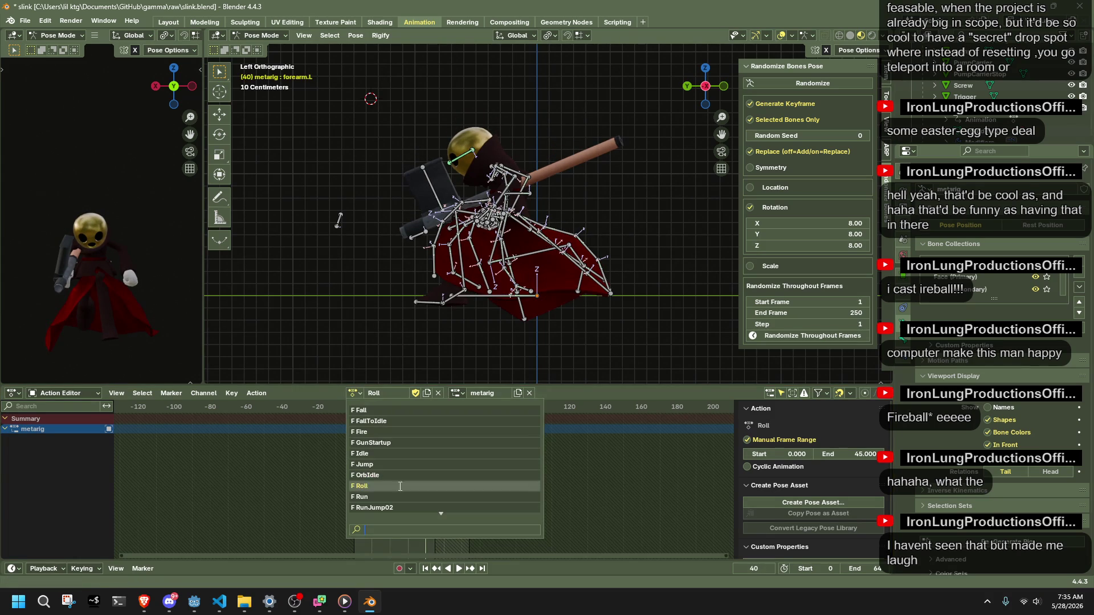
{"action": "left_click", "coordinate": [376, 508]}
{"action": "left_click_drag", "start_coordinate": [364, 403], "coordinate": [418, 424]}
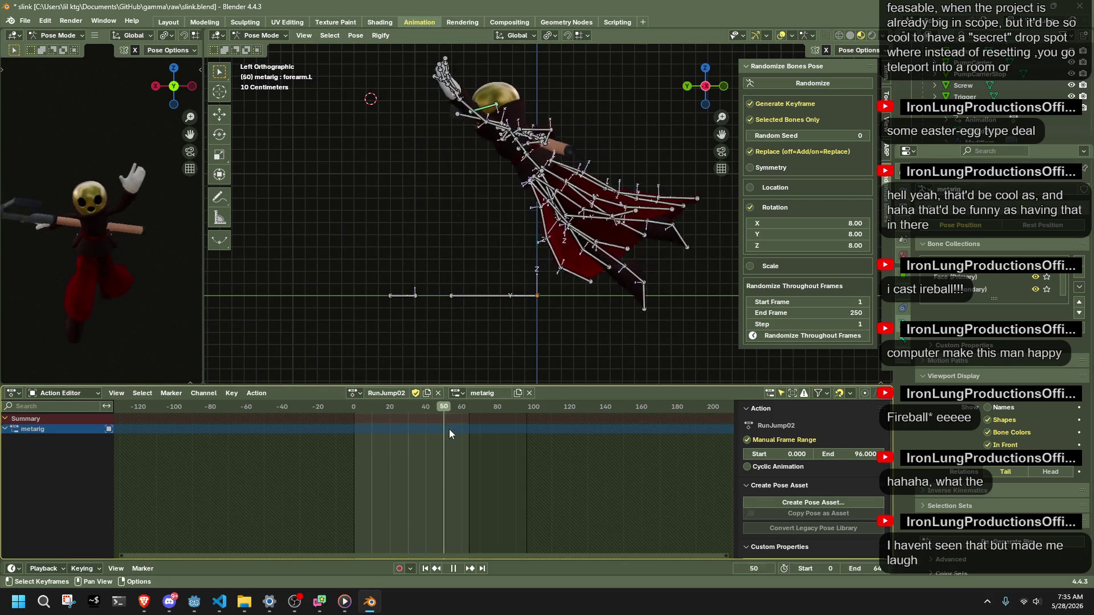
{"action": "key", "text": "space"}
Preview the Run and Jump actions, playing each from their early frames.
{"action": "left_click", "coordinate": [354, 393]}
{"action": "left_click", "coordinate": [368, 497]}
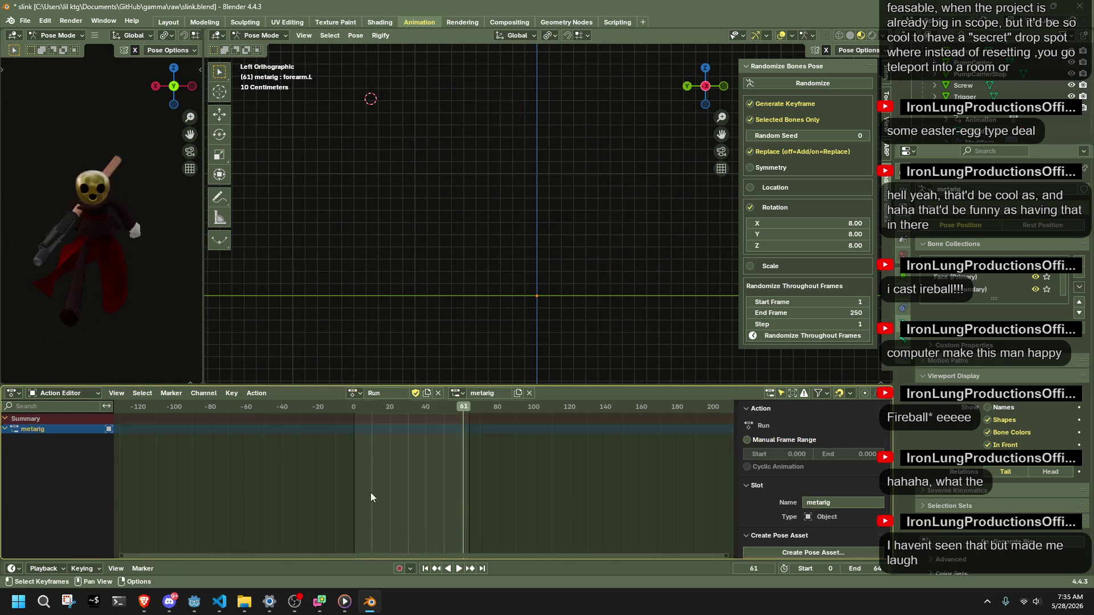
{"action": "left_click", "coordinate": [360, 405]}
{"action": "key", "text": "space"}
{"action": "left_click_drag", "start_coordinate": [360, 410], "coordinate": [356, 409]}
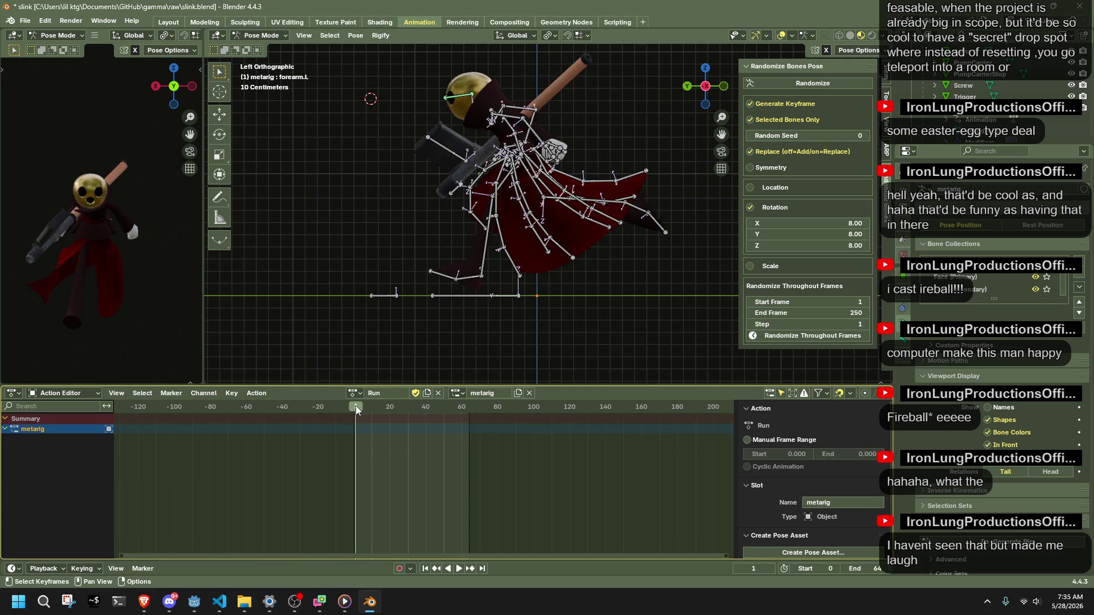
{"action": "left_click", "coordinate": [354, 393]}
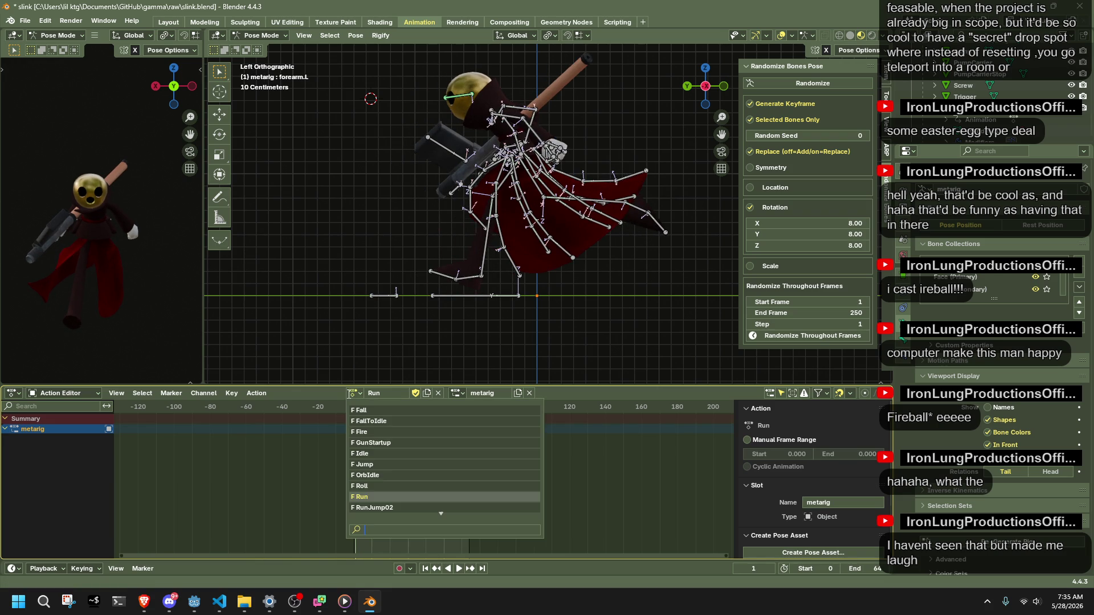
{"action": "left_click", "coordinate": [379, 464]}
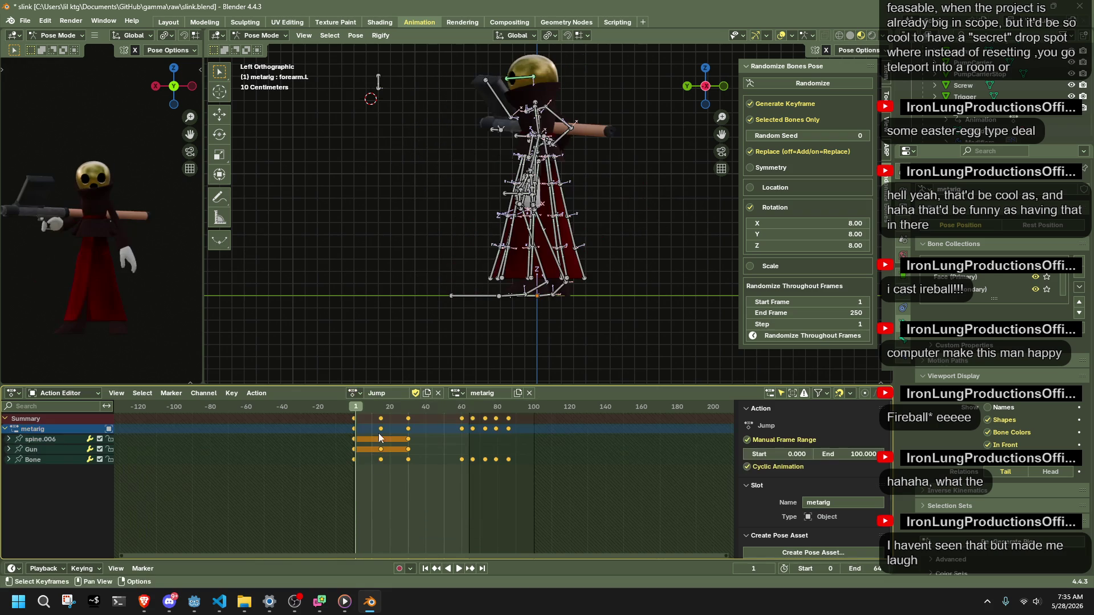
{"action": "key", "text": "space"}
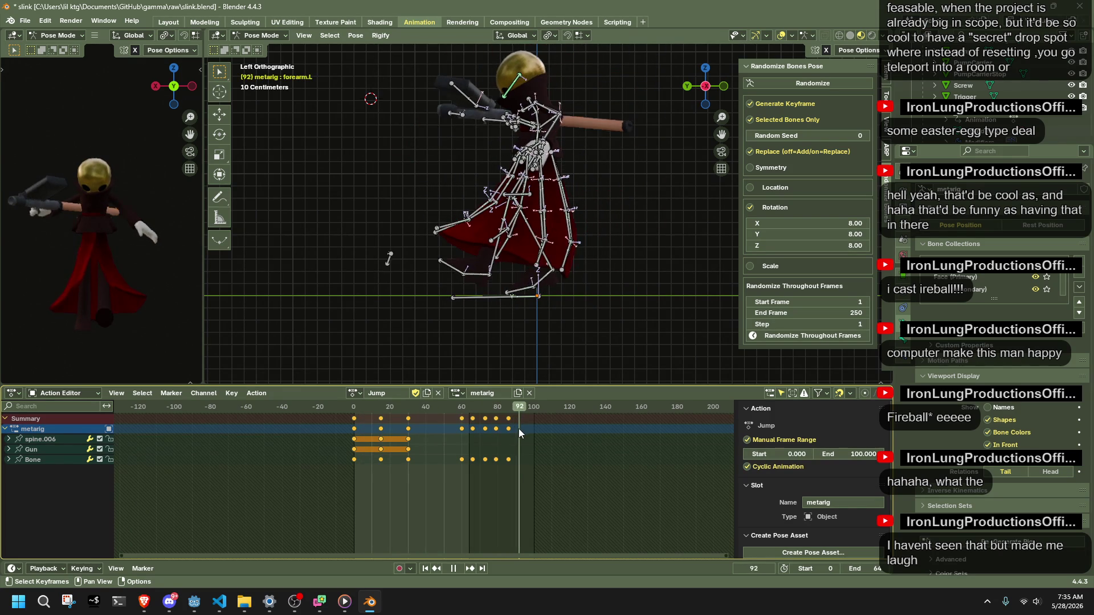
{"action": "key", "text": "space"}
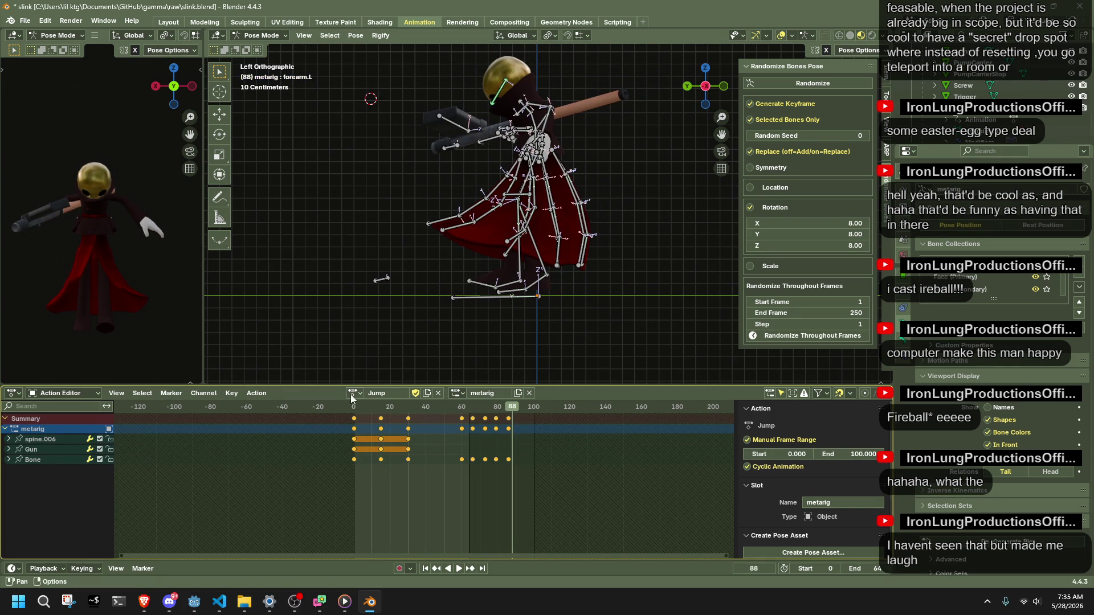
Browse the action list, glance at Fall, and switch back to the Jump action.
{"action": "left_click", "coordinate": [353, 394]}
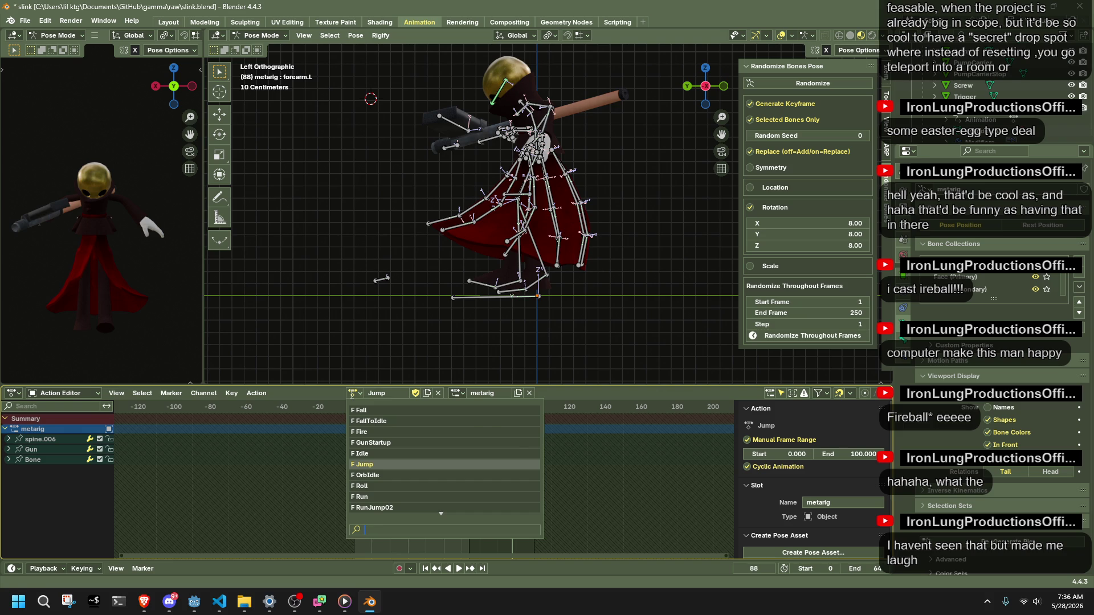
{"action": "key", "text": "Escape"}
{"action": "left_click", "coordinate": [352, 397]}
{"action": "left_click", "coordinate": [352, 397]}
{"action": "left_click", "coordinate": [353, 393]}
{"action": "left_click", "coordinate": [373, 411]}
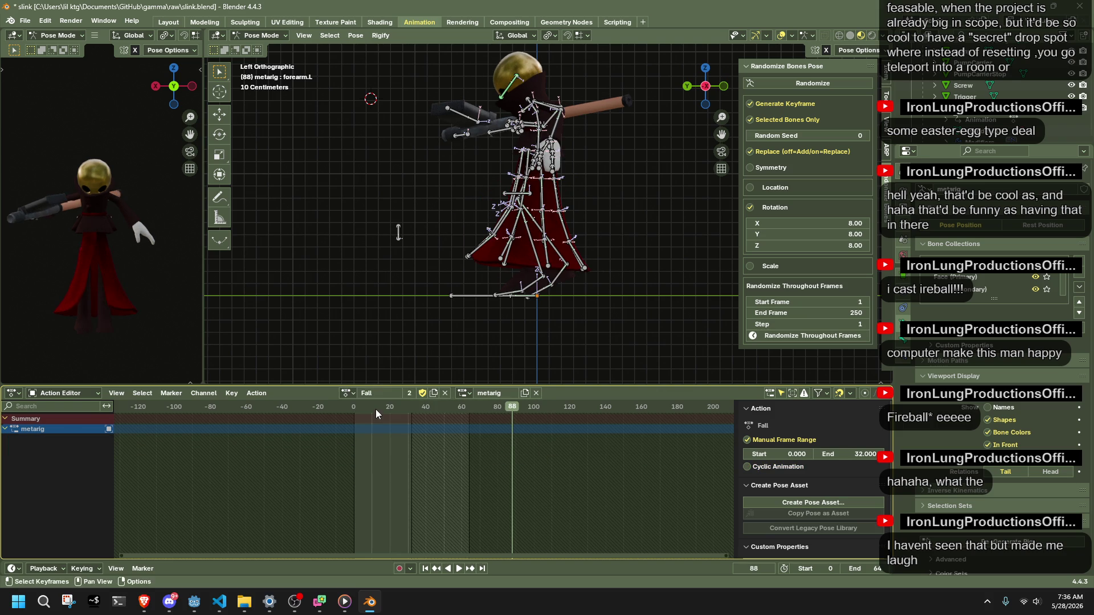
{"action": "left_click", "coordinate": [346, 393]}
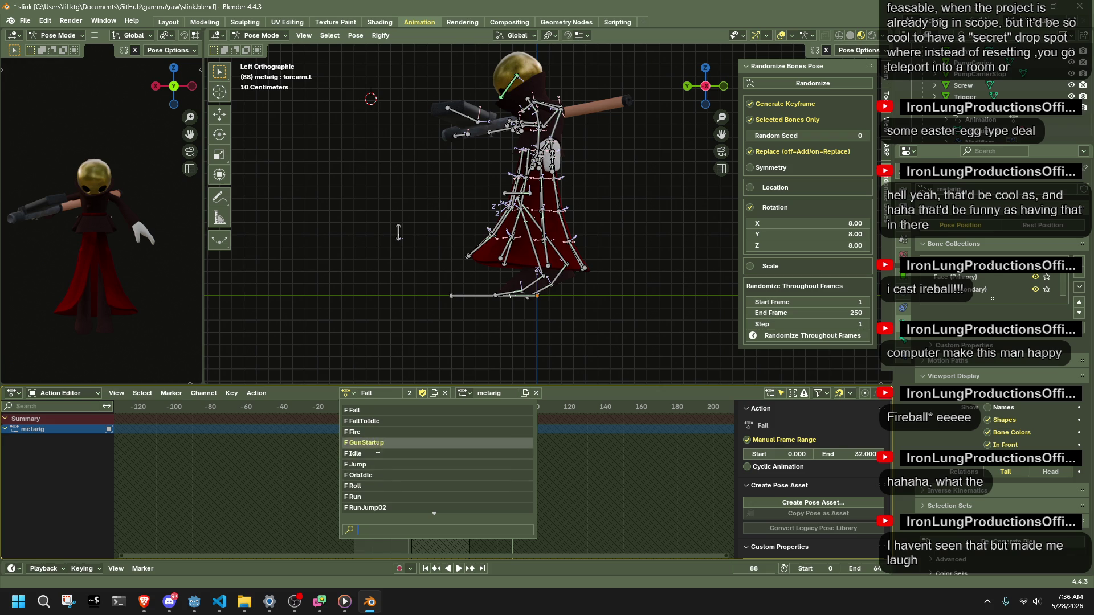
{"action": "left_click", "coordinate": [376, 464]}
Scrub Jump to frame 91, select all bones and copy that pose.
{"action": "left_click_drag", "start_coordinate": [512, 411], "coordinate": [518, 411]}
{"action": "key", "text": "a"}
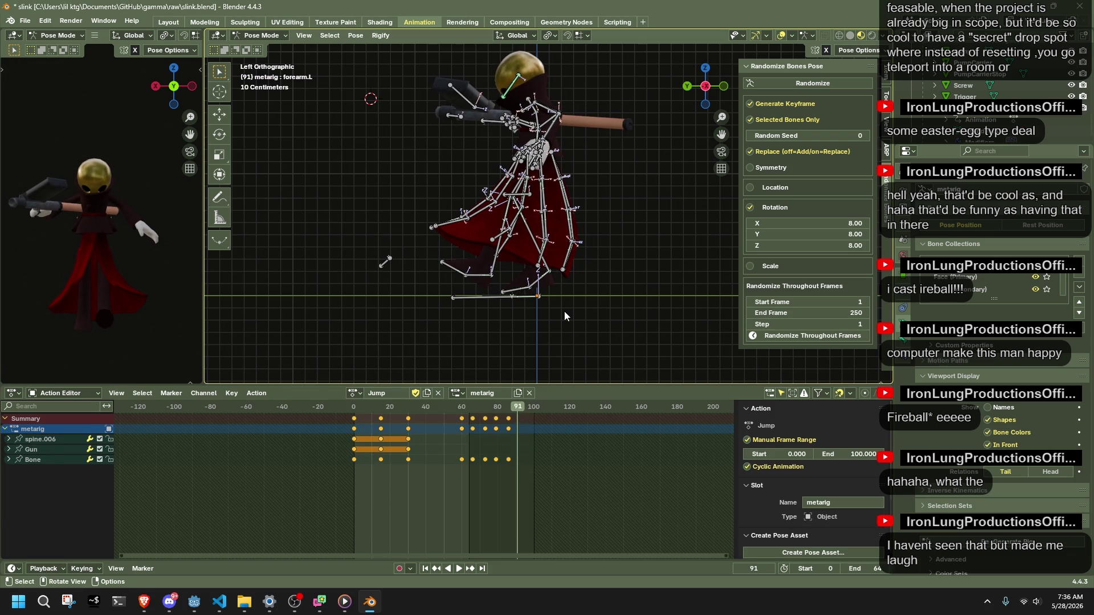
{"action": "key", "text": "ctrl+c"}
{"action": "left_click", "coordinate": [355, 393]}
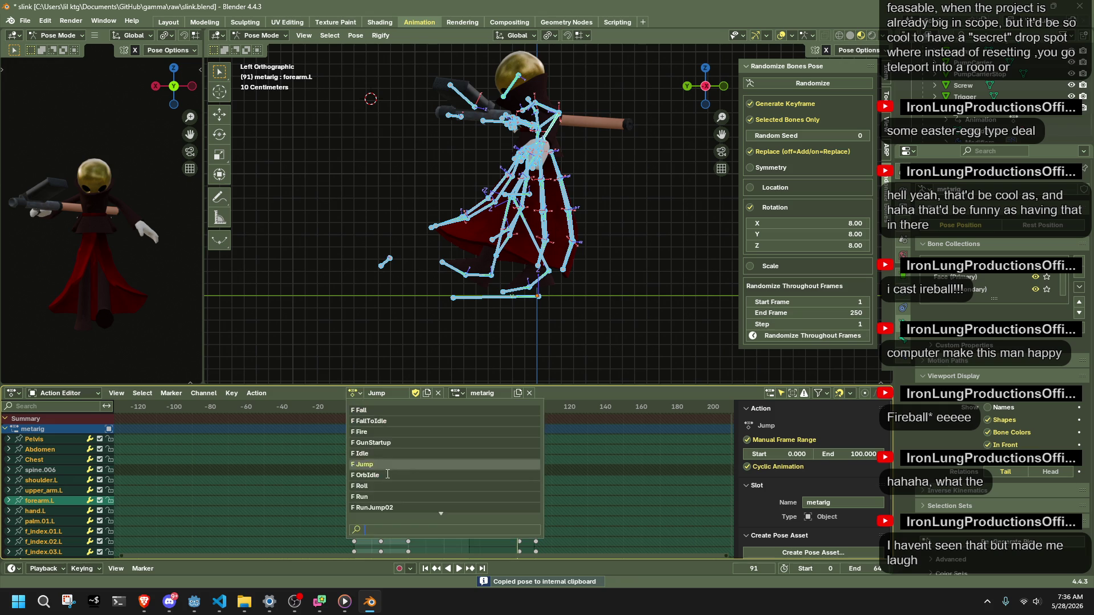
Switch back to the Fire action and paste the copied Jump pose onto the rig.
{"action": "left_click", "coordinate": [363, 432]}
{"action": "key", "text": "space"}
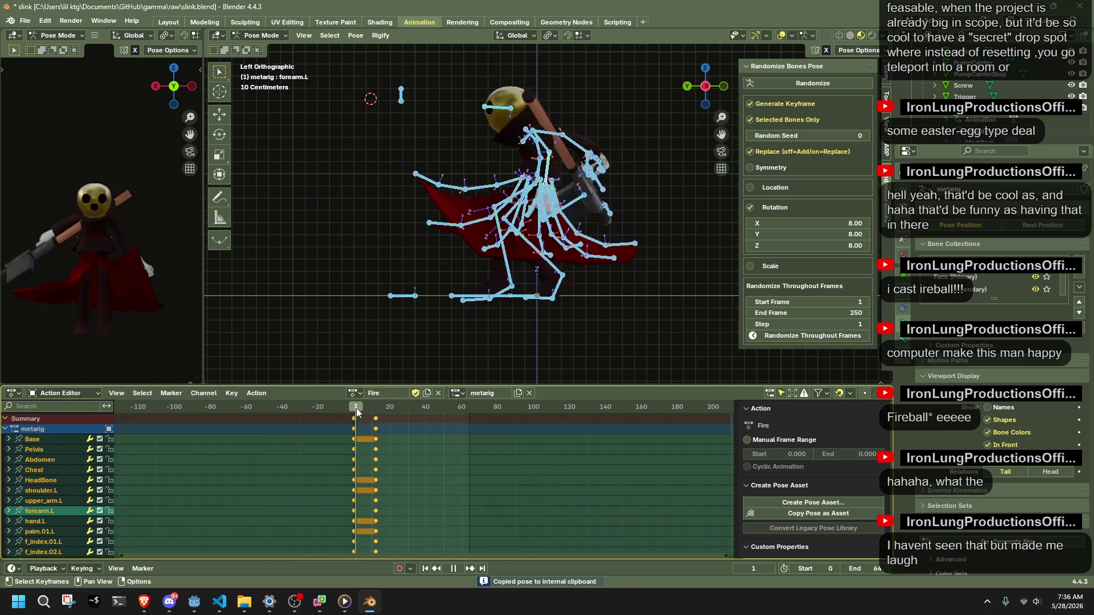
{"action": "key", "text": "space"}
{"action": "key", "text": "ctrl+v"}
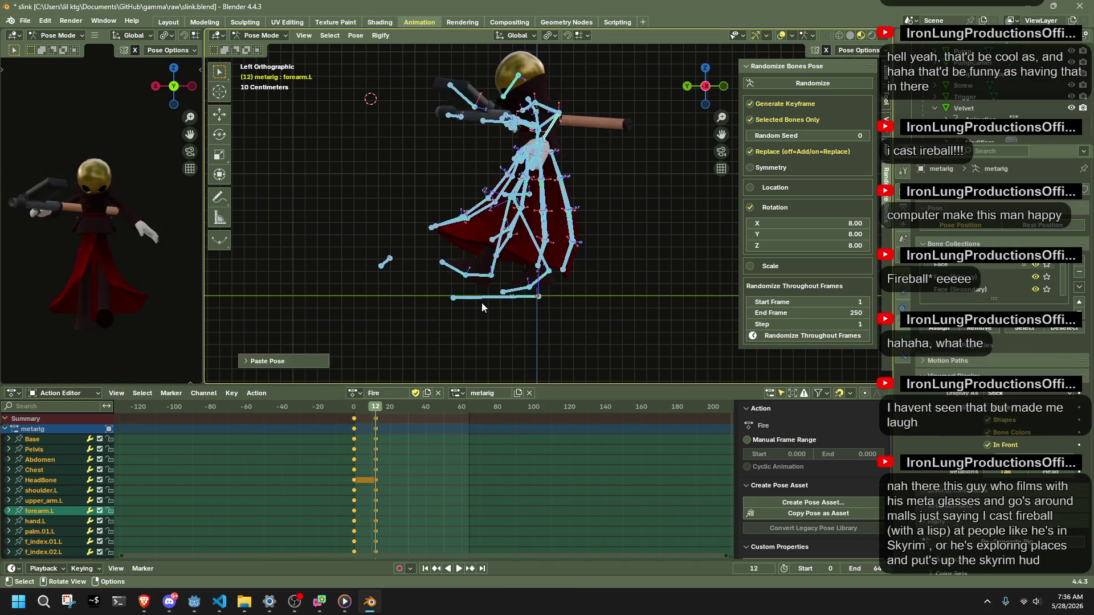
{"action": "middle_click_drag", "start_coordinate": [488, 305], "coordinate": [620, 300]}
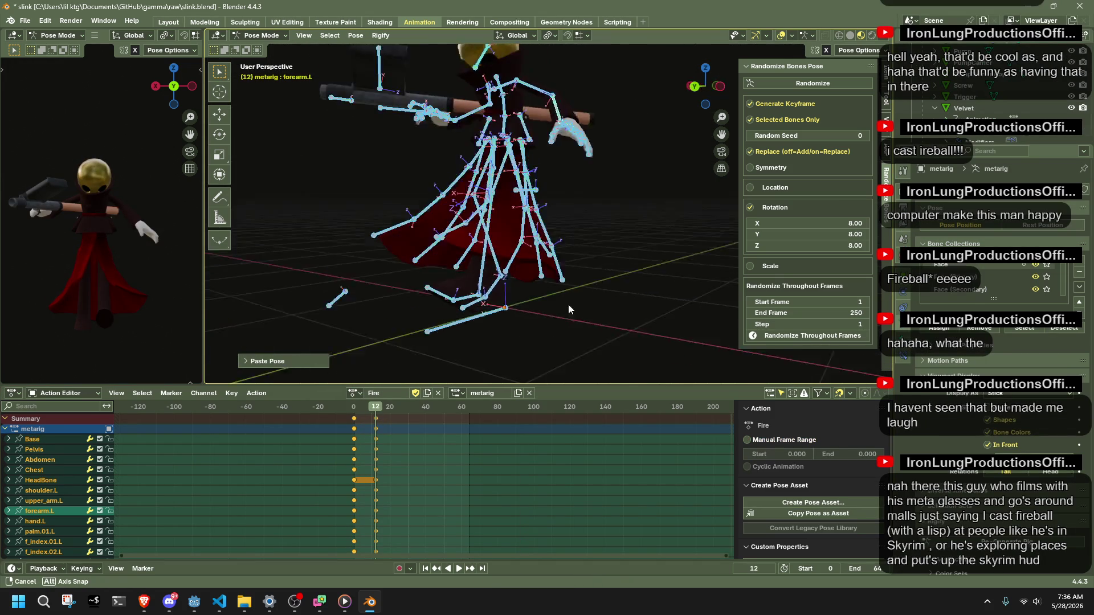
Select the Pelvis bone, keyframe it at frame 12 and use a Pose menu command.
{"action": "left_click", "coordinate": [501, 123]}
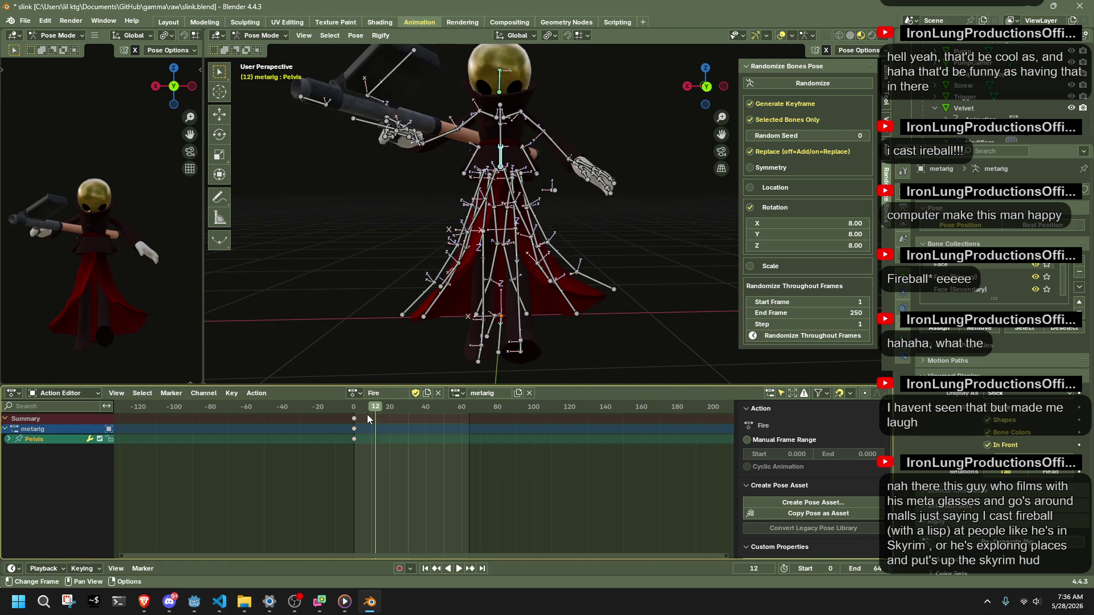
{"action": "mouse_move", "coordinate": [594, 325]}
{"action": "middle_mouse_down"}
{"action": "mouse_move", "coordinate": [508, 315]}
{"action": "mouse_move", "coordinate": [518, 310]}
{"action": "middle_mouse_up"}
{"action": "key", "text": "shift+r"}
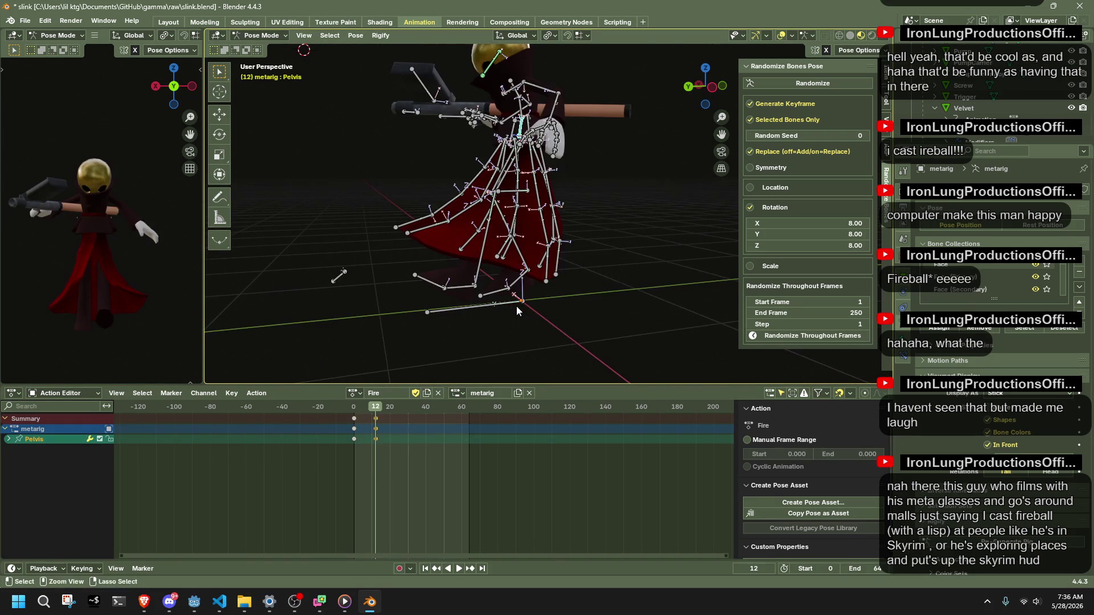
{"action": "left_click", "coordinate": [356, 35]}
{"action": "left_click", "coordinate": [505, 63]}
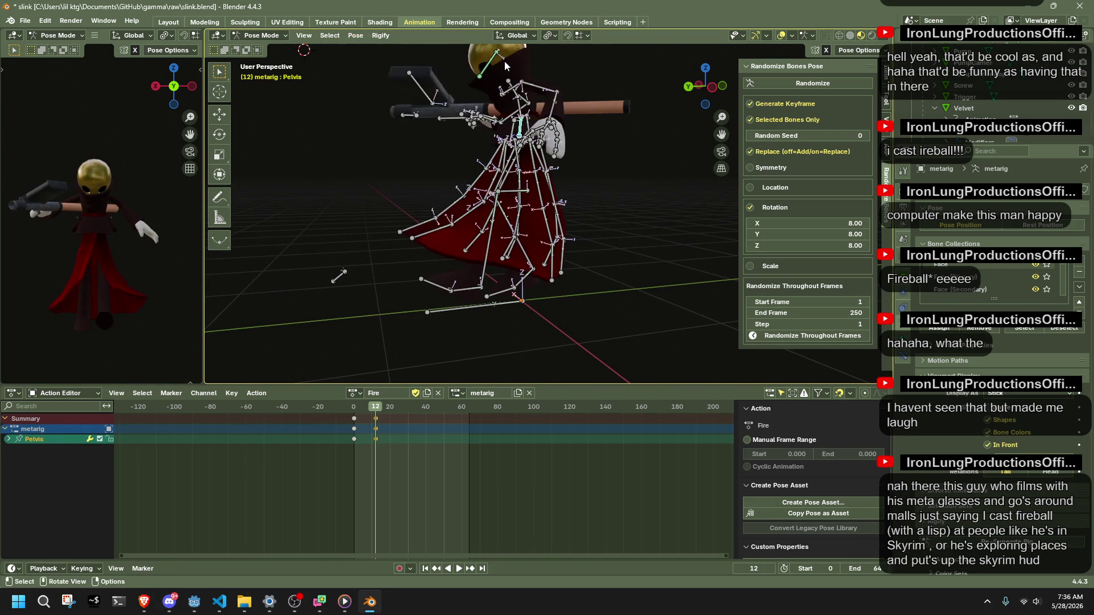
View the rig from the left side and select the head look-at bone.
{"action": "left_click", "coordinate": [712, 87]}
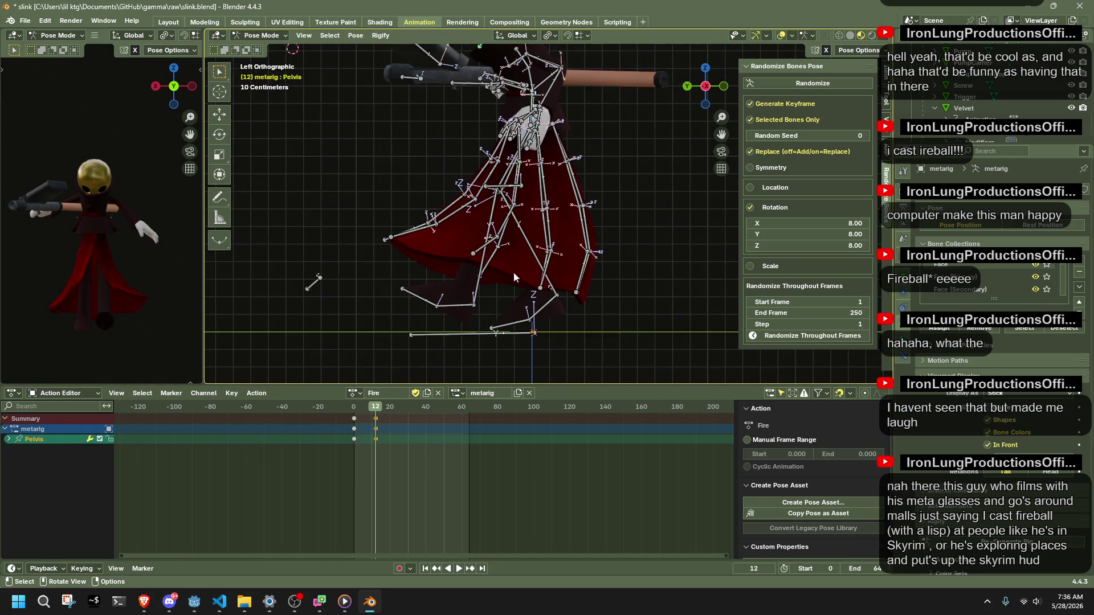
{"action": "mouse_move", "coordinate": [512, 288]}
{"action": "middle_mouse_down"}
{"action": "mouse_move", "coordinate": [503, 248]}
{"action": "mouse_move", "coordinate": [426, 227]}
{"action": "middle_mouse_up"}
{"action": "left_click", "coordinate": [353, 272]}
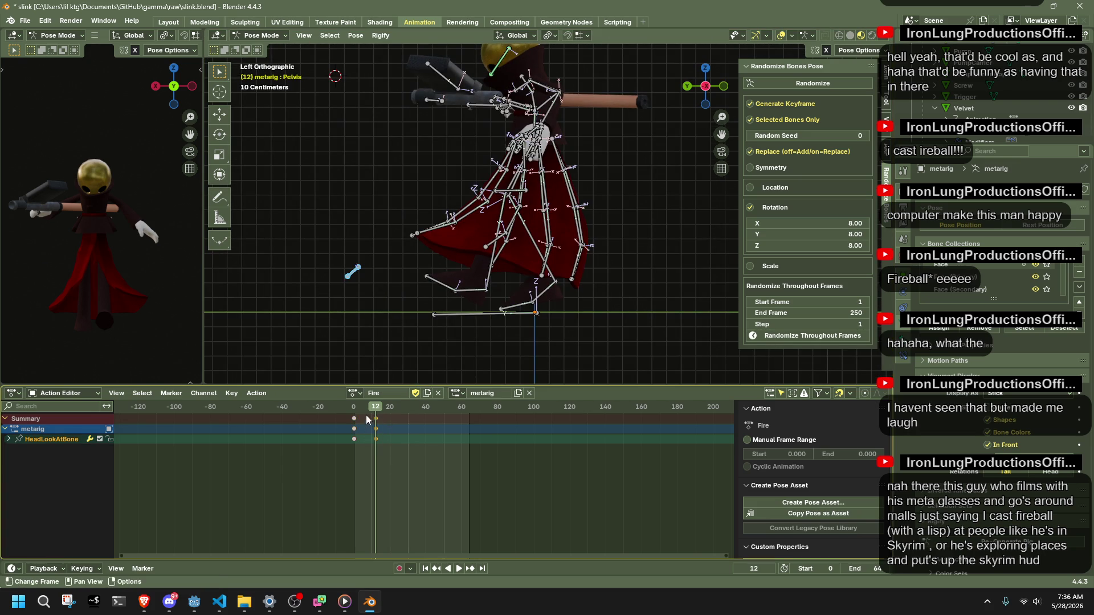
{"action": "scroll", "coordinate": [360, 274], "scroll_direction": "down", "scroll_amount": 3}
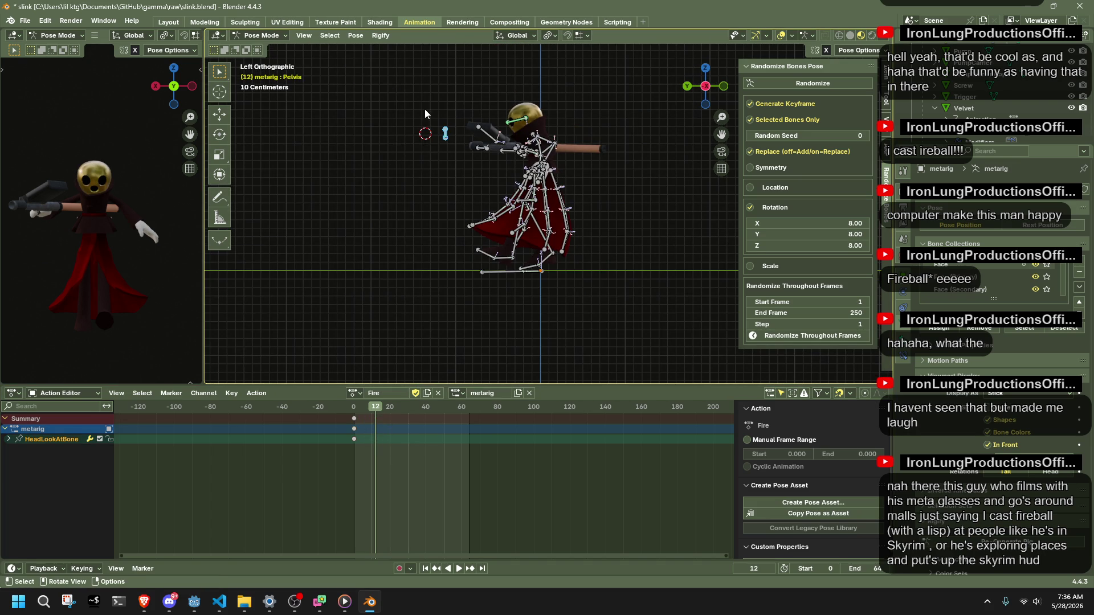
{"action": "scroll", "coordinate": [458, 154], "scroll_direction": "down", "scroll_amount": 2}
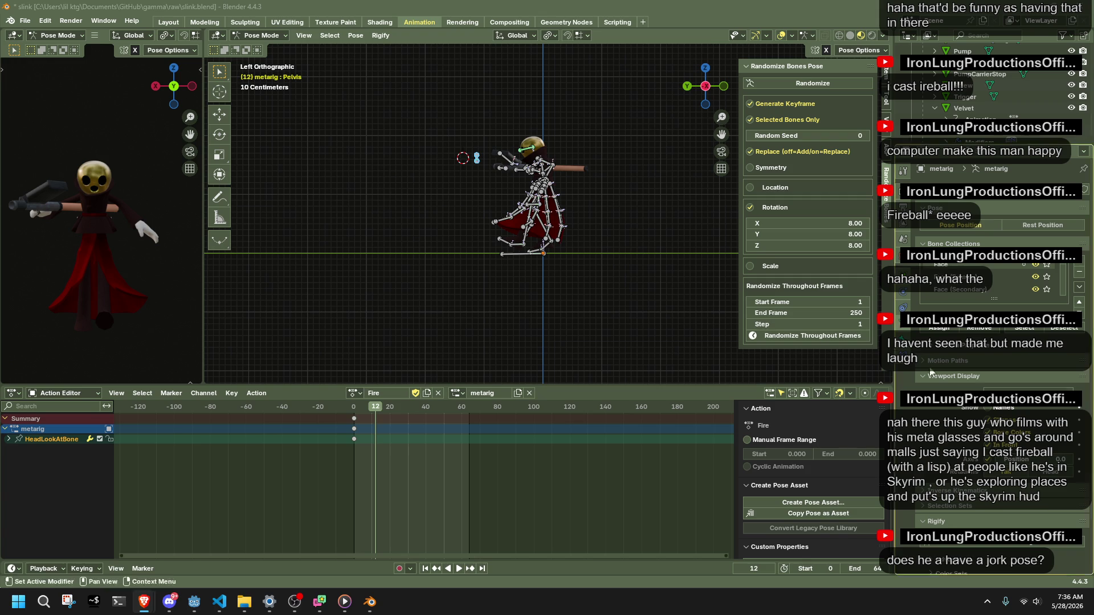
Rotate the pelvis about 30 degrees around the vertical Z axis.
{"action": "middle_click_drag", "start_coordinate": [532, 248], "coordinate": [645, 279]}
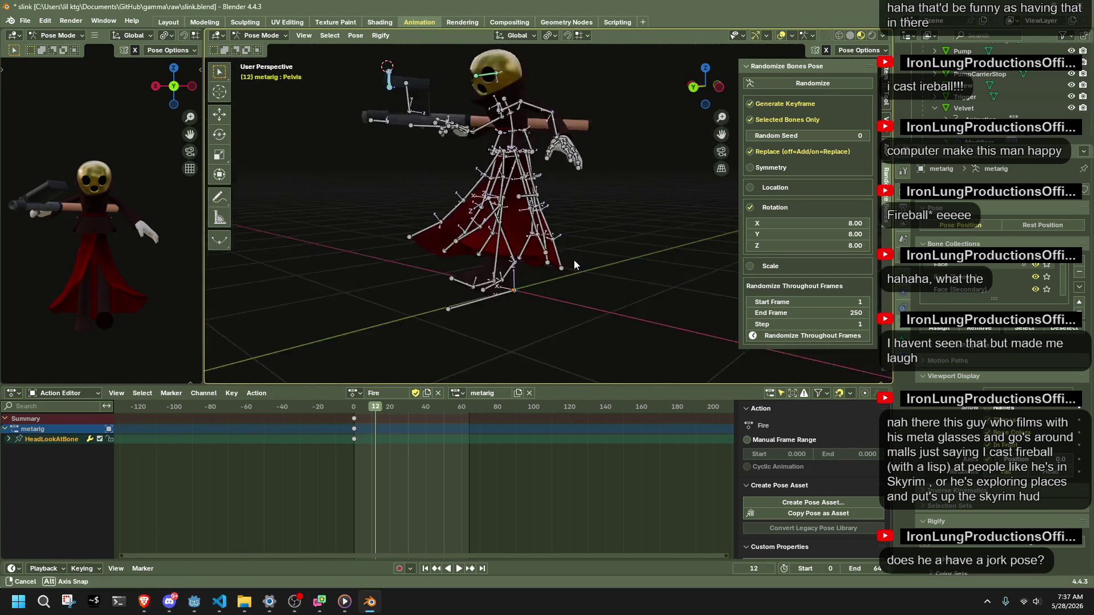
{"action": "middle_click_drag", "start_coordinate": [679, 116], "coordinate": [444, 138]}
{"action": "key", "text": "r"}
{"action": "key", "text": "z"}
{"action": "left_click", "coordinate": [558, 111]}
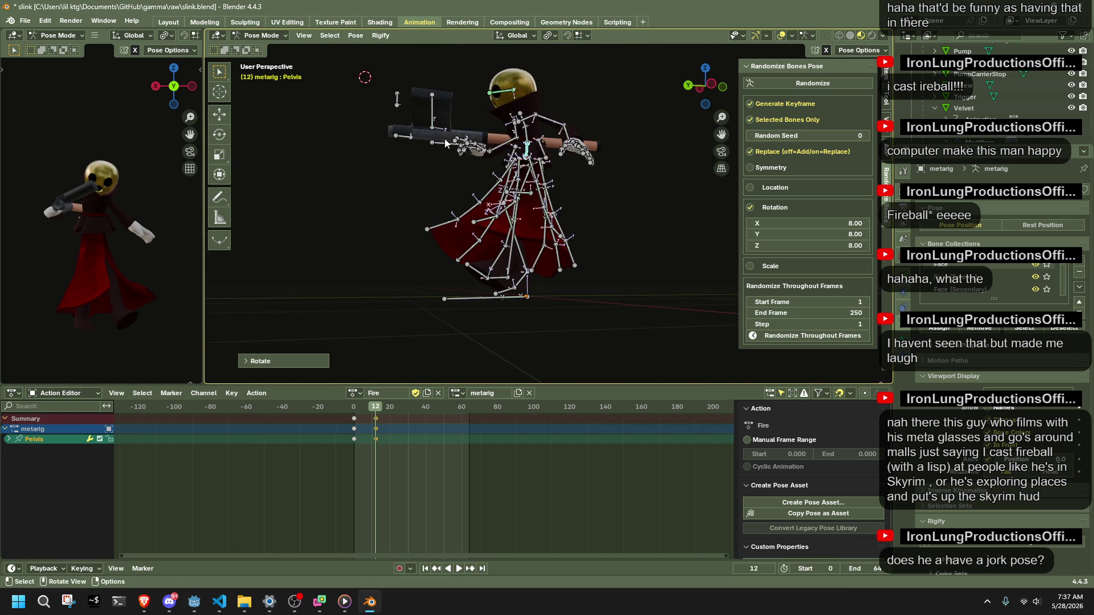
Play and scrub the Fire animation to preview the pose, then view from the left side.
{"action": "key", "text": "space"}
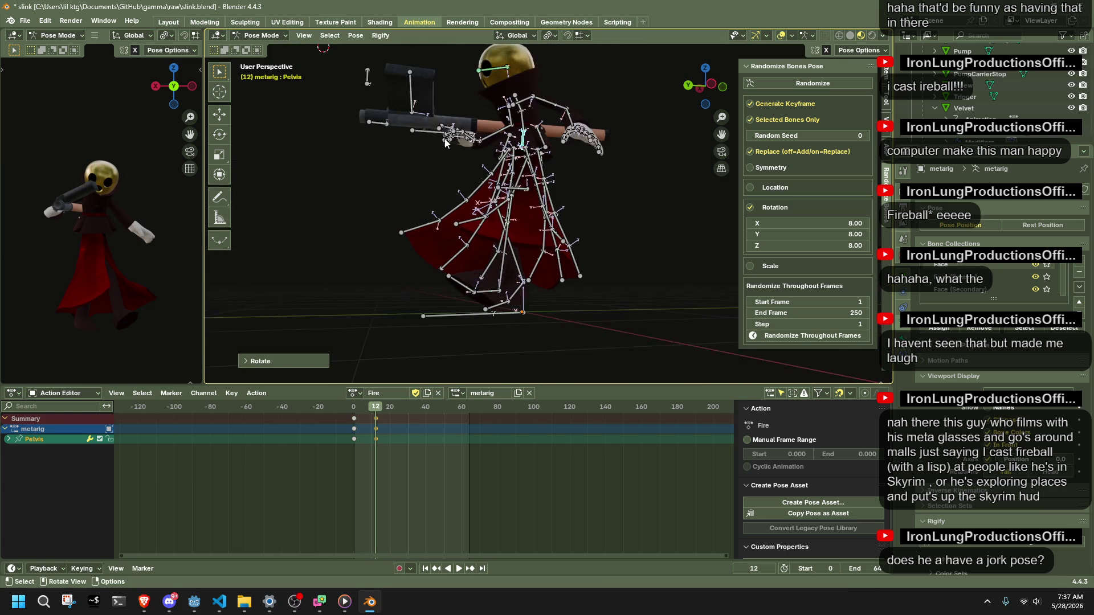
{"action": "left_click_drag", "start_coordinate": [356, 409], "coordinate": [377, 420]}
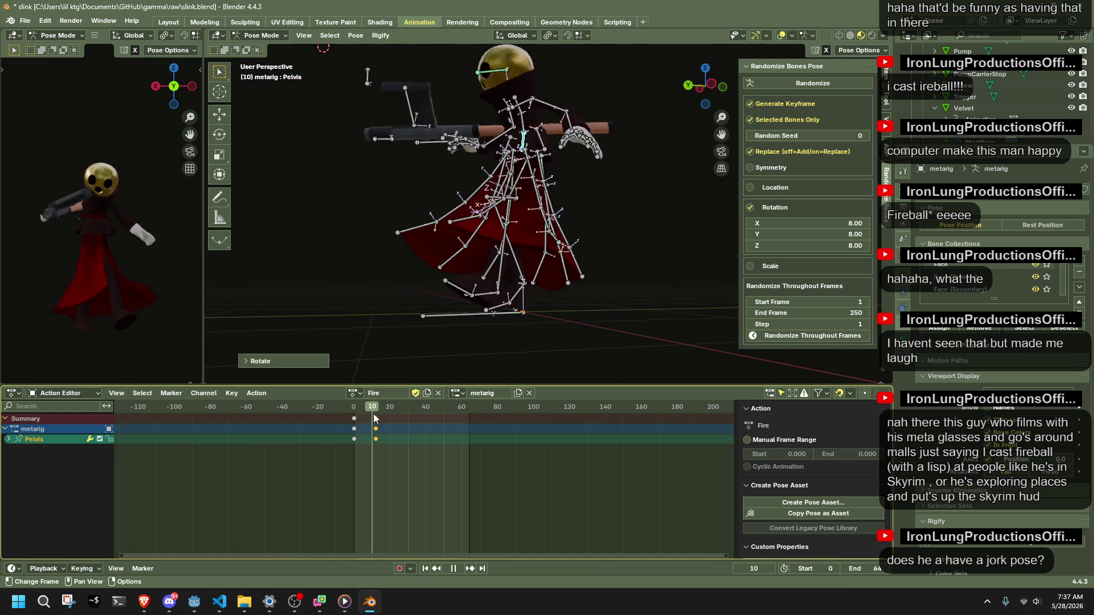
{"action": "key", "text": "space"}
{"action": "mouse_move", "coordinate": [513, 257]}
{"action": "middle_mouse_down"}
{"action": "mouse_move", "coordinate": [731, 281]}
{"action": "mouse_move", "coordinate": [591, 287]}
{"action": "mouse_move", "coordinate": [707, 96]}
{"action": "middle_mouse_up"}
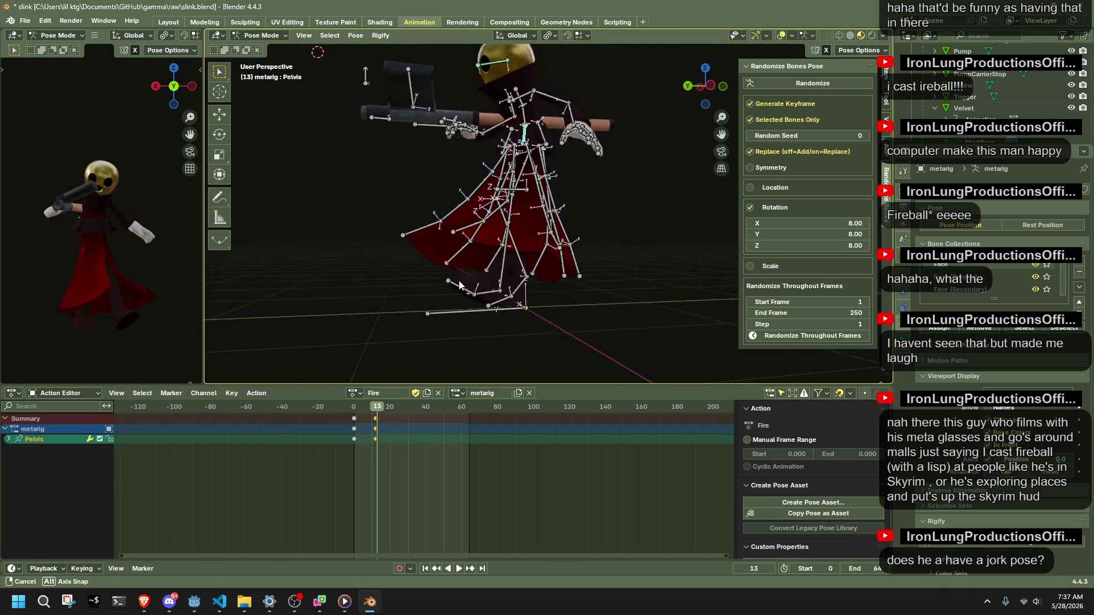
{"action": "left_click", "coordinate": [704, 85]}
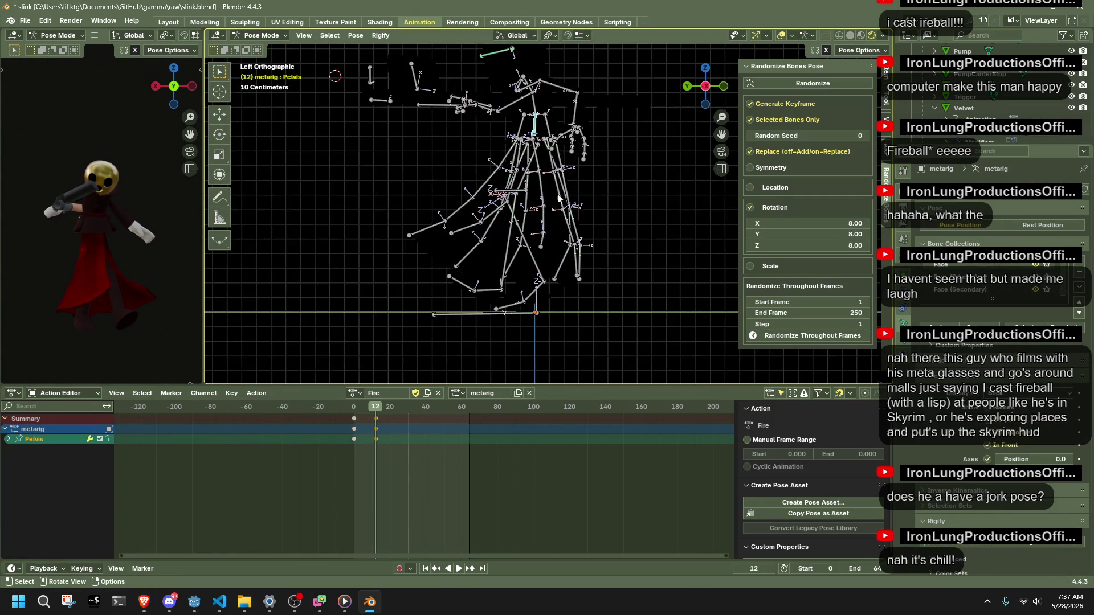
Show the character mesh, frame the rig in Left Ortho, and rotate the pelvis about 19 degrees on Z.
{"action": "middle_click_drag", "start_coordinate": [576, 167], "coordinate": [615, 257]}
{"action": "left_click", "coordinate": [866, 36]}
{"action": "key", "text": "KP_Decimal"}
{"action": "left_click", "coordinate": [694, 85]}
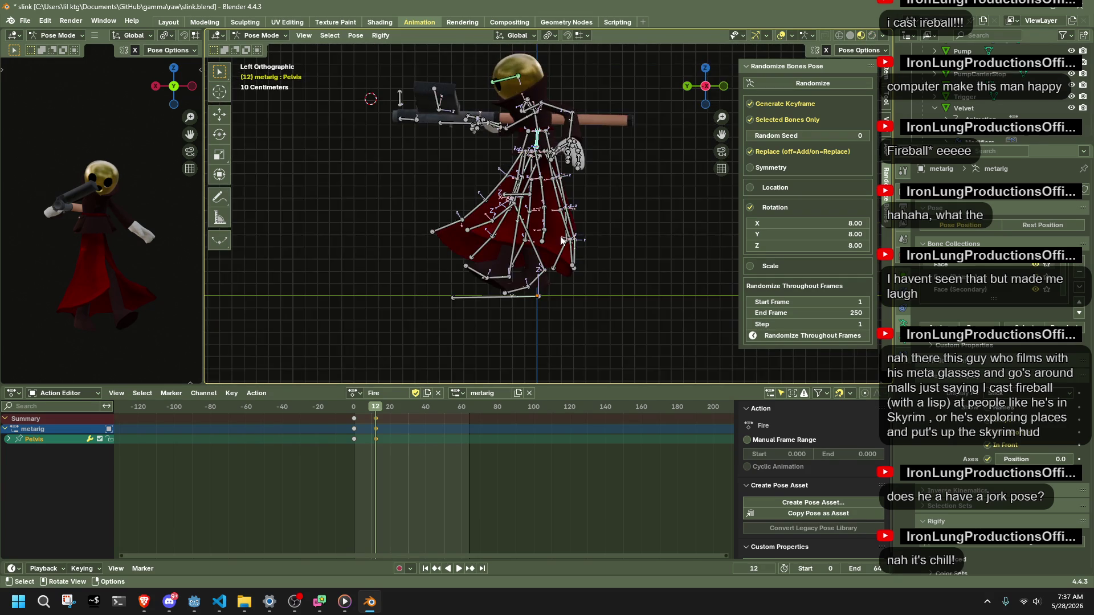
{"action": "scroll", "coordinate": [566, 241], "scroll_direction": "up", "scroll_amount": 3}
{"action": "key", "text": "r"}
{"action": "key", "text": "z"}
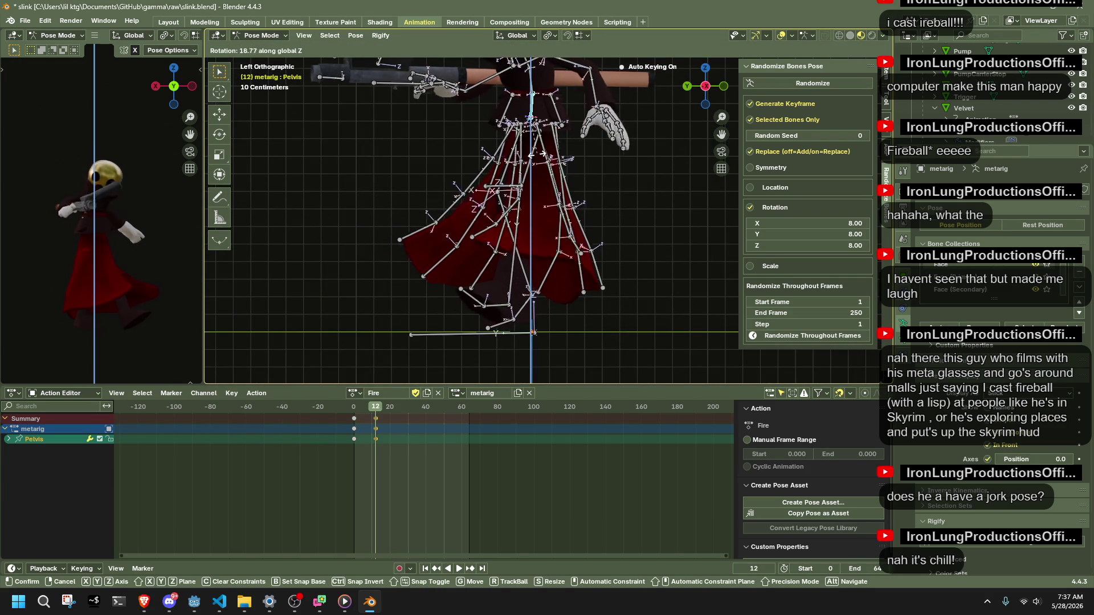
{"action": "left_click", "coordinate": [528, 254]}
Select both shins and thighs together, then reselect only the pelvis bone.
{"action": "mouse_move", "coordinate": [528, 254]}
{"action": "middle_mouse_down"}
{"action": "mouse_move", "coordinate": [586, 259]}
{"action": "mouse_move", "coordinate": [521, 210]}
{"action": "mouse_move", "coordinate": [512, 182]}
{"action": "mouse_move", "coordinate": [475, 266]}
{"action": "middle_mouse_up"}
{"action": "left_click", "coordinate": [521, 210]}
{"action": "left_click", "coordinate": [512, 182], "text": "shift"}
{"action": "left_click", "coordinate": [476, 266], "text": "shift"}
{"action": "left_click", "coordinate": [477, 193], "text": "shift"}
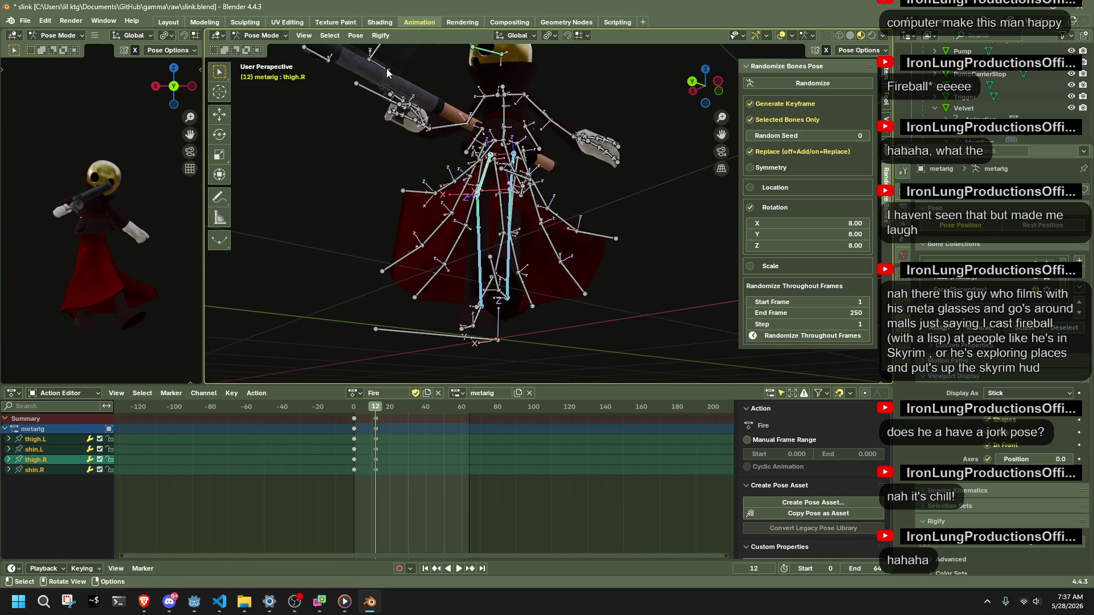
{"action": "left_click", "coordinate": [356, 36]}
{"action": "left_click", "coordinate": [507, 55]}
{"action": "mouse_move", "coordinate": [507, 56]}
{"action": "middle_mouse_down"}
{"action": "mouse_move", "coordinate": [601, 229]}
{"action": "mouse_move", "coordinate": [565, 238]}
{"action": "mouse_move", "coordinate": [495, 103]}
{"action": "middle_mouse_up"}
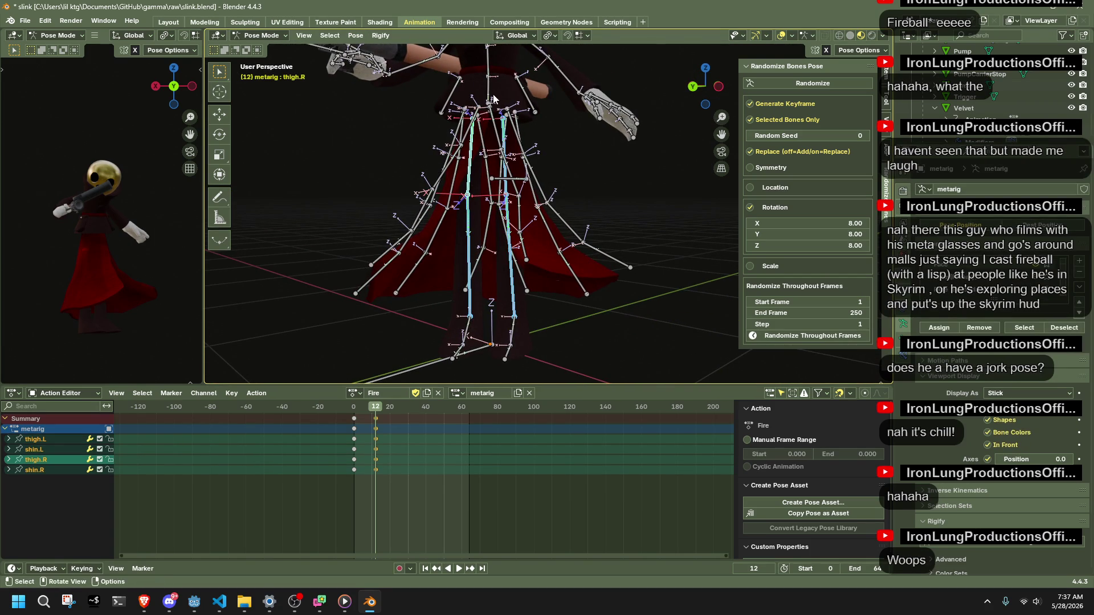
{"action": "left_click", "coordinate": [496, 103]}
From a left-side view, nudge the left shin bone into a new position after a cancelled pelvis move.
{"action": "left_click", "coordinate": [845, 50]}
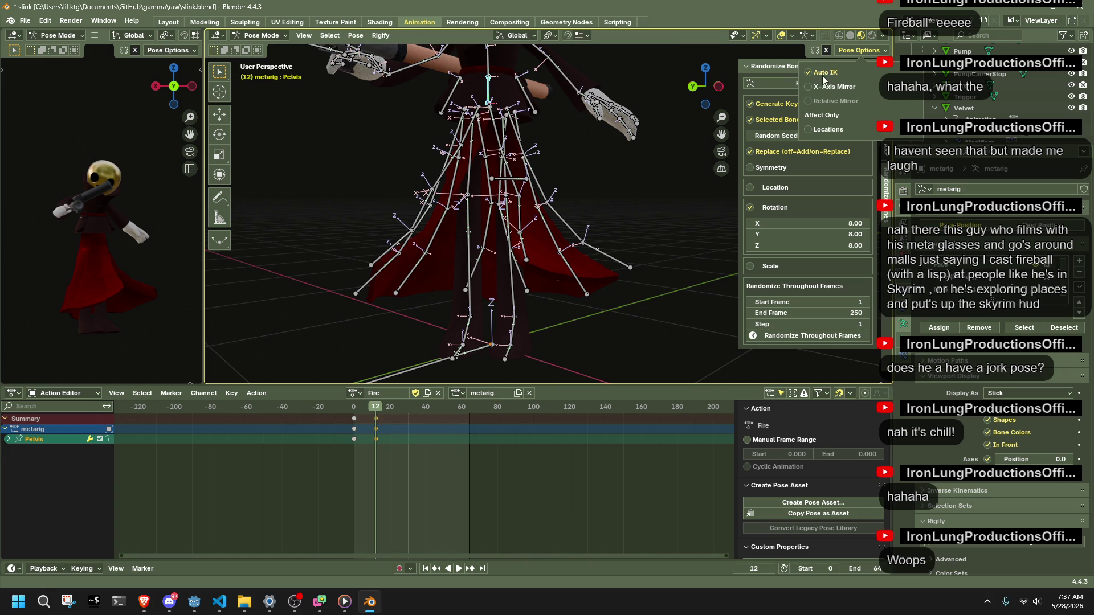
{"action": "left_click", "coordinate": [718, 86]}
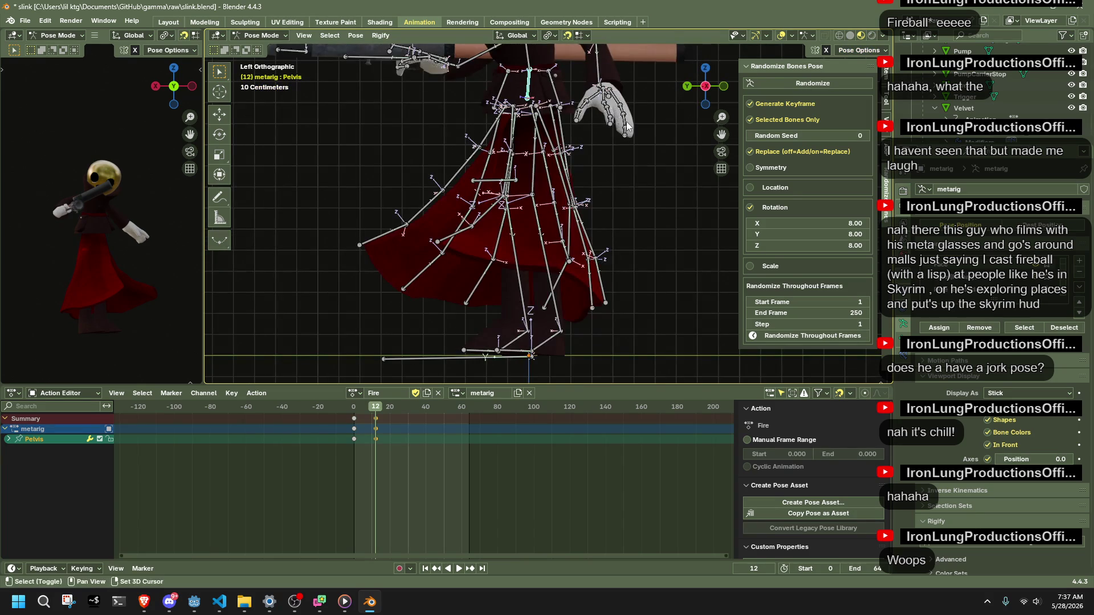
{"action": "key", "text": "g"}
{"action": "key", "text": "z"}
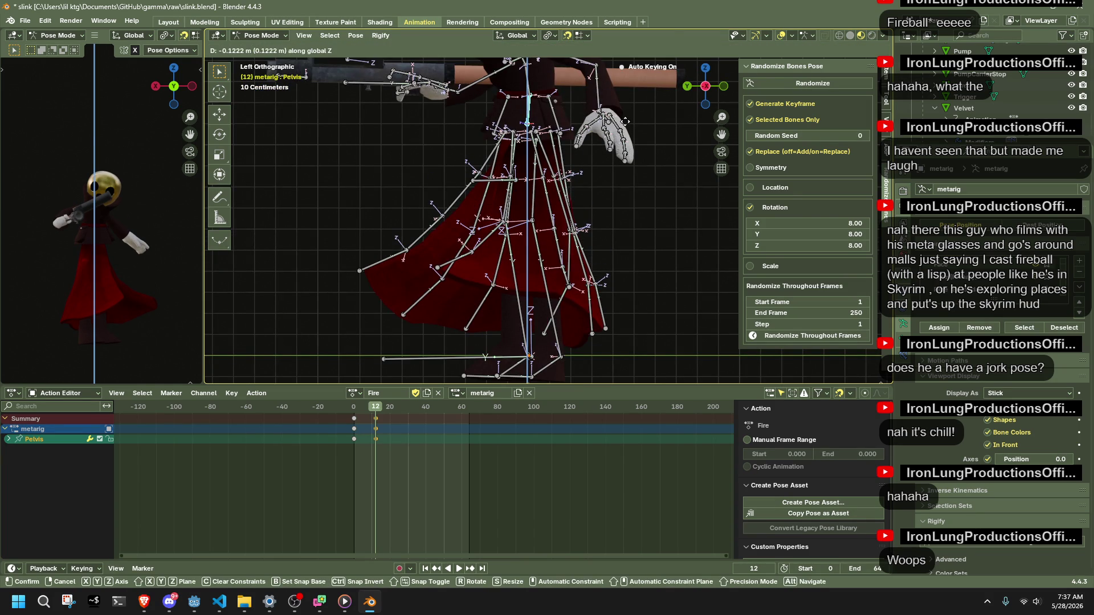
{"action": "key", "text": "Escape"}
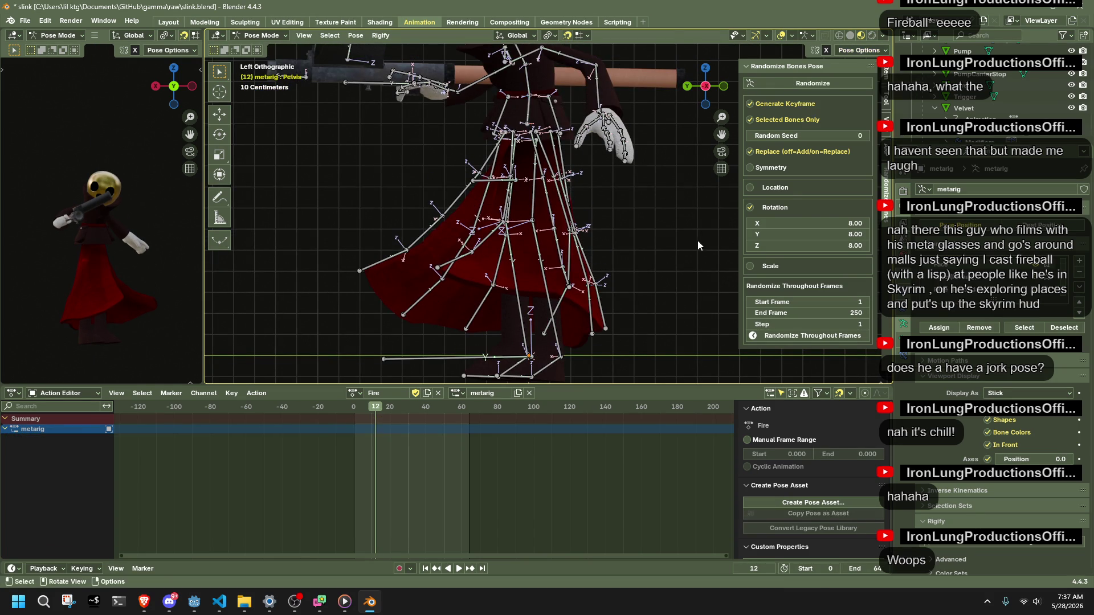
{"action": "left_click_drag", "start_coordinate": [551, 338], "coordinate": [555, 306]}
{"action": "key", "text": "ctrl+z"}
{"action": "key", "text": "g"}
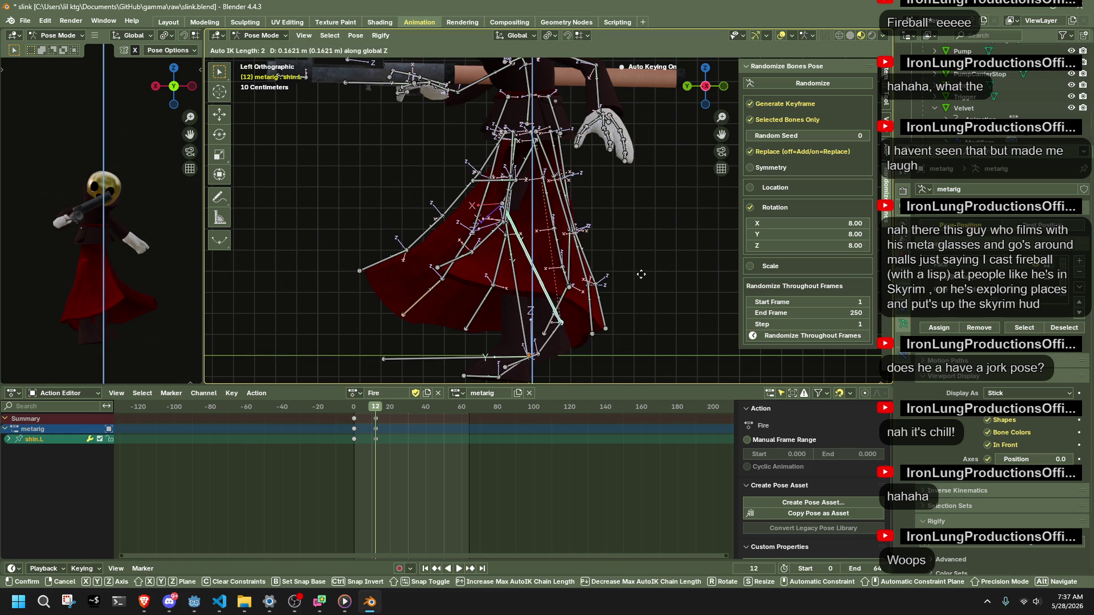
{"action": "left_click", "coordinate": [639, 292]}
Move the right shin bone and rotate the right foot to start the bent stance.
{"action": "left_click", "coordinate": [524, 322]}
{"action": "key", "text": "g"}
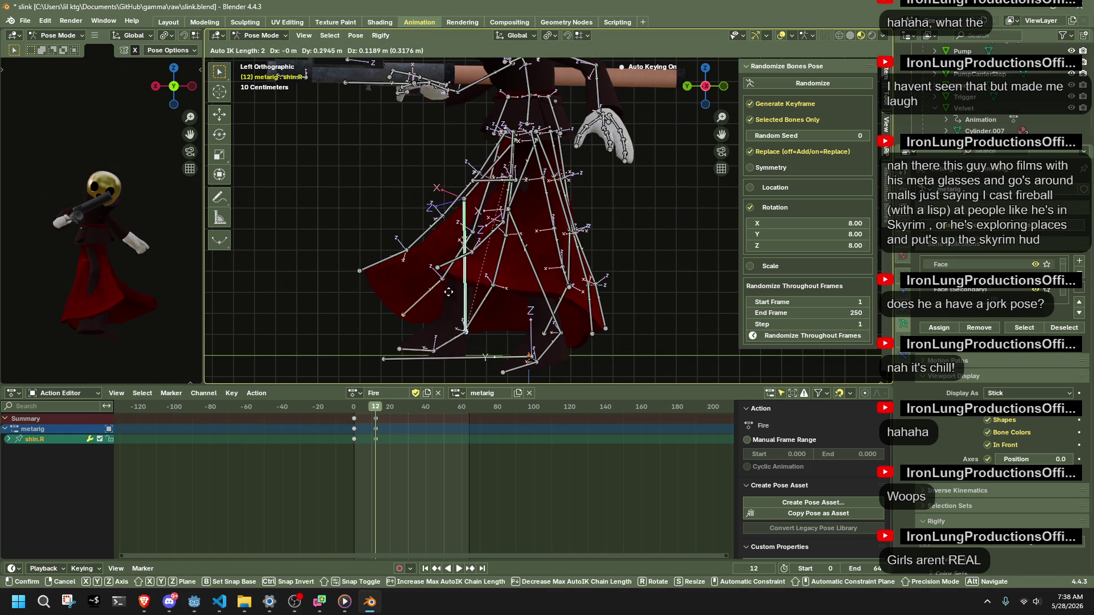
{"action": "left_click", "coordinate": [423, 305]}
{"action": "left_click", "coordinate": [409, 344]}
{"action": "key", "text": "r"}
{"action": "left_click", "coordinate": [523, 295]}
Raise the left shin along the vertical axis and tilt the left foot on X.
{"action": "mouse_move", "coordinate": [523, 295]}
{"action": "middle_mouse_down"}
{"action": "mouse_move", "coordinate": [599, 305]}
{"action": "mouse_move", "coordinate": [357, 304]}
{"action": "mouse_move", "coordinate": [665, 147]}
{"action": "middle_mouse_up"}
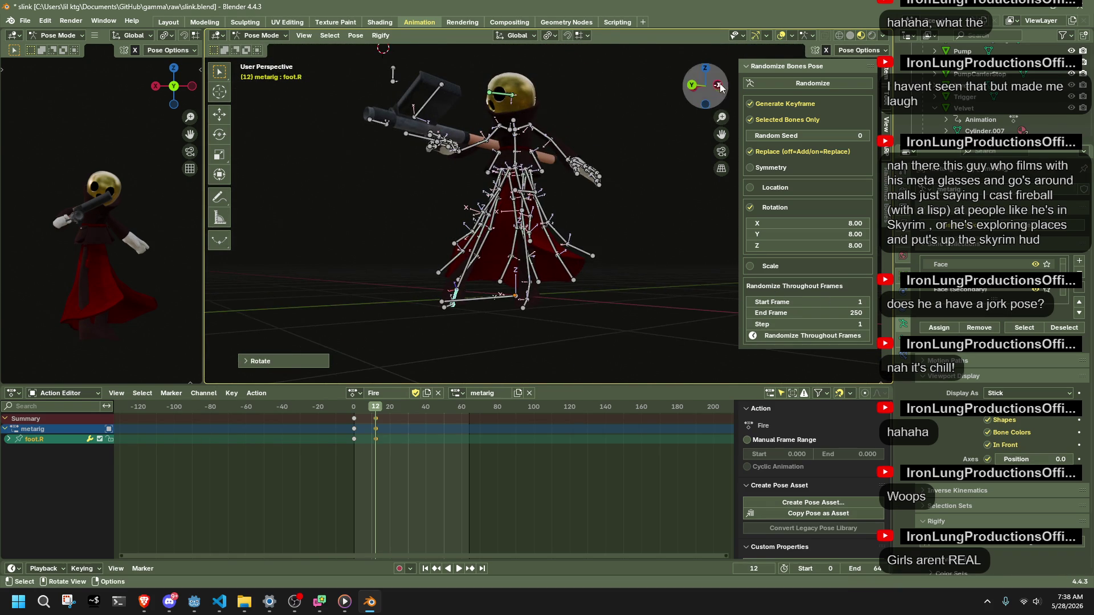
{"action": "left_click", "coordinate": [690, 86]}
{"action": "scroll", "coordinate": [556, 333], "scroll_direction": "up", "scroll_amount": 4}
{"action": "left_click", "coordinate": [549, 343]}
{"action": "scroll", "coordinate": [548, 342], "scroll_direction": "down", "scroll_amount": 2}
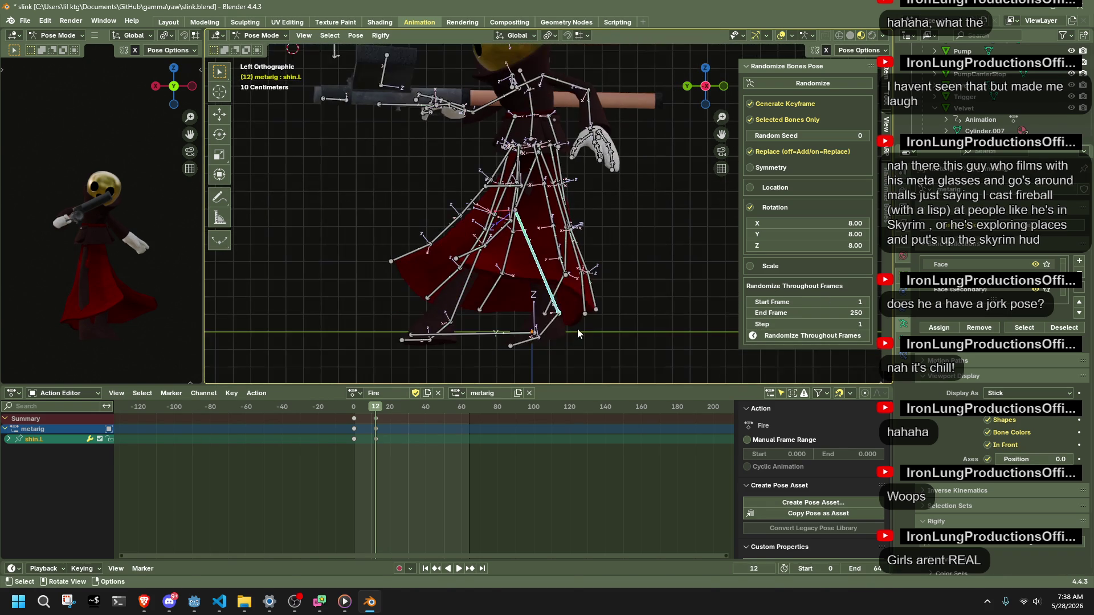
{"action": "key", "text": "g"}
{"action": "key", "text": "z"}
{"action": "left_click", "coordinate": [585, 321]}
{"action": "left_click", "coordinate": [553, 328]}
{"action": "key", "text": "r"}
{"action": "key", "text": "x"}
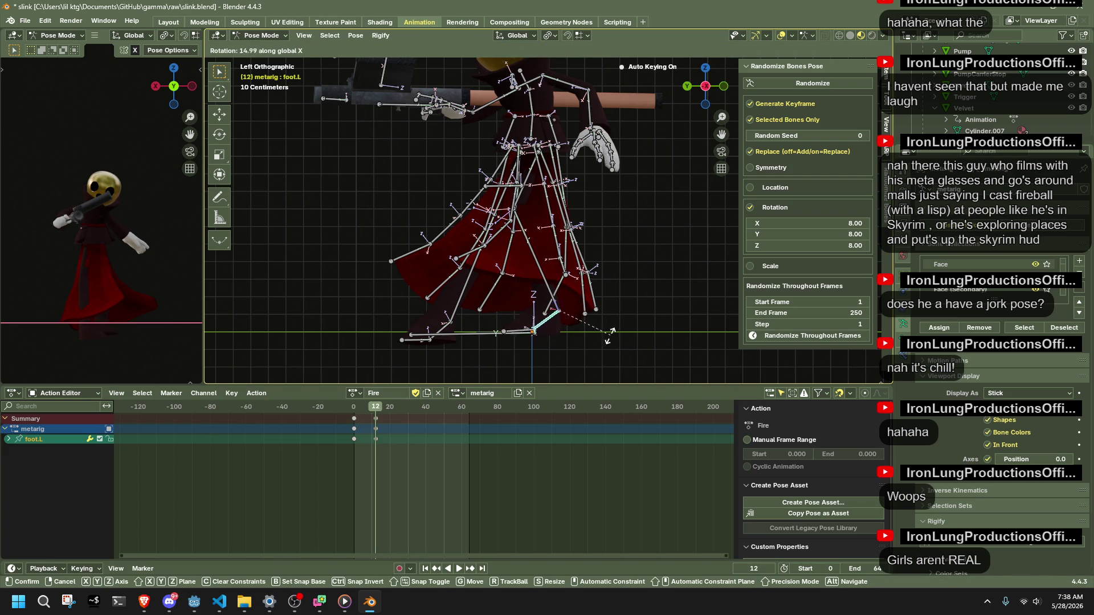
{"action": "left_click", "coordinate": [604, 335]}
Set the transform orientation to Normal so bones rotate on their own axes.
{"action": "middle_click_drag", "start_coordinate": [604, 336], "coordinate": [697, 322]}
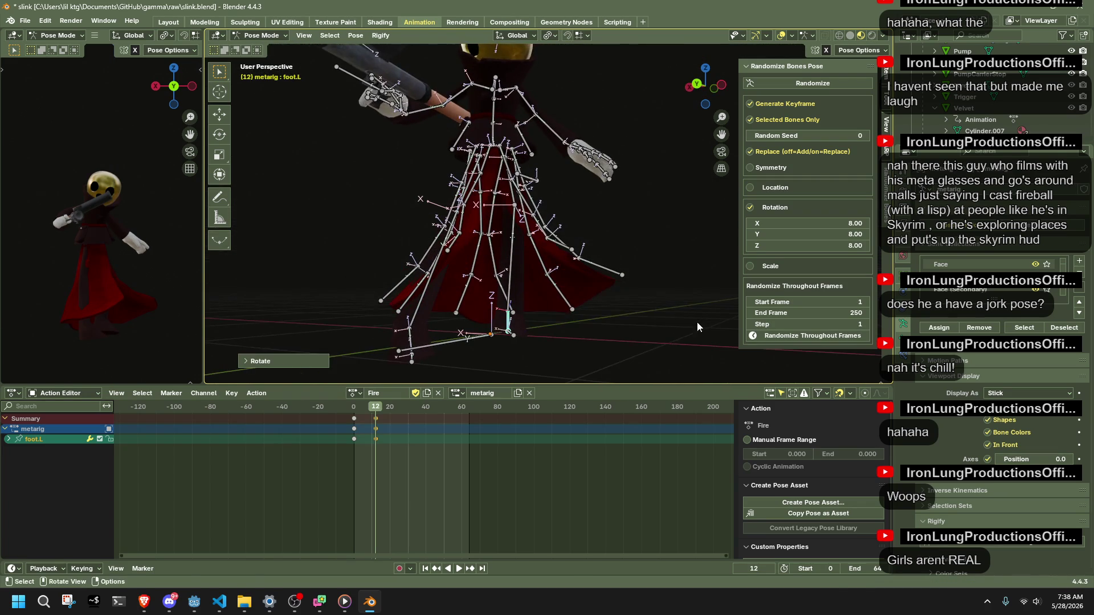
{"action": "key", "text": "r"}
{"action": "key", "text": "z"}
{"action": "key", "text": "Escape"}
{"action": "key", "text": "ctrl+z"}
{"action": "key", "text": "ctrl+z"}
{"action": "left_click", "coordinate": [506, 37]}
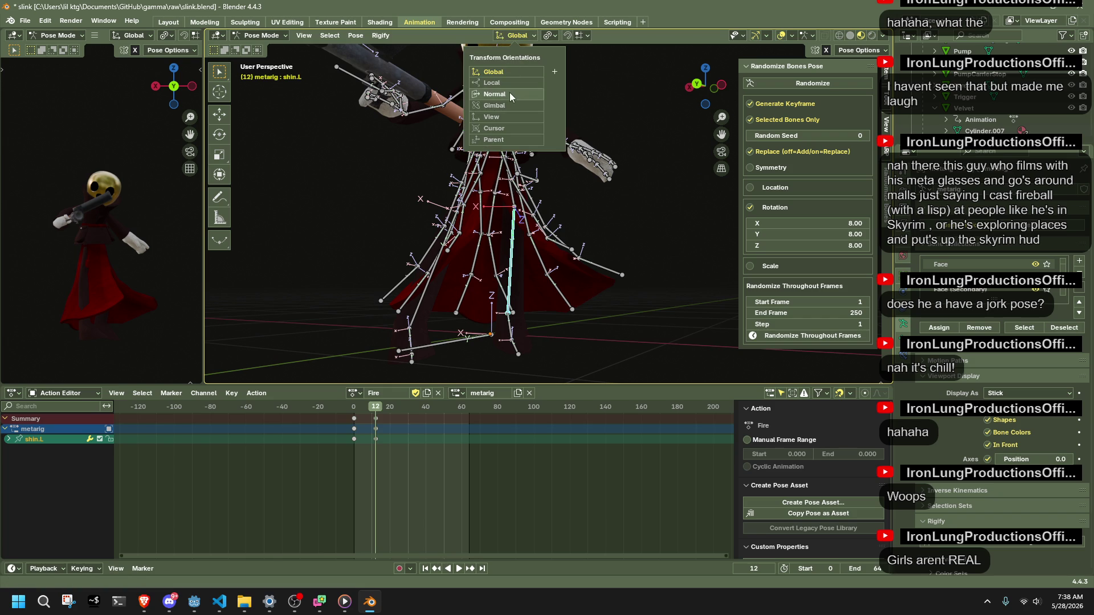
{"action": "left_click", "coordinate": [405, 331]}
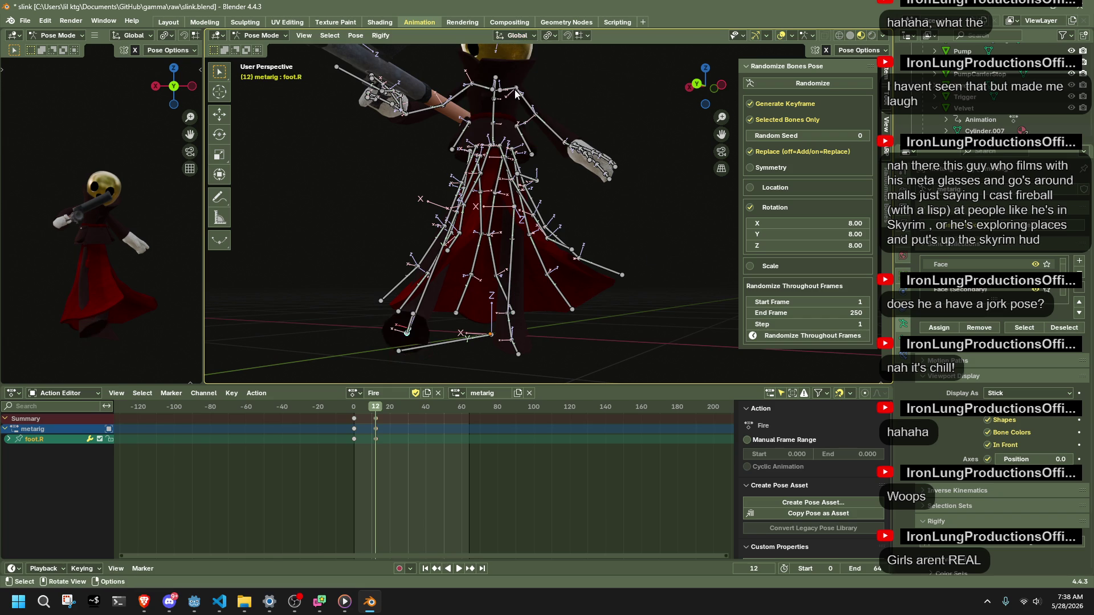
{"action": "middle_click_drag", "start_coordinate": [531, 128], "coordinate": [526, 41]}
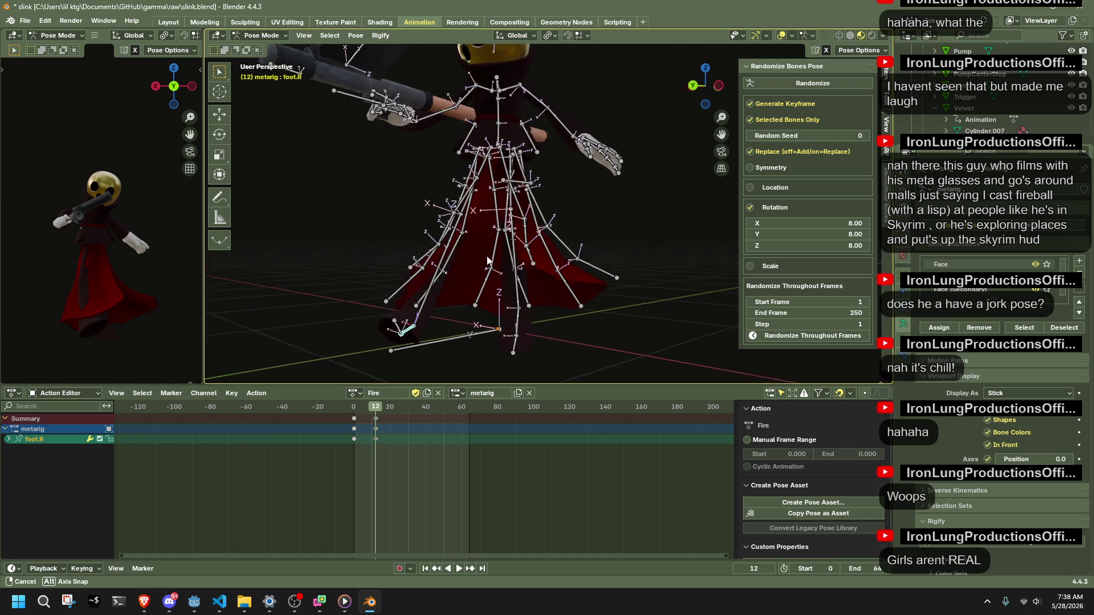
{"action": "left_click", "coordinate": [528, 36]}
{"action": "left_click", "coordinate": [506, 89]}
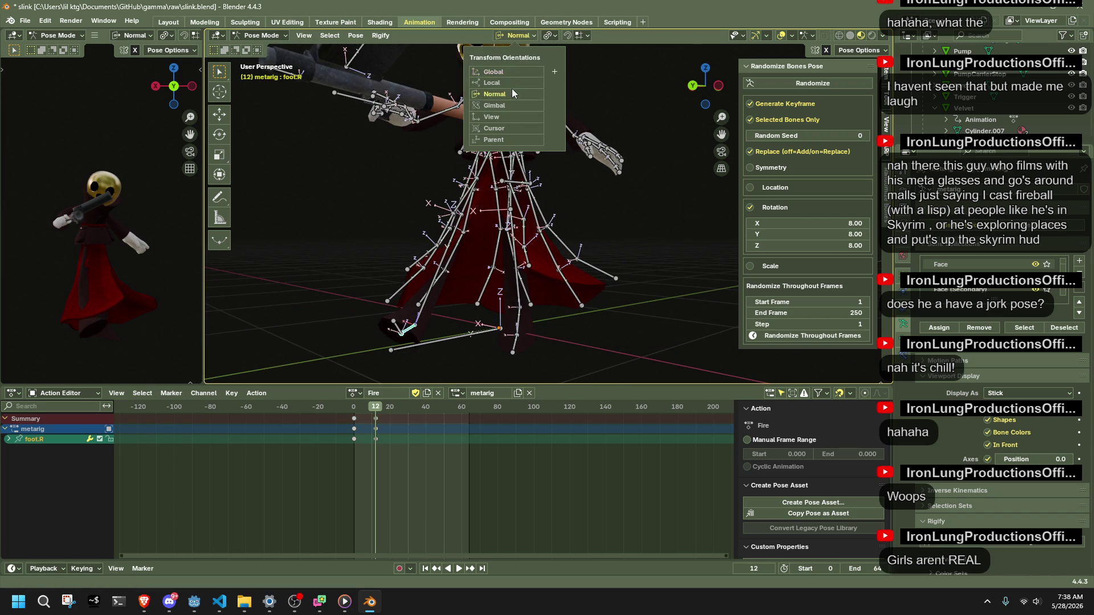
{"action": "left_click", "coordinate": [720, 87]}
Tilt the foot on its local X axis and turn it on its local Z axis.
{"action": "key", "text": "r"}
{"action": "key", "text": "x"}
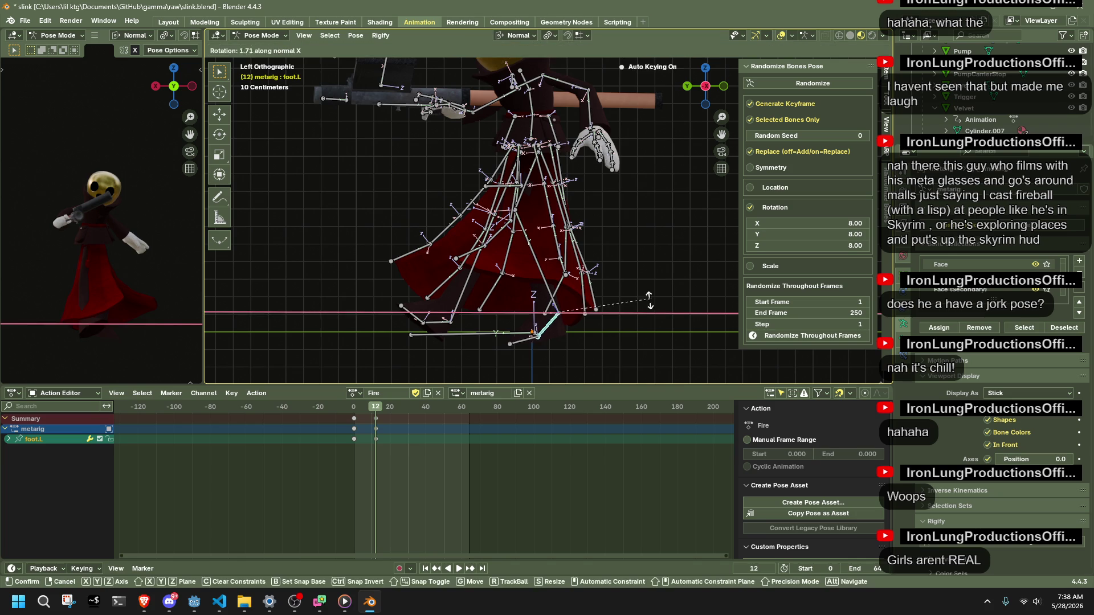
{"action": "left_click", "coordinate": [624, 320]}
{"action": "key", "text": "r"}
{"action": "key", "text": "z"}
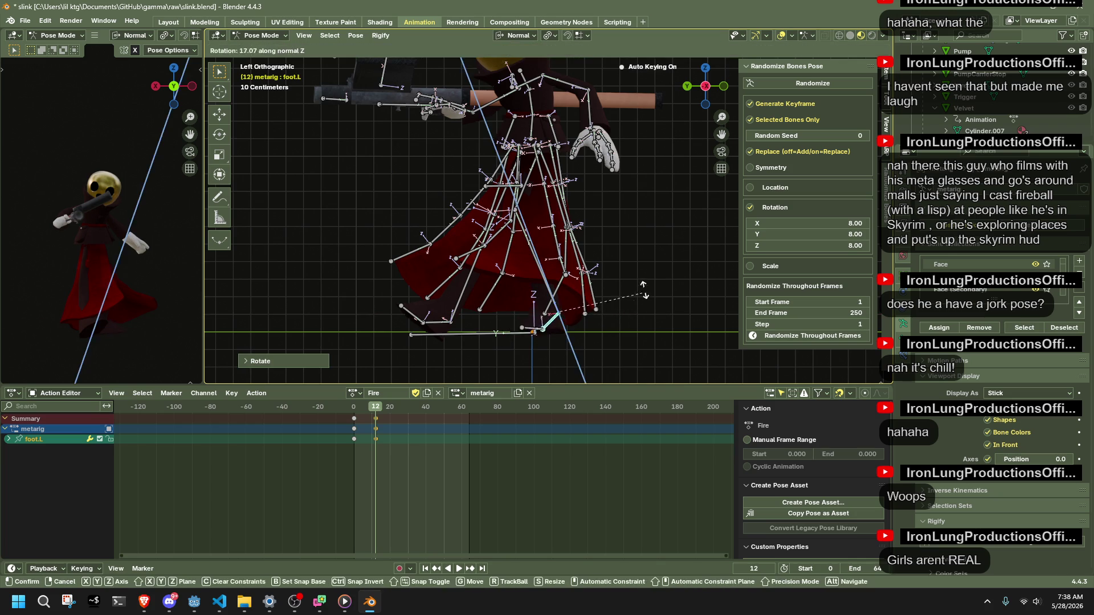
{"action": "left_click", "coordinate": [645, 285]}
{"action": "mouse_move", "coordinate": [513, 283]}
{"action": "middle_mouse_down"}
{"action": "mouse_move", "coordinate": [622, 218]}
{"action": "mouse_move", "coordinate": [620, 277]}
{"action": "mouse_move", "coordinate": [685, 281]}
{"action": "mouse_move", "coordinate": [616, 296]}
{"action": "middle_mouse_up"}
Reposition a right-side skirt bone with several moves so it follows the leg.
{"action": "left_click", "coordinate": [384, 309]}
{"action": "mouse_move", "coordinate": [385, 308]}
{"action": "middle_mouse_down"}
{"action": "mouse_move", "coordinate": [602, 284]}
{"action": "mouse_move", "coordinate": [711, 90]}
{"action": "mouse_move", "coordinate": [679, 203]}
{"action": "mouse_move", "coordinate": [727, 188]}
{"action": "middle_mouse_up"}
{"action": "key", "text": "g"}
{"action": "left_click", "coordinate": [718, 186]}
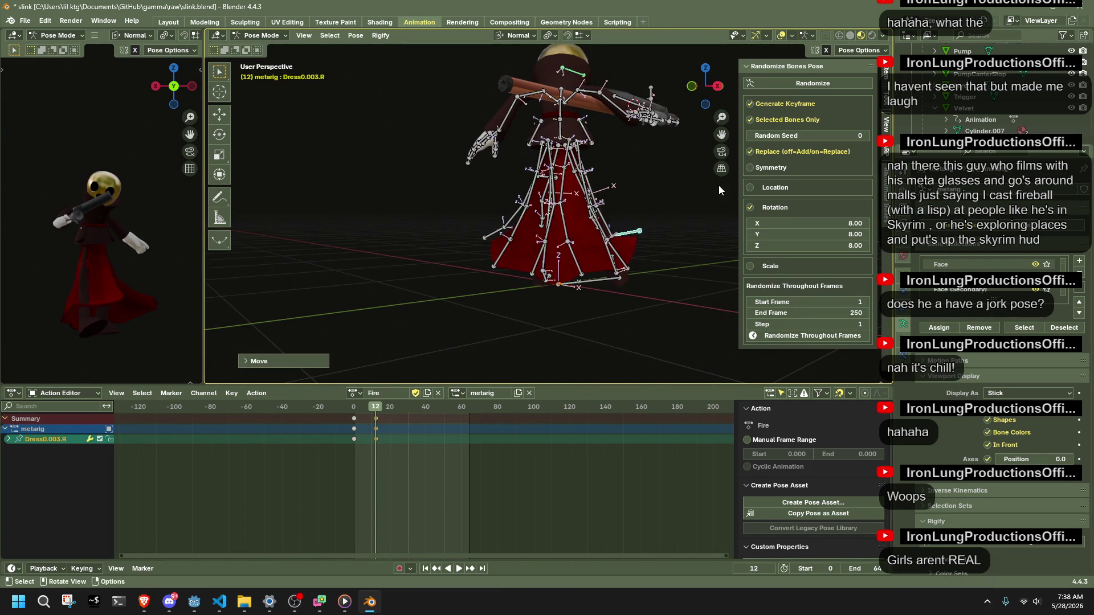
{"action": "key", "text": "g"}
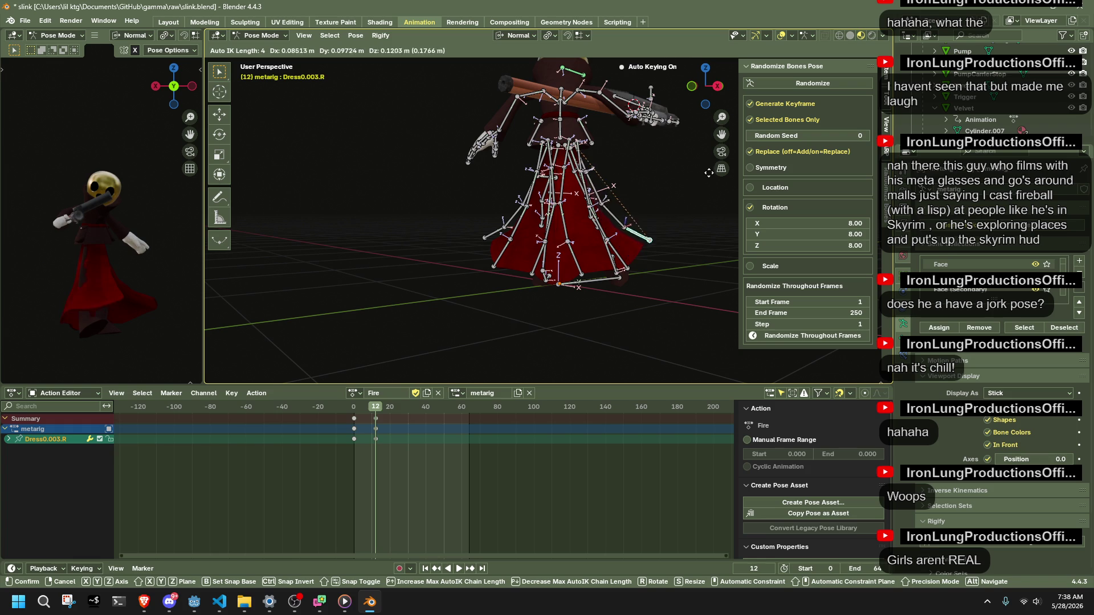
{"action": "left_click", "coordinate": [723, 158]}
{"action": "mouse_move", "coordinate": [653, 176]}
{"action": "middle_mouse_down"}
{"action": "mouse_move", "coordinate": [462, 262]}
{"action": "mouse_move", "coordinate": [454, 223]}
{"action": "mouse_move", "coordinate": [556, 222]}
{"action": "mouse_move", "coordinate": [516, 271]}
{"action": "mouse_move", "coordinate": [480, 188]}
{"action": "middle_mouse_up"}
{"action": "key", "text": "g"}
{"action": "left_click", "coordinate": [464, 228]}
{"action": "key", "text": "g"}
{"action": "left_click", "coordinate": [518, 248]}
Rotate the right thigh around its own length (Y axis) to turn the leg.
{"action": "left_click", "coordinate": [515, 271]}
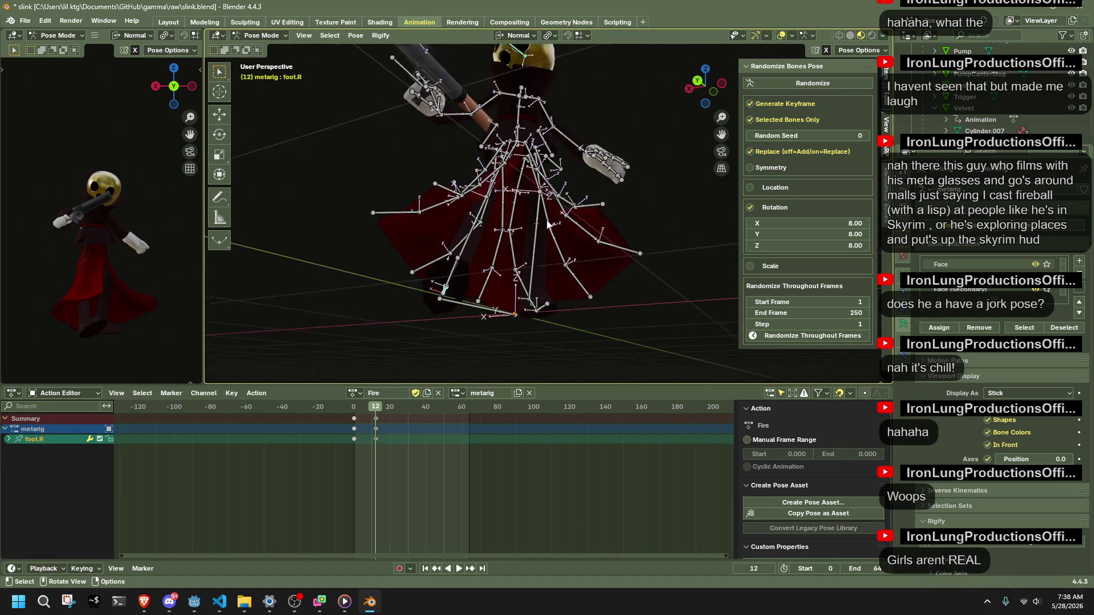
{"action": "scroll", "coordinate": [480, 188], "scroll_direction": "up", "scroll_amount": 3}
{"action": "key", "text": "r"}
{"action": "key", "text": "z"}
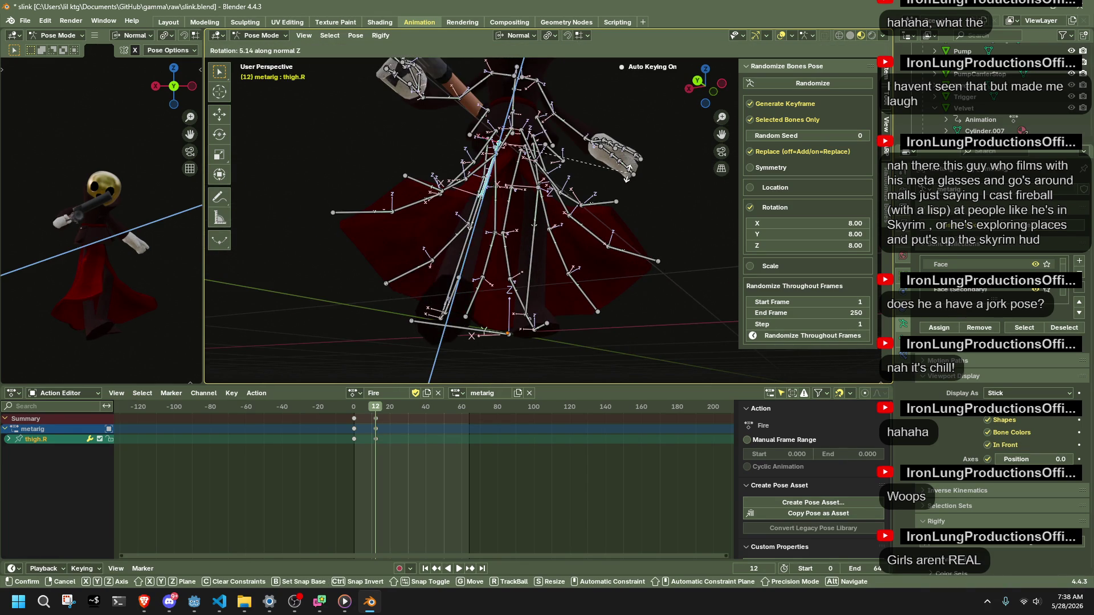
{"action": "key", "text": "y"}
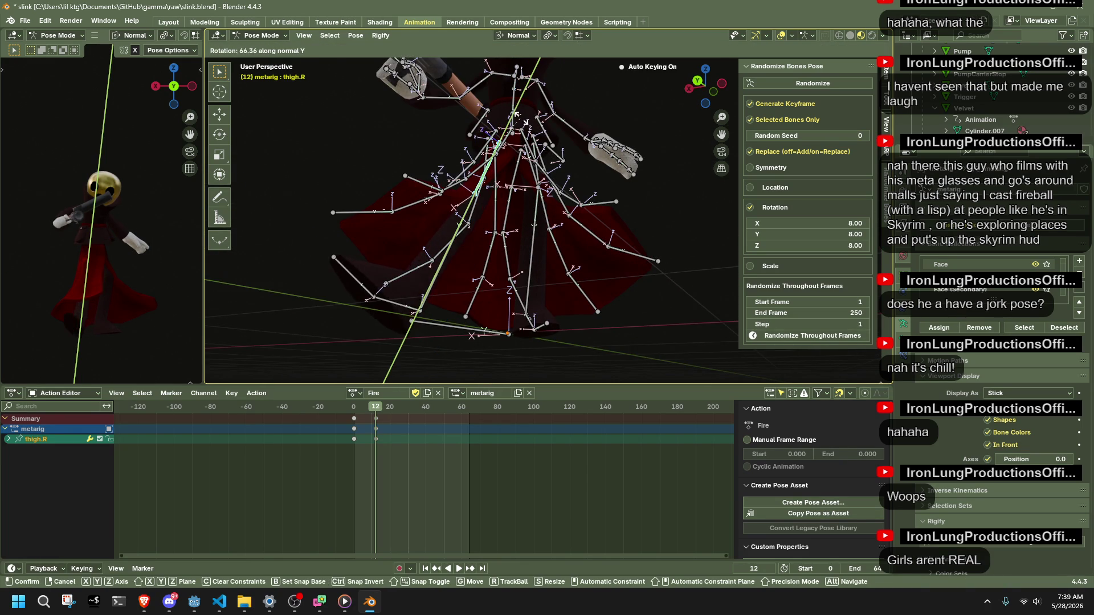
{"action": "left_click", "coordinate": [515, 113]}
{"action": "middle_click_drag", "start_coordinate": [515, 113], "coordinate": [648, 194]}
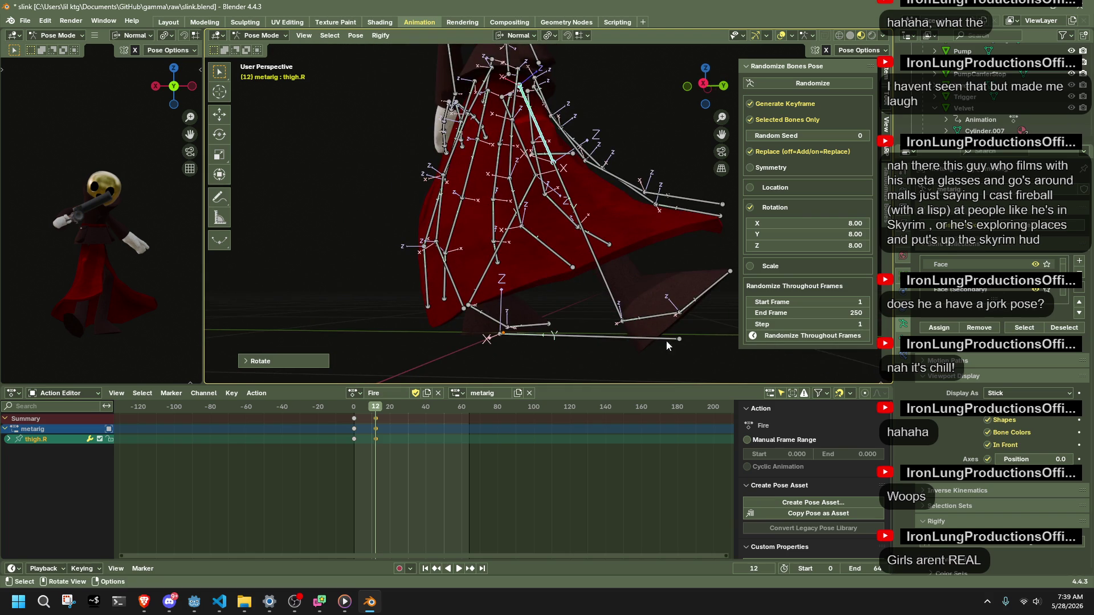
Rotate the right foot freely, then angle it on X from a side view.
{"action": "left_click", "coordinate": [645, 314]}
{"action": "key", "text": "r"}
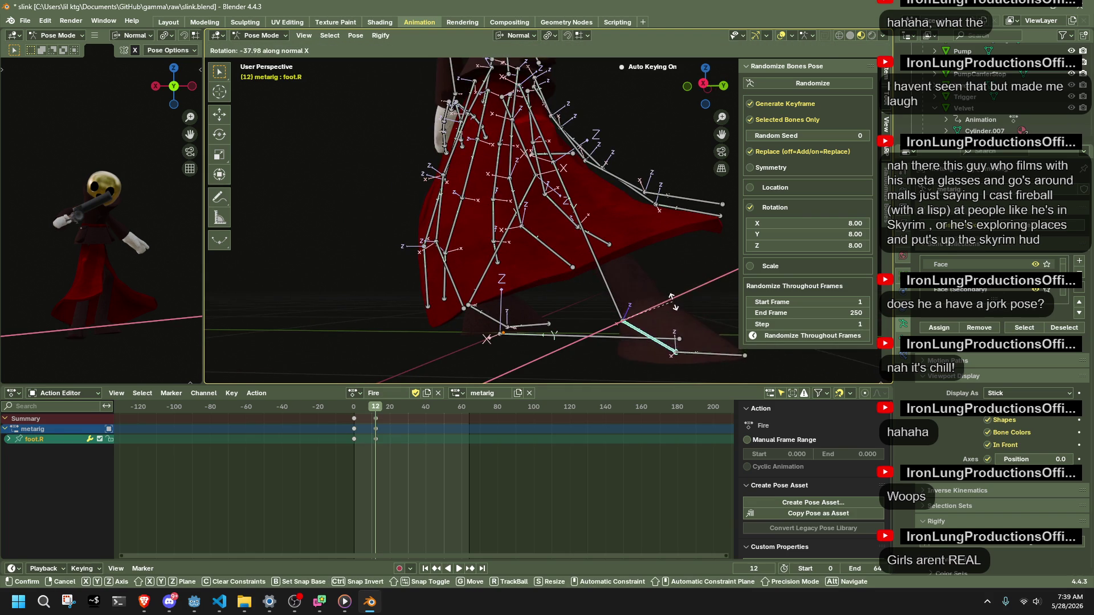
{"action": "left_click", "coordinate": [674, 202]}
{"action": "left_click", "coordinate": [704, 88]}
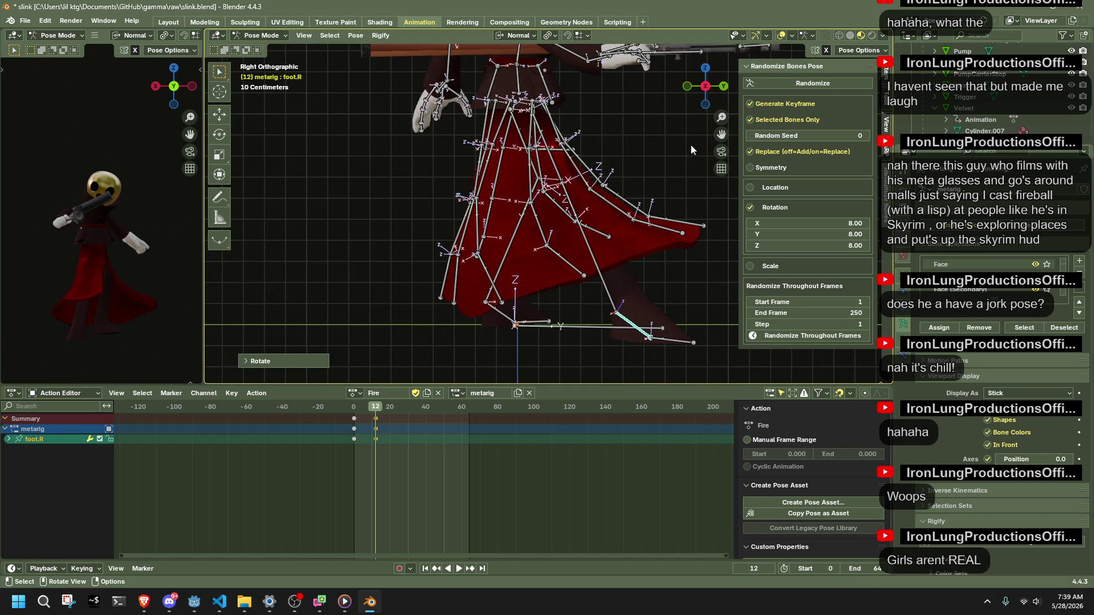
{"action": "key", "text": "r"}
{"action": "key", "text": "x"}
{"action": "left_click", "coordinate": [649, 305]}
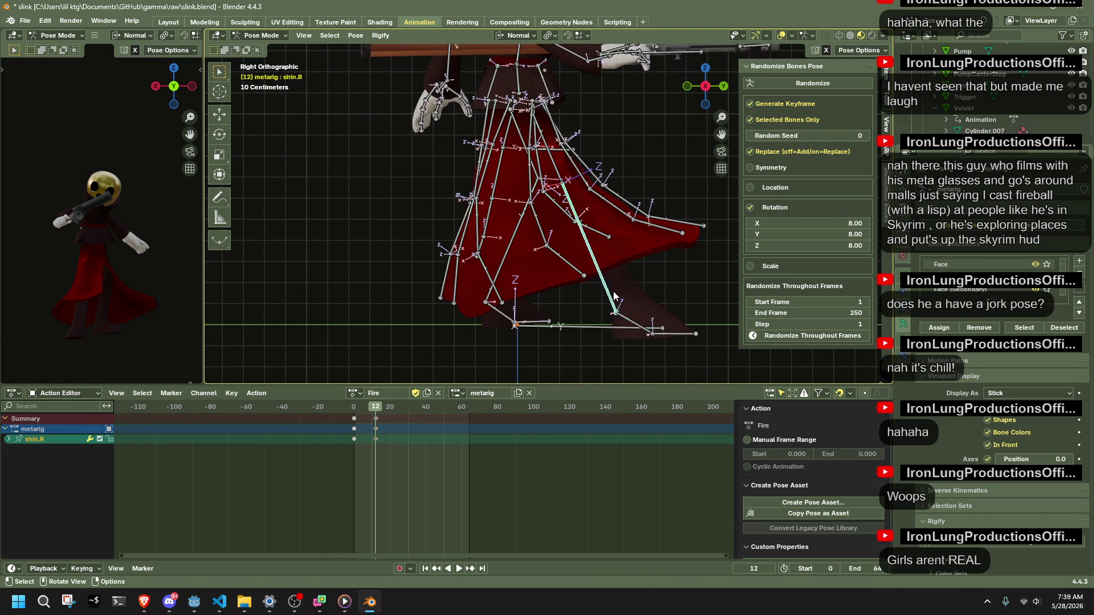
Move the right shin in three passes to bend the knee into the crouch.
{"action": "key", "text": "g"}
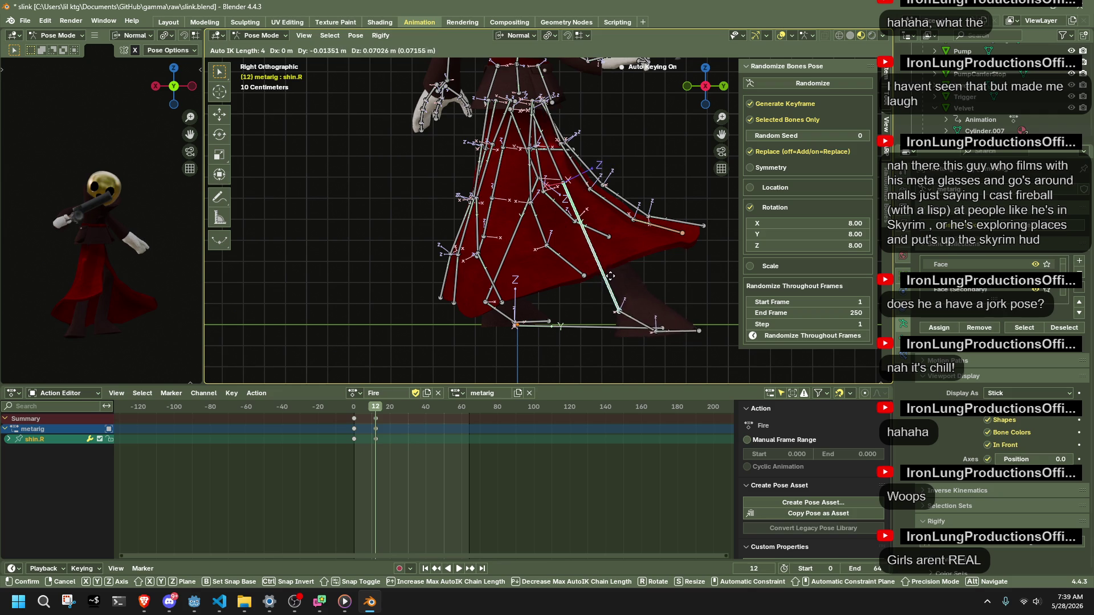
{"action": "left_click", "coordinate": [597, 224]}
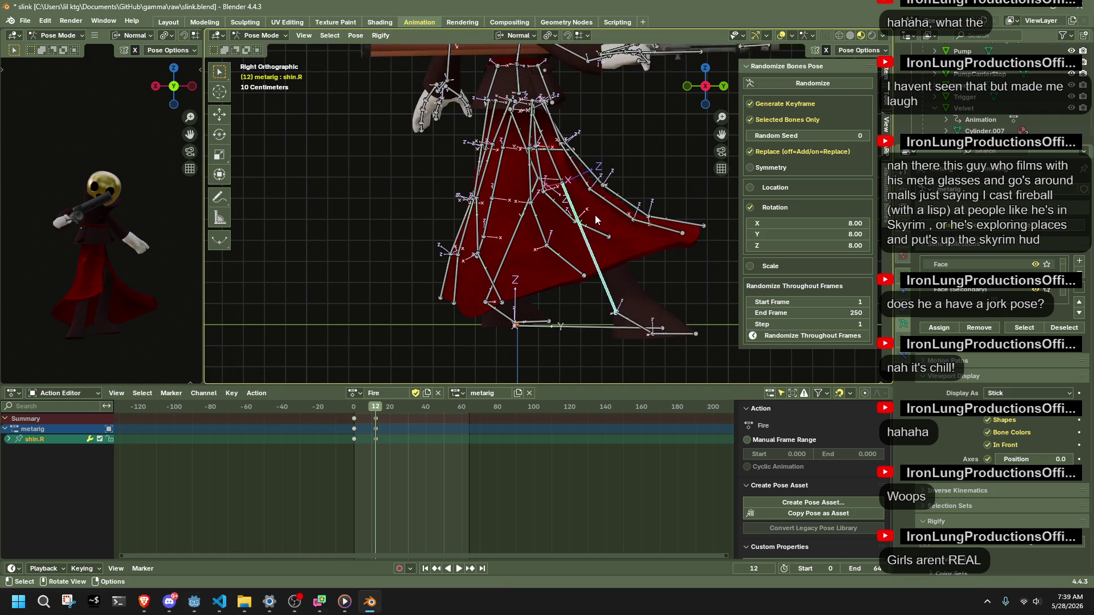
{"action": "key", "text": "g"}
{"action": "left_click", "coordinate": [626, 245]}
{"action": "key", "text": "g"}
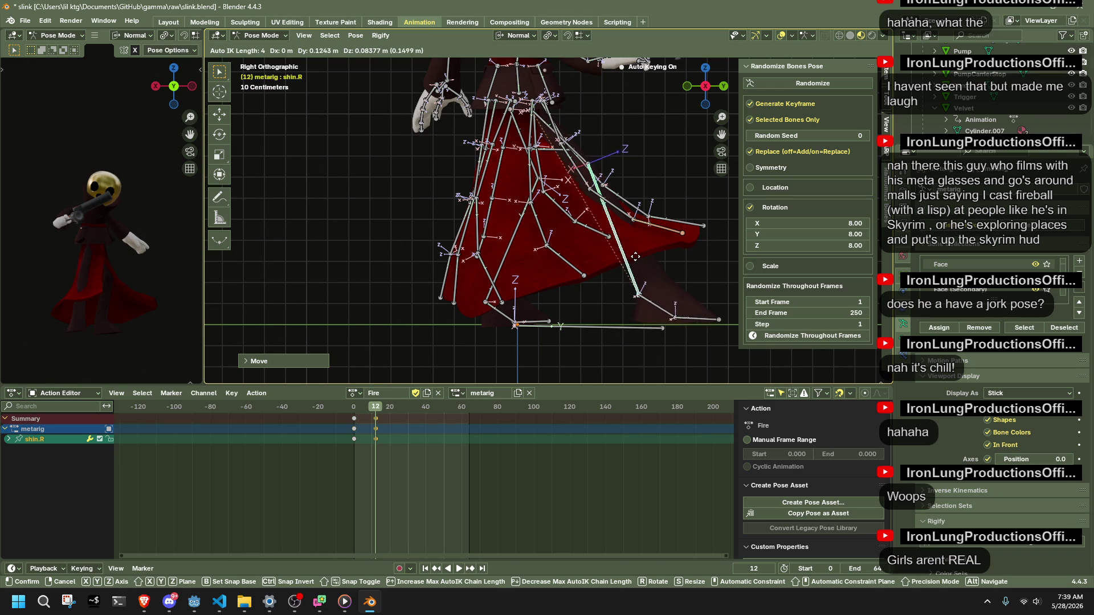
{"action": "left_click", "coordinate": [634, 258]}
{"action": "middle_click_drag", "start_coordinate": [635, 260], "coordinate": [494, 257]}
{"action": "left_click", "coordinate": [381, 234]}
{"action": "mouse_move", "coordinate": [380, 233]}
{"action": "middle_mouse_down"}
{"action": "mouse_move", "coordinate": [342, 227]}
{"action": "mouse_move", "coordinate": [660, 215]}
{"action": "middle_mouse_up"}
Move one right dress bone, then rotate the next dress bone on its local X axis.
{"action": "key", "text": "g"}
{"action": "left_click", "coordinate": [308, 214]}
{"action": "mouse_move", "coordinate": [663, 130]}
{"action": "middle_mouse_down"}
{"action": "mouse_move", "coordinate": [628, 171]}
{"action": "mouse_move", "coordinate": [661, 194]}
{"action": "middle_mouse_up"}
{"action": "left_click", "coordinate": [661, 193]}
{"action": "key", "text": "r"}
{"action": "key", "text": "x"}
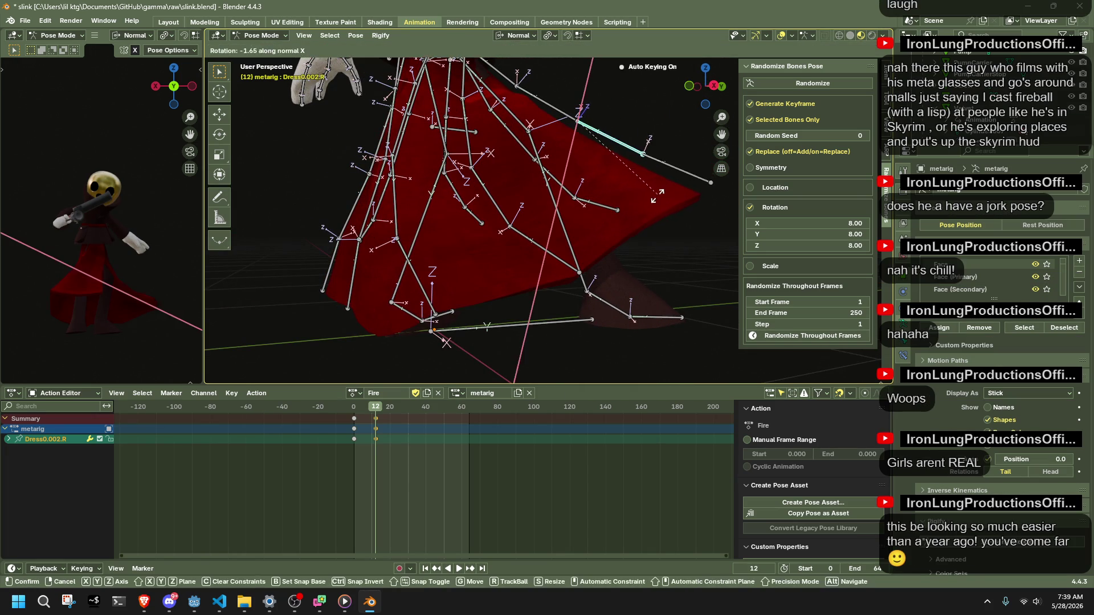
{"action": "left_click", "coordinate": [605, 237]}
Swing the dress panel to a new angle on its own axis and check it from Left Orthographic.
{"action": "mouse_move", "coordinate": [584, 237]}
{"action": "middle_mouse_down"}
{"action": "mouse_move", "coordinate": [432, 239]}
{"action": "mouse_move", "coordinate": [522, 198]}
{"action": "mouse_move", "coordinate": [525, 211]}
{"action": "middle_mouse_up"}
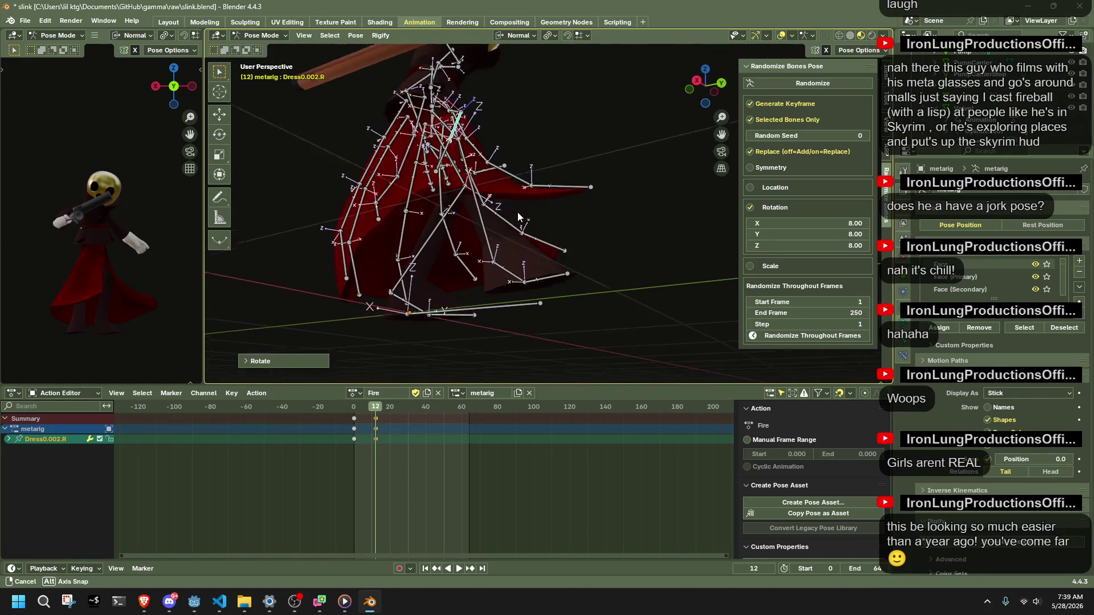
{"action": "key", "text": "r"}
{"action": "key", "text": "z"}
{"action": "key", "text": "x"}
{"action": "mouse_move", "coordinate": [547, 175]}
{"action": "middle_mouse_down", "text": "alt"}
{"action": "mouse_move", "coordinate": [612, 182]}
{"action": "mouse_move", "coordinate": [443, 161]}
{"action": "mouse_move", "coordinate": [849, 166]}
{"action": "mouse_move", "coordinate": [647, 126]}
{"action": "middle_mouse_up", "text": "alt"}
{"action": "left_click", "coordinate": [616, 162]}
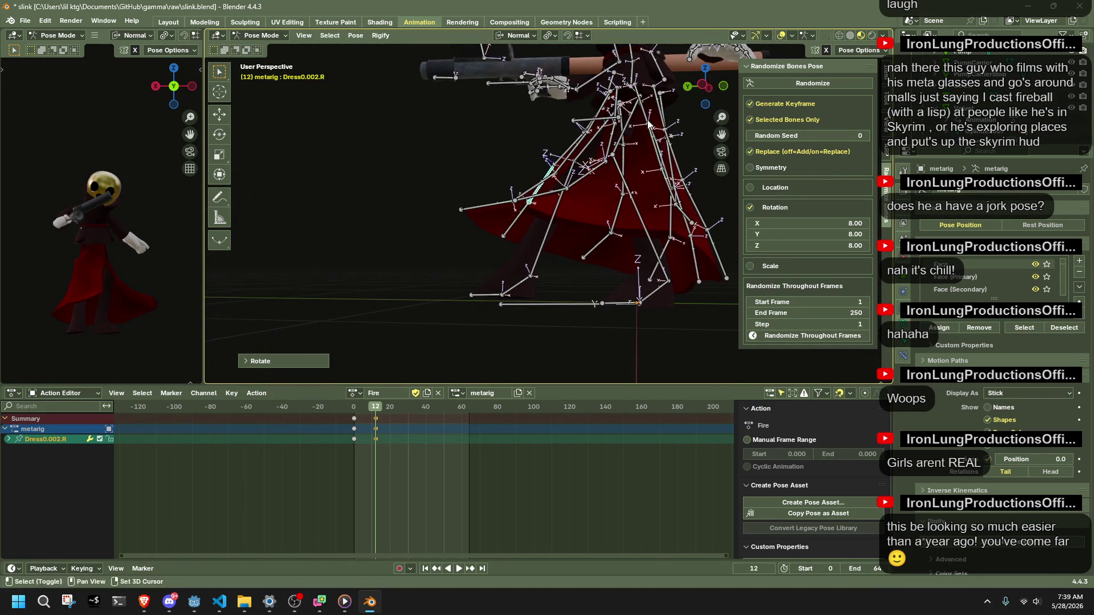
{"action": "left_click", "coordinate": [705, 89]}
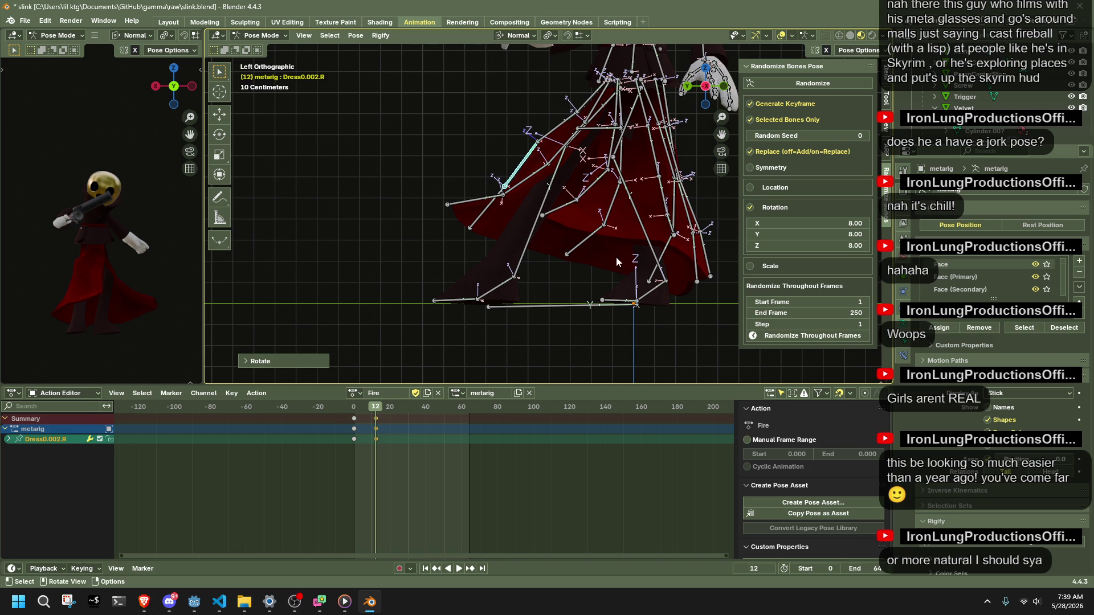
{"action": "scroll", "coordinate": [617, 256], "scroll_direction": "down", "scroll_amount": 3}
{"action": "middle_click_drag", "start_coordinate": [632, 213], "coordinate": [561, 226]}
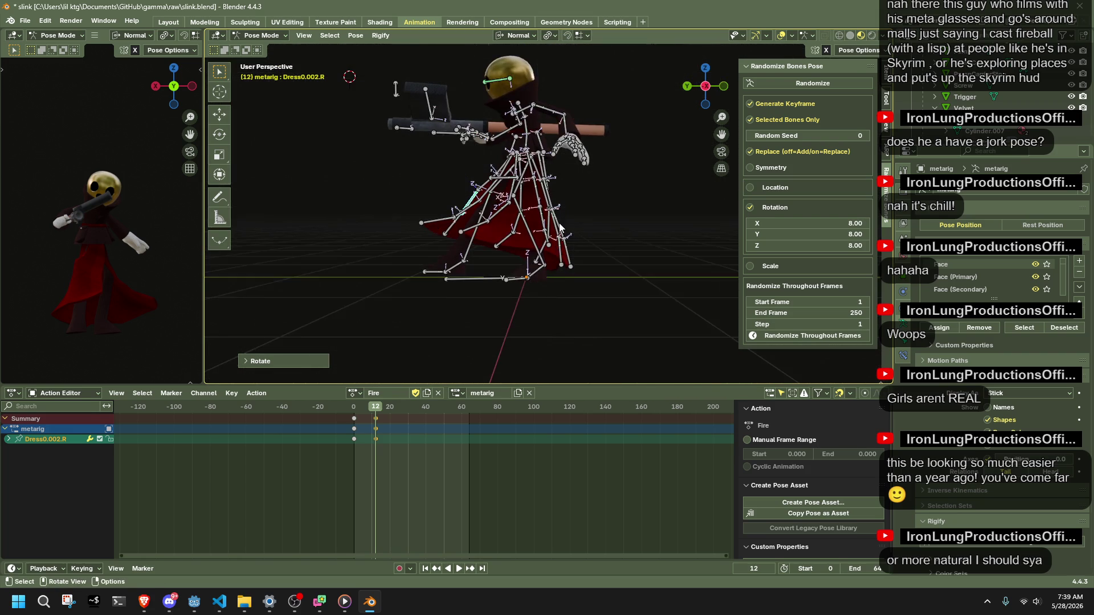
{"action": "scroll", "coordinate": [560, 226], "scroll_direction": "up", "scroll_amount": 3}
{"action": "scroll", "coordinate": [560, 227], "scroll_direction": "up", "scroll_amount": 3}
{"action": "scroll", "coordinate": [560, 225], "scroll_direction": "up", "scroll_amount": 3}
{"action": "mouse_move", "coordinate": [560, 225]}
{"action": "middle_mouse_down"}
{"action": "mouse_move", "coordinate": [570, 203]}
{"action": "mouse_move", "coordinate": [674, 246]}
{"action": "mouse_move", "coordinate": [686, 289]}
{"action": "mouse_move", "coordinate": [628, 282]}
{"action": "mouse_move", "coordinate": [670, 261]}
{"action": "mouse_move", "coordinate": [651, 264]}
{"action": "mouse_move", "coordinate": [578, 215]}
{"action": "middle_mouse_up"}
Rotate the GunBone exactly 180° around its own length.
{"action": "left_click", "coordinate": [670, 260]}
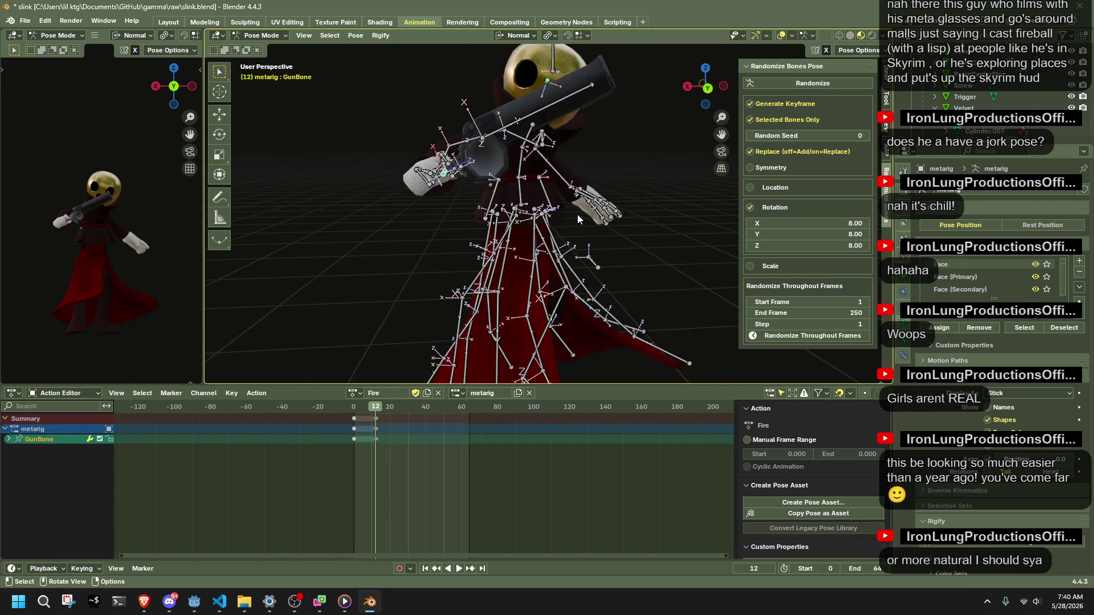
{"action": "key", "text": "r"}
{"action": "key", "text": "x"}
{"action": "key", "text": "y"}
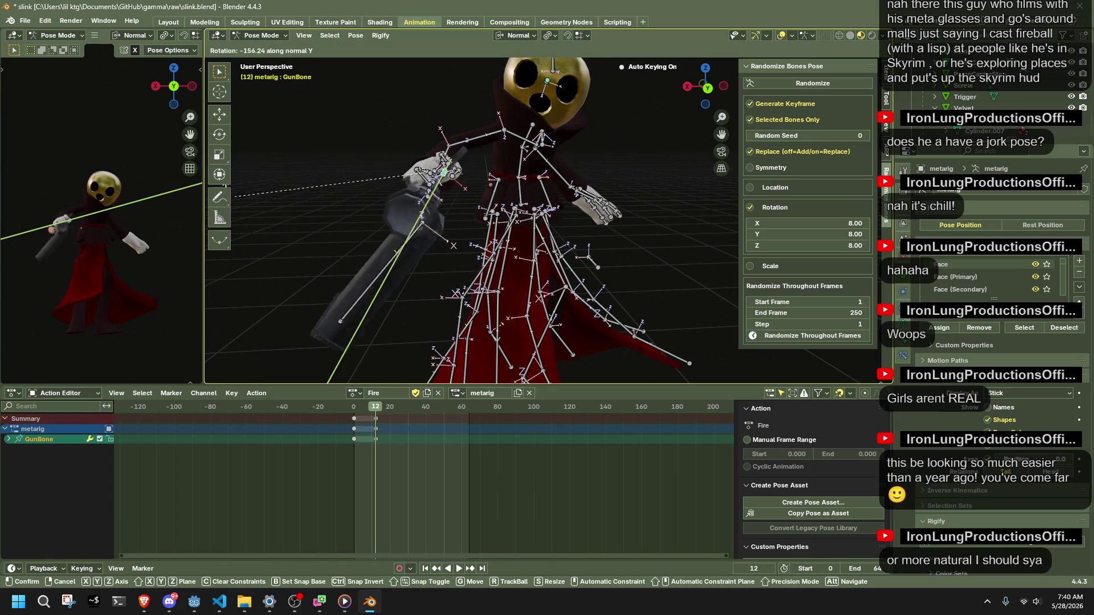
{"action": "key", "text": "Return"}
{"action": "mouse_move", "coordinate": [503, 203]}
{"action": "middle_mouse_down"}
{"action": "mouse_move", "coordinate": [711, 244]}
{"action": "mouse_move", "coordinate": [510, 232]}
{"action": "middle_mouse_up"}
{"action": "scroll", "coordinate": [516, 184], "scroll_direction": "up", "scroll_amount": 5}
{"action": "left_click", "coordinate": [257, 361]}
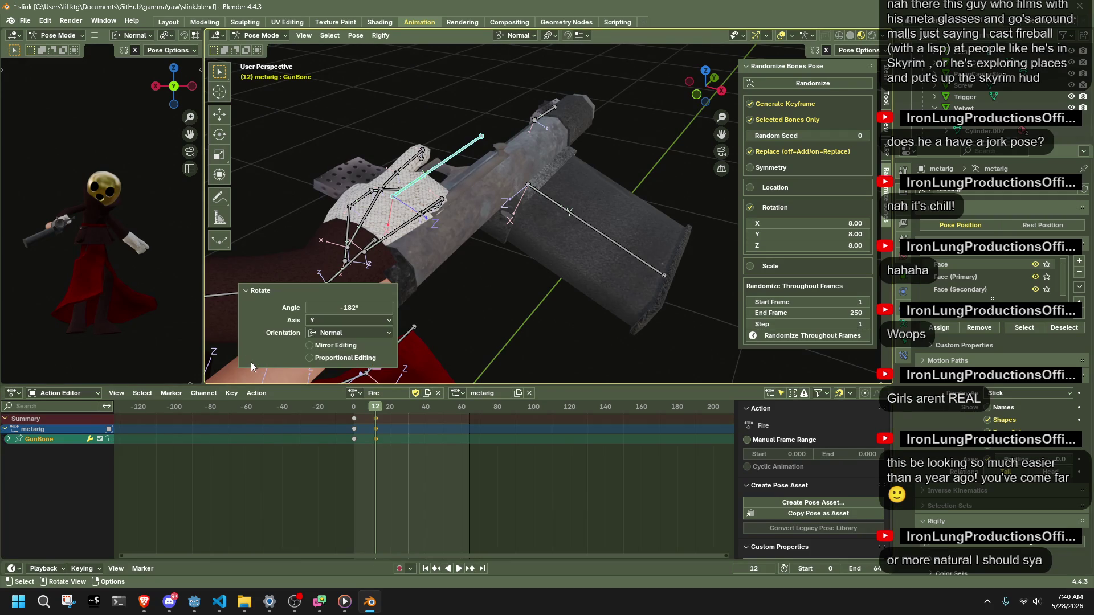
{"action": "type", "text": "180"}
{"action": "key", "text": "Return"}
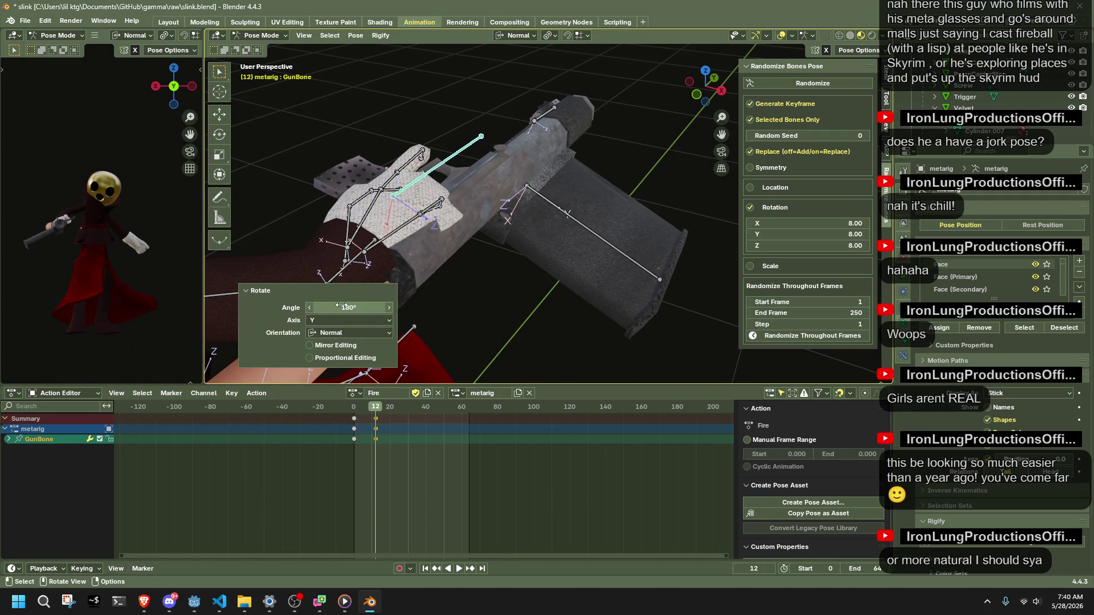
Slide the GunBone along its local Z and Y axes so the gun sits in the hand.
{"action": "middle_click_drag", "start_coordinate": [551, 230], "coordinate": [564, 282]}
{"action": "left_click", "coordinate": [442, 173]}
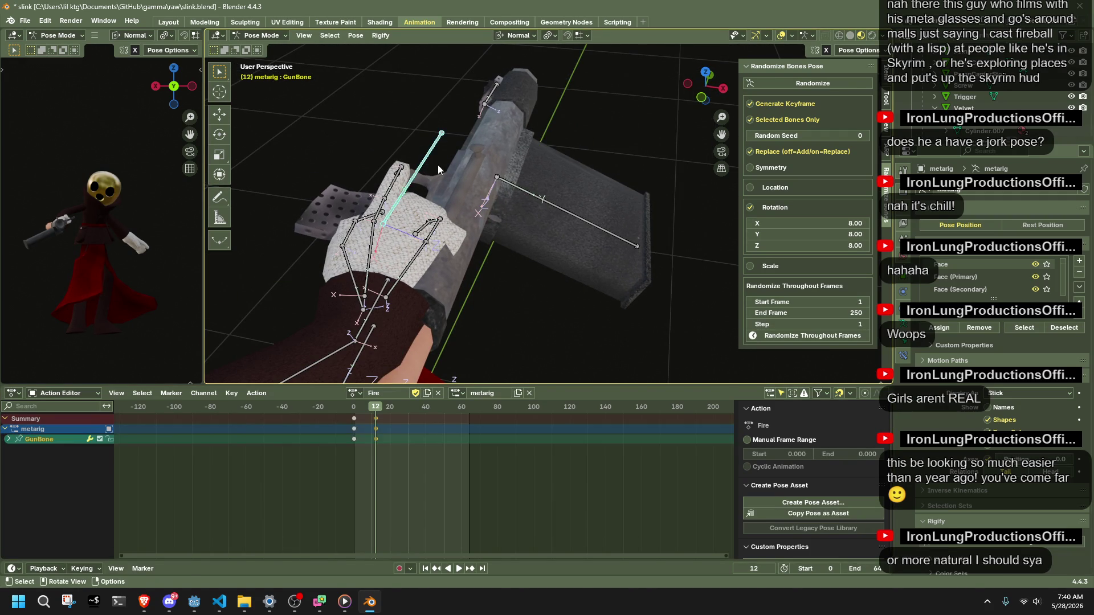
{"action": "key", "text": "g"}
{"action": "key", "text": "x"}
{"action": "key", "text": "z"}
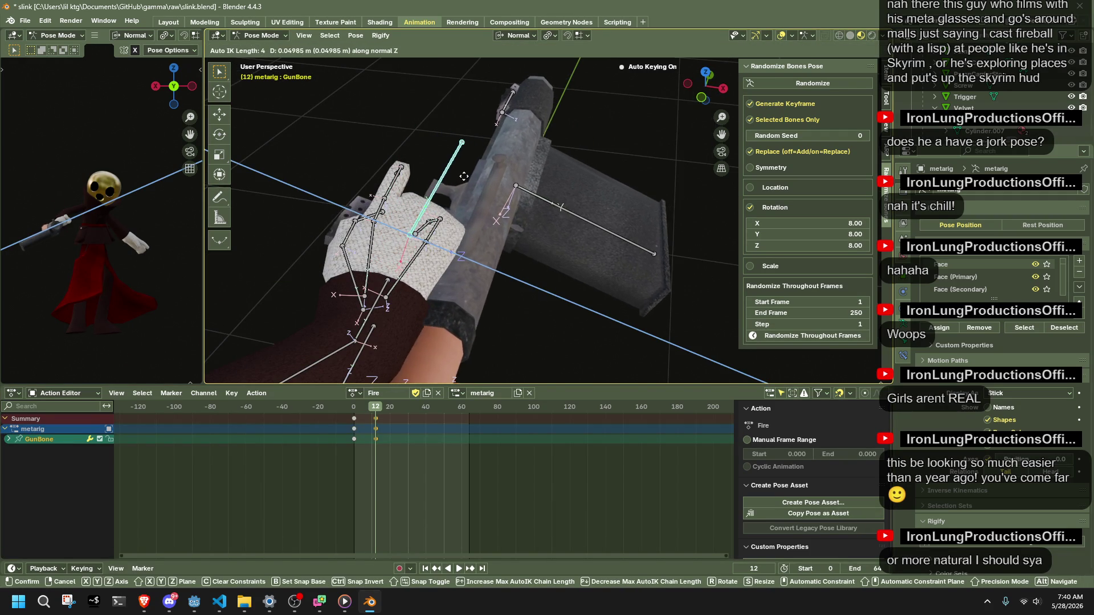
{"action": "left_click", "coordinate": [458, 177]}
{"action": "middle_click_drag", "start_coordinate": [459, 176], "coordinate": [595, 193]}
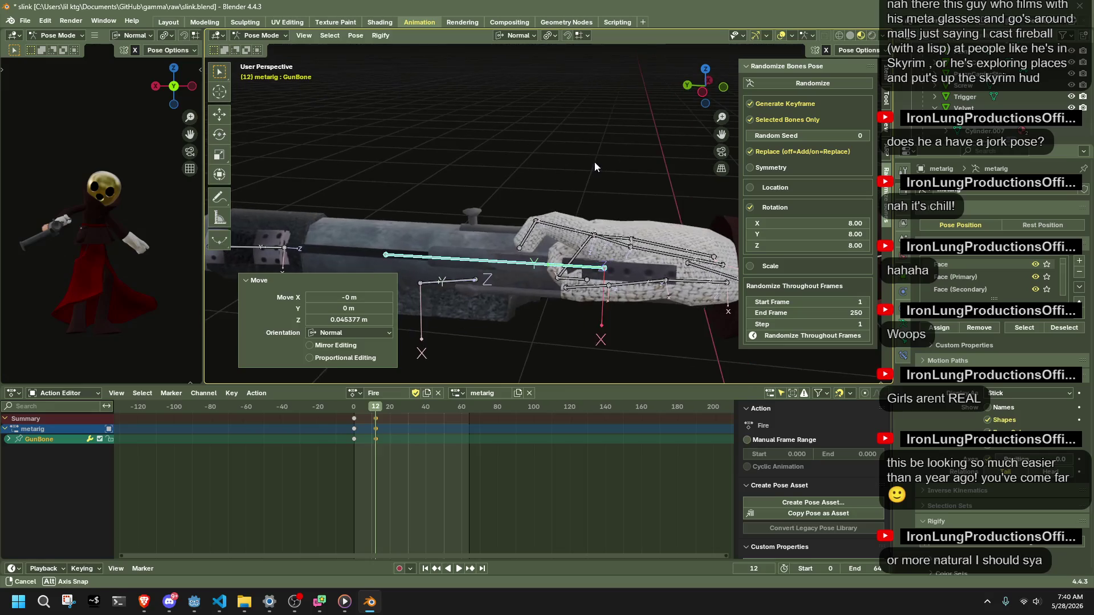
{"action": "middle_click_drag", "start_coordinate": [594, 193], "coordinate": [567, 190]}
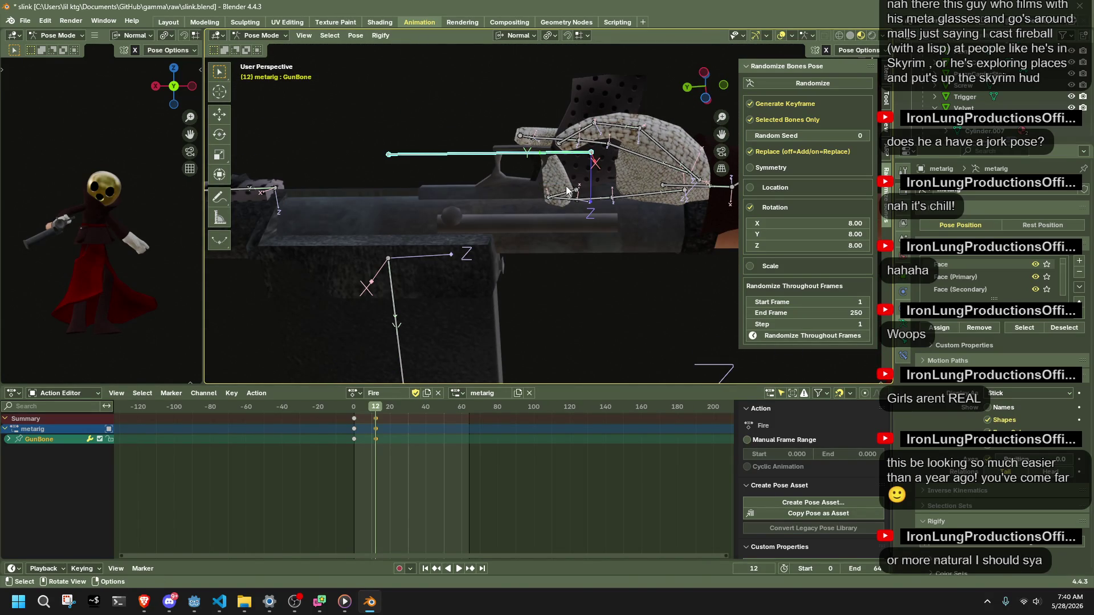
{"action": "key", "text": "g"}
{"action": "key", "text": "z"}
{"action": "left_click", "coordinate": [568, 205]}
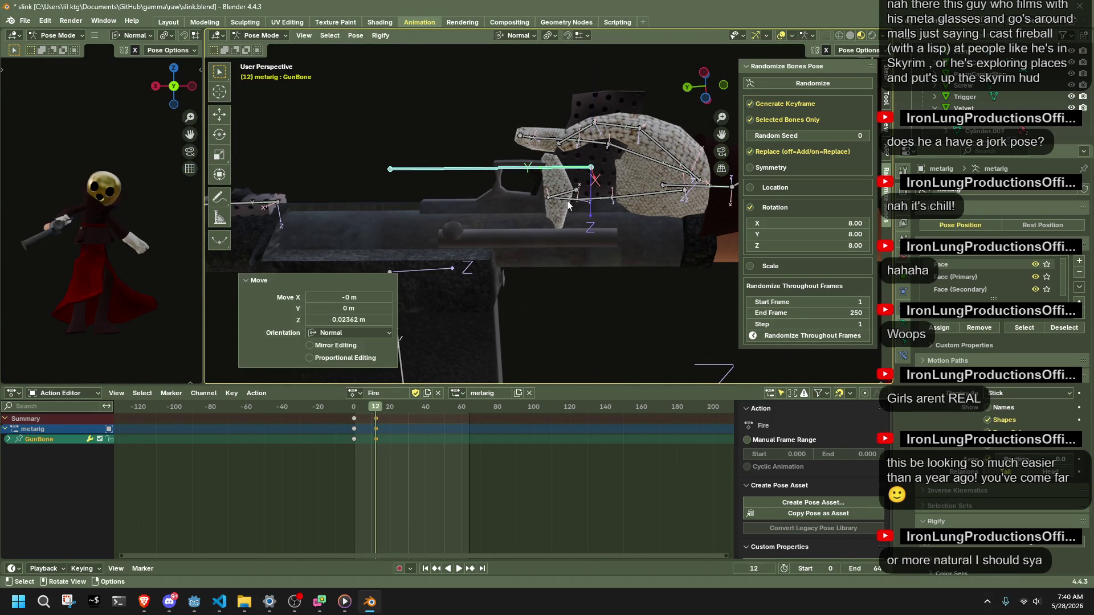
{"action": "key", "text": "g"}
{"action": "key", "text": "y"}
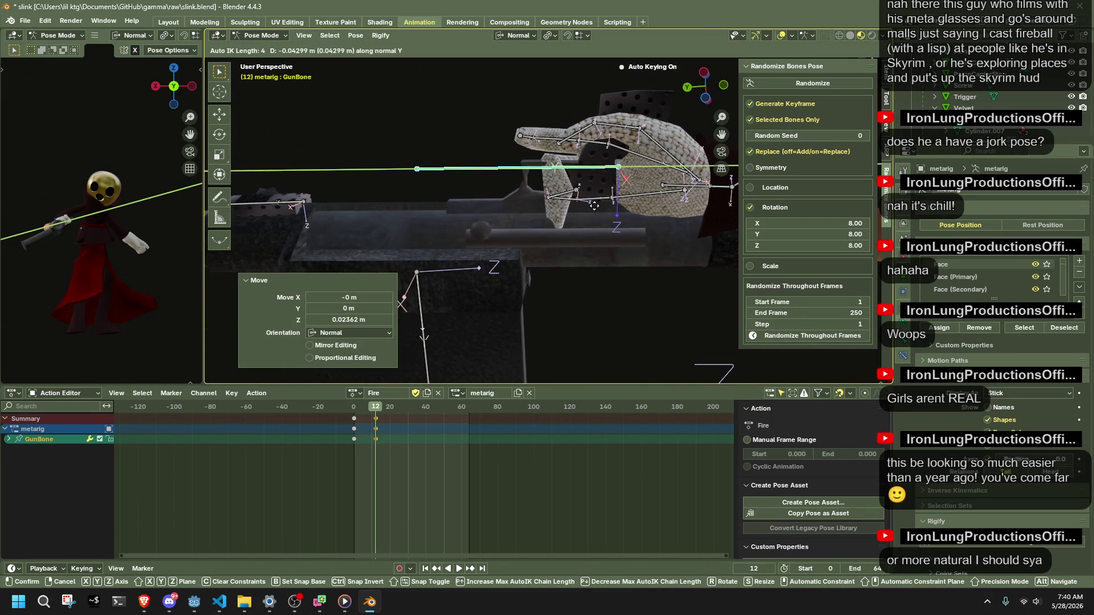
{"action": "left_click", "coordinate": [591, 205]}
Reposition the base bones of the right index finger toward the gun grip.
{"action": "middle_click_drag", "start_coordinate": [588, 206], "coordinate": [594, 218]}
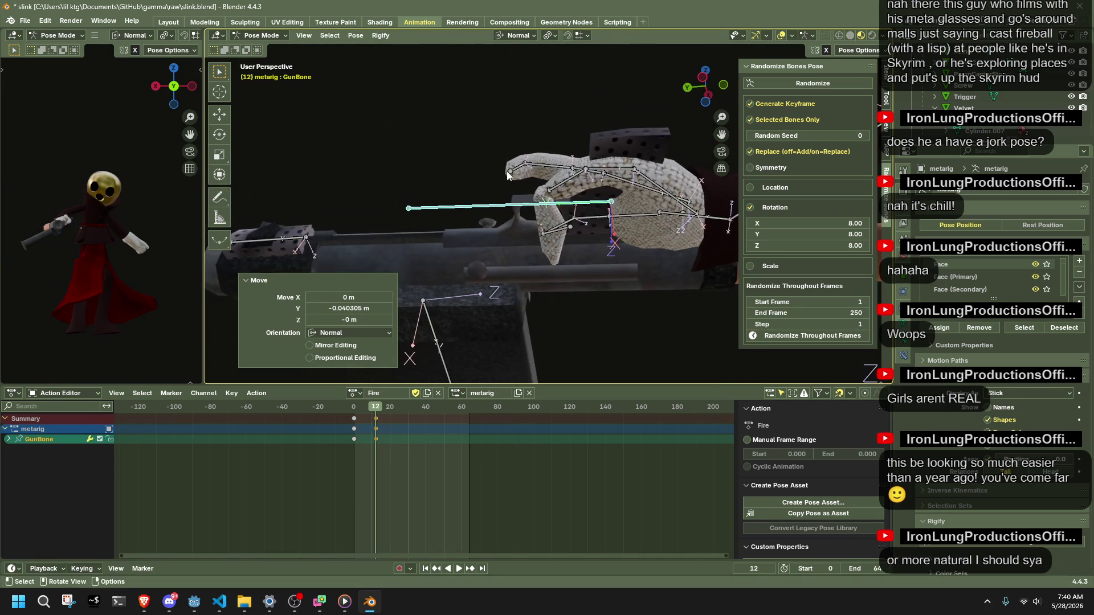
{"action": "left_click", "coordinate": [524, 198]}
{"action": "middle_click_drag", "start_coordinate": [524, 198], "coordinate": [535, 282]}
{"action": "key", "text": "g"}
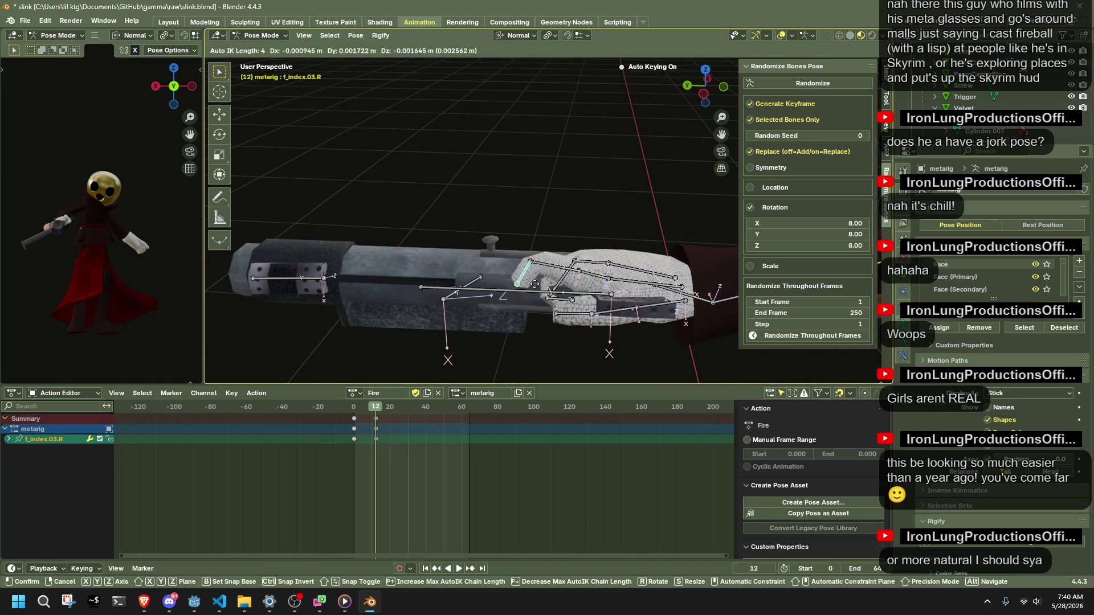
{"action": "left_click", "coordinate": [581, 307]}
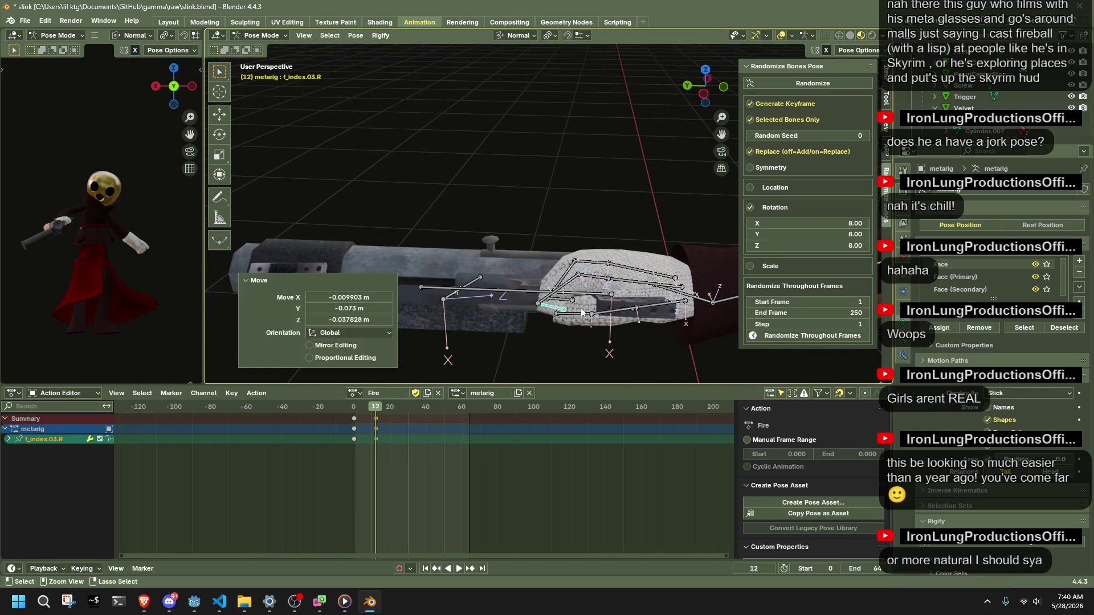
{"action": "left_click", "coordinate": [519, 281]}
{"action": "key", "text": "g"}
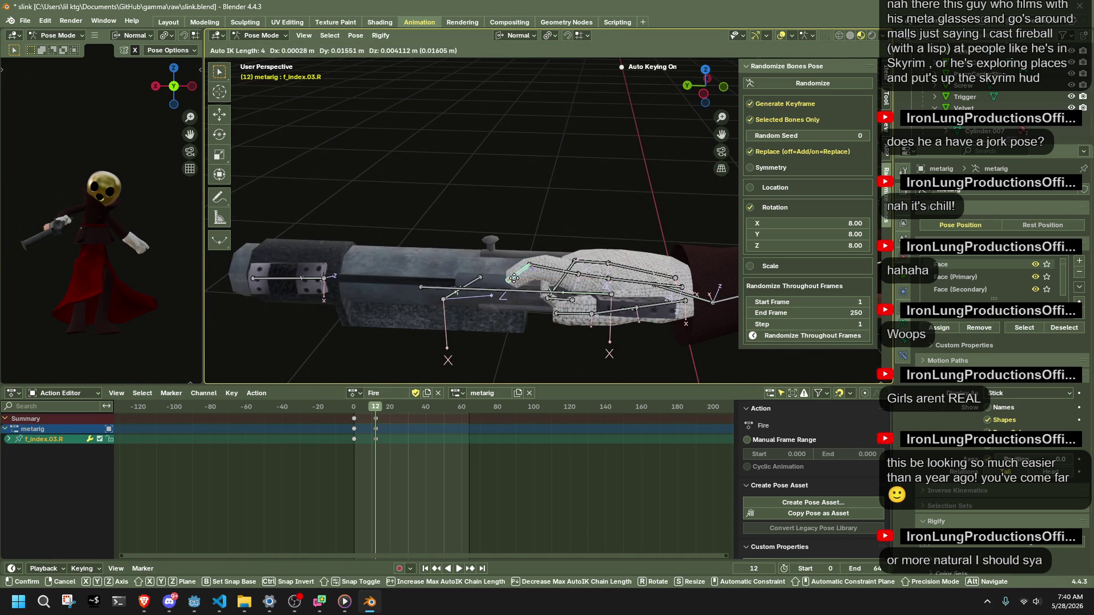
{"action": "left_click", "coordinate": [514, 281]}
Curl the index finger's middle segment around X and tuck the fingertip onto the grip.
{"action": "left_click", "coordinate": [544, 267]}
{"action": "key", "text": "g"}
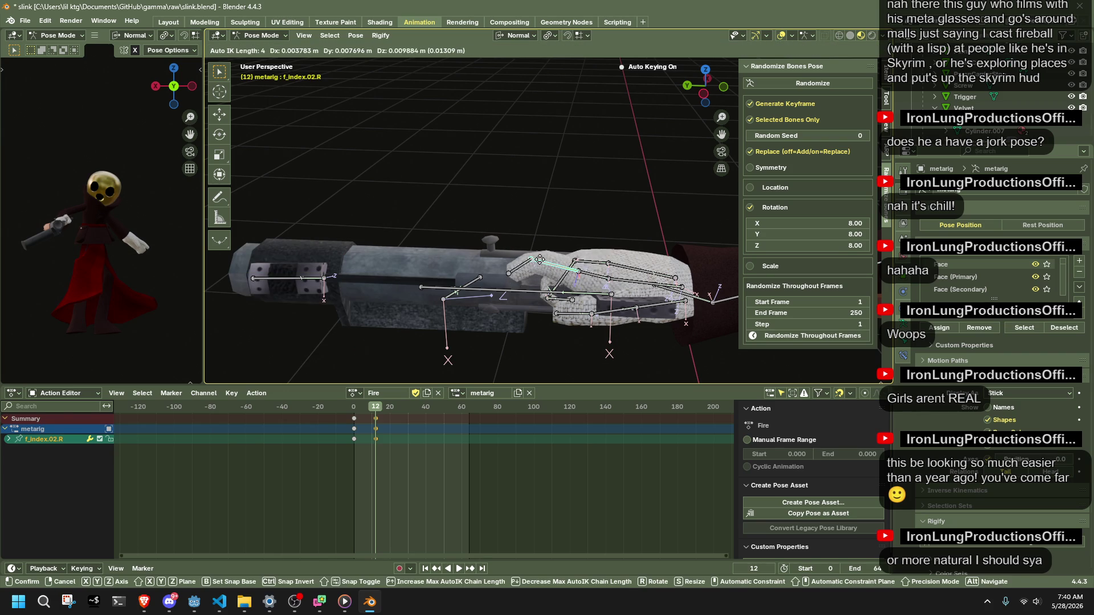
{"action": "left_click", "coordinate": [539, 260]}
{"action": "key", "text": "r"}
{"action": "key", "text": "x"}
{"action": "left_click", "coordinate": [560, 298]}
{"action": "key", "text": "g"}
{"action": "left_click", "coordinate": [567, 307]}
{"action": "mouse_move", "coordinate": [566, 306]}
{"action": "middle_mouse_down"}
{"action": "mouse_move", "coordinate": [671, 275]}
{"action": "mouse_move", "coordinate": [599, 274]}
{"action": "mouse_move", "coordinate": [526, 213]}
{"action": "middle_mouse_up"}
{"action": "key", "text": "g"}
{"action": "left_click", "coordinate": [590, 257]}
Nudge the gun bone about 4 cm along its local X and Y axes to refine the grip.
{"action": "left_click", "coordinate": [526, 213]}
{"action": "key", "text": "g"}
{"action": "key", "text": "x"}
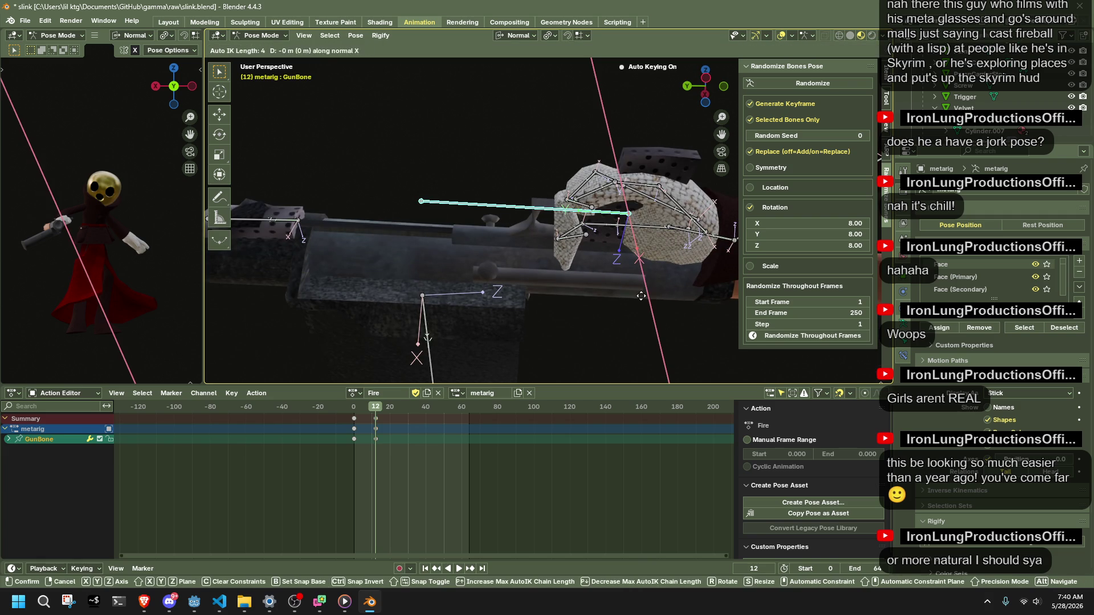
{"action": "key", "text": "y"}
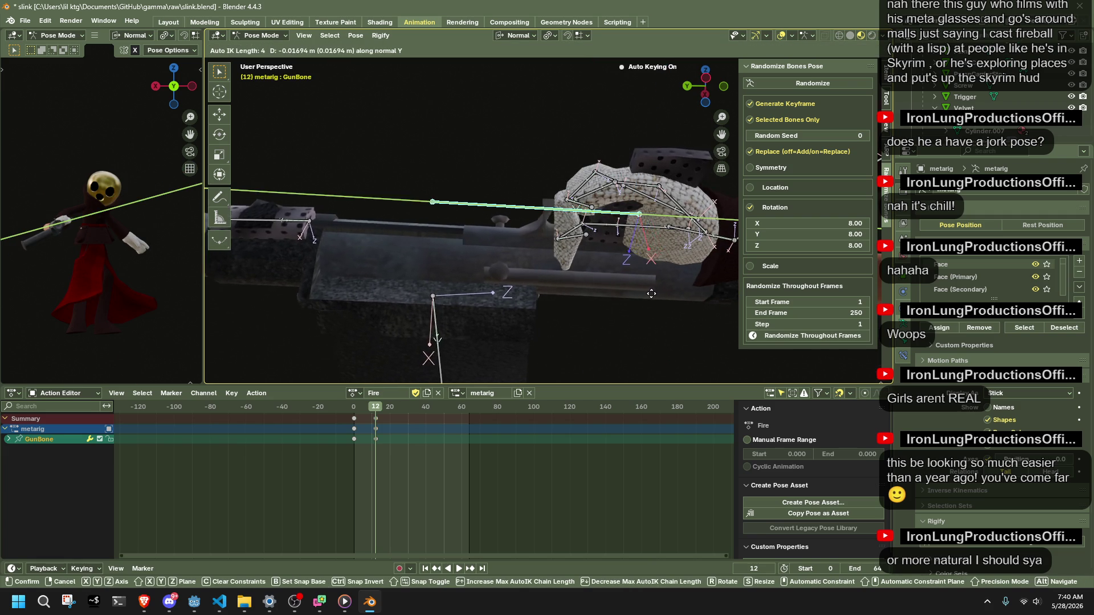
{"action": "left_click", "coordinate": [608, 275]}
{"action": "mouse_move", "coordinate": [608, 275]}
{"action": "middle_mouse_down"}
{"action": "mouse_move", "coordinate": [671, 308]}
{"action": "mouse_move", "coordinate": [603, 334]}
{"action": "mouse_move", "coordinate": [591, 284]}
{"action": "middle_mouse_up"}
{"action": "key", "text": "g"}
{"action": "key", "text": "x"}
{"action": "left_click", "coordinate": [662, 306]}
{"action": "key", "text": "g"}
{"action": "key", "text": "y"}
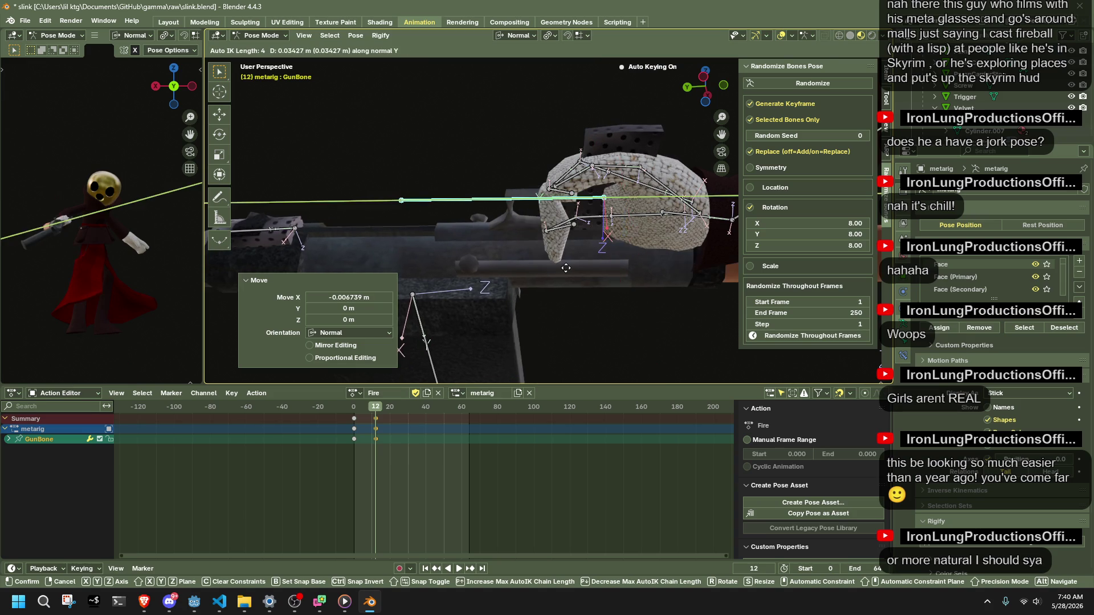
{"action": "left_click", "coordinate": [583, 316]}
{"action": "mouse_move", "coordinate": [583, 315]}
{"action": "middle_mouse_down"}
{"action": "mouse_move", "coordinate": [598, 77]}
{"action": "mouse_move", "coordinate": [229, 344]}
{"action": "middle_mouse_up"}
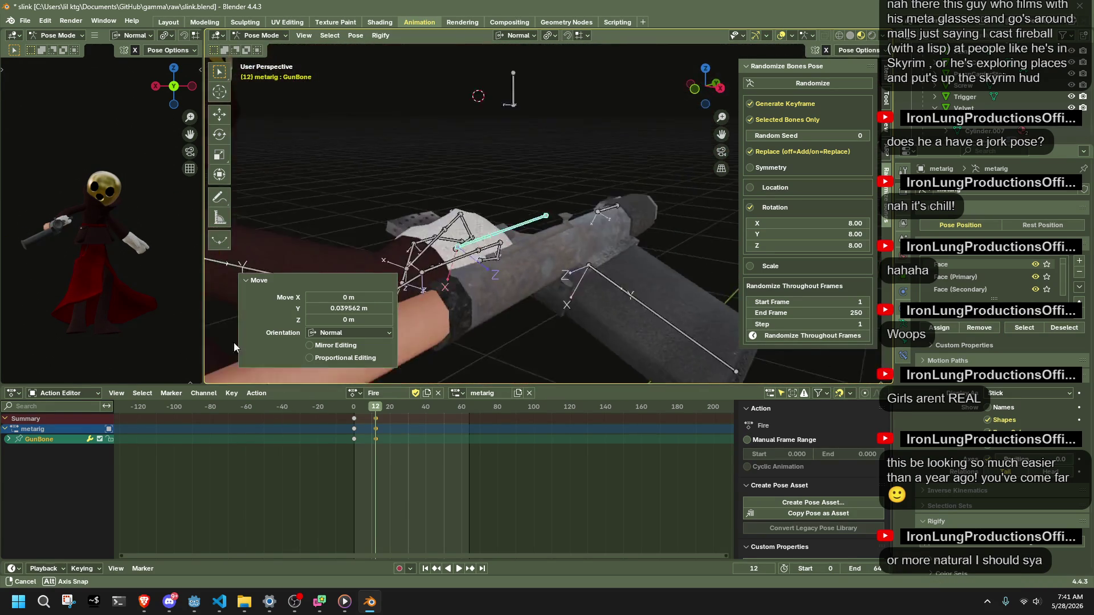
{"action": "middle_click_drag", "start_coordinate": [229, 344], "coordinate": [582, 322]}
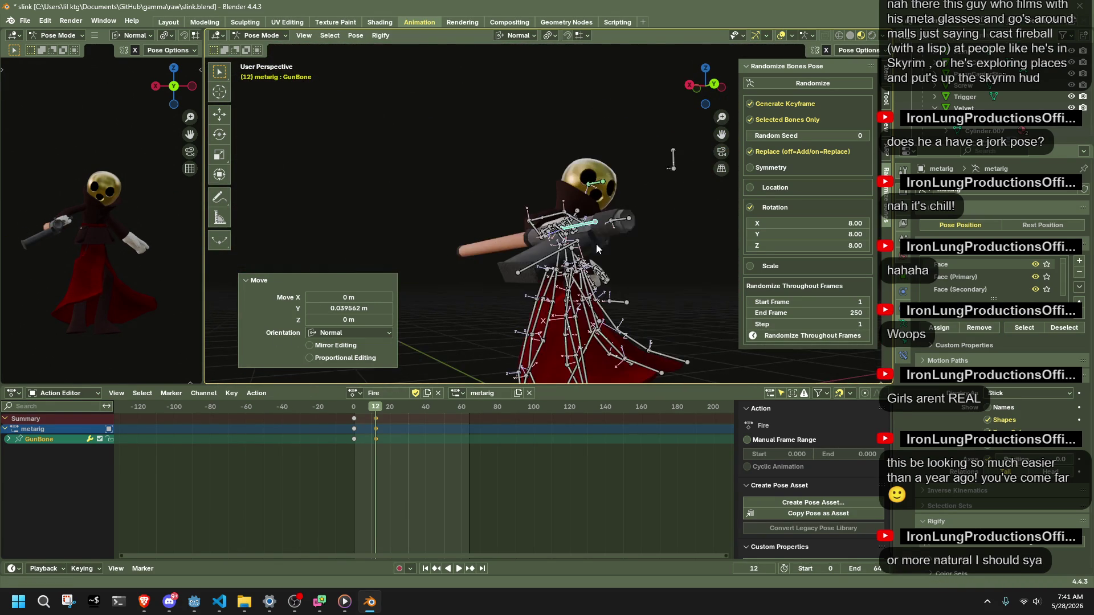
Move the Chest bone down into a lower firing posture.
{"action": "left_click", "coordinate": [724, 88]}
{"action": "key", "text": "g"}
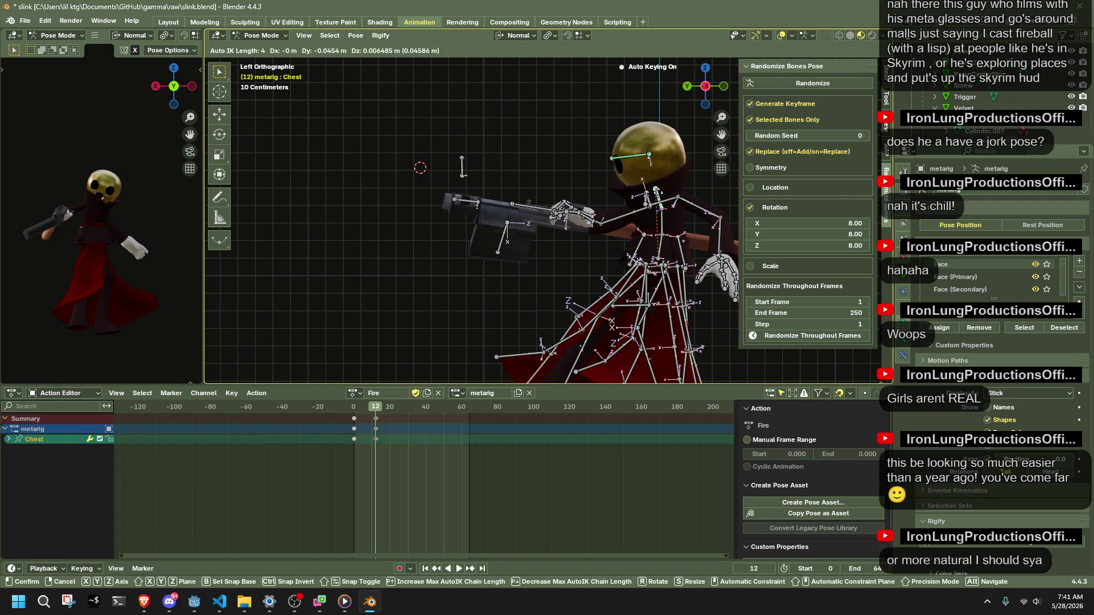
{"action": "left_click", "coordinate": [658, 197]}
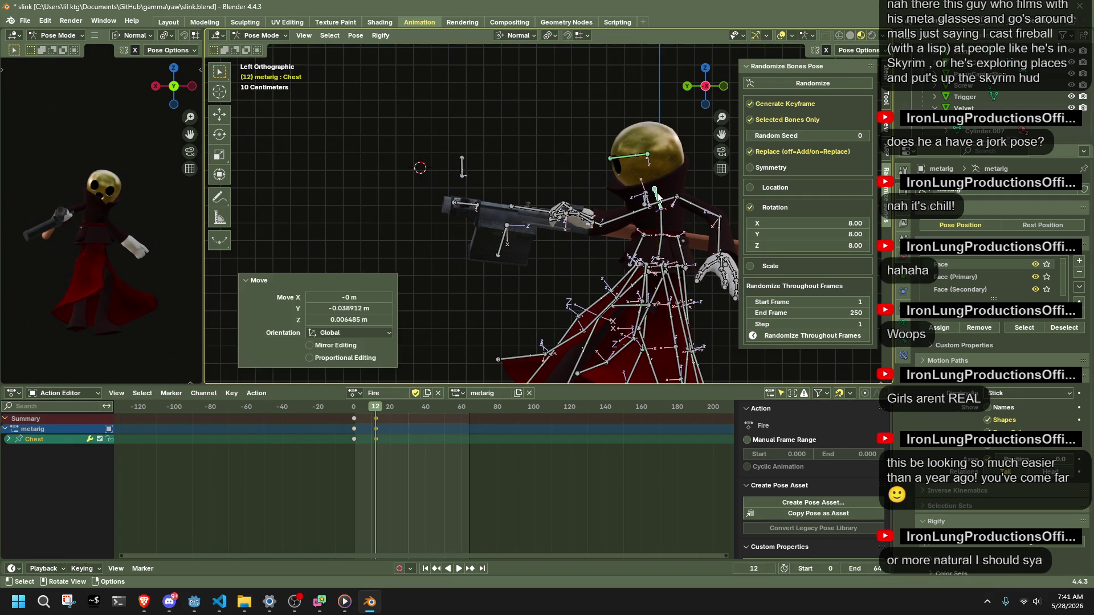
{"action": "middle_click_drag", "start_coordinate": [693, 259], "coordinate": [566, 250]}
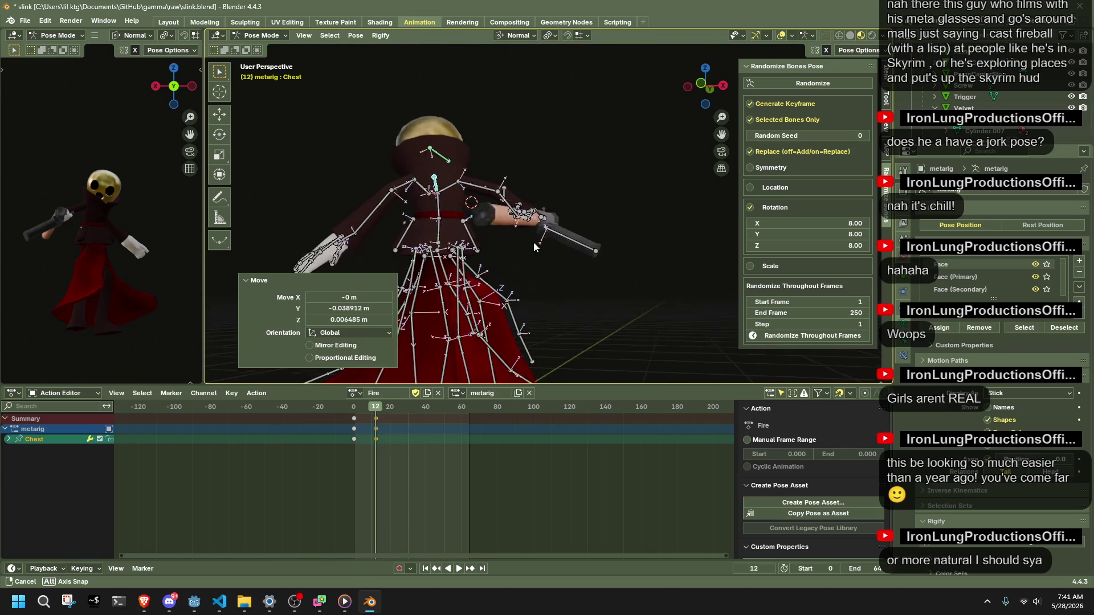
Rotate the right upper arm in two passes to raise the gun arm.
{"action": "left_click", "coordinate": [544, 248]}
{"action": "key", "text": "r"}
{"action": "left_click", "coordinate": [579, 324]}
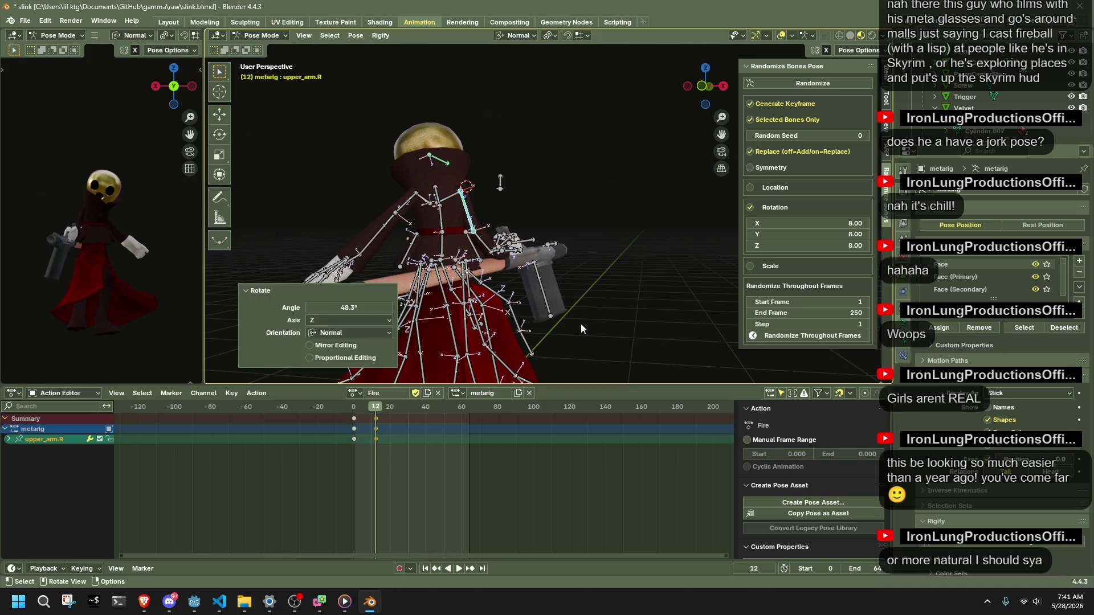
{"action": "key", "text": "r"}
{"action": "left_click", "coordinate": [556, 291]}
{"action": "mouse_move", "coordinate": [557, 291]}
{"action": "middle_mouse_down"}
{"action": "mouse_move", "coordinate": [531, 271]}
{"action": "mouse_move", "coordinate": [620, 243]}
{"action": "middle_mouse_up"}
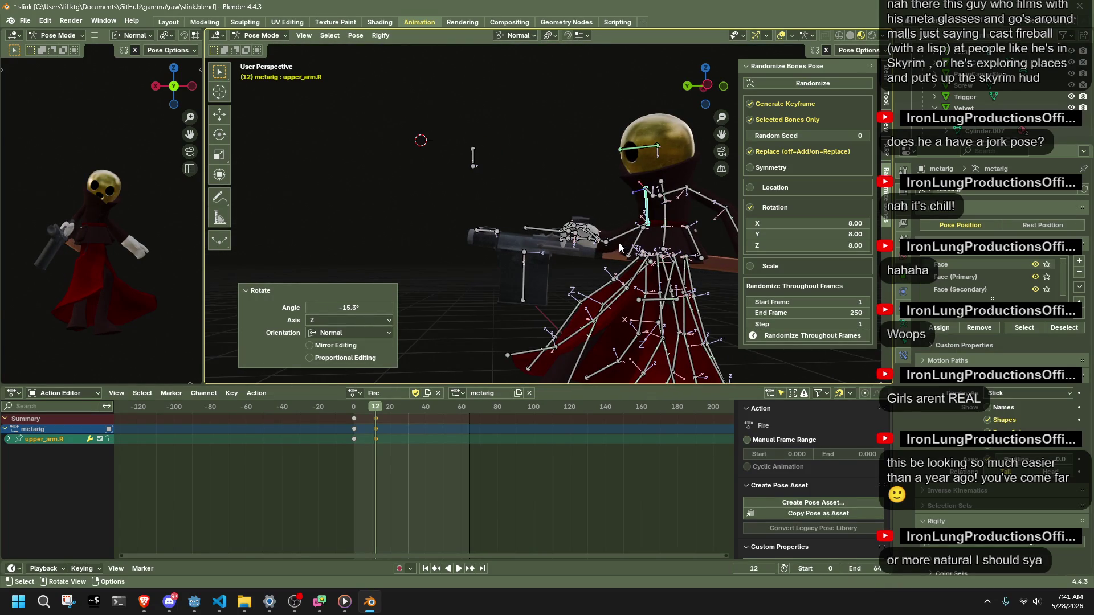
From the back view, tilt the right hand around X and twist it around Y.
{"action": "left_click", "coordinate": [606, 248]}
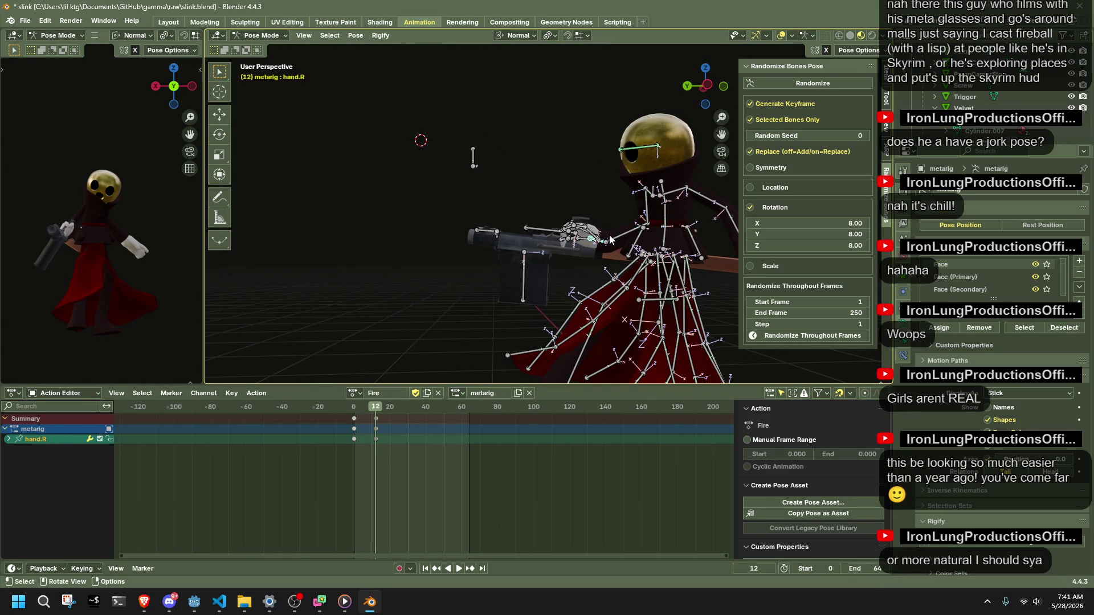
{"action": "left_click", "coordinate": [685, 89]}
{"action": "key", "text": "r"}
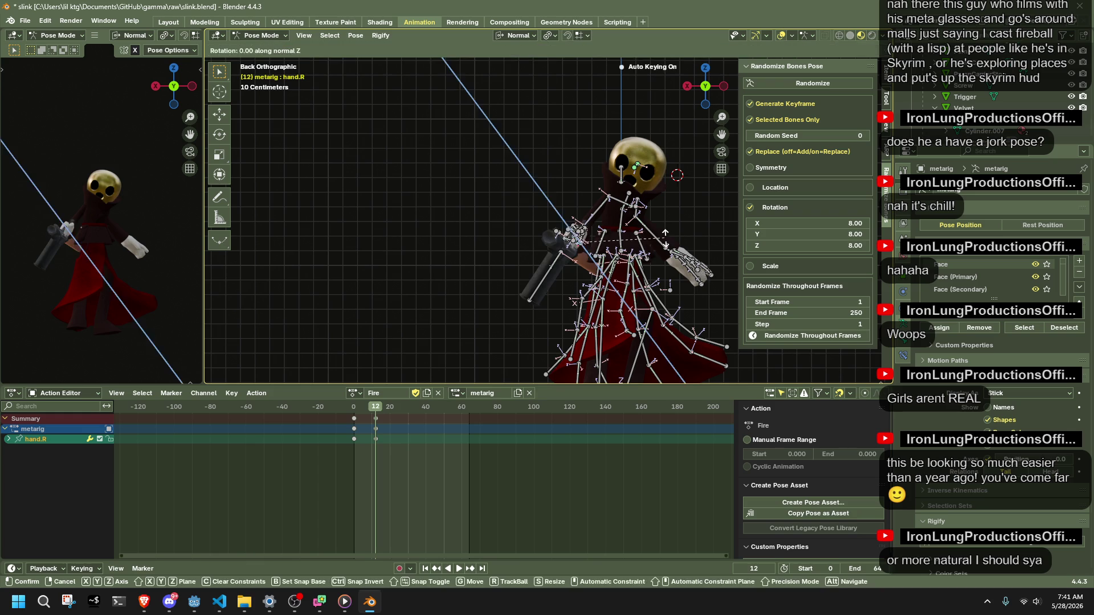
{"action": "key", "text": "x"}
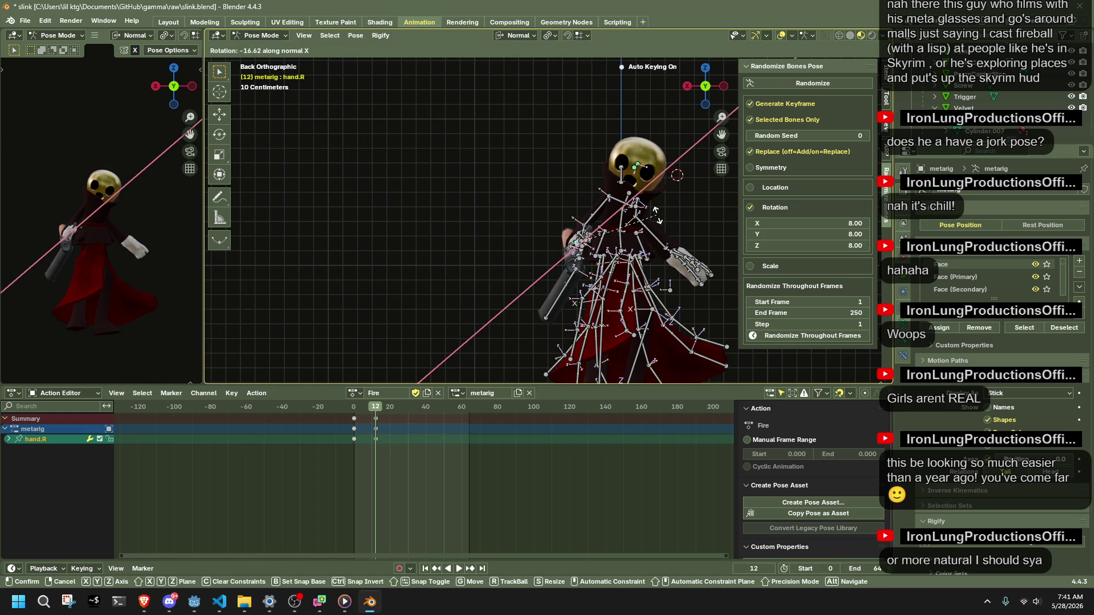
{"action": "left_click", "coordinate": [659, 214]}
{"action": "key", "text": "r"}
{"action": "key", "text": "x"}
{"action": "key", "text": "y"}
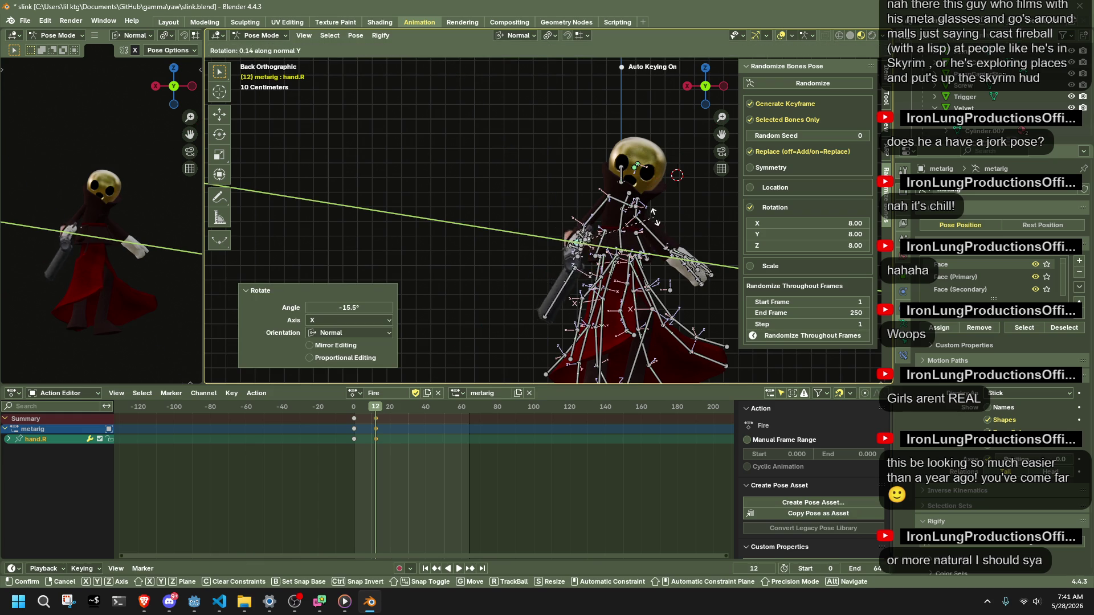
{"action": "left_click", "coordinate": [648, 195]}
From the left view, fine-tune the right hand's X rotation so the gun aims forward.
{"action": "middle_click_drag", "start_coordinate": [649, 196], "coordinate": [545, 233]}
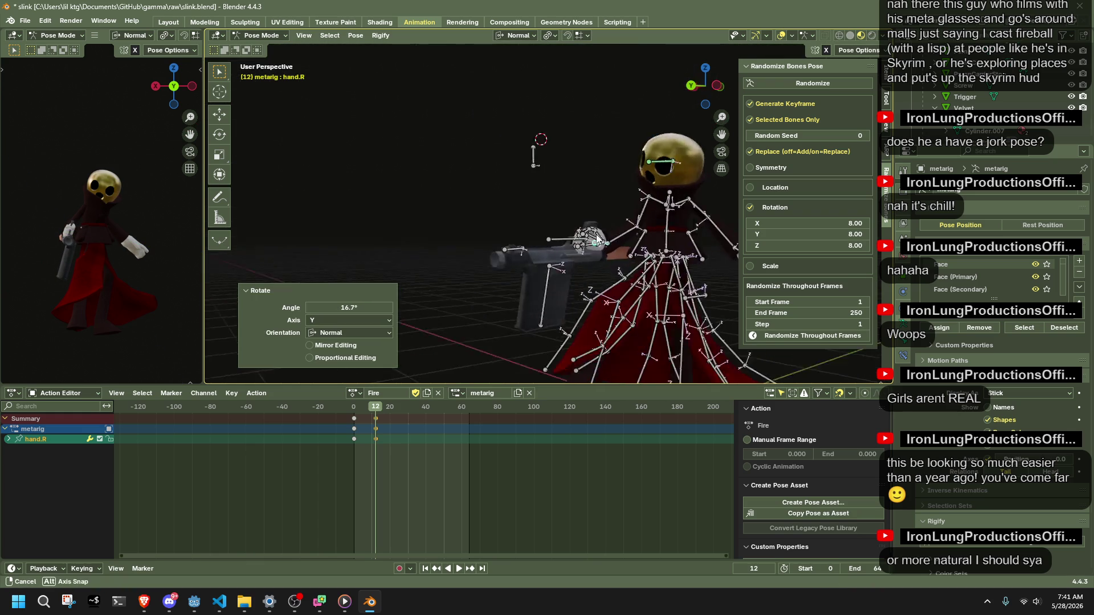
{"action": "left_click", "coordinate": [706, 84]}
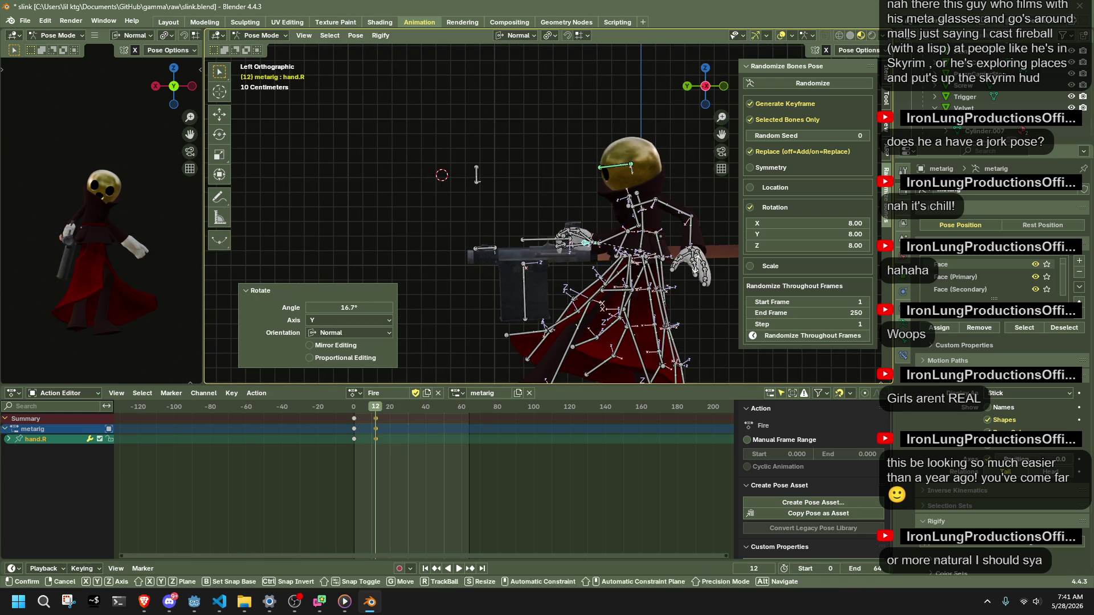
{"action": "key", "text": "r"}
{"action": "key", "text": "x"}
{"action": "left_click", "coordinate": [697, 272]}
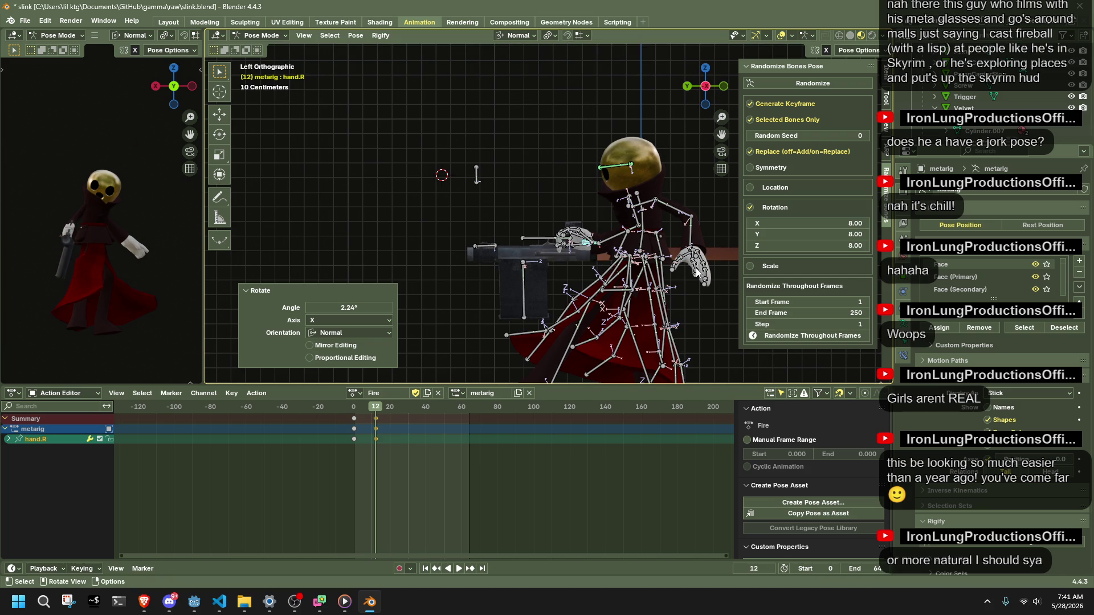
{"action": "mouse_move", "coordinate": [697, 271]}
{"action": "middle_mouse_down"}
{"action": "mouse_move", "coordinate": [723, 207]}
{"action": "mouse_move", "coordinate": [599, 219]}
{"action": "middle_mouse_up"}
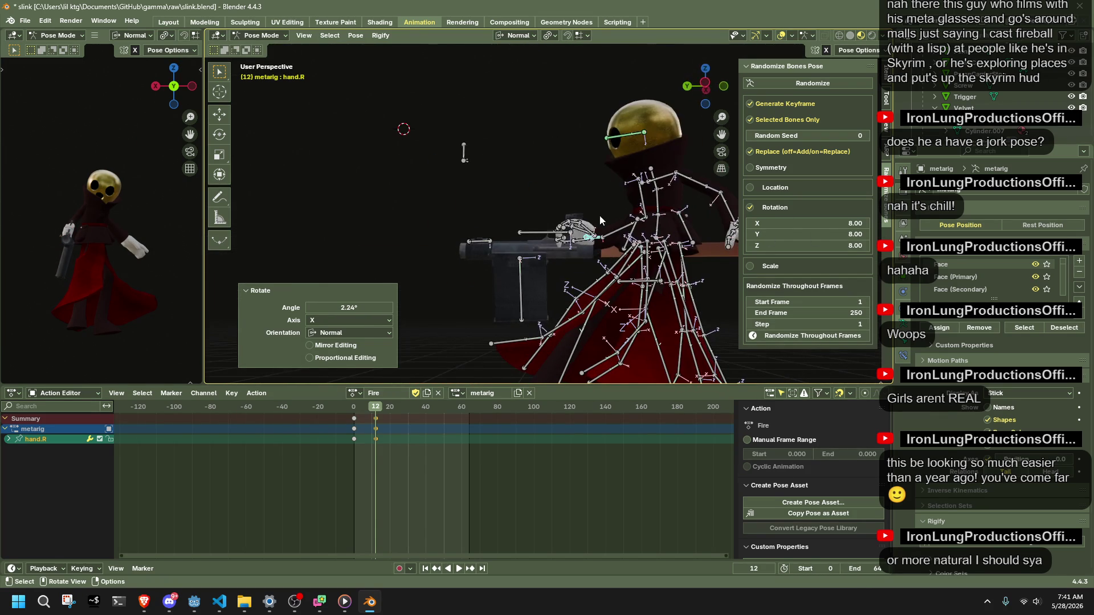
{"action": "left_click", "coordinate": [706, 83]}
Set the chest about 7 cm back and 3.5 cm lower, then return the rig to object mode.
{"action": "left_click", "coordinate": [640, 198]}
{"action": "key", "text": "g"}
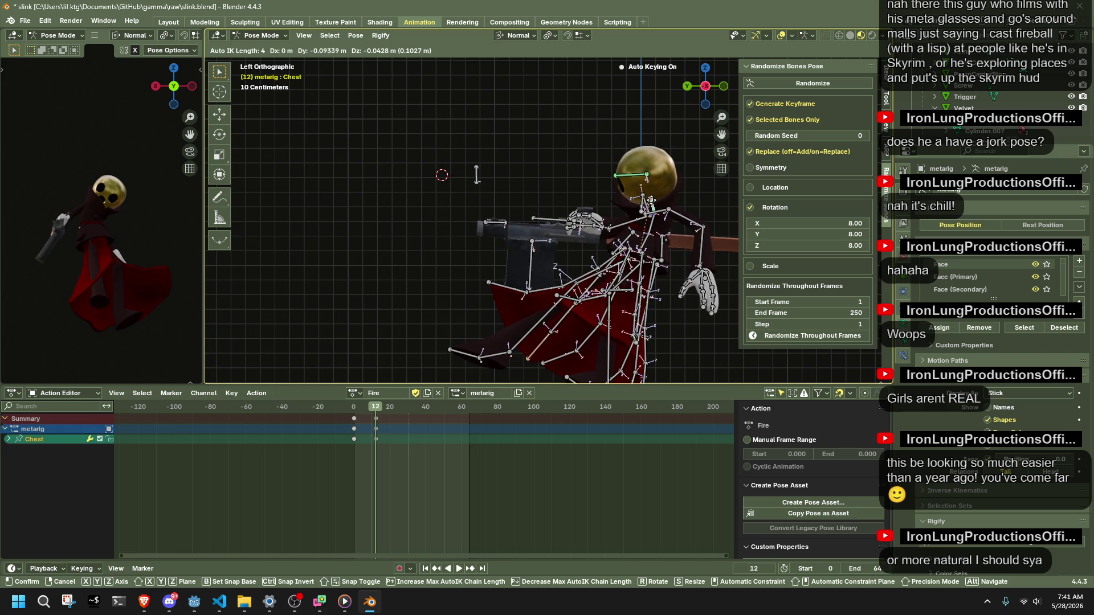
{"action": "left_click", "coordinate": [642, 200]}
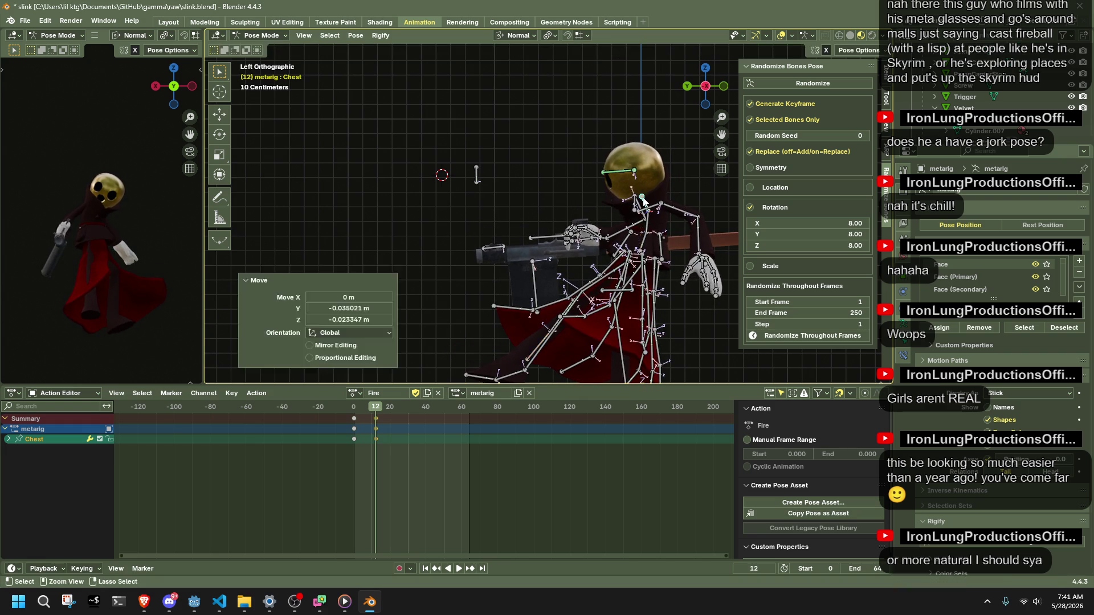
{"action": "key", "text": "ctrl+z"}
{"action": "key", "text": "g"}
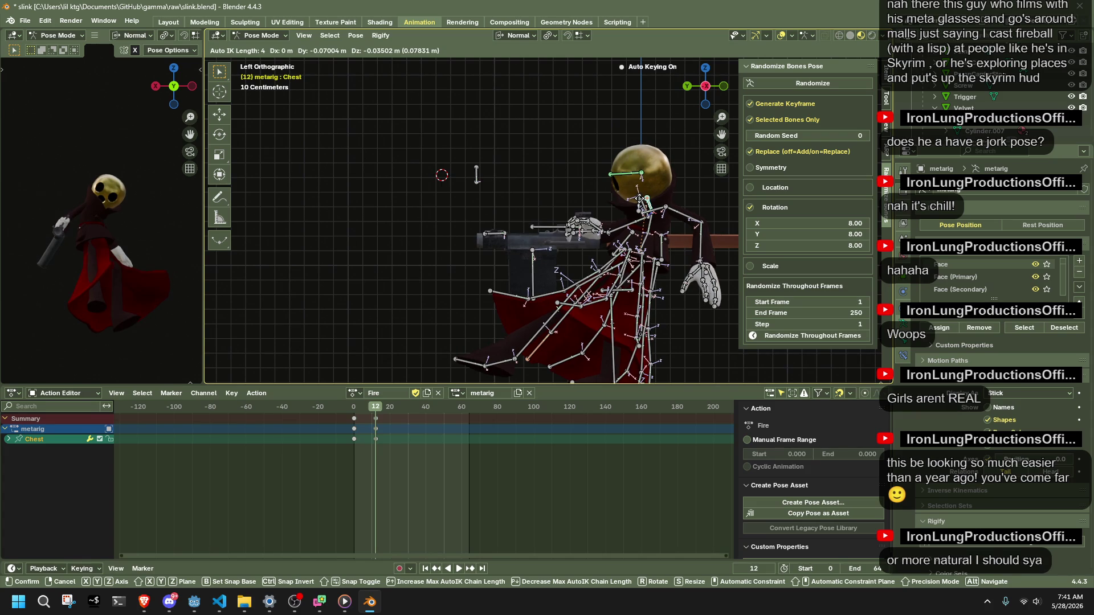
{"action": "left_click", "coordinate": [553, 262]}
{"action": "middle_click_drag", "start_coordinate": [553, 261], "coordinate": [829, 261]}
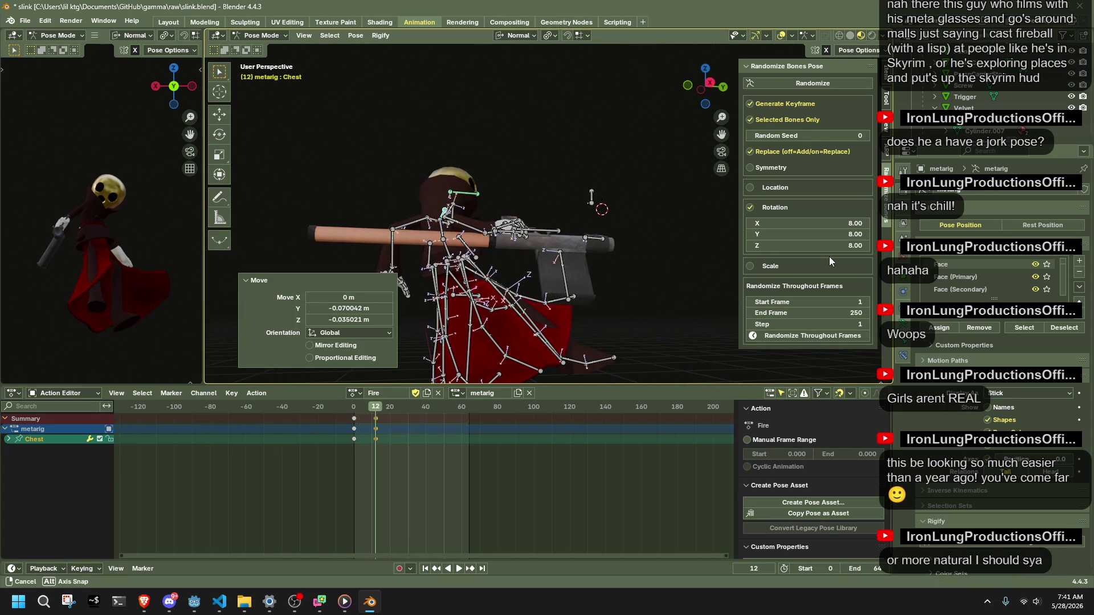
{"action": "mouse_move", "coordinate": [745, 249]}
{"action": "middle_mouse_down"}
{"action": "mouse_move", "coordinate": [576, 255]}
{"action": "mouse_move", "coordinate": [330, 76]}
{"action": "middle_mouse_up"}
{"action": "scroll", "coordinate": [575, 255], "scroll_direction": "up", "scroll_amount": 2}
{"action": "left_click", "coordinate": [269, 48]}
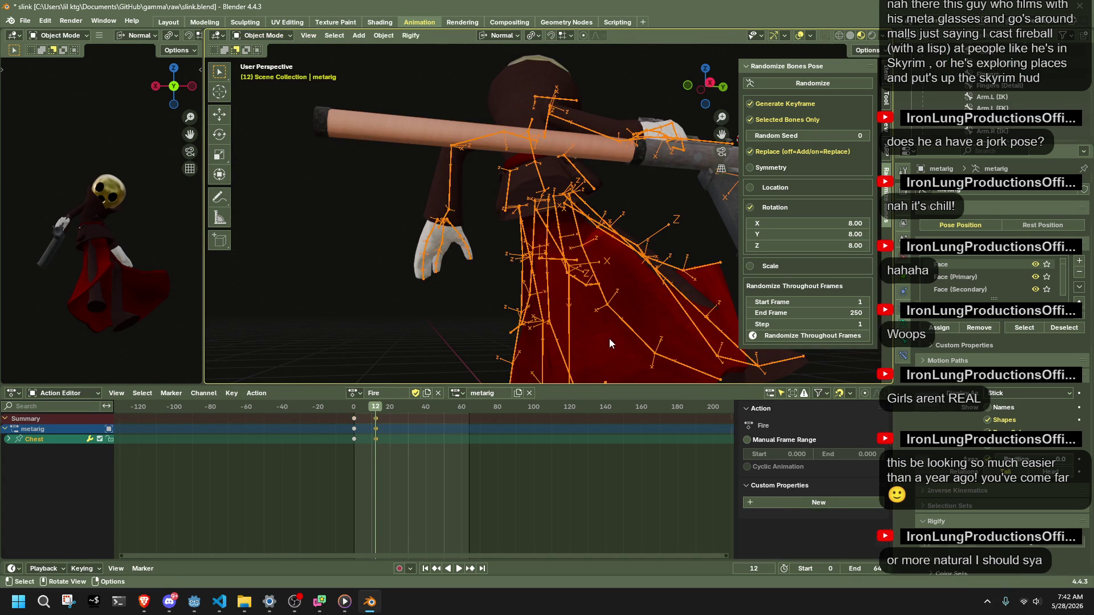
Hide the dress, return the rig to pose mode and scrub Fire to the posed frame.
{"action": "left_click", "coordinate": [609, 339]}
{"action": "mouse_move", "coordinate": [610, 338]}
{"action": "middle_mouse_down"}
{"action": "mouse_move", "coordinate": [420, 336]}
{"action": "mouse_move", "coordinate": [493, 184]}
{"action": "mouse_move", "coordinate": [437, 205]}
{"action": "middle_mouse_up"}
{"action": "key", "text": "ctrl+z"}
{"action": "left_click", "coordinate": [261, 34]}
{"action": "left_click", "coordinate": [261, 76]}
{"action": "left_click", "coordinate": [721, 89]}
{"action": "key", "text": "space"}
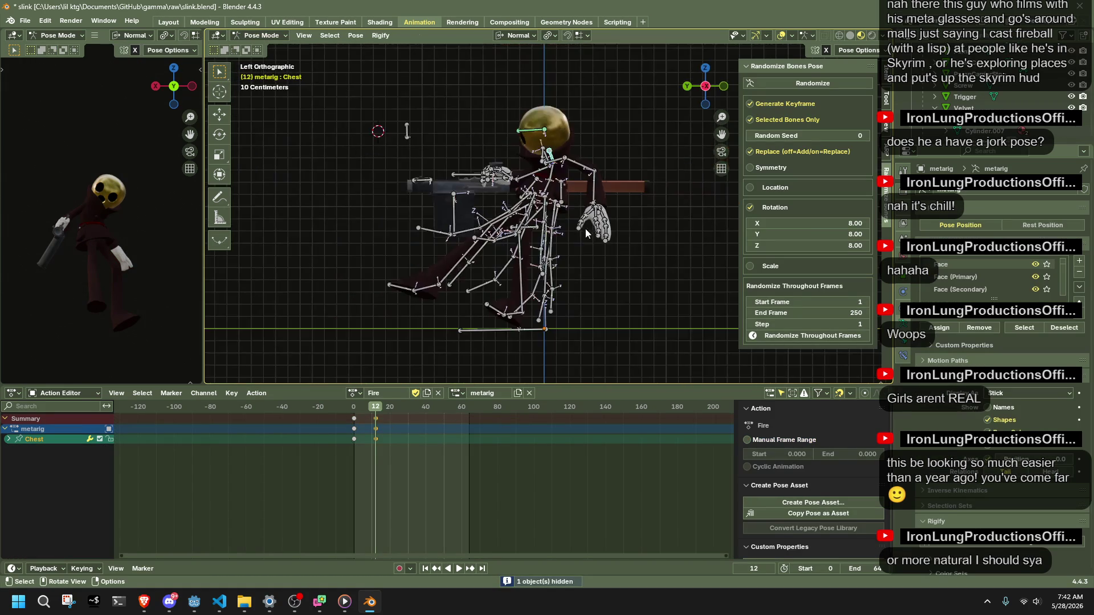
{"action": "left_click_drag", "start_coordinate": [352, 411], "coordinate": [375, 411]}
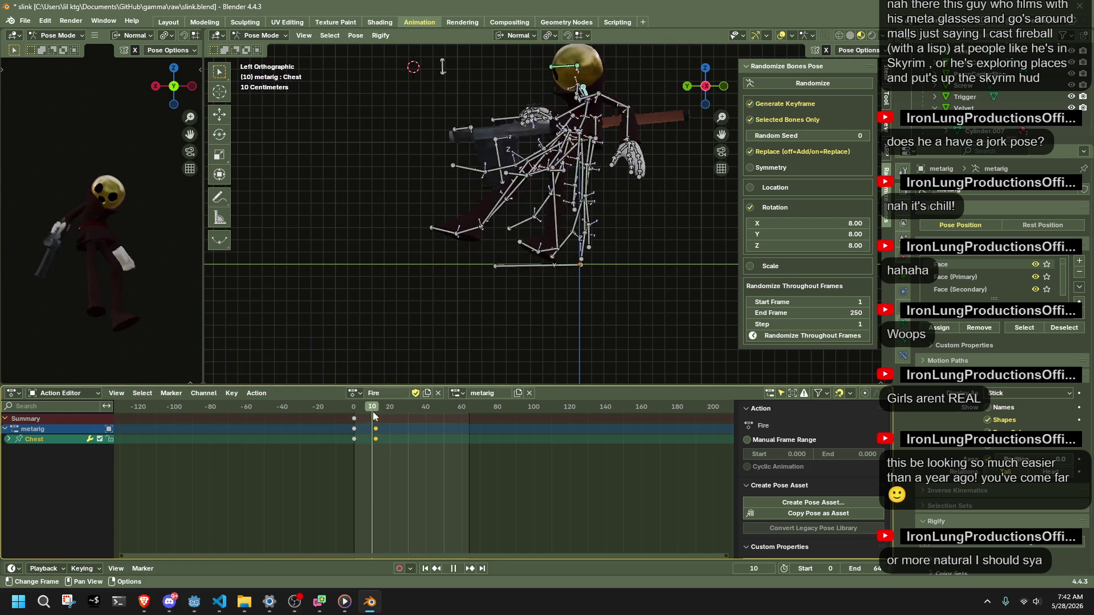
{"action": "key", "text": "shift+r"}
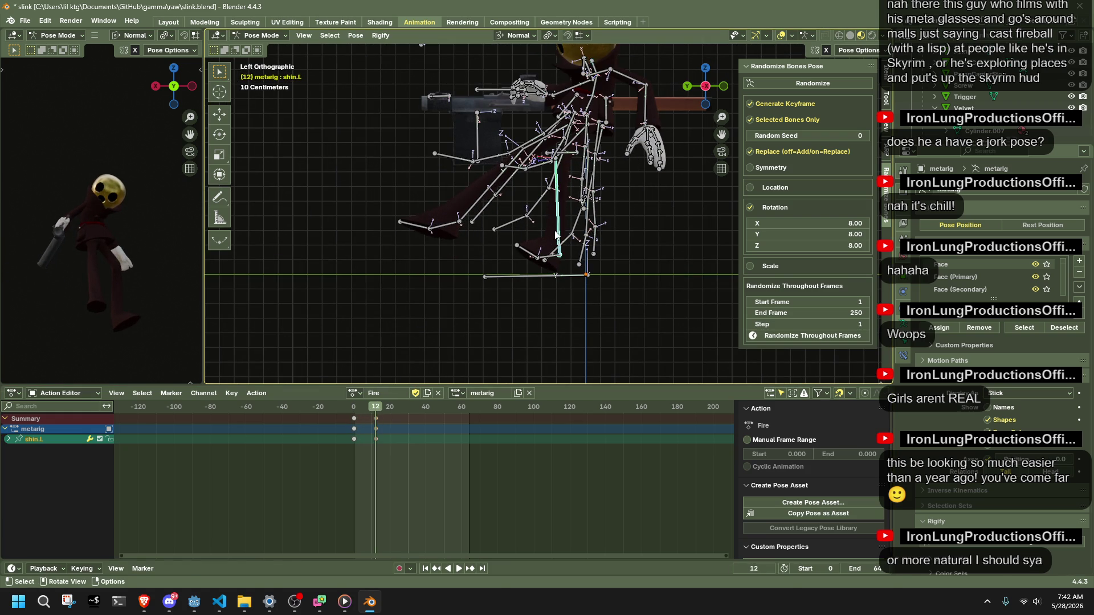
Switch to Global orientation and lower the pelvis straight down into a crouch.
{"action": "left_click_drag", "start_coordinate": [555, 235], "coordinate": [604, 229]}
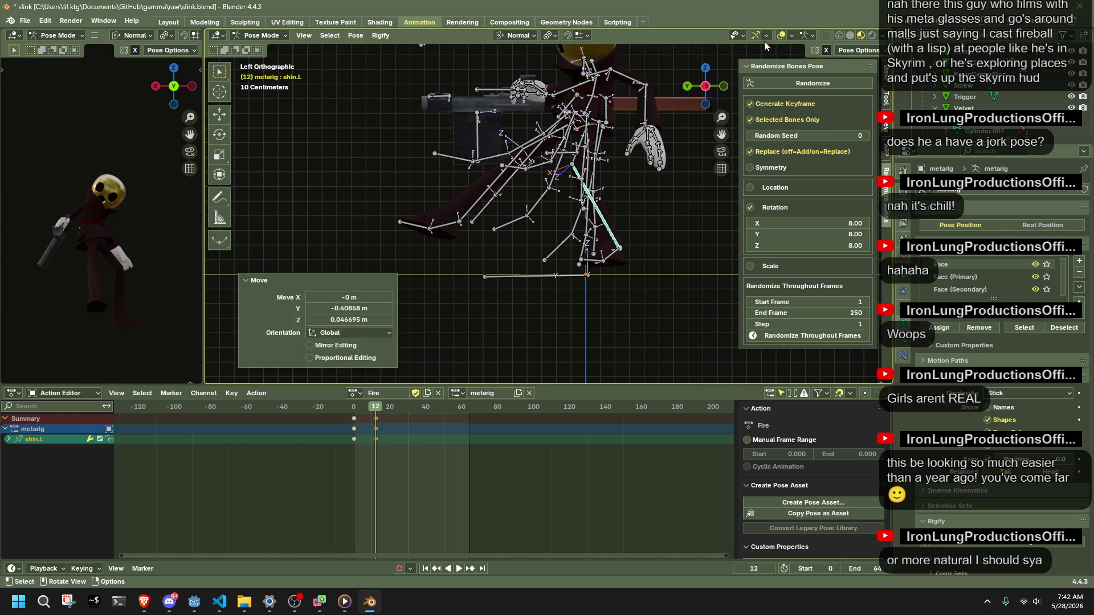
{"action": "left_click", "coordinate": [589, 111]}
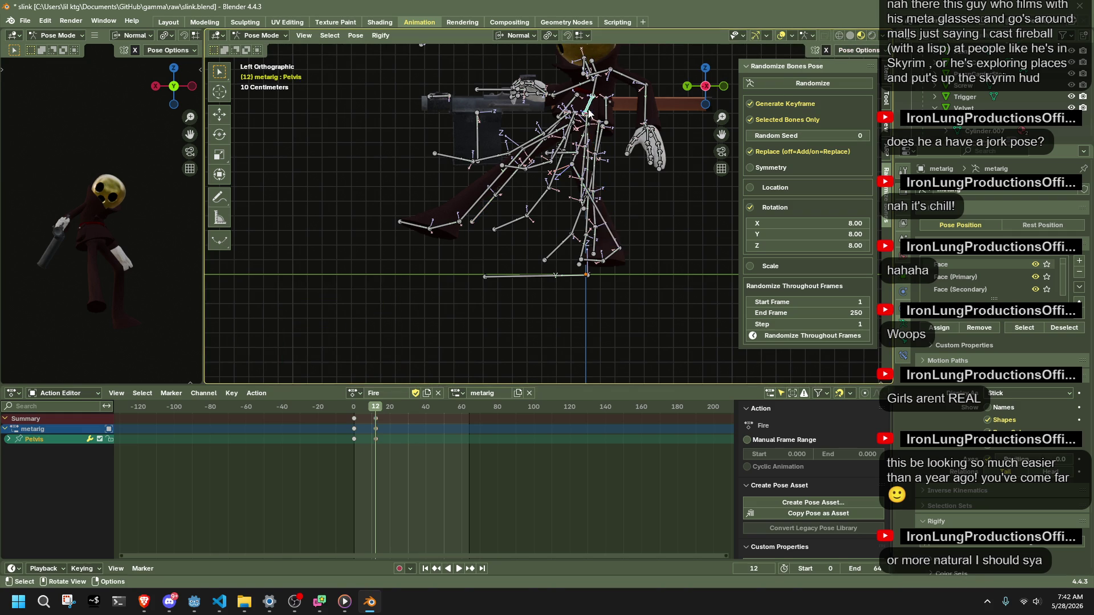
{"action": "key", "text": "r"}
{"action": "left_click", "coordinate": [51, 248]}
{"action": "key", "text": "ctrl+z"}
{"action": "left_click", "coordinate": [528, 38]}
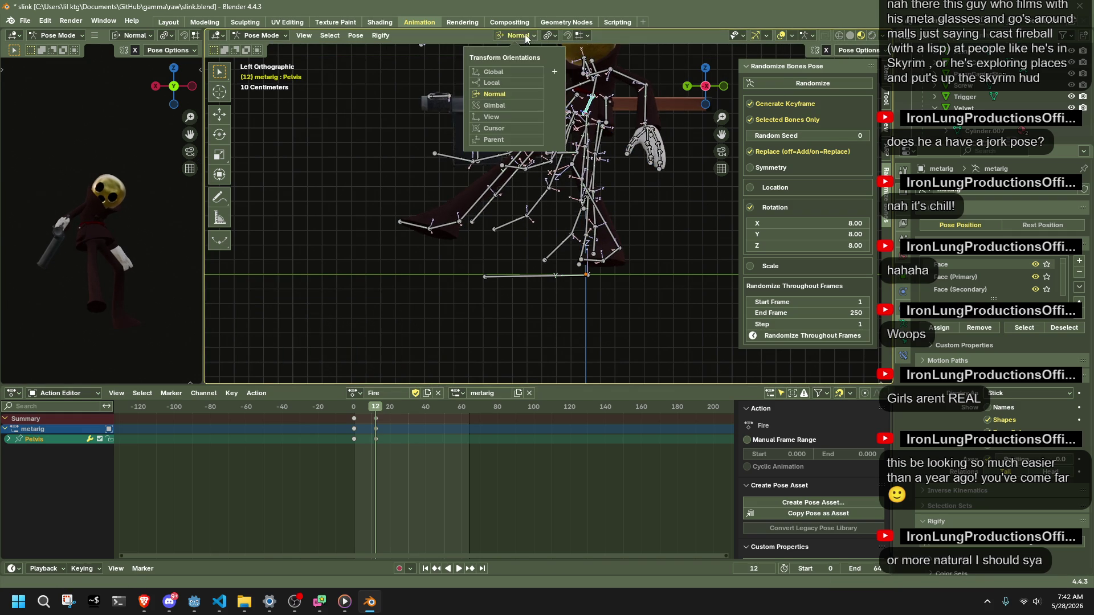
{"action": "left_click", "coordinate": [517, 68]}
{"action": "key", "text": "g"}
{"action": "key", "text": "z"}
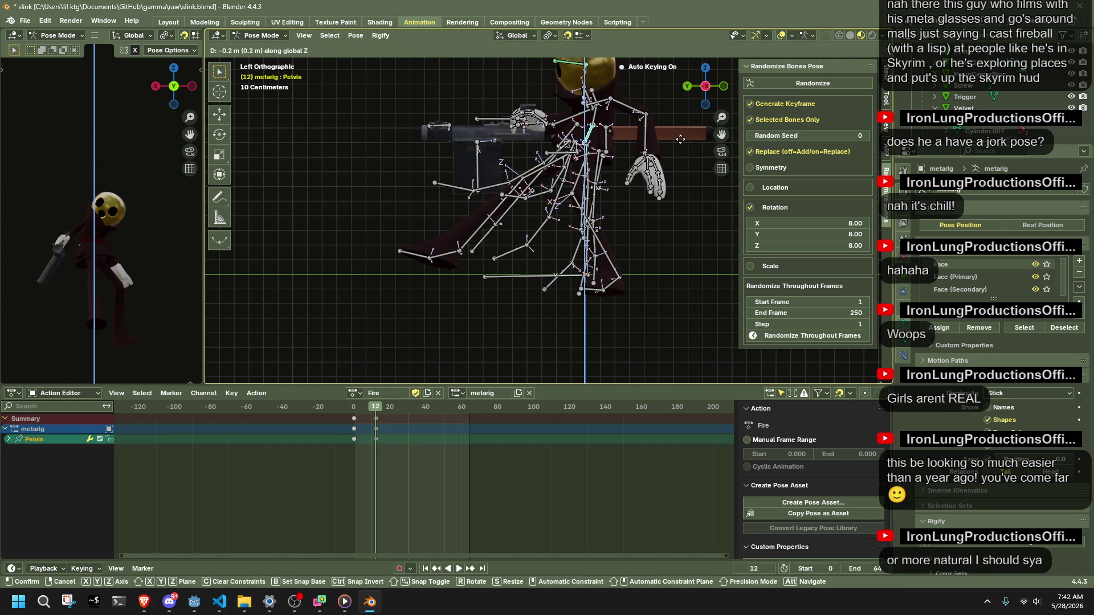
{"action": "left_click", "coordinate": [679, 145]}
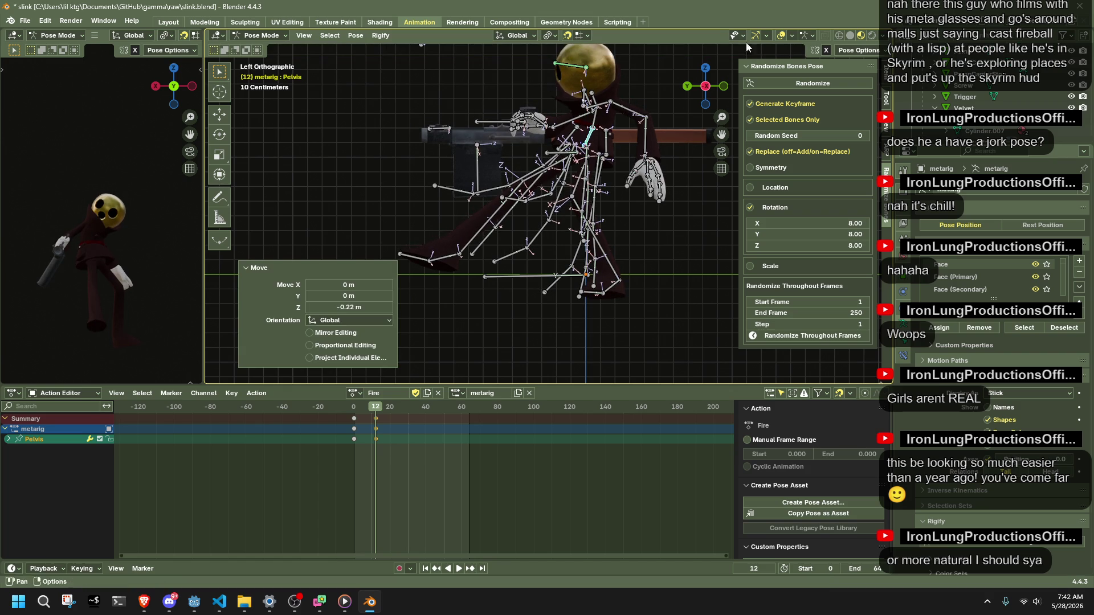
{"action": "left_click", "coordinate": [567, 36]}
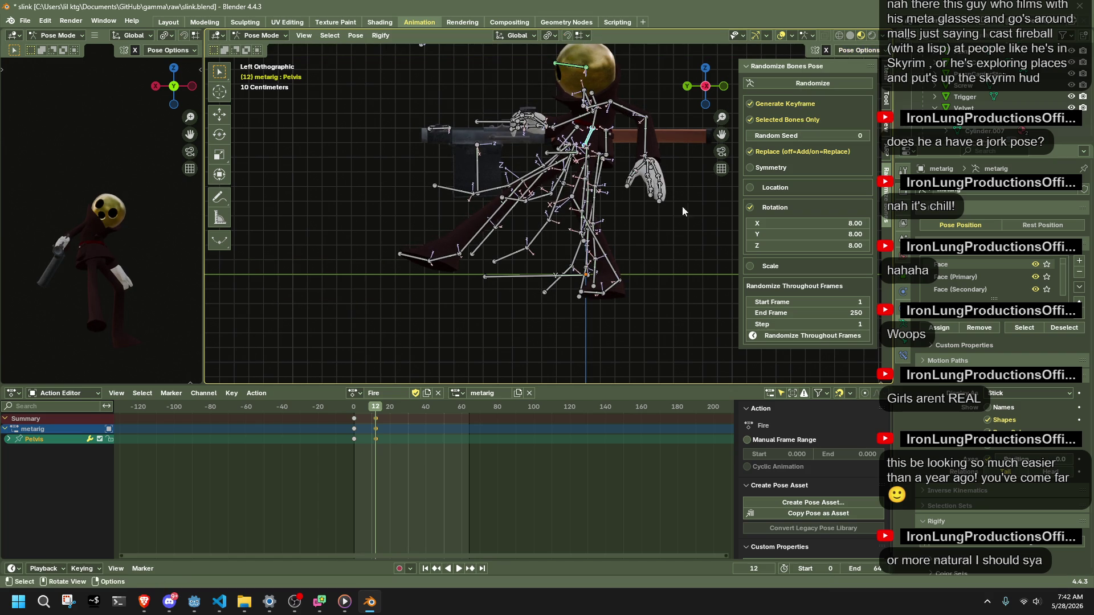
Bend the left leg via the shin with IK and angle the left foot on X and -10.4° on Y.
{"action": "left_click", "coordinate": [604, 248]}
{"action": "key", "text": "g"}
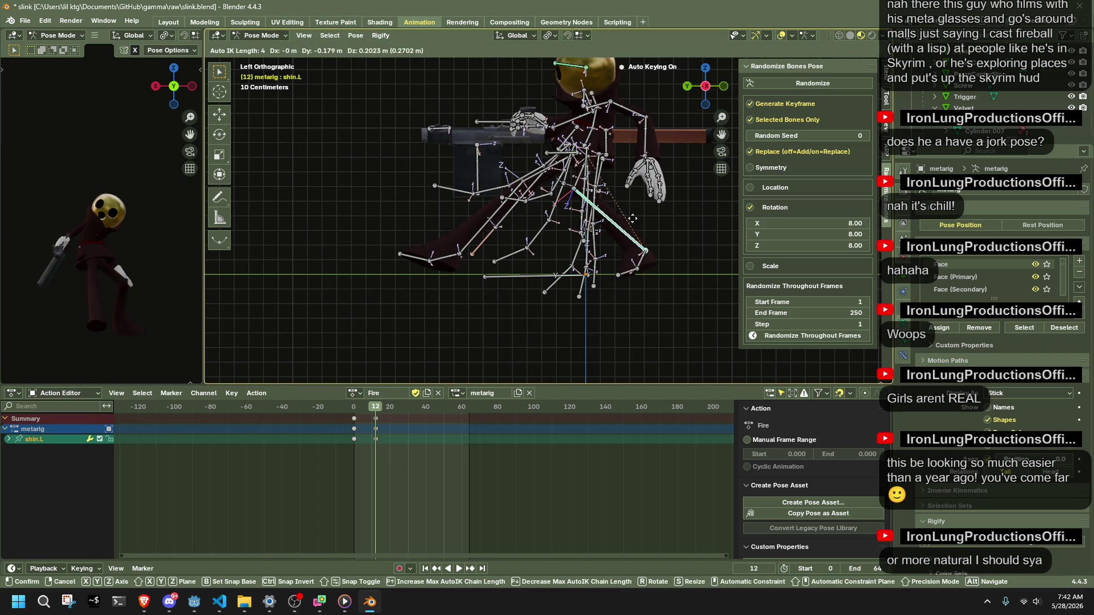
{"action": "left_click", "coordinate": [634, 227]}
{"action": "left_click", "coordinate": [641, 269]}
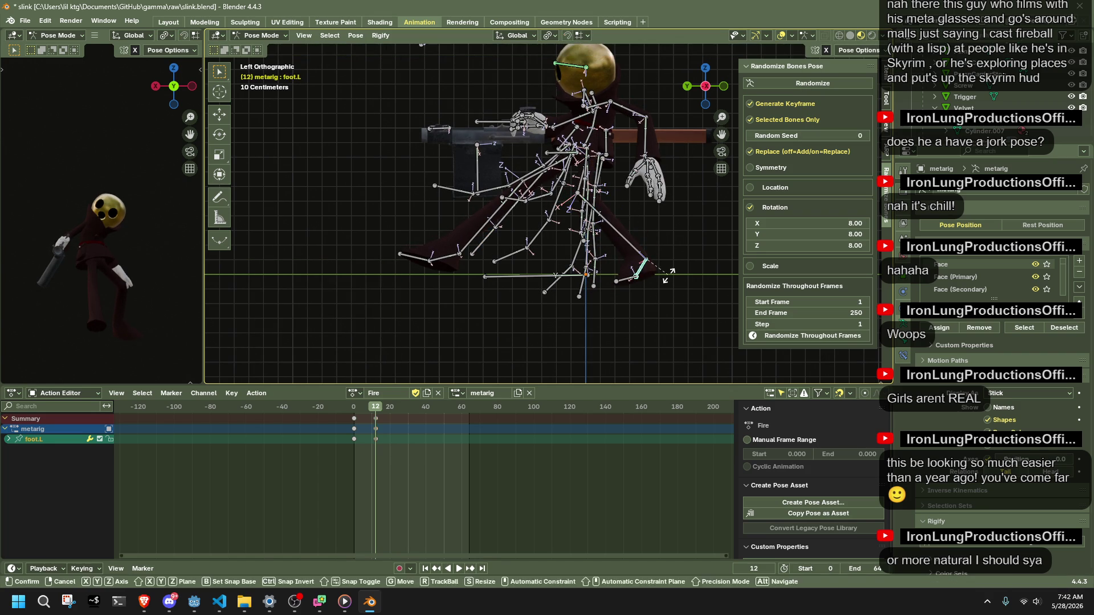
{"action": "key", "text": "r"}
{"action": "key", "text": "x"}
{"action": "left_click", "coordinate": [657, 276]}
{"action": "middle_click_drag", "start_coordinate": [658, 276], "coordinate": [499, 273]}
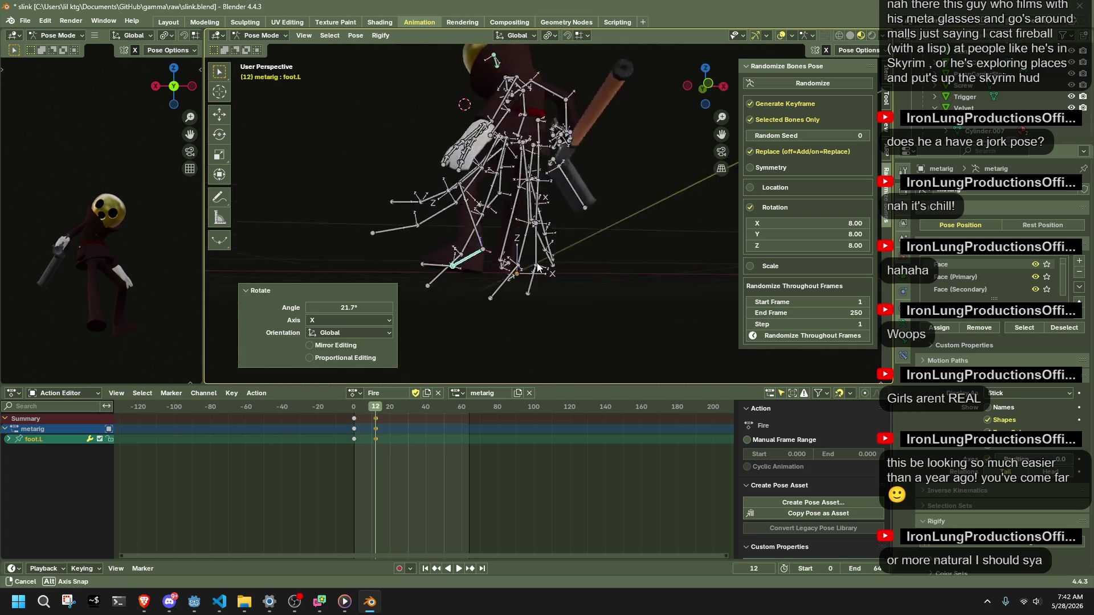
{"action": "key", "text": "r"}
{"action": "key", "text": "z"}
{"action": "key", "text": "y"}
{"action": "left_click", "coordinate": [507, 254]}
Pull the right shin about 9 cm down and back and select the right thigh.
{"action": "middle_click_drag", "start_coordinate": [507, 253], "coordinate": [617, 259]}
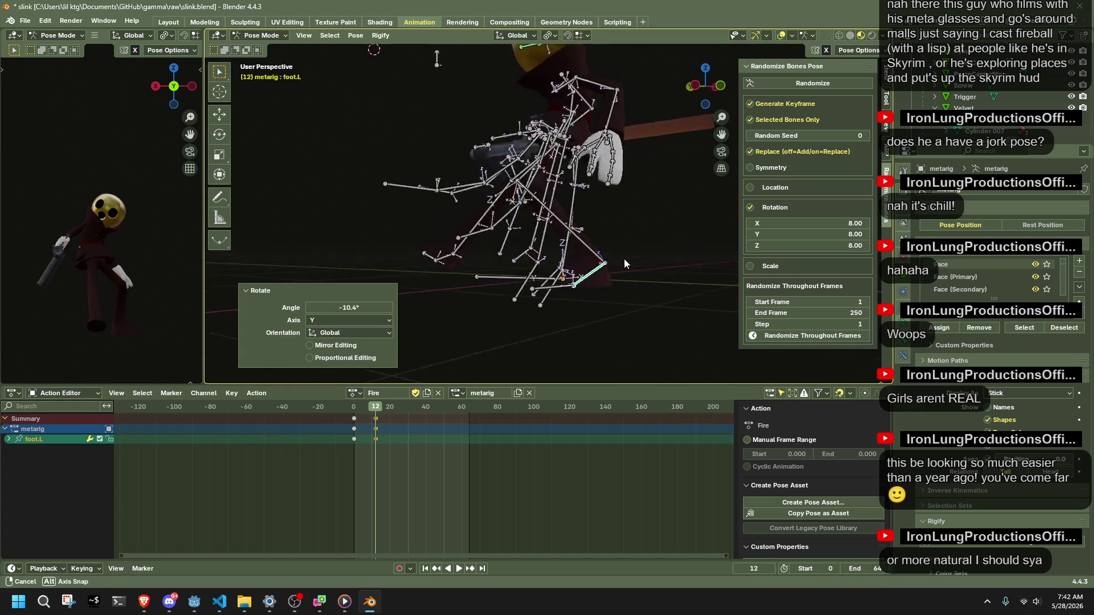
{"action": "left_click", "coordinate": [700, 87]}
{"action": "scroll", "coordinate": [696, 180], "scroll_direction": "up", "scroll_amount": 2}
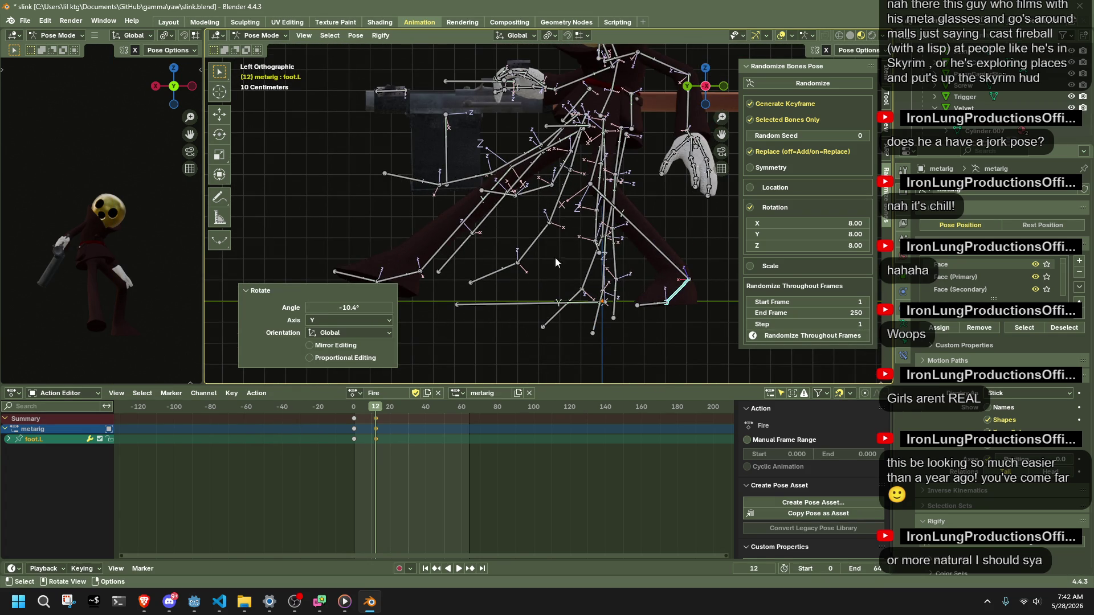
{"action": "middle_click_drag", "start_coordinate": [429, 254], "coordinate": [513, 222]}
{"action": "left_click_drag", "start_coordinate": [513, 222], "coordinate": [513, 231]}
{"action": "mouse_move", "coordinate": [513, 230]}
{"action": "middle_mouse_down"}
{"action": "mouse_move", "coordinate": [582, 262]}
{"action": "mouse_move", "coordinate": [579, 153]}
{"action": "middle_mouse_up"}
{"action": "left_click", "coordinate": [582, 156]}
Rotate thigh.R about the Y axis and drag shin.R with Auto IK into a bent position.
{"action": "key", "text": "r"}
{"action": "key", "text": "y"}
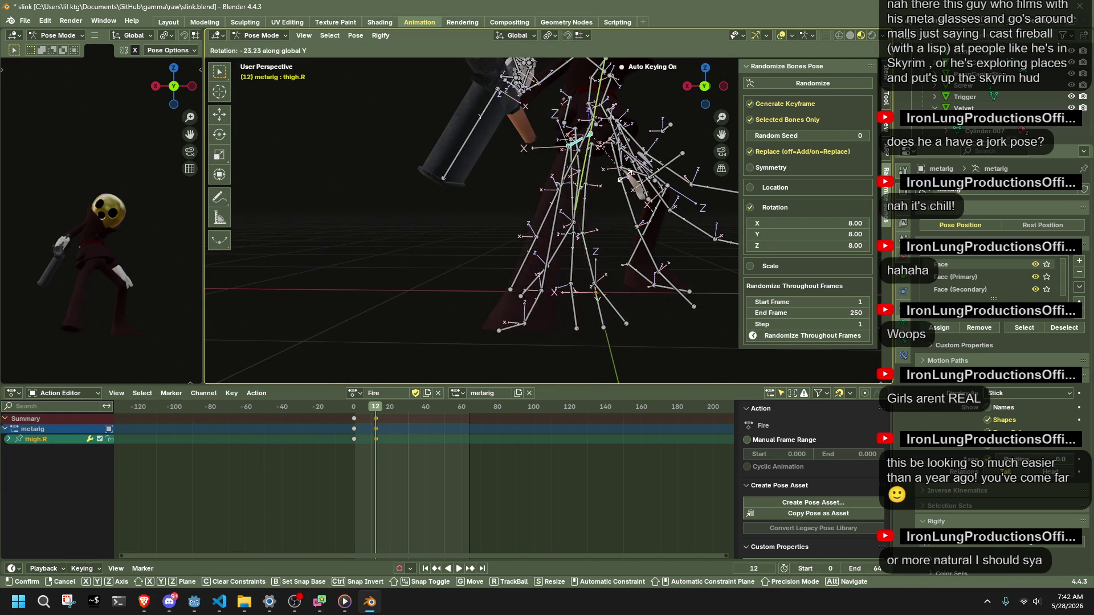
{"action": "left_click", "coordinate": [591, 199]}
{"action": "mouse_move", "coordinate": [591, 198]}
{"action": "middle_mouse_down"}
{"action": "mouse_move", "coordinate": [766, 195]}
{"action": "mouse_move", "coordinate": [655, 239]}
{"action": "middle_mouse_up"}
{"action": "left_click", "coordinate": [654, 246]}
{"action": "key", "text": "g"}
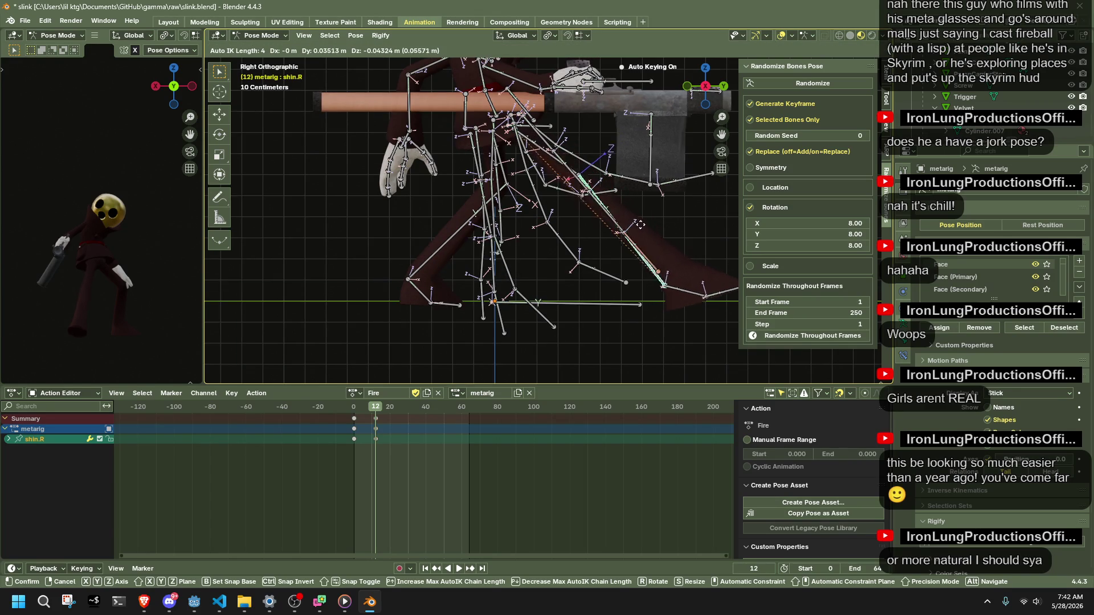
{"action": "left_click", "coordinate": [639, 222]}
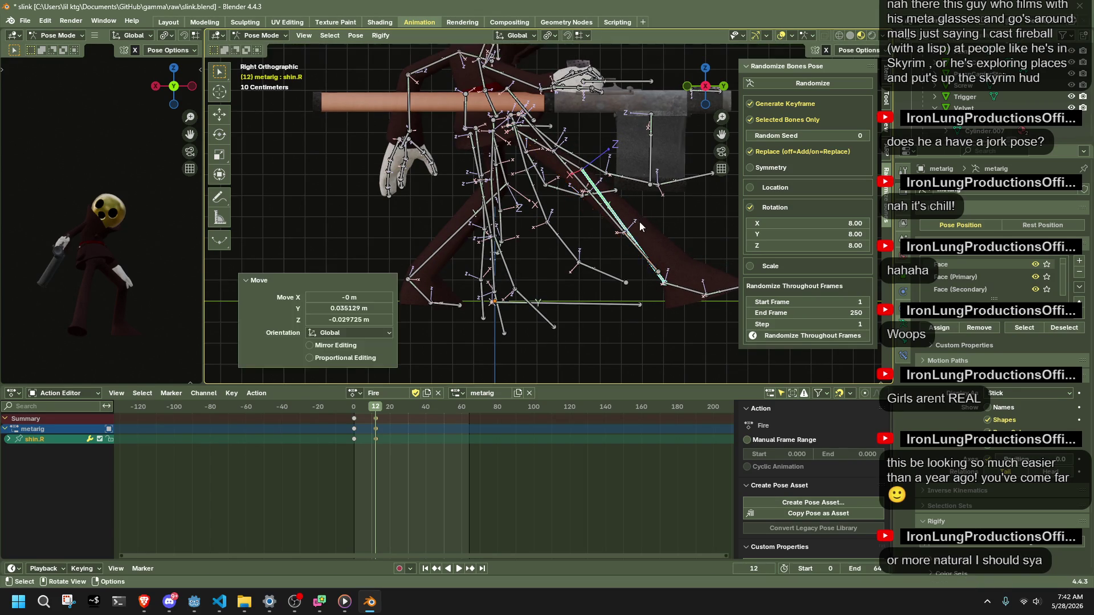
Turn foot.R about 12.7° and nudge shin.R about 3 cm upward from the opposite side view.
{"action": "left_click", "coordinate": [686, 287]}
{"action": "key", "text": "r"}
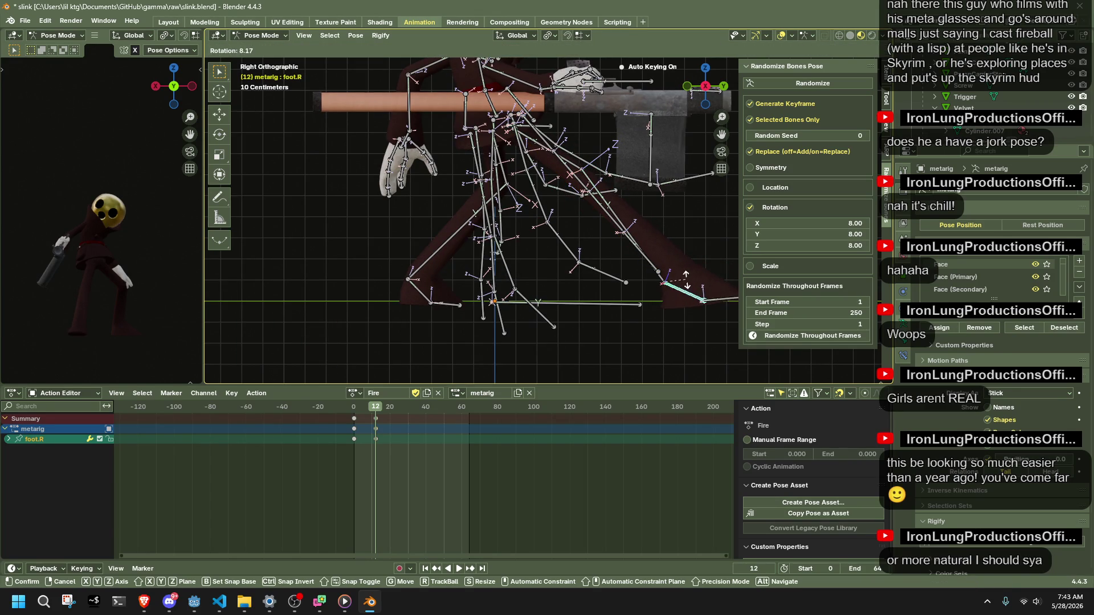
{"action": "left_click", "coordinate": [686, 288]}
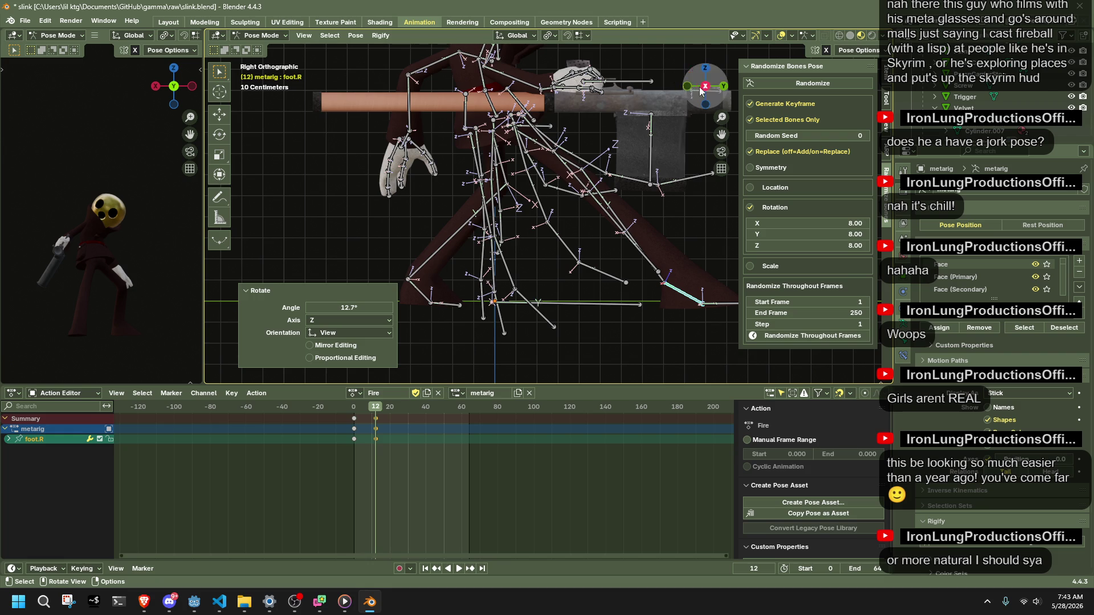
{"action": "left_click", "coordinate": [705, 86]}
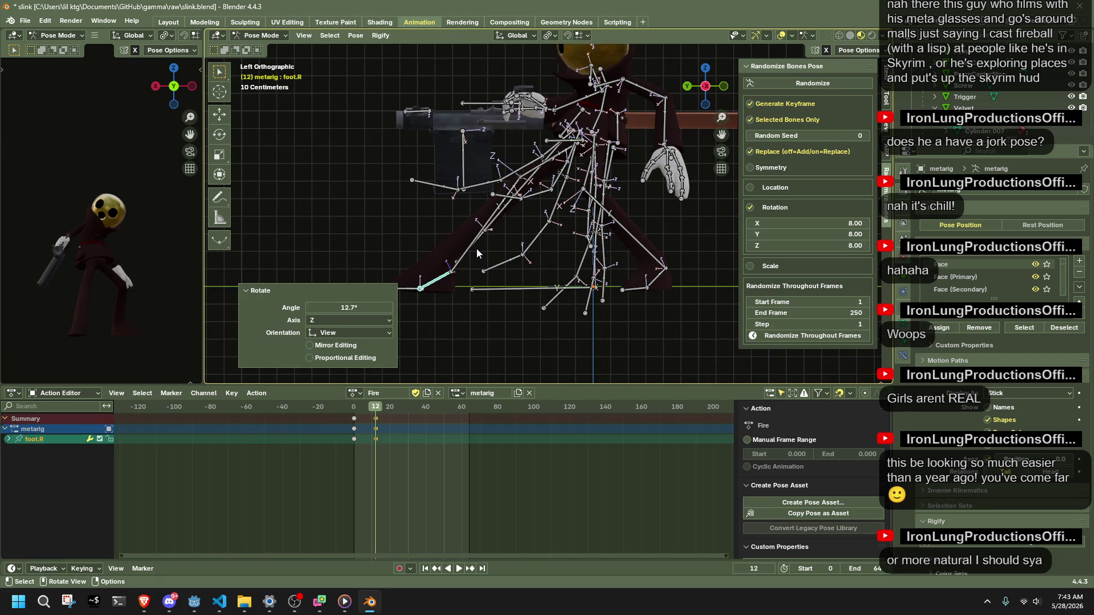
{"action": "left_click", "coordinate": [472, 251]}
{"action": "key", "text": "g"}
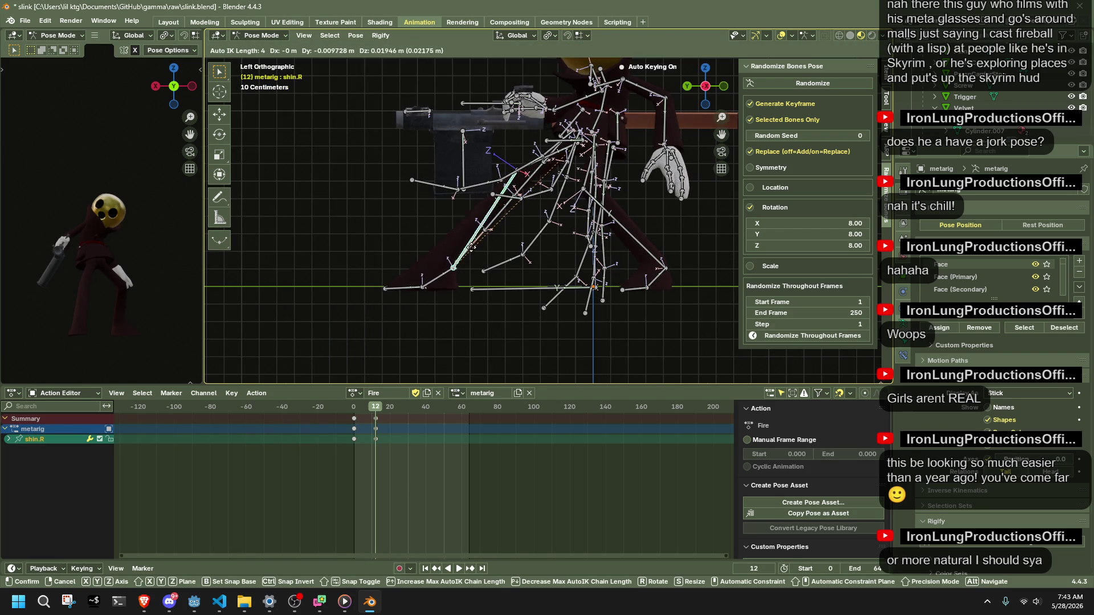
{"action": "left_click", "coordinate": [453, 260]}
{"action": "mouse_move", "coordinate": [479, 257]}
{"action": "middle_mouse_down"}
{"action": "mouse_move", "coordinate": [646, 248]}
{"action": "mouse_move", "coordinate": [453, 264]}
{"action": "mouse_move", "coordinate": [531, 254]}
{"action": "middle_mouse_up"}
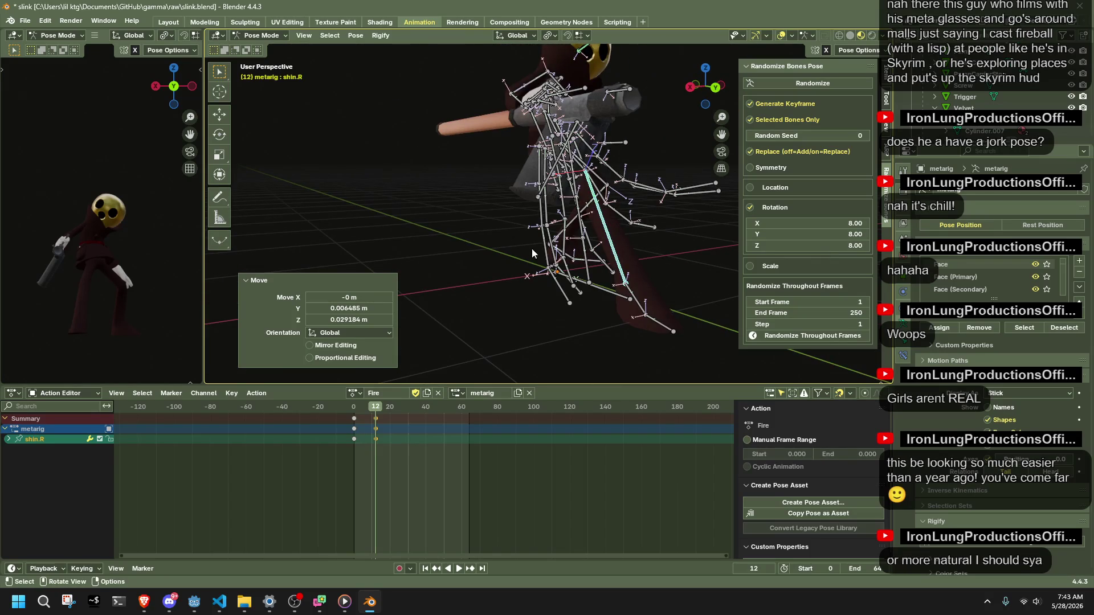
{"action": "left_click", "coordinate": [721, 87]}
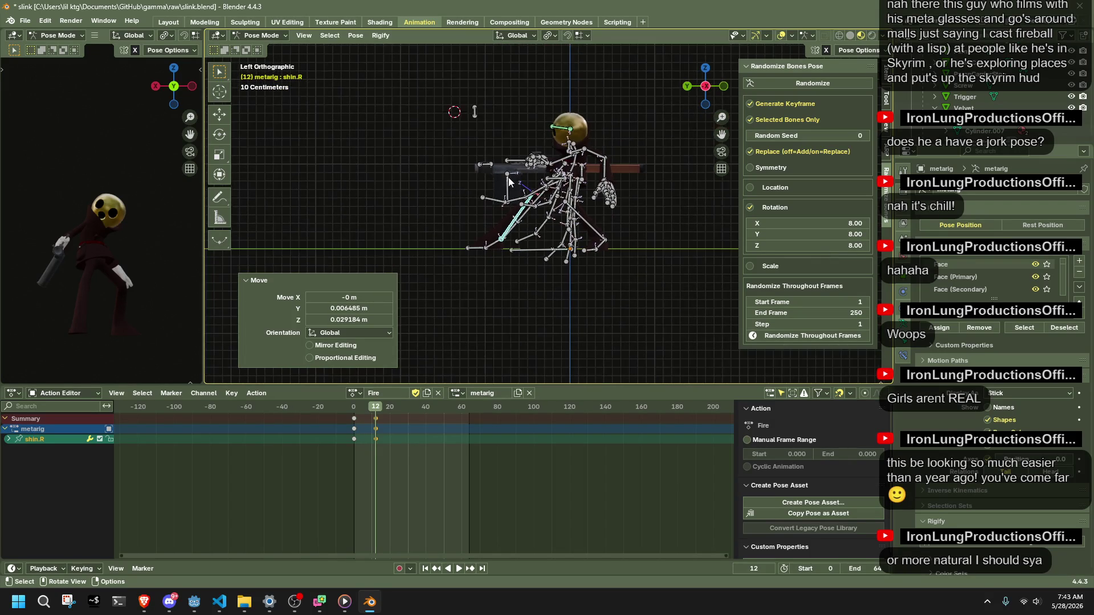
From the front view, rotate upper_arm.R about the Y axis by 22.8° to rework the arm's aim.
{"action": "left_click", "coordinate": [174, 88]}
{"action": "scroll", "coordinate": [127, 195], "scroll_direction": "down", "scroll_amount": 3}
{"action": "scroll", "coordinate": [123, 227], "scroll_direction": "down", "scroll_amount": 2}
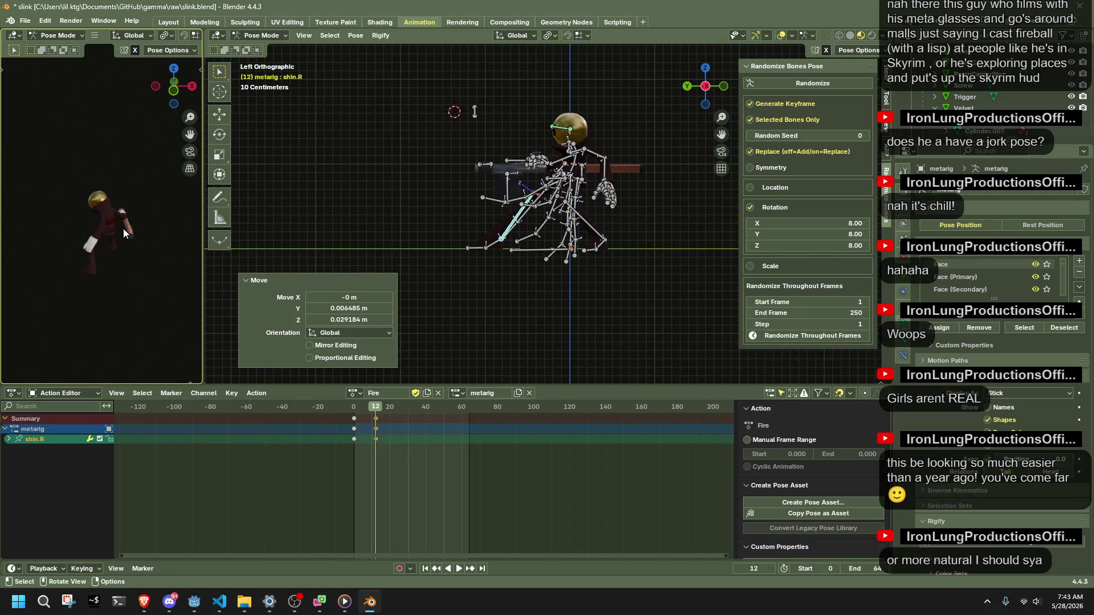
{"action": "mouse_move", "coordinate": [706, 85]}
{"action": "left_mouse_down"}
{"action": "mouse_move", "coordinate": [684, 103]}
{"action": "mouse_move", "coordinate": [715, 120]}
{"action": "left_mouse_up"}
{"action": "left_click", "coordinate": [704, 85]}
{"action": "left_click", "coordinate": [520, 155]}
{"action": "key", "text": "r"}
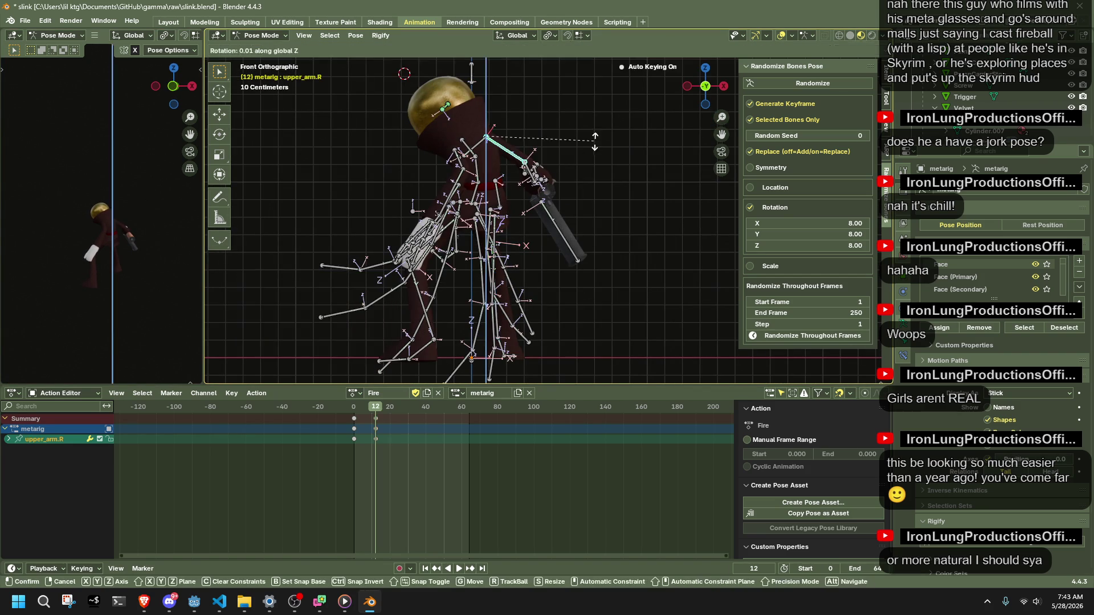
{"action": "key", "text": "y"}
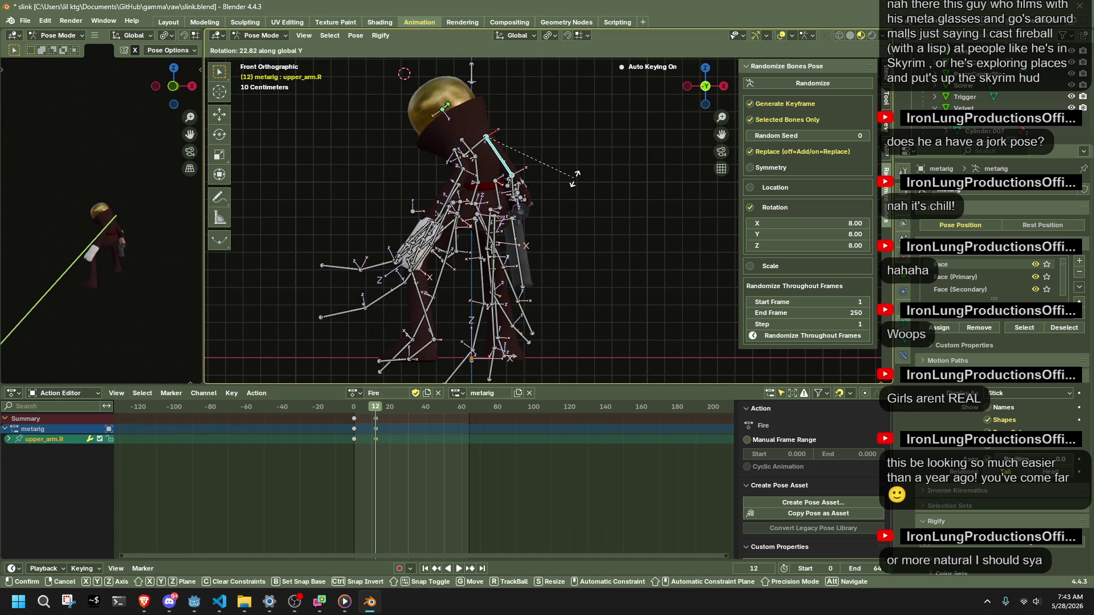
{"action": "left_click", "coordinate": [576, 177]}
{"action": "mouse_move", "coordinate": [577, 176]}
{"action": "middle_mouse_down"}
{"action": "mouse_move", "coordinate": [602, 219]}
{"action": "mouse_move", "coordinate": [589, 224]}
{"action": "middle_mouse_up"}
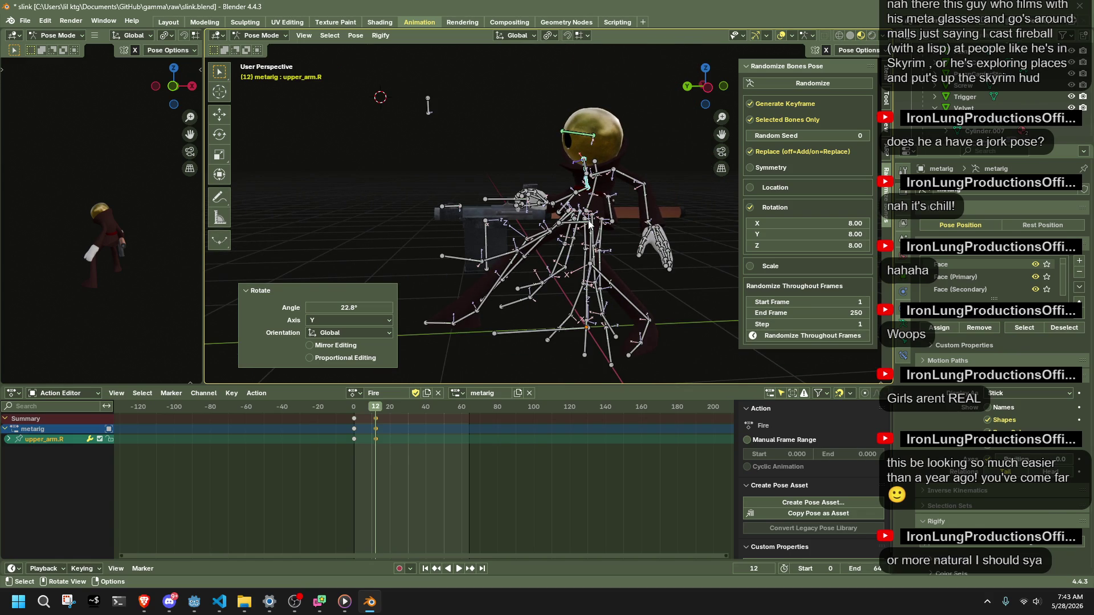
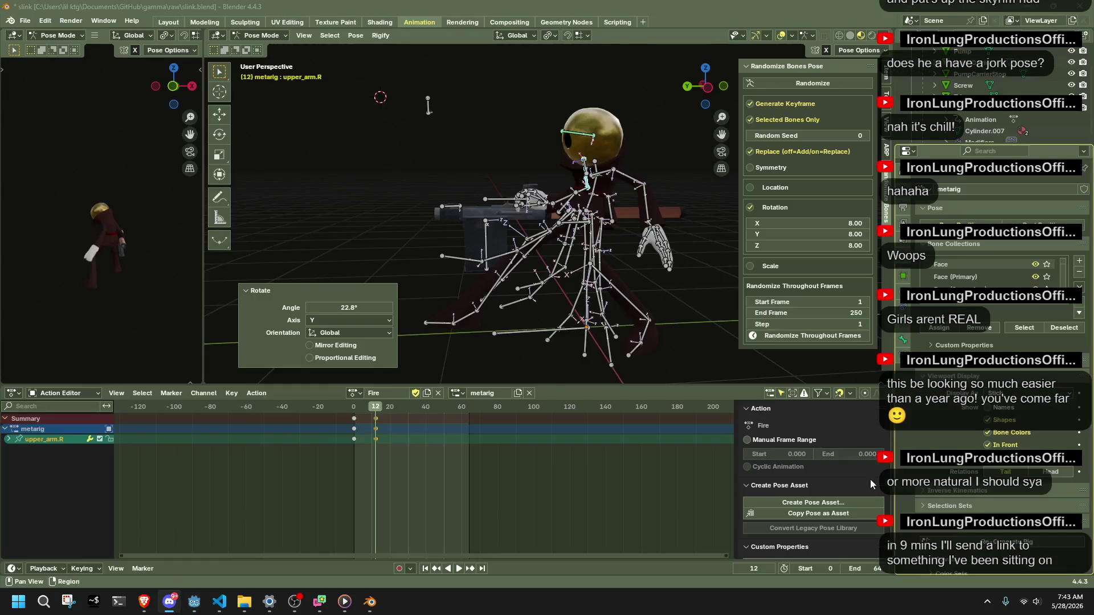
Move forearm.L with Auto IK into a new position at frame 12 of the Fire action.
{"action": "left_click_drag", "start_coordinate": [708, 103], "coordinate": [600, 246]}
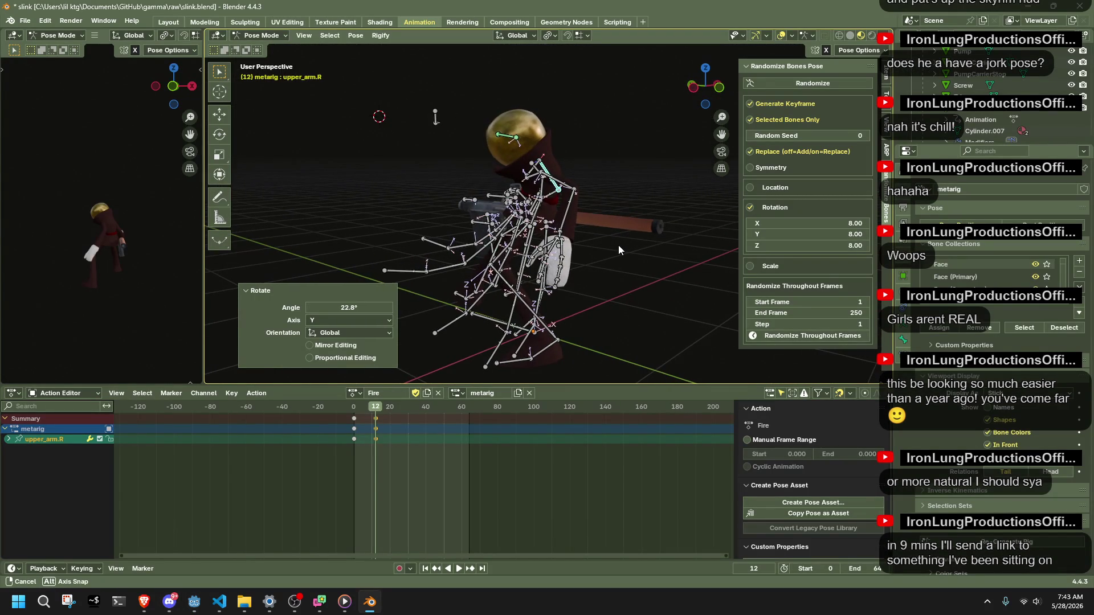
{"action": "left_click_drag", "start_coordinate": [600, 246], "coordinate": [666, 239]}
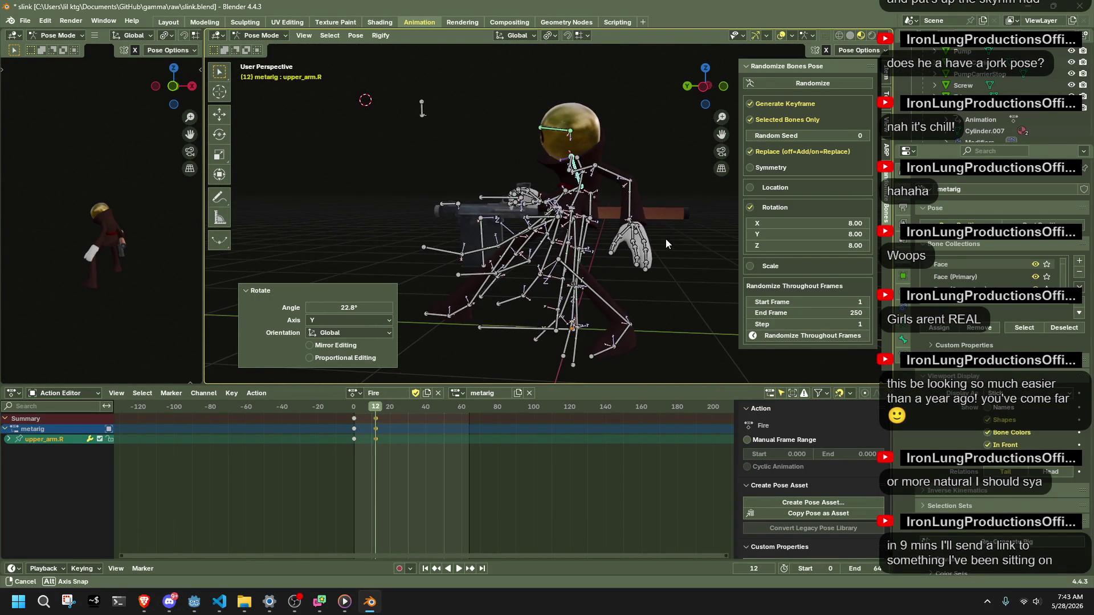
{"action": "left_click", "coordinate": [627, 206]}
{"action": "mouse_move", "coordinate": [627, 205]}
{"action": "middle_mouse_down"}
{"action": "mouse_move", "coordinate": [485, 183]}
{"action": "mouse_move", "coordinate": [641, 255]}
{"action": "middle_mouse_up"}
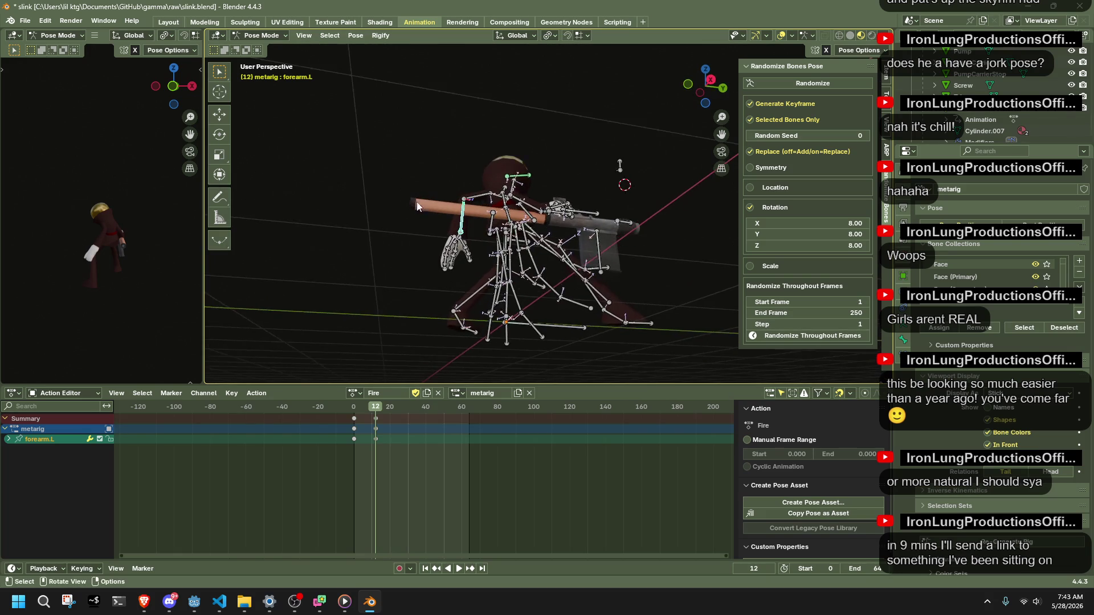
{"action": "middle_click_drag", "start_coordinate": [641, 255], "coordinate": [676, 197]}
{"action": "key", "text": "g"}
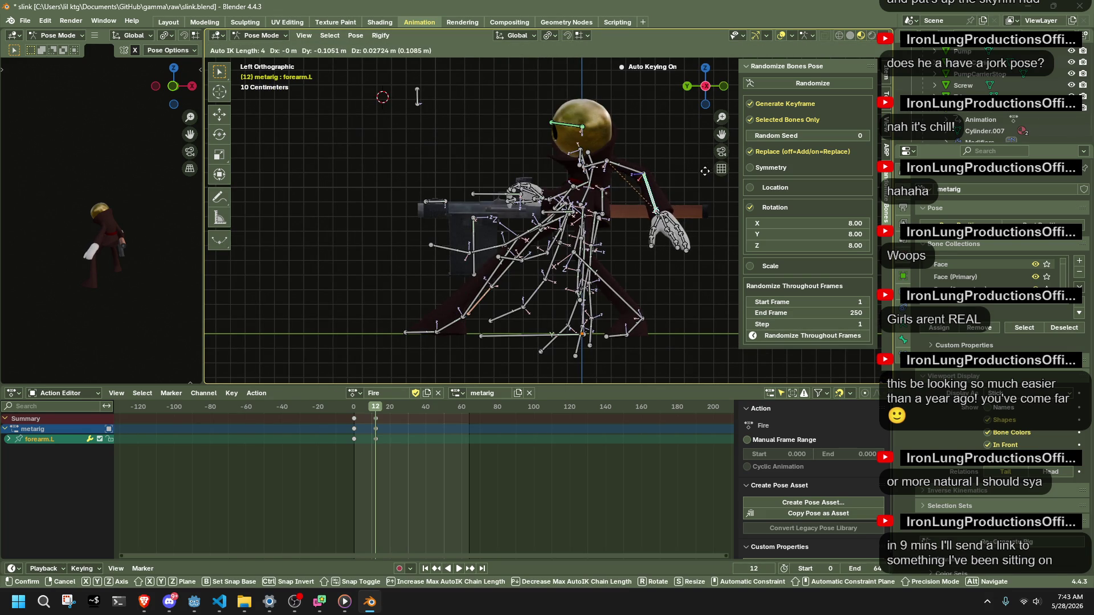
{"action": "left_click", "coordinate": [647, 228]}
Rotate hand.L about the Z axis and shift it to a new position, keyed at frame 12.
{"action": "left_click", "coordinate": [660, 219]}
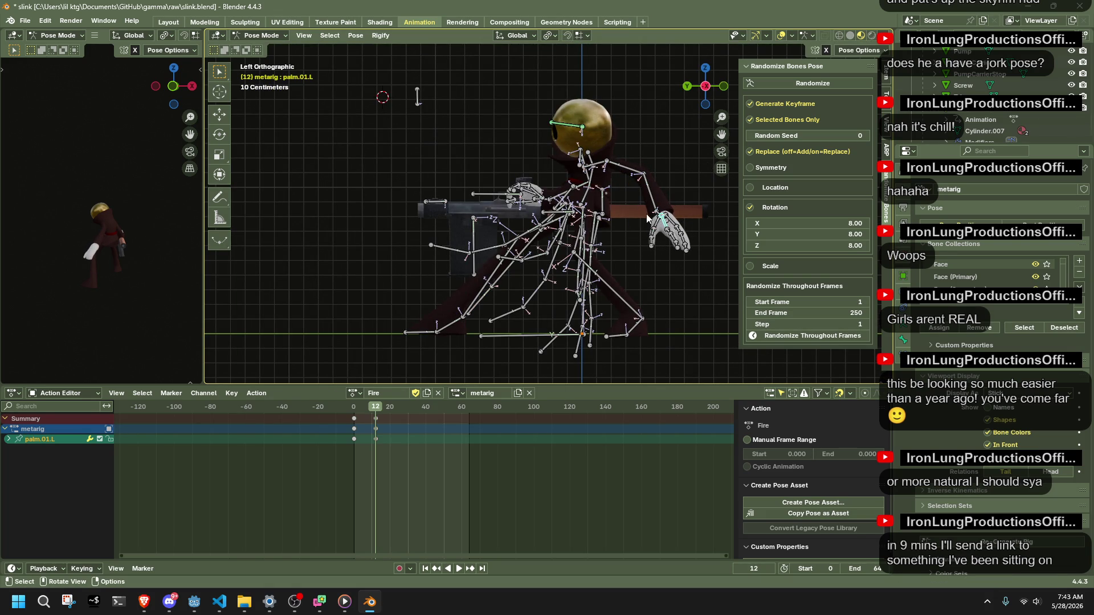
{"action": "middle_click_drag", "start_coordinate": [647, 214], "coordinate": [675, 256]}
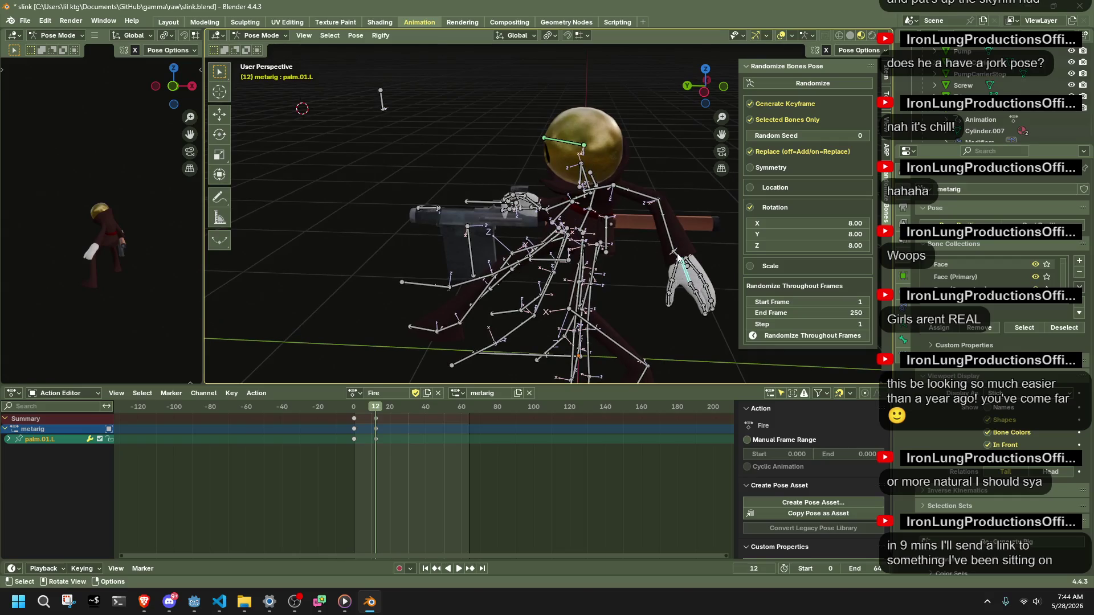
{"action": "key", "text": "r"}
{"action": "key", "text": "z"}
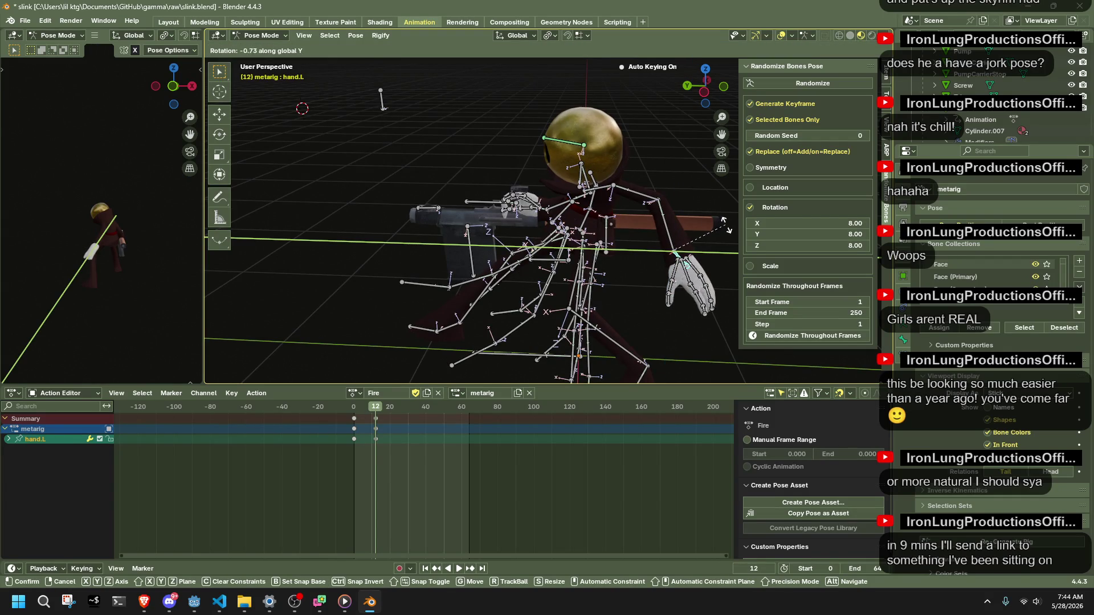
{"action": "left_click", "coordinate": [696, 94]}
{"action": "middle_click_drag", "start_coordinate": [728, 218], "coordinate": [613, 187]}
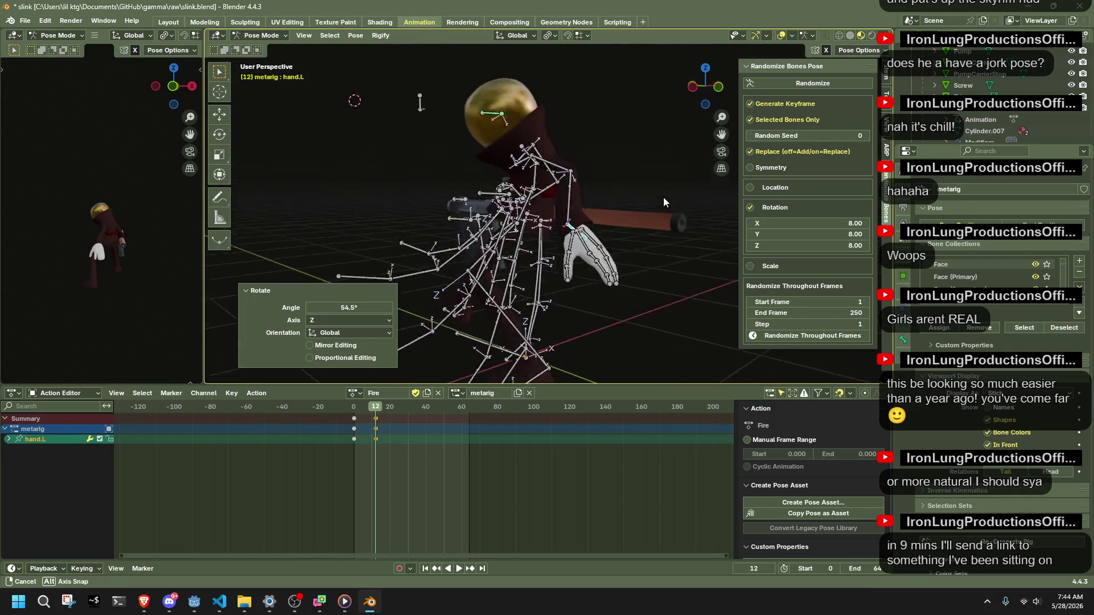
{"action": "left_click", "coordinate": [703, 88]}
{"action": "key", "text": "g"}
{"action": "left_click", "coordinate": [513, 228]}
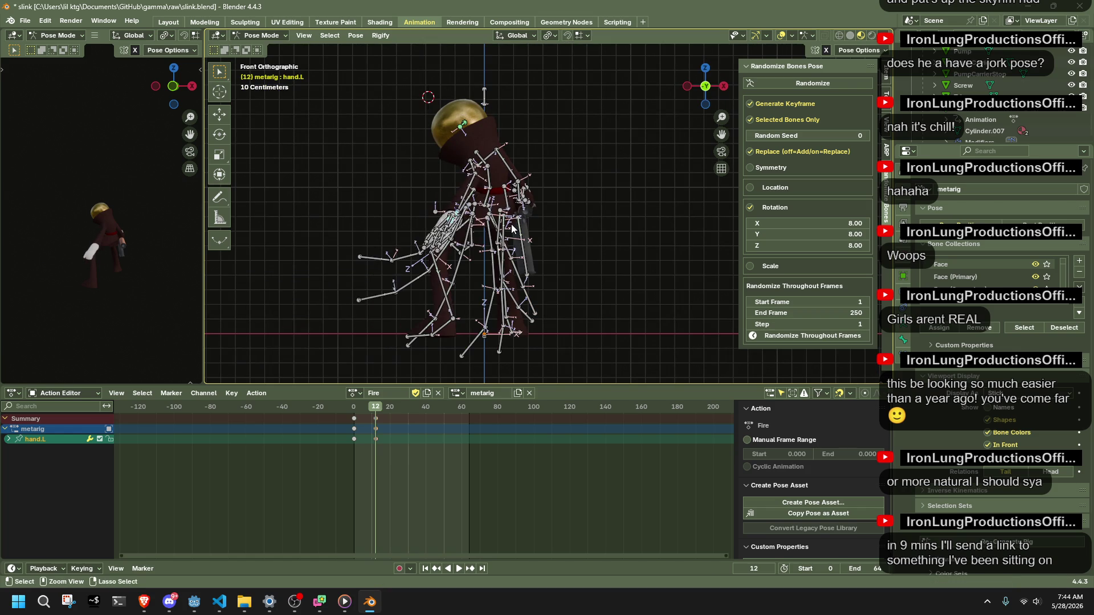
{"action": "mouse_move", "coordinate": [514, 229]}
{"action": "middle_mouse_down"}
{"action": "mouse_move", "coordinate": [786, 223]}
{"action": "mouse_move", "coordinate": [357, 229]}
{"action": "middle_mouse_up"}
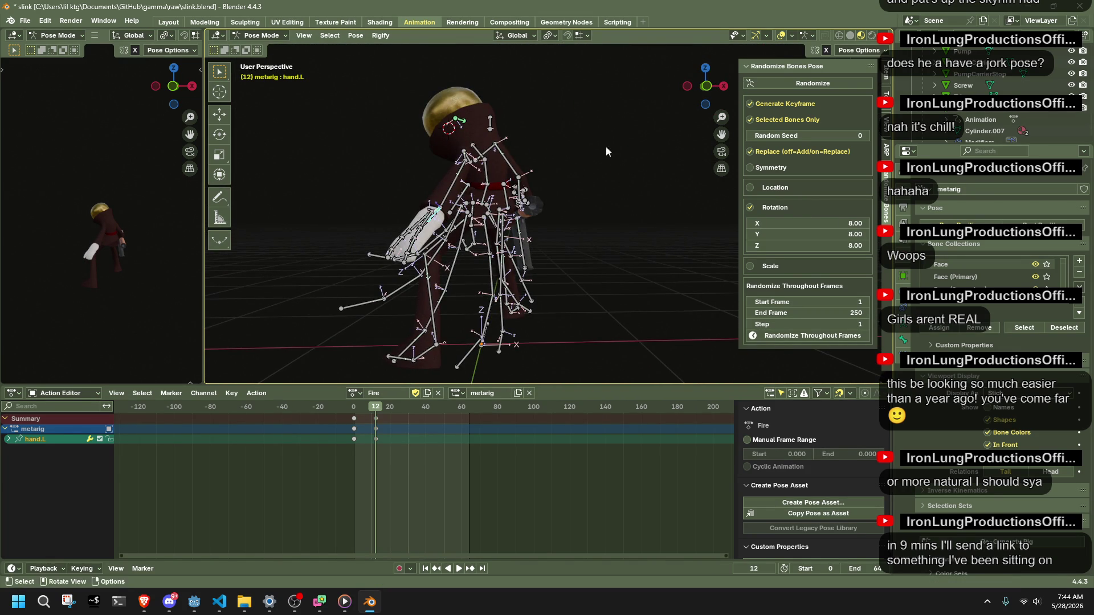
{"action": "middle_click_drag", "start_coordinate": [171, 90], "coordinate": [128, 209]}
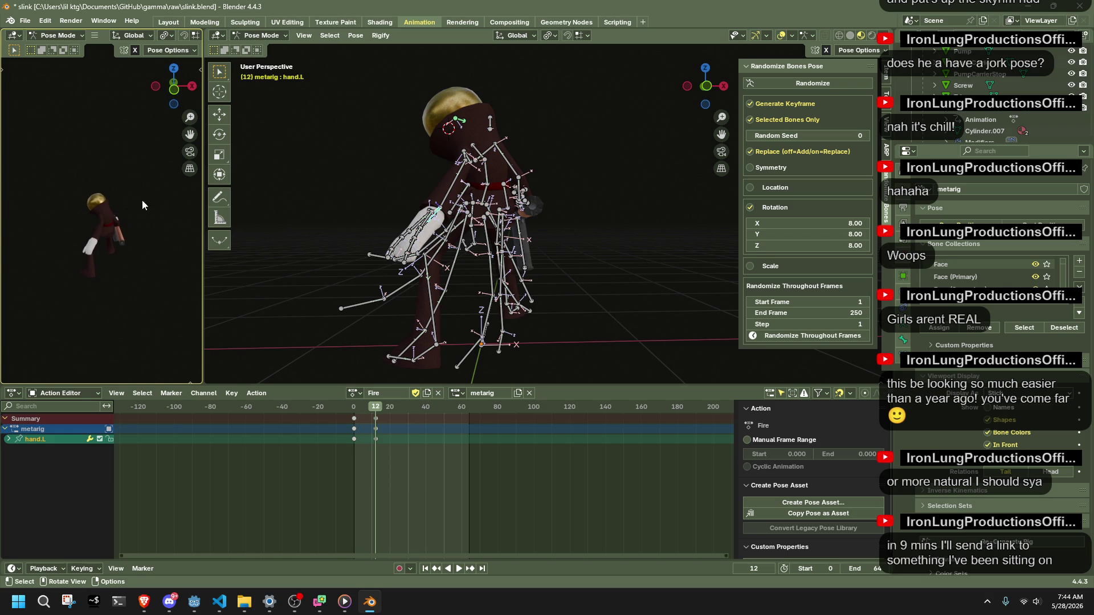
Flip the side preview to show the character's face and set the main view for posing.
{"action": "left_click", "coordinate": [173, 86]}
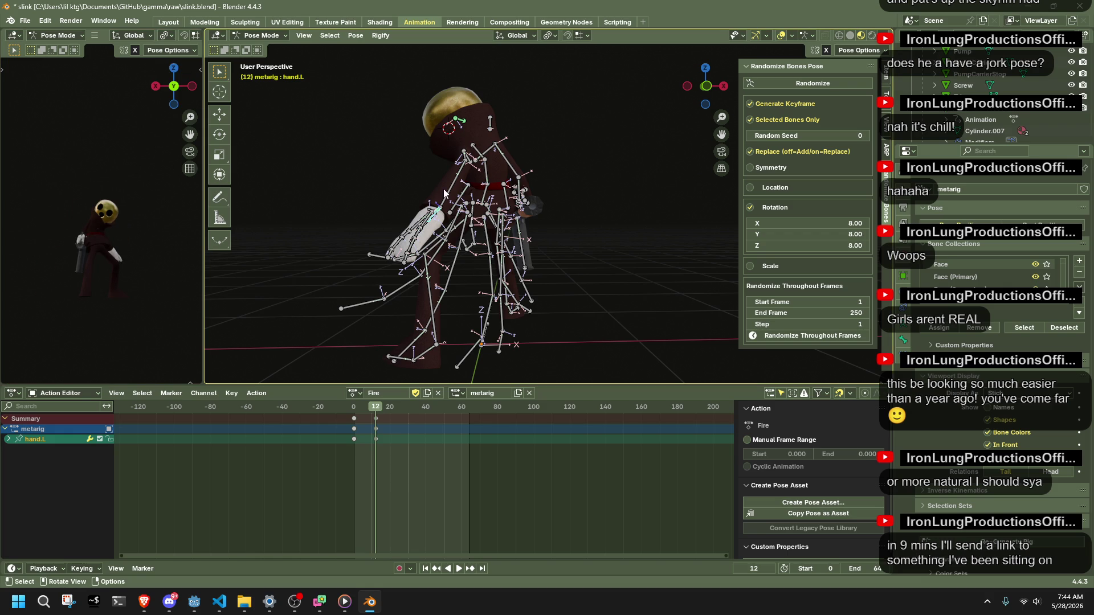
{"action": "scroll", "coordinate": [462, 182], "scroll_direction": "down", "scroll_amount": 3}
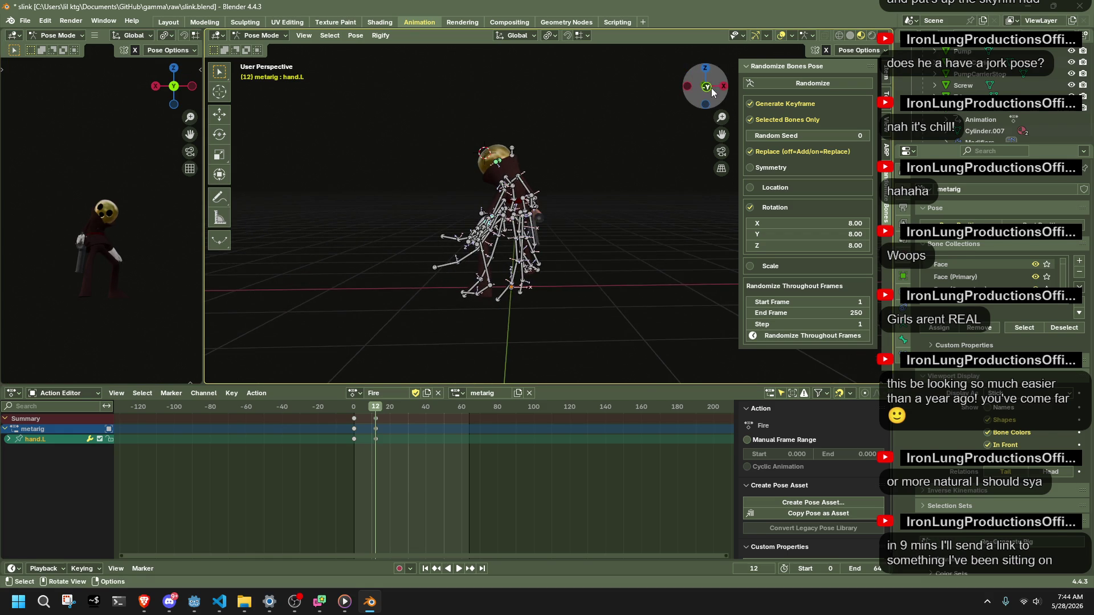
{"action": "left_click", "coordinate": [711, 87]}
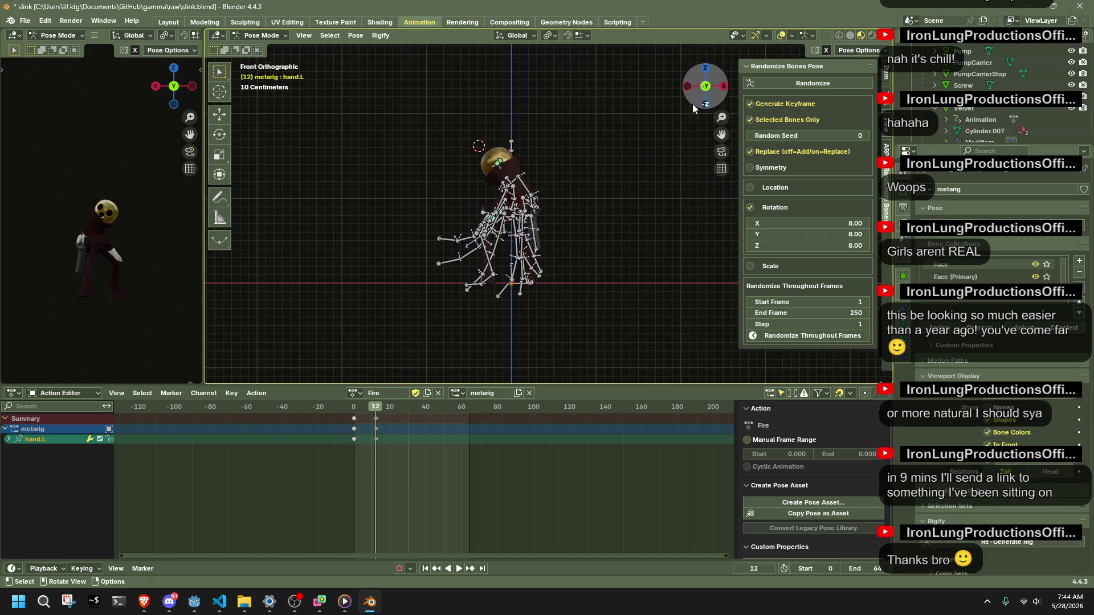
{"action": "left_click", "coordinate": [172, 88]}
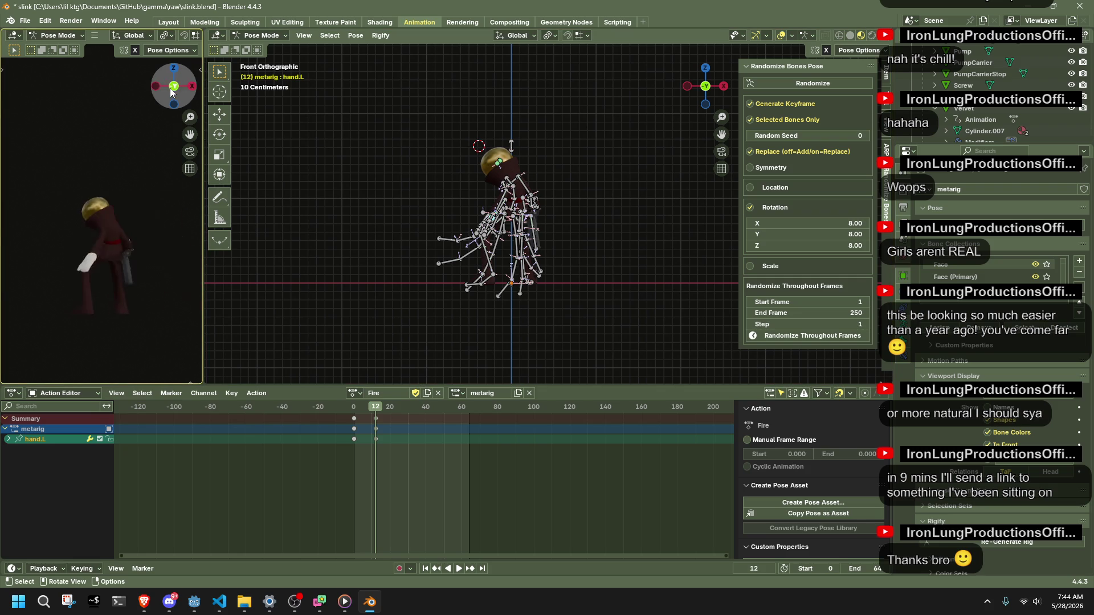
{"action": "left_click", "coordinate": [511, 145]}
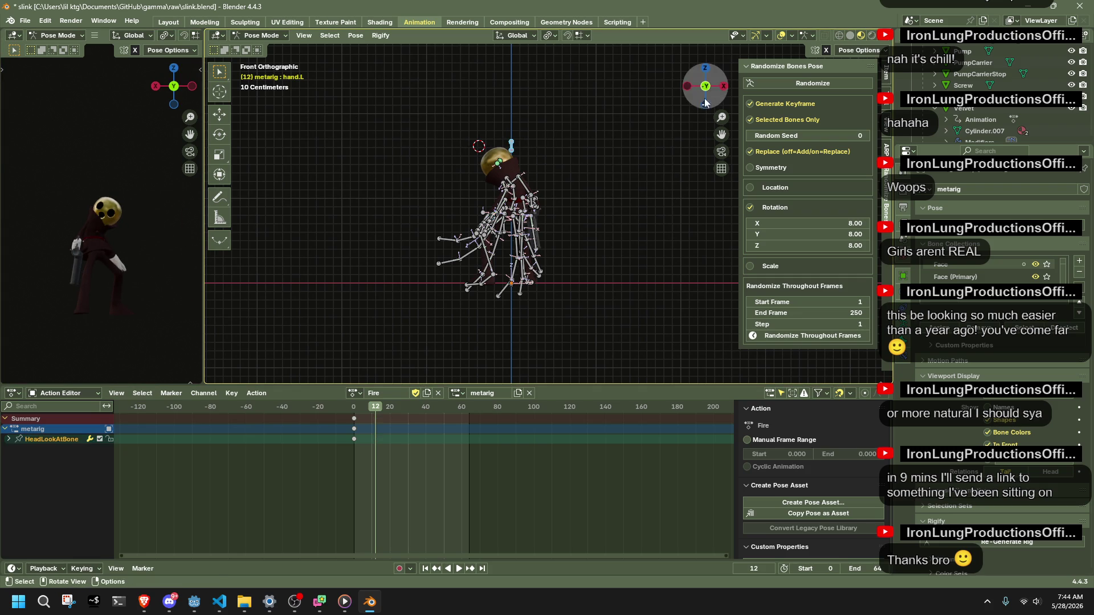
{"action": "left_click", "coordinate": [704, 89]}
Try moving HeadLookAtBone at frame 12, then undo the stray move.
{"action": "key", "text": "g"}
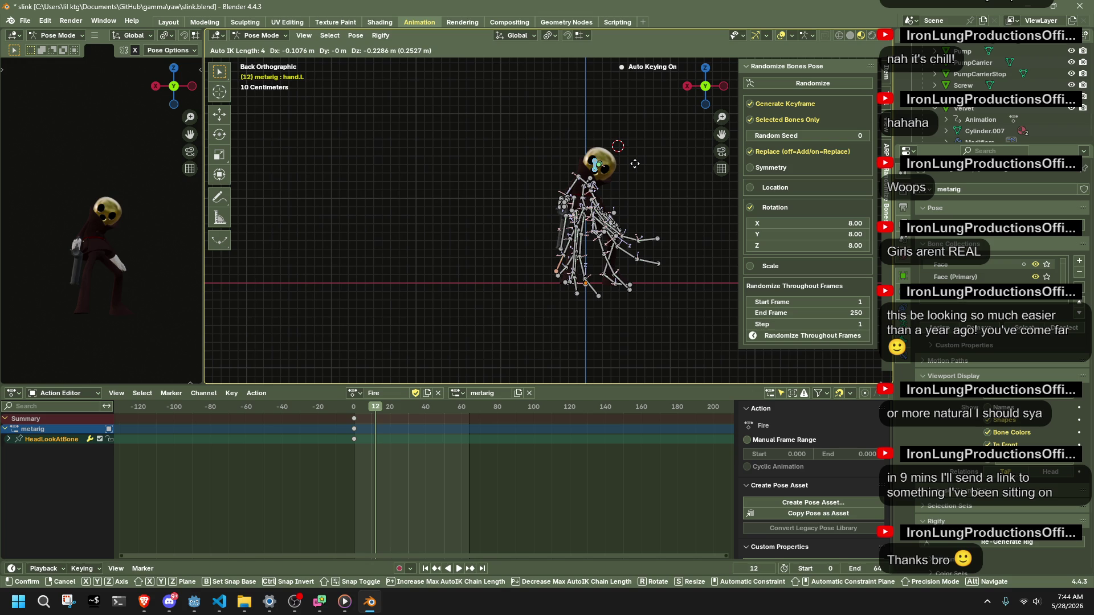
{"action": "left_click", "coordinate": [635, 164]}
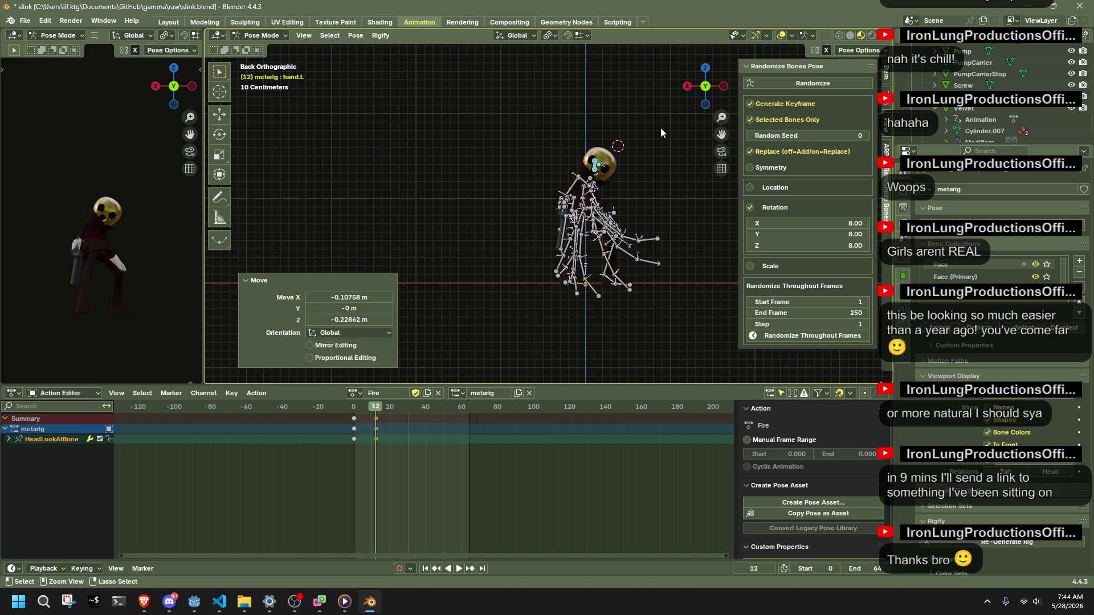
{"action": "key", "text": "ctrl+z"}
{"action": "key", "text": "g"}
{"action": "key", "text": "Escape"}
From the left view, move HeadLookAtBone along Y, then Z, then freely into its final spot.
{"action": "left_click", "coordinate": [723, 87]}
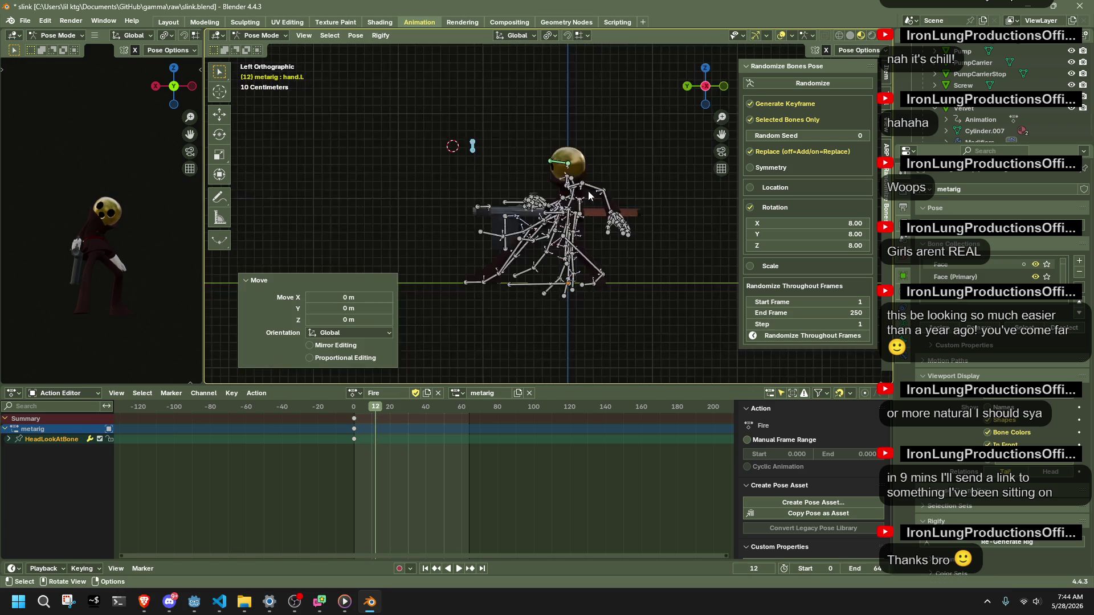
{"action": "key", "text": "g"}
{"action": "key", "text": "y"}
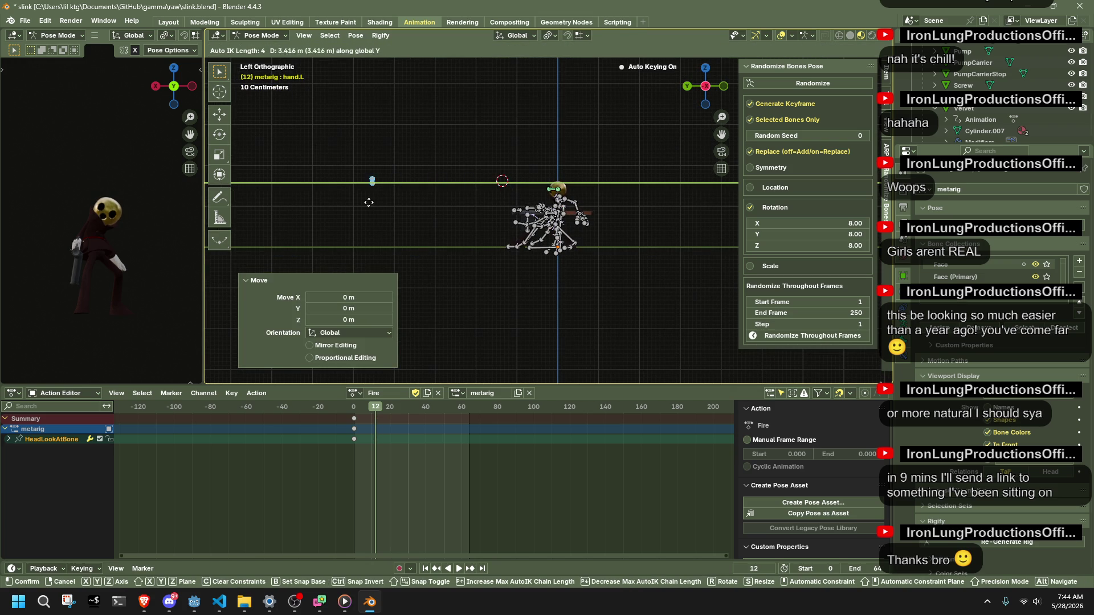
{"action": "left_click", "coordinate": [318, 206]}
{"action": "key", "text": "g"}
{"action": "key", "text": "z"}
{"action": "left_click", "coordinate": [294, 228]}
{"action": "key", "text": "g"}
{"action": "left_click", "coordinate": [288, 230]}
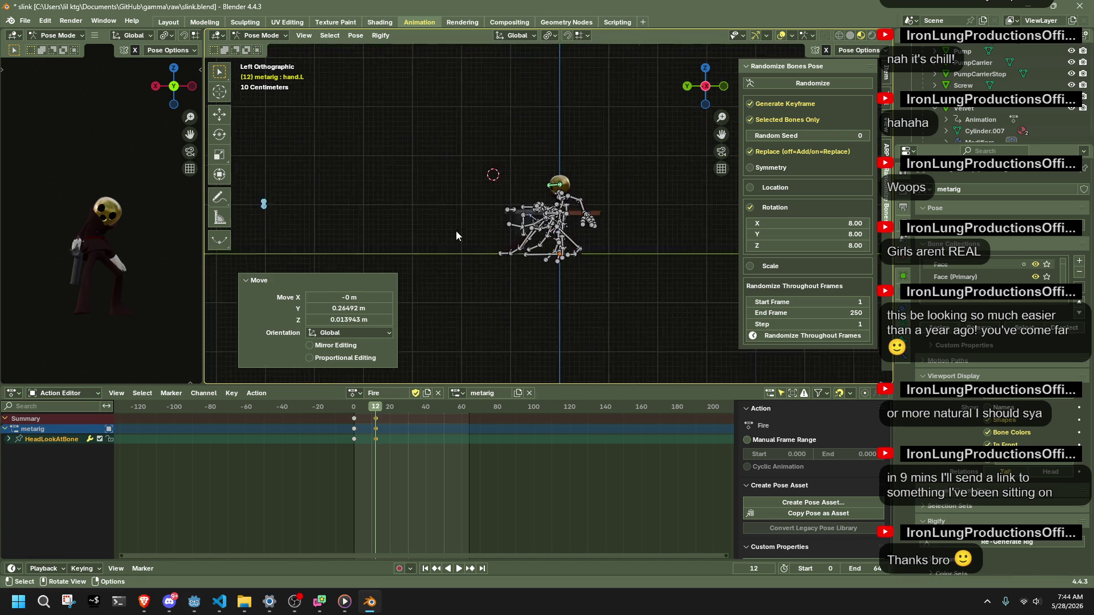
{"action": "middle_click_drag", "start_coordinate": [453, 232], "coordinate": [668, 238]}
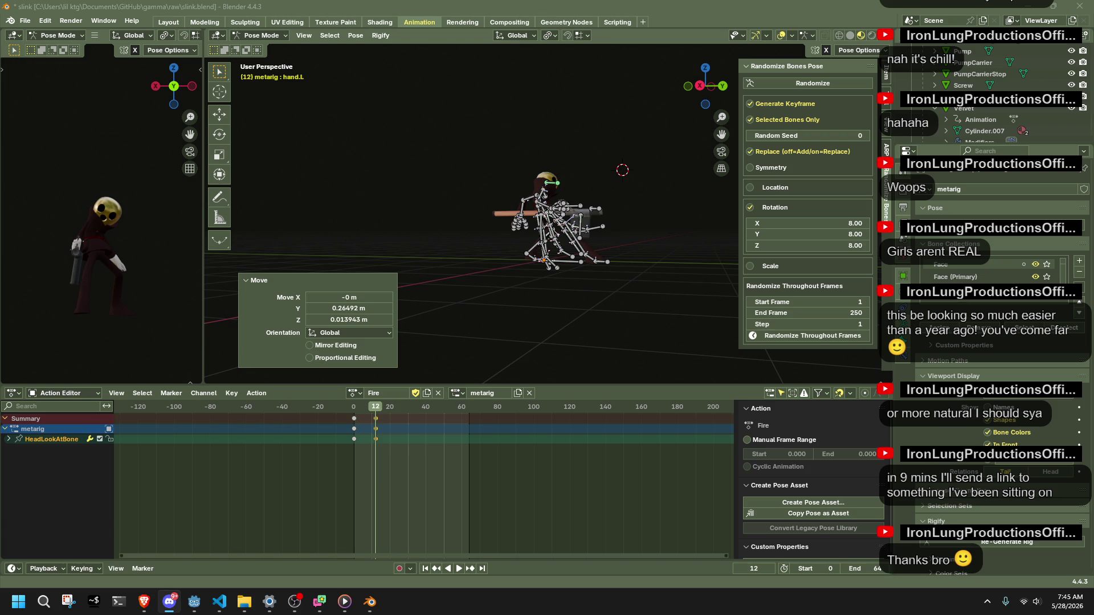
From the left view, shift toe.L into a wider firing stance at frame 12.
{"action": "middle_click_drag", "start_coordinate": [667, 253], "coordinate": [505, 252]}
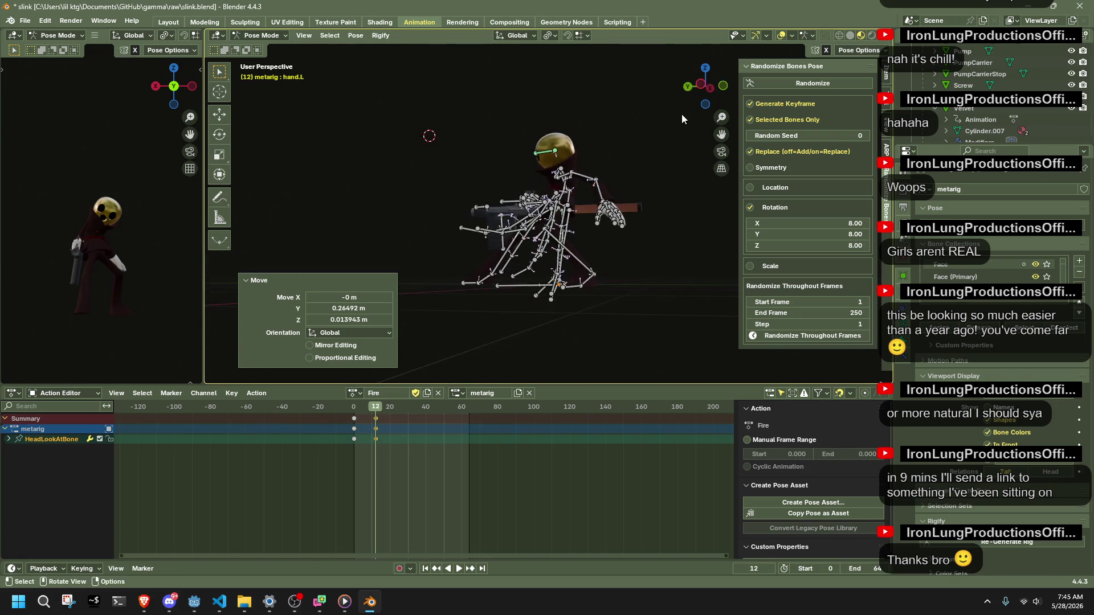
{"action": "left_click", "coordinate": [699, 83]}
{"action": "scroll", "coordinate": [648, 308], "scroll_direction": "up", "scroll_amount": 2}
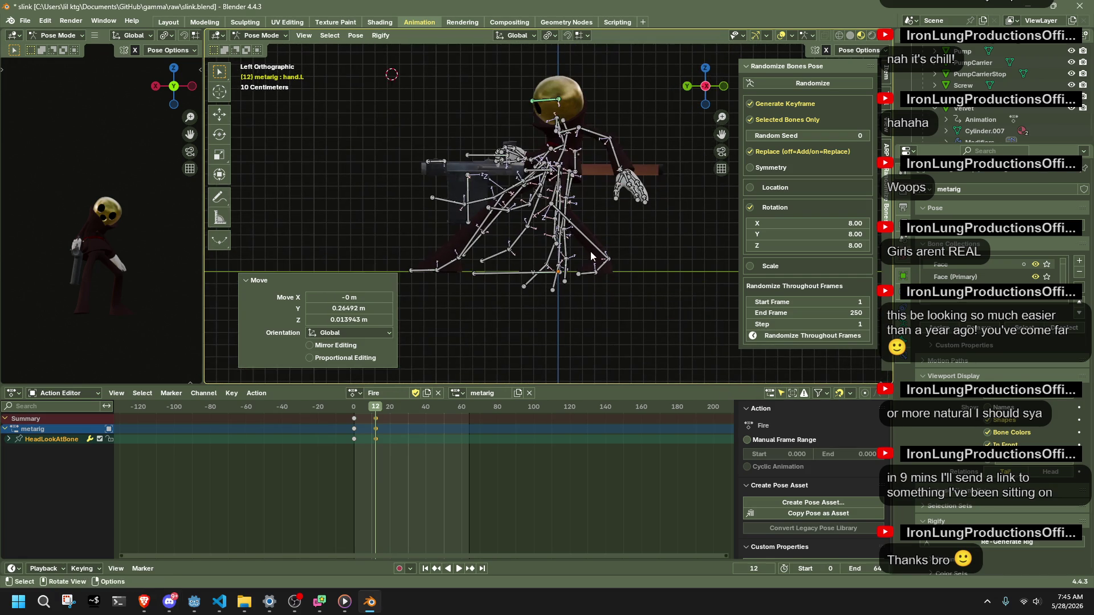
{"action": "scroll", "coordinate": [594, 272], "scroll_direction": "up", "scroll_amount": 2}
{"action": "left_click_drag", "start_coordinate": [604, 314], "coordinate": [600, 307]}
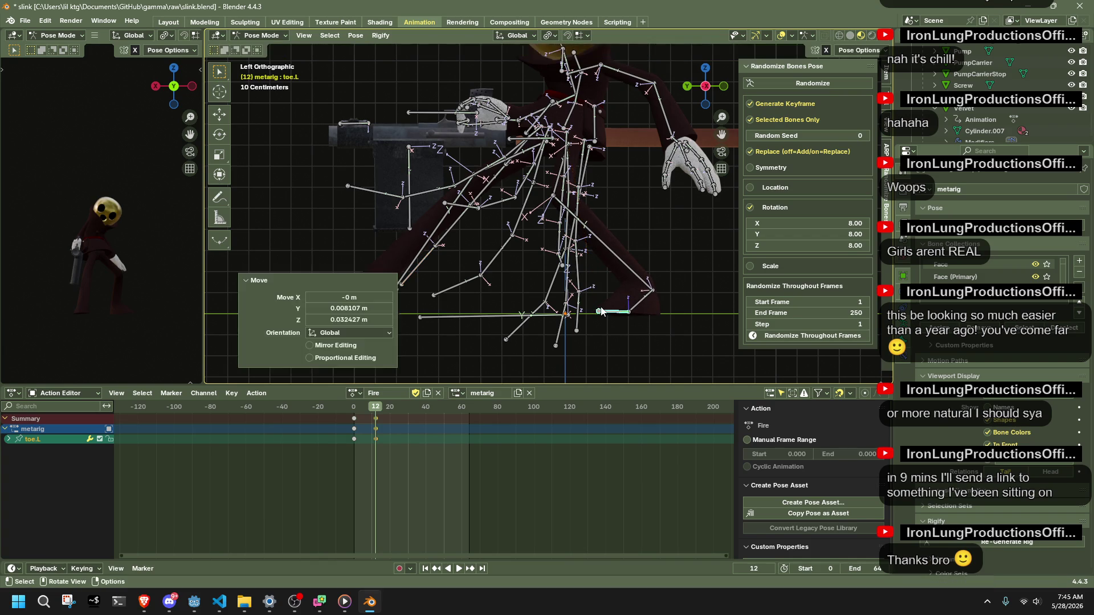
{"action": "scroll", "coordinate": [554, 293], "scroll_direction": "down", "scroll_amount": 2}
{"action": "mouse_move", "coordinate": [555, 293]}
{"action": "middle_mouse_down"}
{"action": "mouse_move", "coordinate": [666, 289]}
{"action": "mouse_move", "coordinate": [649, 283]}
{"action": "middle_mouse_up"}
Scrub the timeline from frame 0 back to 12 to check the motion, then leave Pose Mode.
{"action": "left_click", "coordinate": [355, 409]}
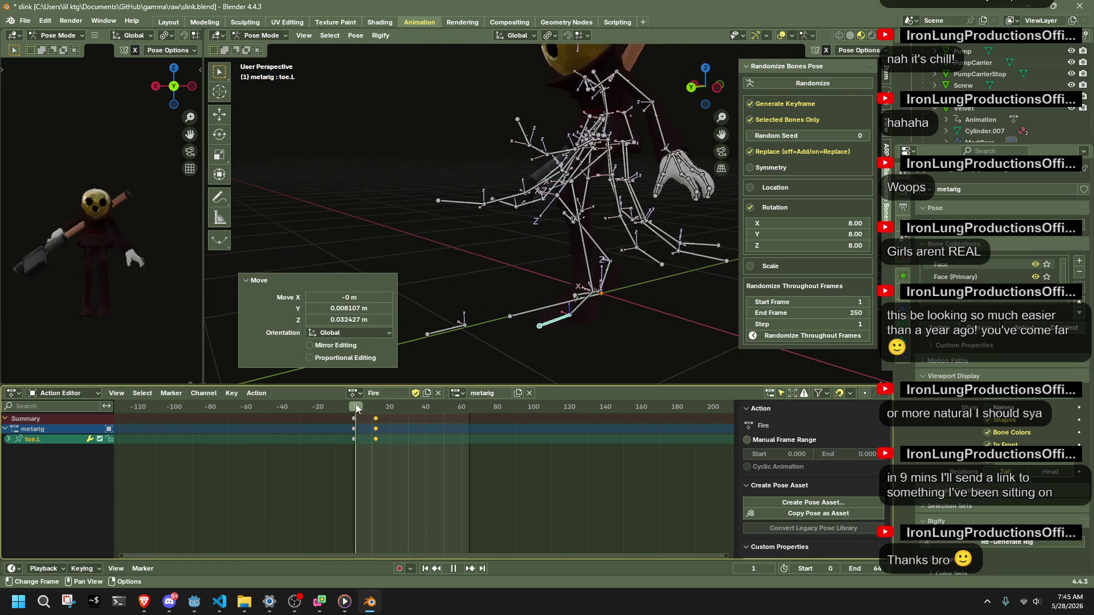
{"action": "left_click_drag", "start_coordinate": [355, 409], "coordinate": [374, 413]}
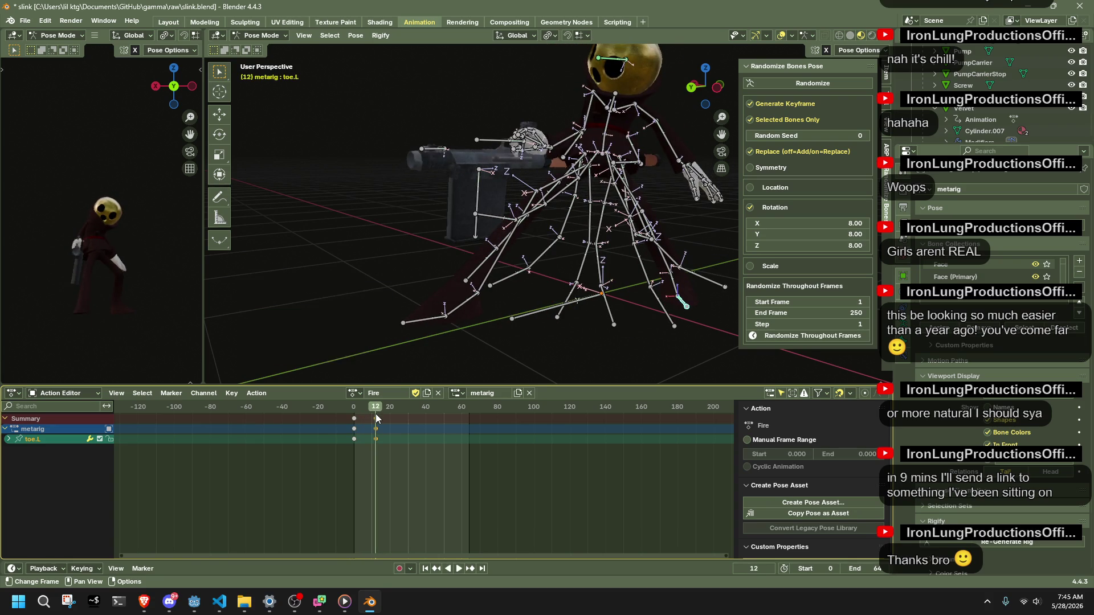
{"action": "left_click", "coordinate": [715, 99]}
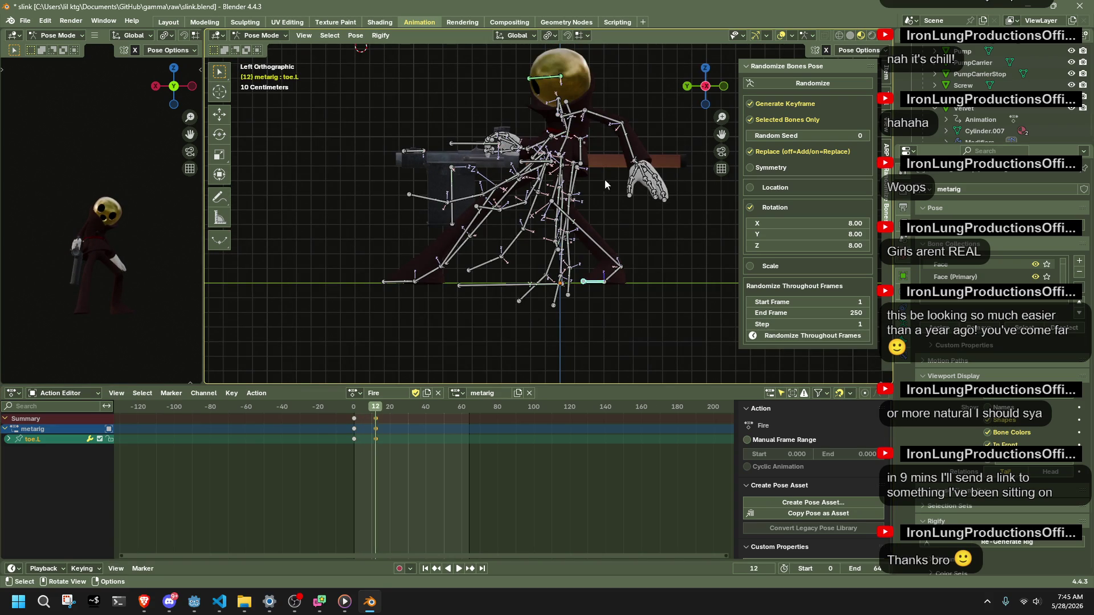
{"action": "left_click", "coordinate": [263, 34]}
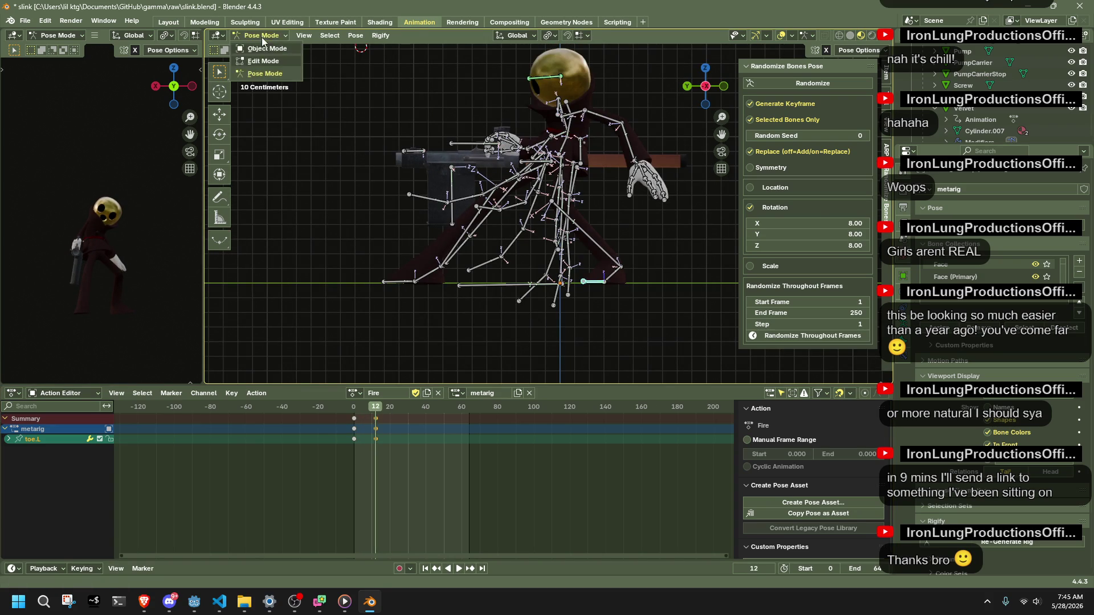
Reselect the metarig via the Dress object, enter Pose Mode and move the lower left dress bone outward.
{"action": "left_click", "coordinate": [501, 244]}
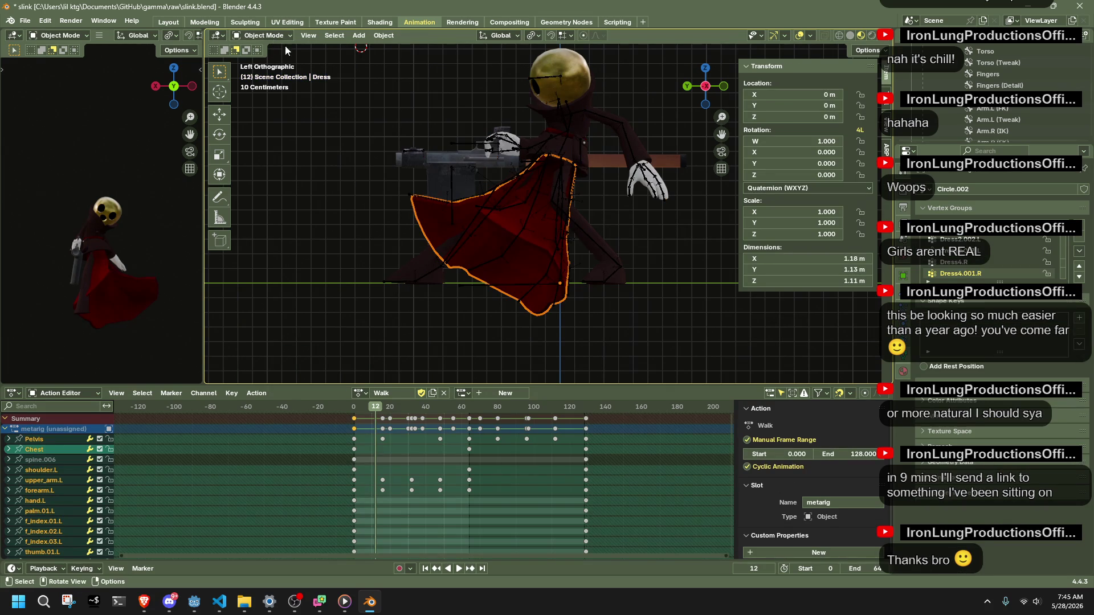
{"action": "left_click", "coordinate": [401, 181]}
{"action": "left_click", "coordinate": [292, 73]}
{"action": "mouse_move", "coordinate": [556, 289]}
{"action": "middle_mouse_down"}
{"action": "mouse_move", "coordinate": [481, 276]}
{"action": "mouse_move", "coordinate": [453, 300]}
{"action": "middle_mouse_up"}
{"action": "left_click_drag", "start_coordinate": [447, 294], "coordinate": [373, 250]}
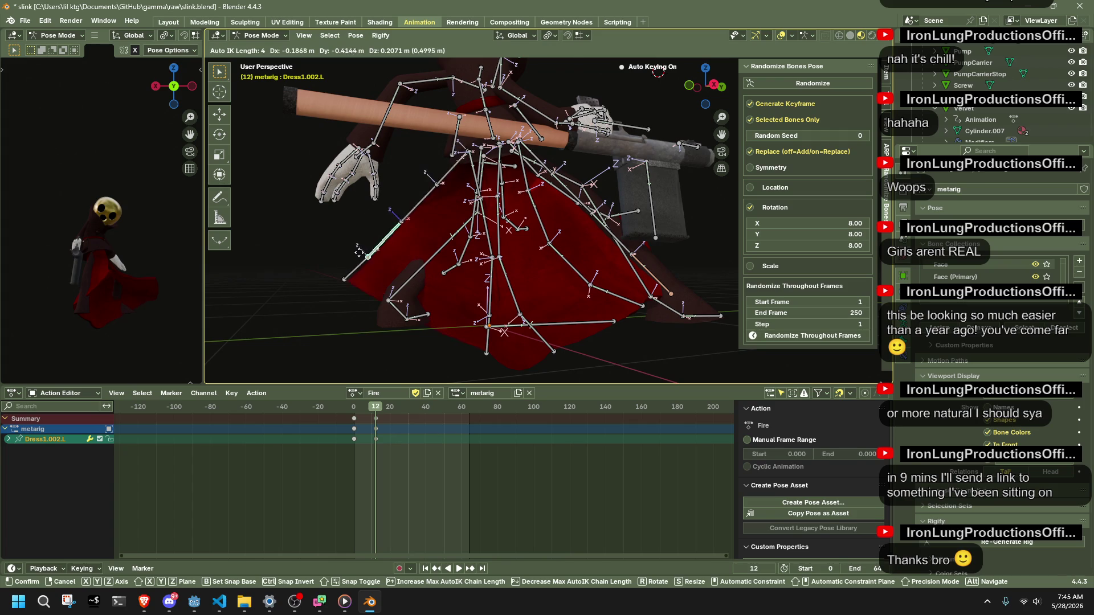
{"action": "left_click", "coordinate": [364, 251]}
{"action": "middle_click_drag", "start_coordinate": [363, 251], "coordinate": [566, 231]}
{"action": "key", "text": "g"}
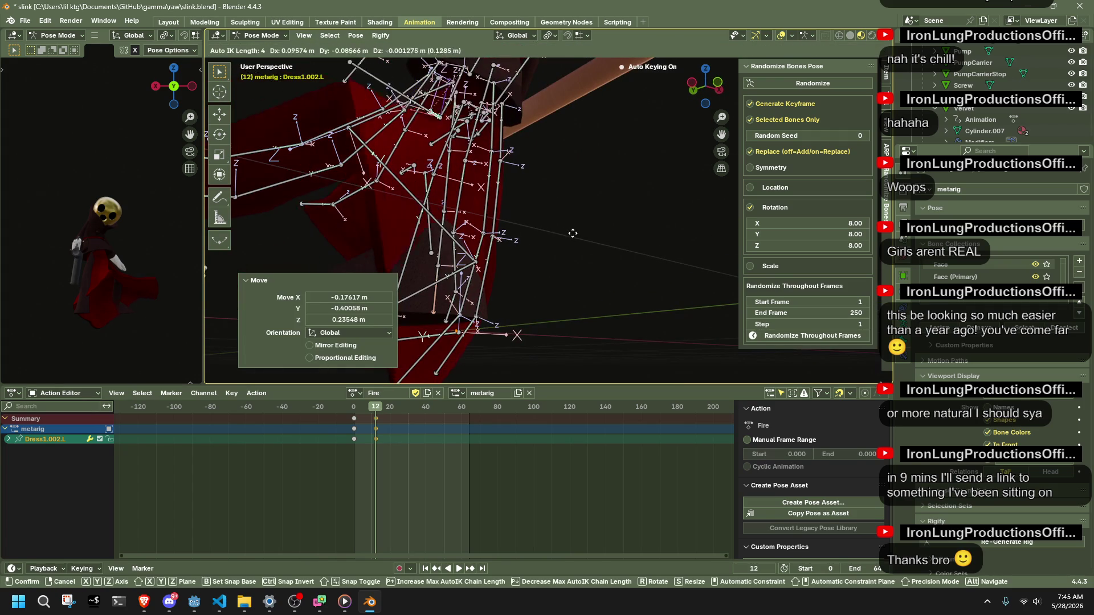
{"action": "left_click", "coordinate": [636, 250]}
Adjust Dress1.003.L and rotate the Dress1 left chain about the X axis.
{"action": "middle_click_drag", "start_coordinate": [637, 250], "coordinate": [690, 288]}
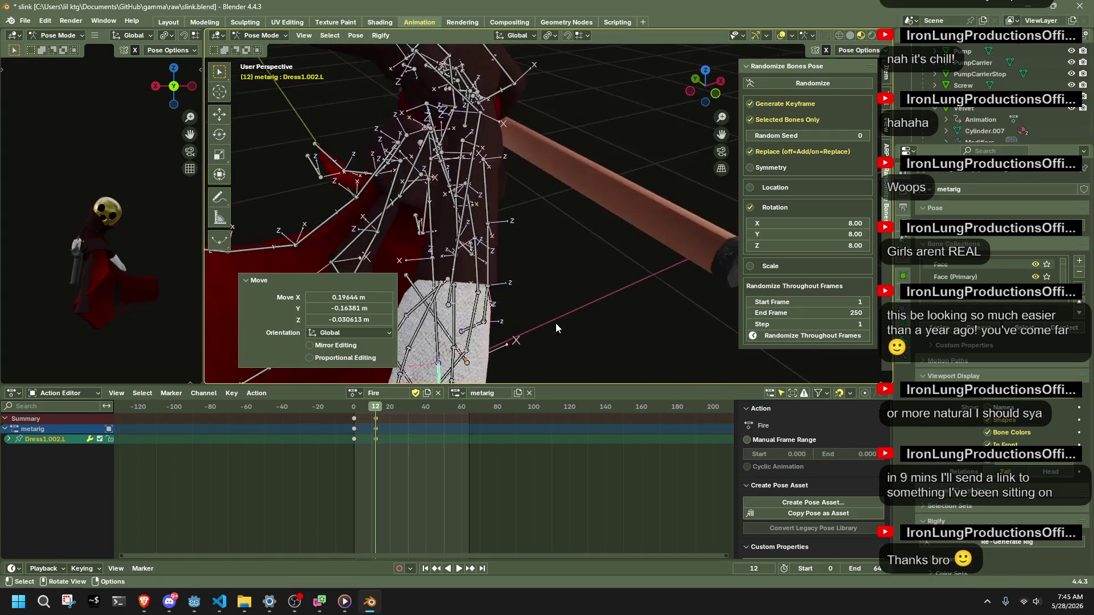
{"action": "left_click", "coordinate": [691, 278]}
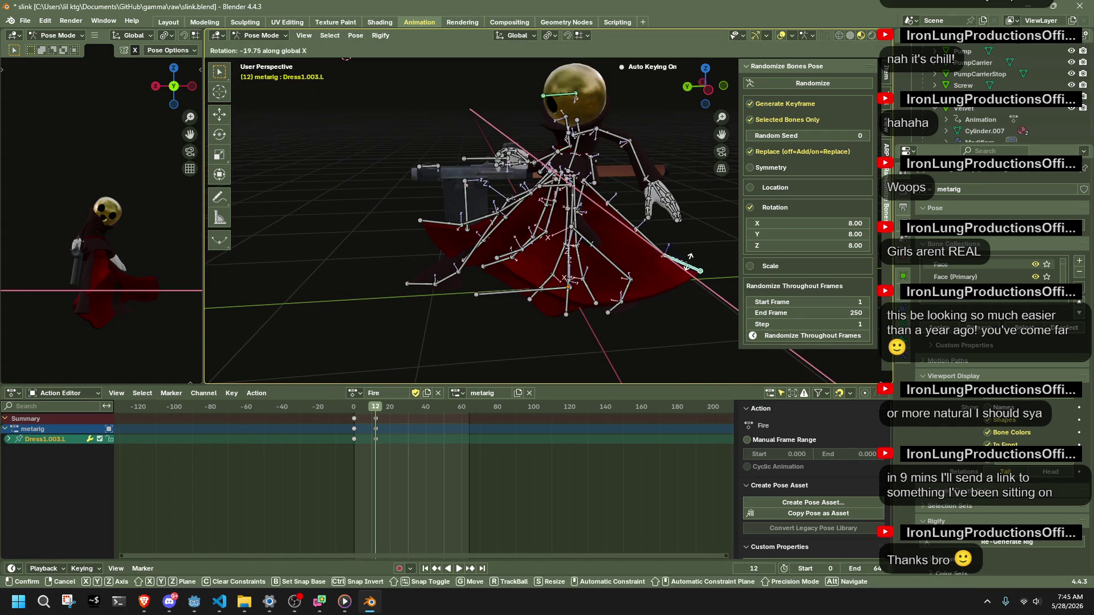
{"action": "left_click", "coordinate": [692, 261]}
{"action": "key", "text": "g"}
{"action": "right_click", "coordinate": [658, 267]}
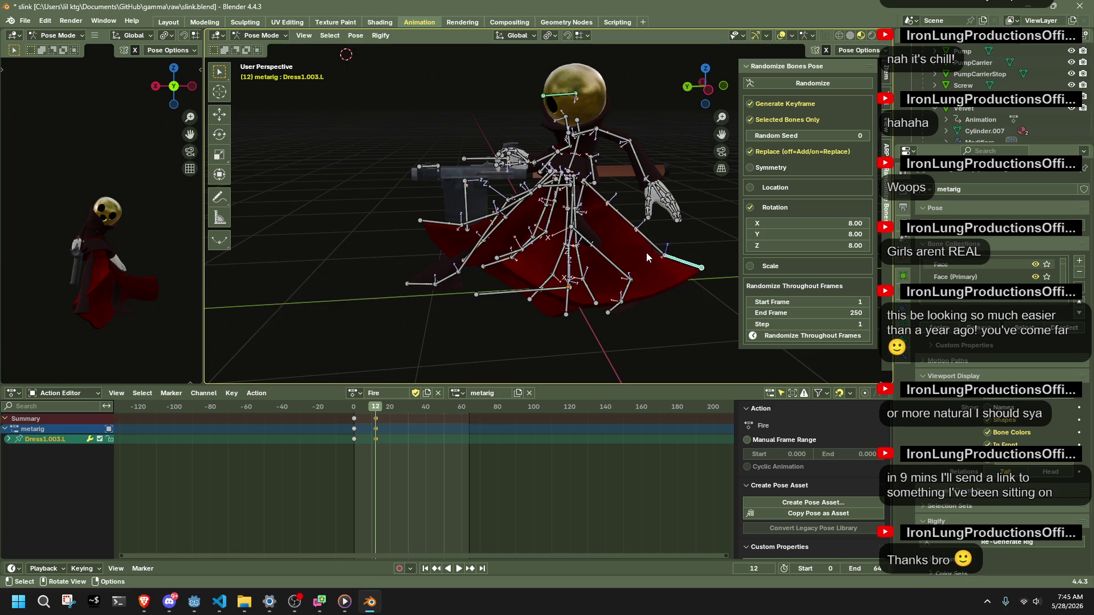
{"action": "left_click", "coordinate": [639, 244], "text": "shift"}
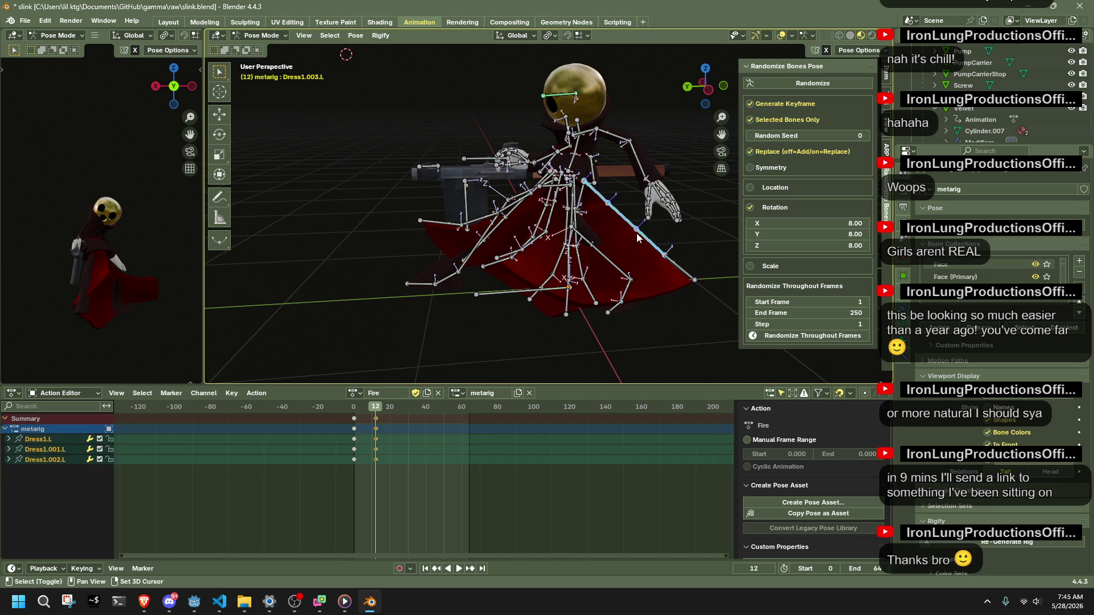
{"action": "key", "text": "x"}
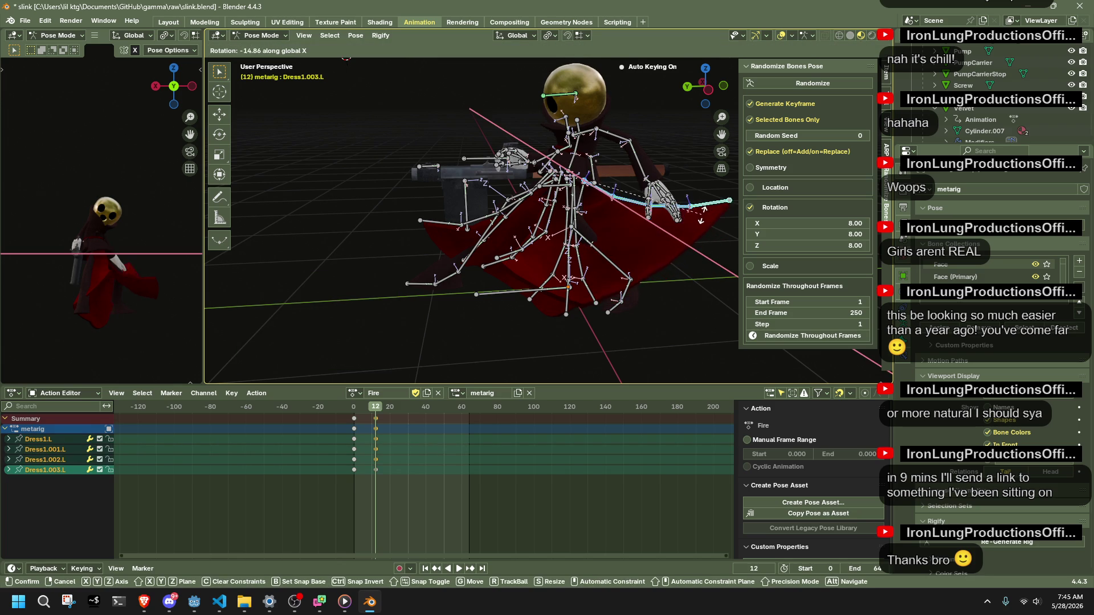
{"action": "key", "text": "Return"}
Rotate Dress1.L twice to reshape the skirt's left drape.
{"action": "left_click", "coordinate": [612, 193]}
{"action": "key", "text": "r"}
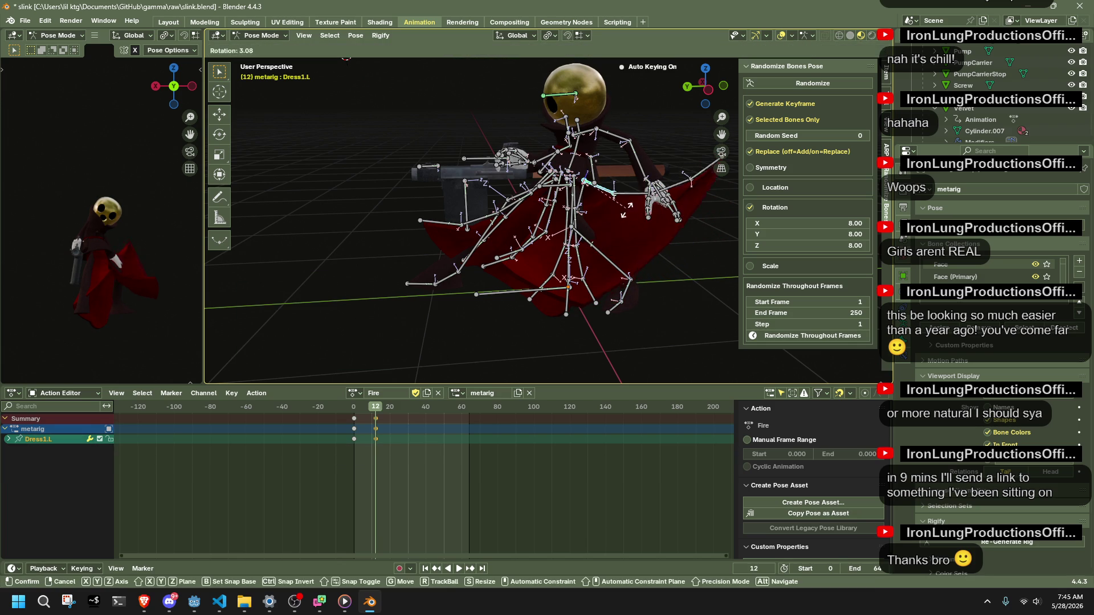
{"action": "key", "text": "Return"}
{"action": "mouse_move", "coordinate": [594, 247]}
{"action": "middle_mouse_down"}
{"action": "mouse_move", "coordinate": [438, 235]}
{"action": "mouse_move", "coordinate": [544, 174]}
{"action": "middle_mouse_up"}
{"action": "key", "text": "r"}
{"action": "key", "text": "Return"}
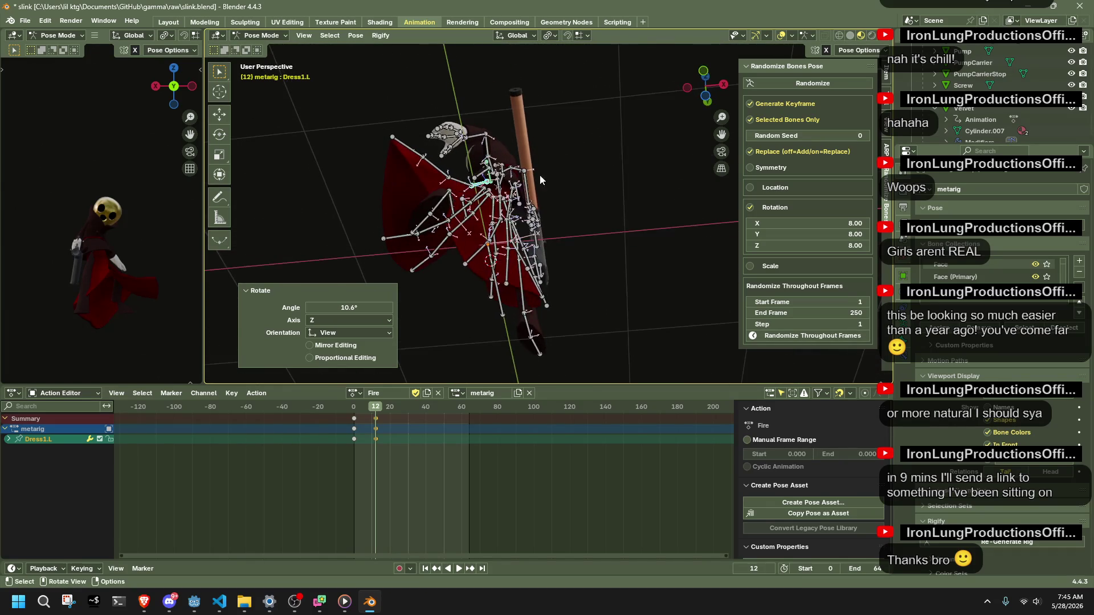
Reposition Dress2.003.L with two moves from different angles.
{"action": "left_click_drag", "start_coordinate": [469, 258], "coordinate": [504, 216]}
{"action": "key", "text": "Return"}
{"action": "mouse_move", "coordinate": [427, 294]}
{"action": "middle_mouse_down"}
{"action": "mouse_move", "coordinate": [504, 272]}
{"action": "mouse_move", "coordinate": [759, 282]}
{"action": "mouse_move", "coordinate": [445, 276]}
{"action": "middle_mouse_up"}
{"action": "key", "text": "g"}
{"action": "left_click", "coordinate": [503, 272]}
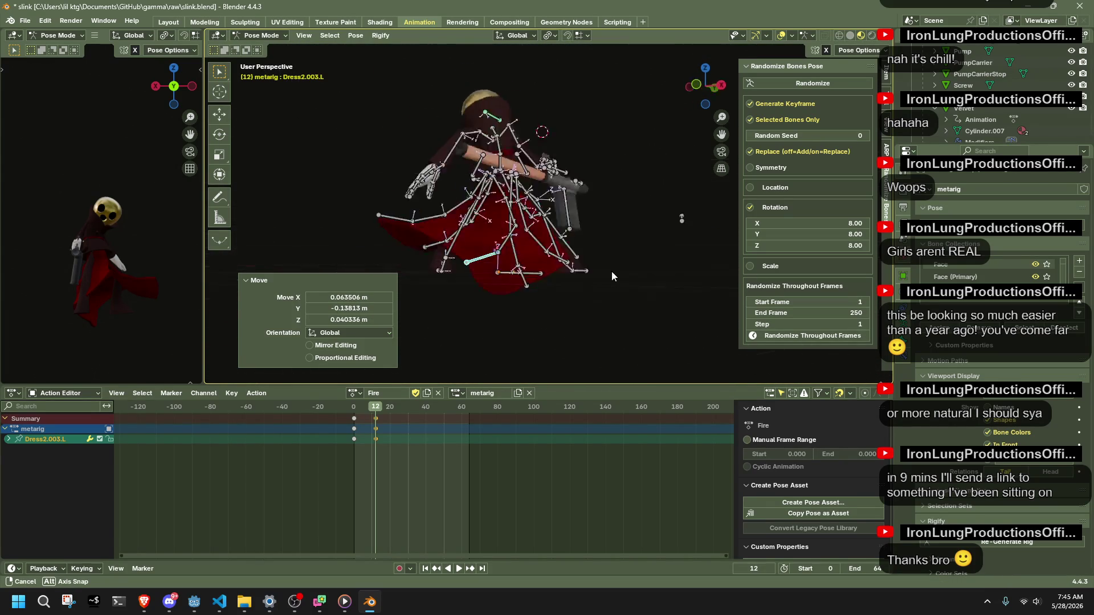
Move Dress2.003.R twice to pull the right skirt tip outward.
{"action": "left_click", "coordinate": [596, 289]}
{"action": "middle_click_drag", "start_coordinate": [596, 289], "coordinate": [582, 290]}
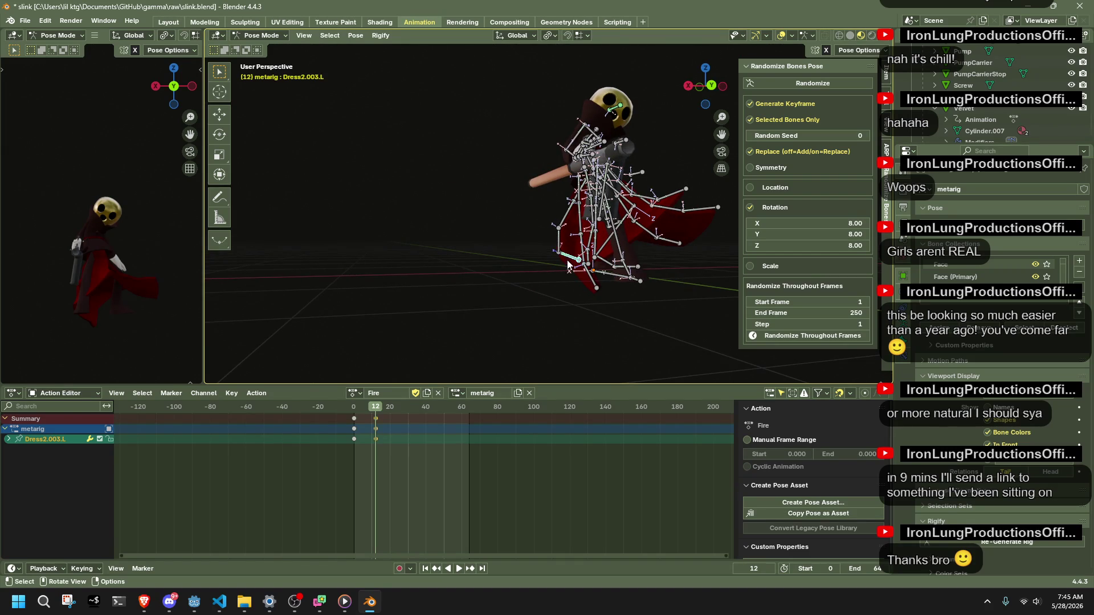
{"action": "mouse_move", "coordinate": [599, 295]}
{"action": "left_mouse_down"}
{"action": "mouse_move", "coordinate": [586, 288]}
{"action": "mouse_move", "coordinate": [599, 291]}
{"action": "left_mouse_up"}
{"action": "middle_click_drag", "start_coordinate": [599, 291], "coordinate": [670, 269]}
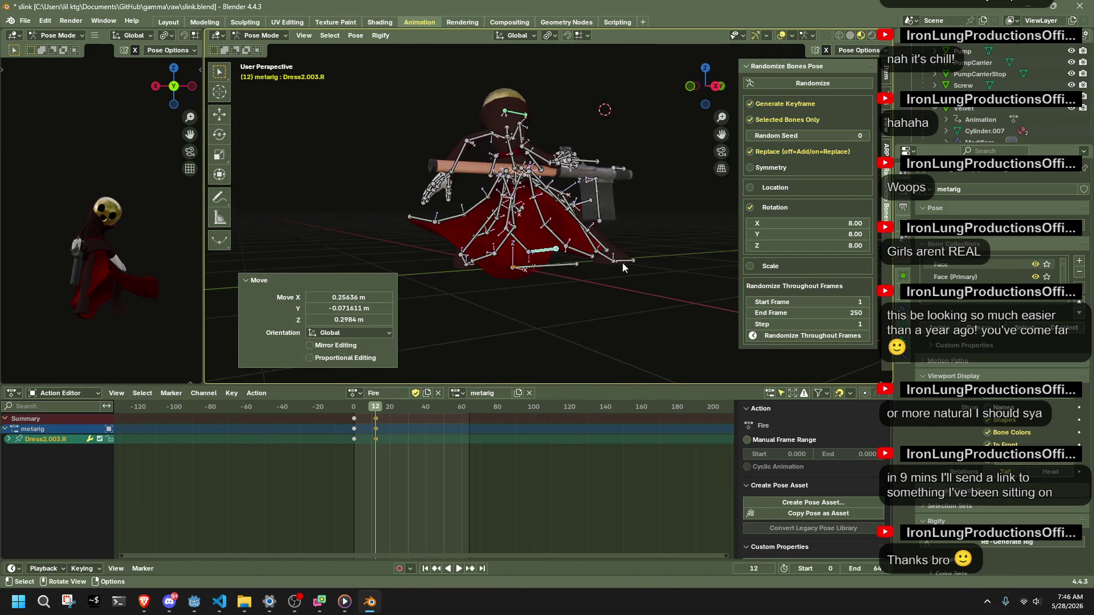
{"action": "key", "text": "g"}
{"action": "left_click", "coordinate": [615, 231]}
{"action": "middle_click_drag", "start_coordinate": [615, 232], "coordinate": [473, 248]}
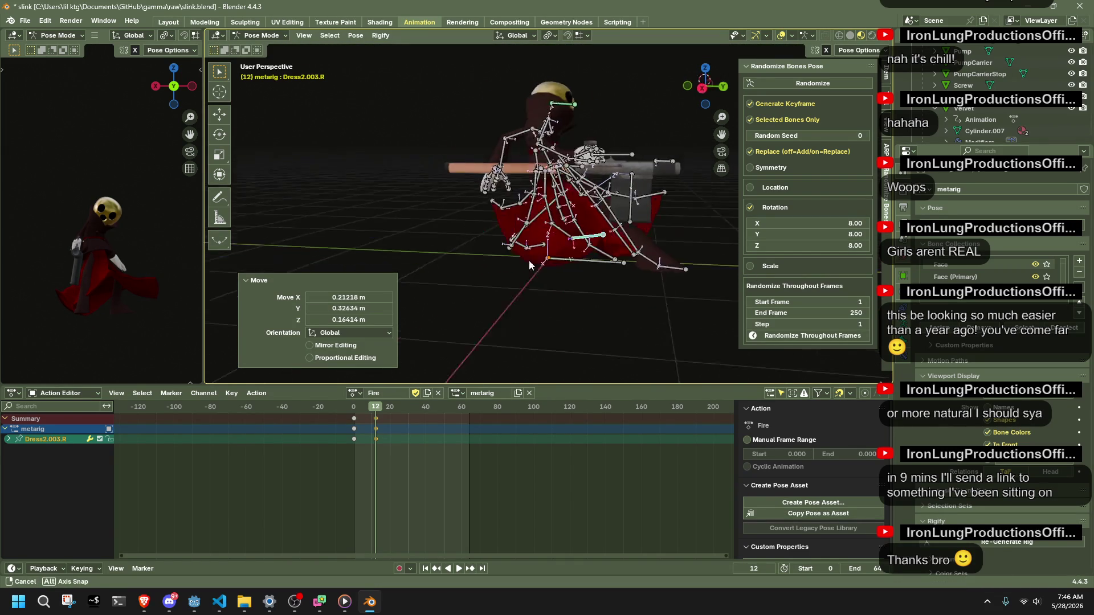
Reposition Dress1.003.R with a couple of moves.
{"action": "left_click_drag", "start_coordinate": [497, 254], "coordinate": [505, 248]}
{"action": "mouse_move", "coordinate": [504, 248]}
{"action": "middle_mouse_down"}
{"action": "mouse_move", "coordinate": [625, 244]}
{"action": "mouse_move", "coordinate": [559, 280]}
{"action": "mouse_move", "coordinate": [631, 276]}
{"action": "mouse_move", "coordinate": [556, 218]}
{"action": "middle_mouse_up"}
{"action": "left_click", "coordinate": [629, 276]}
{"action": "left_click", "coordinate": [628, 269]}
{"action": "left_click_drag", "start_coordinate": [555, 217], "coordinate": [552, 209]}
{"action": "left_click", "coordinate": [552, 210]}
{"action": "middle_click_drag", "start_coordinate": [552, 209], "coordinate": [455, 248]}
{"action": "left_click_drag", "start_coordinate": [455, 249], "coordinate": [453, 248]}
{"action": "left_click", "coordinate": [453, 239]}
{"action": "mouse_move", "coordinate": [453, 239]}
{"action": "middle_mouse_down"}
{"action": "mouse_move", "coordinate": [732, 241]}
{"action": "mouse_move", "coordinate": [547, 244]}
{"action": "middle_mouse_up"}
{"action": "scroll", "coordinate": [619, 244], "scroll_direction": "up", "scroll_amount": 3}
Move Dress4.003.R and rotate Dress0.001.R 31.4° about X.
{"action": "left_click", "coordinate": [696, 203]}
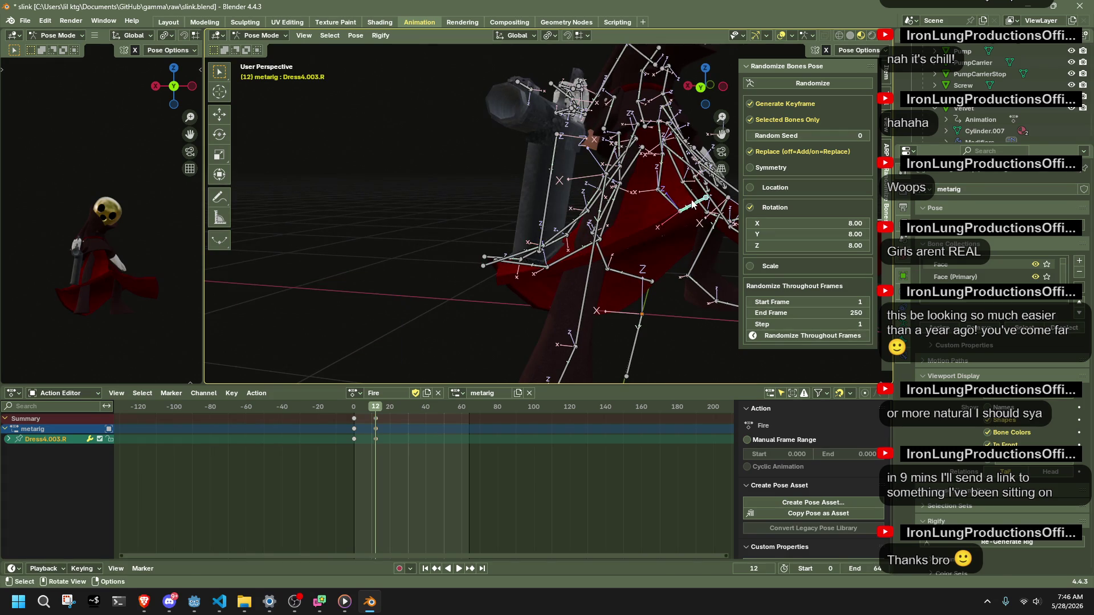
{"action": "key", "text": "g"}
{"action": "left_click", "coordinate": [609, 139]}
{"action": "mouse_move", "coordinate": [609, 140]}
{"action": "middle_mouse_down"}
{"action": "mouse_move", "coordinate": [605, 188]}
{"action": "mouse_move", "coordinate": [562, 172]}
{"action": "mouse_move", "coordinate": [565, 219]}
{"action": "mouse_move", "coordinate": [583, 243]}
{"action": "mouse_move", "coordinate": [657, 238]}
{"action": "mouse_move", "coordinate": [621, 227]}
{"action": "middle_mouse_up"}
{"action": "left_click", "coordinate": [561, 176]}
{"action": "key", "text": "r"}
{"action": "key", "text": "x"}
{"action": "left_click", "coordinate": [547, 233]}
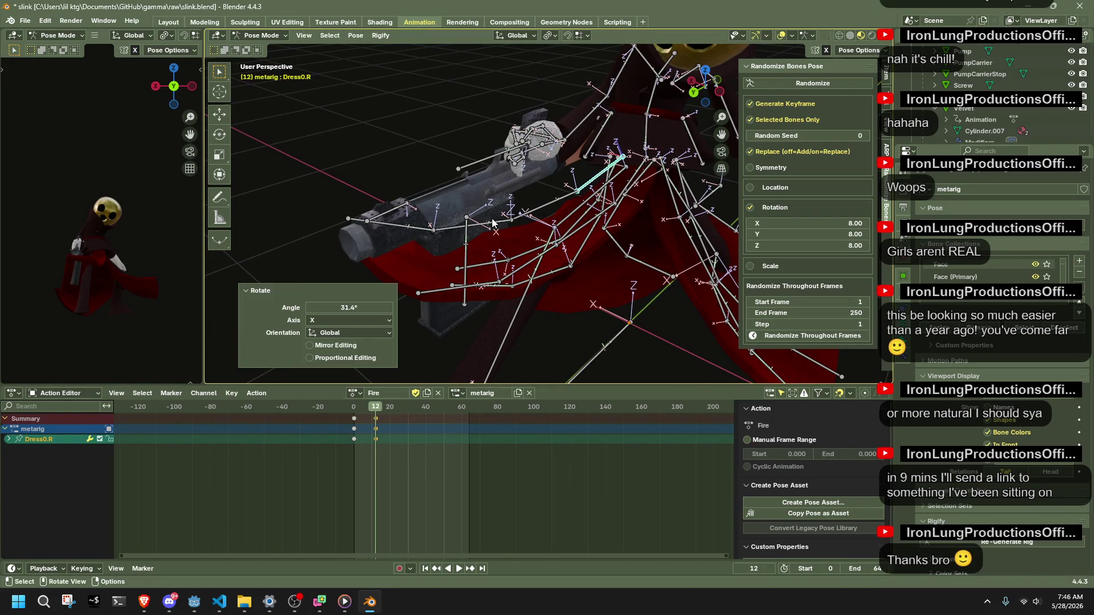
Give Dress0.002.R a large X rotation and move Dress2.003.R again.
{"action": "middle_click_drag", "start_coordinate": [493, 225], "coordinate": [479, 212]}
{"action": "left_click", "coordinate": [474, 210]}
{"action": "key", "text": "r"}
{"action": "key", "text": "x"}
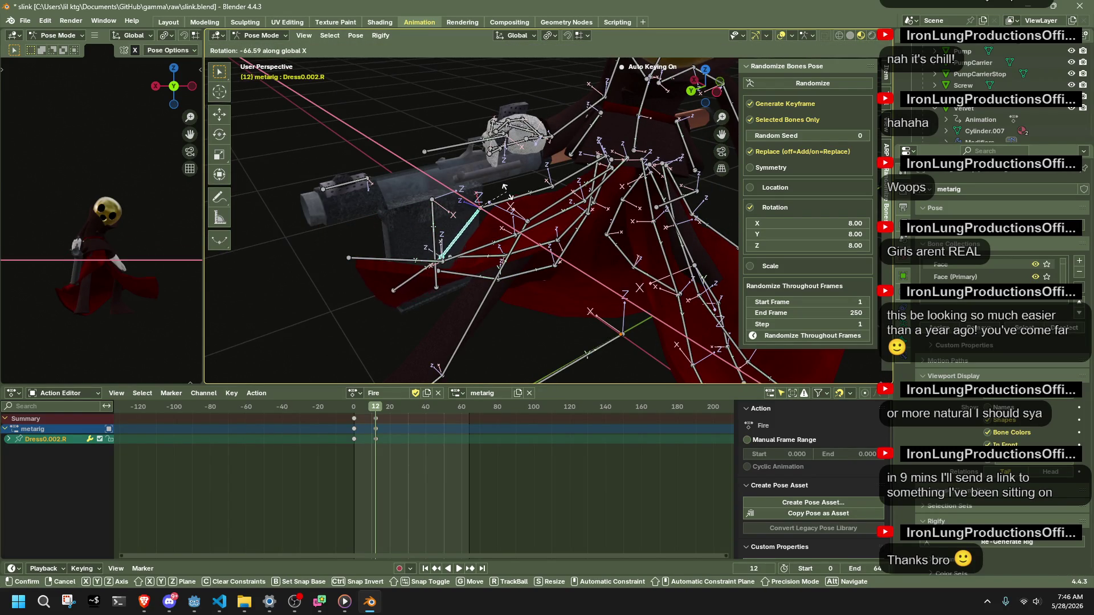
{"action": "left_click", "coordinate": [499, 192]}
{"action": "mouse_move", "coordinate": [499, 193]}
{"action": "middle_mouse_down"}
{"action": "mouse_move", "coordinate": [647, 127]}
{"action": "mouse_move", "coordinate": [646, 259]}
{"action": "middle_mouse_up"}
{"action": "left_click", "coordinate": [627, 256]}
{"action": "key", "text": "g"}
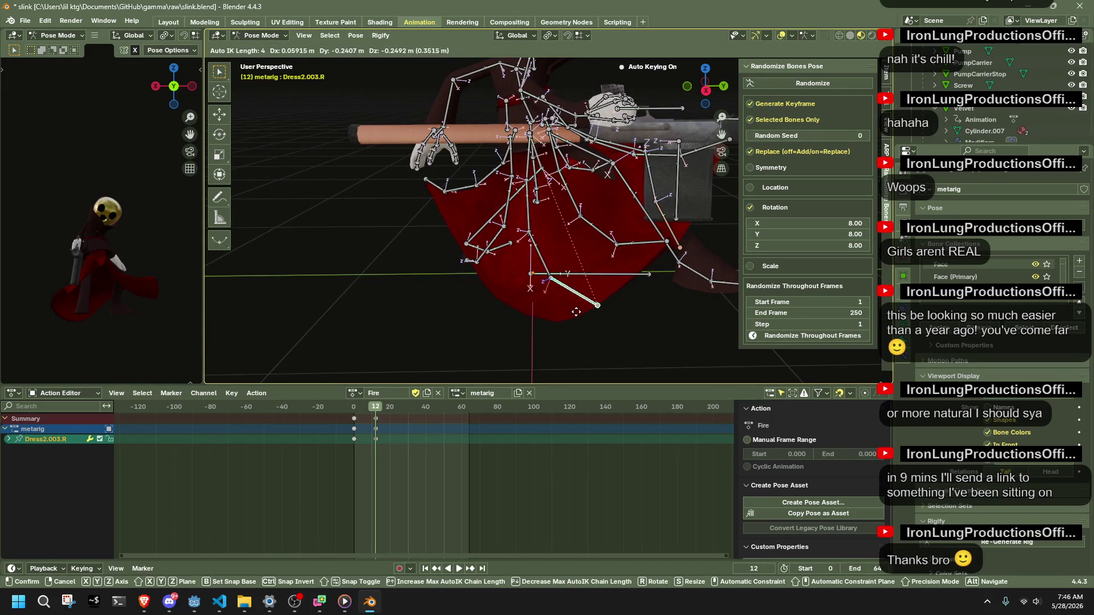
{"action": "left_click", "coordinate": [577, 312]}
Rotate Dress2.002.L 57.5° about Z and move it.
{"action": "middle_click_drag", "start_coordinate": [577, 311], "coordinate": [702, 274]}
{"action": "left_click", "coordinate": [484, 297]}
{"action": "middle_click_drag", "start_coordinate": [483, 295], "coordinate": [484, 296]}
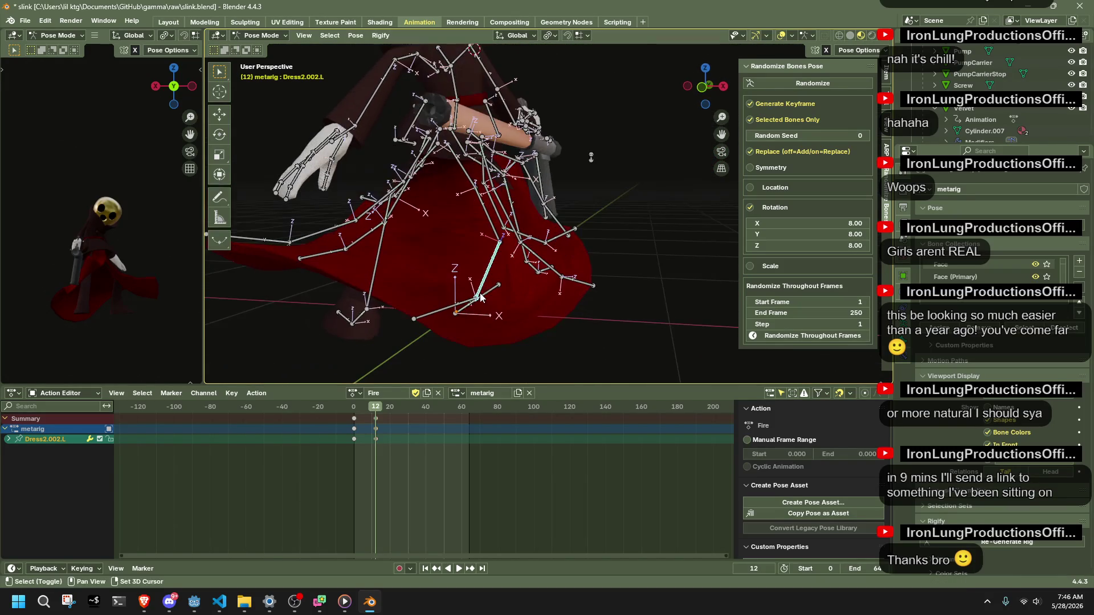
{"action": "key", "text": "r"}
{"action": "key", "text": "z"}
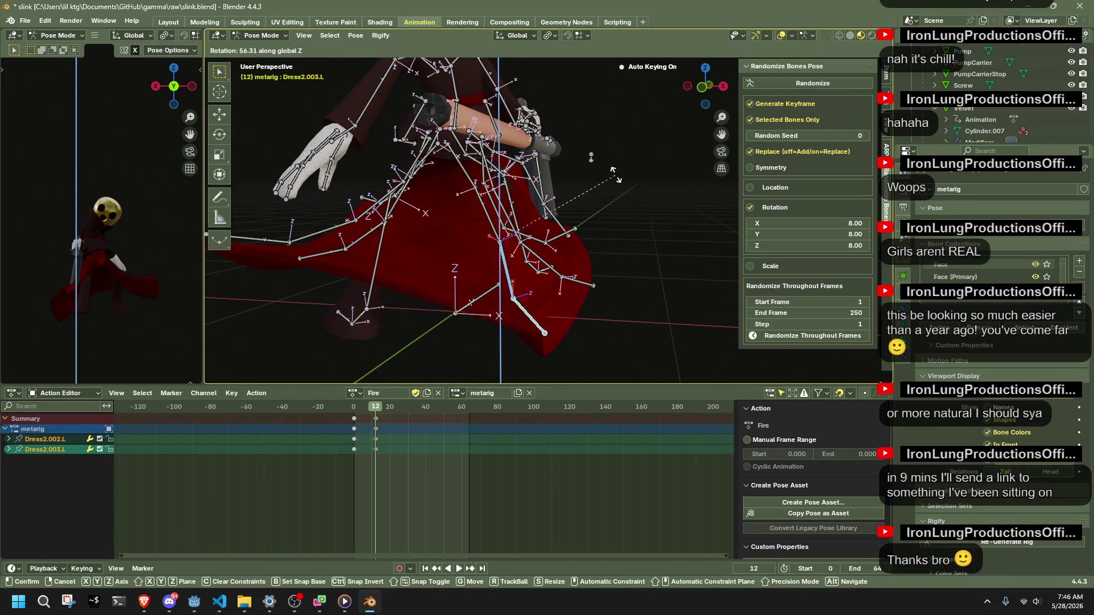
{"action": "left_click", "coordinate": [614, 174]}
{"action": "middle_click_drag", "start_coordinate": [576, 263], "coordinate": [546, 240]}
{"action": "key", "text": "g"}
{"action": "left_click", "coordinate": [348, 80]}
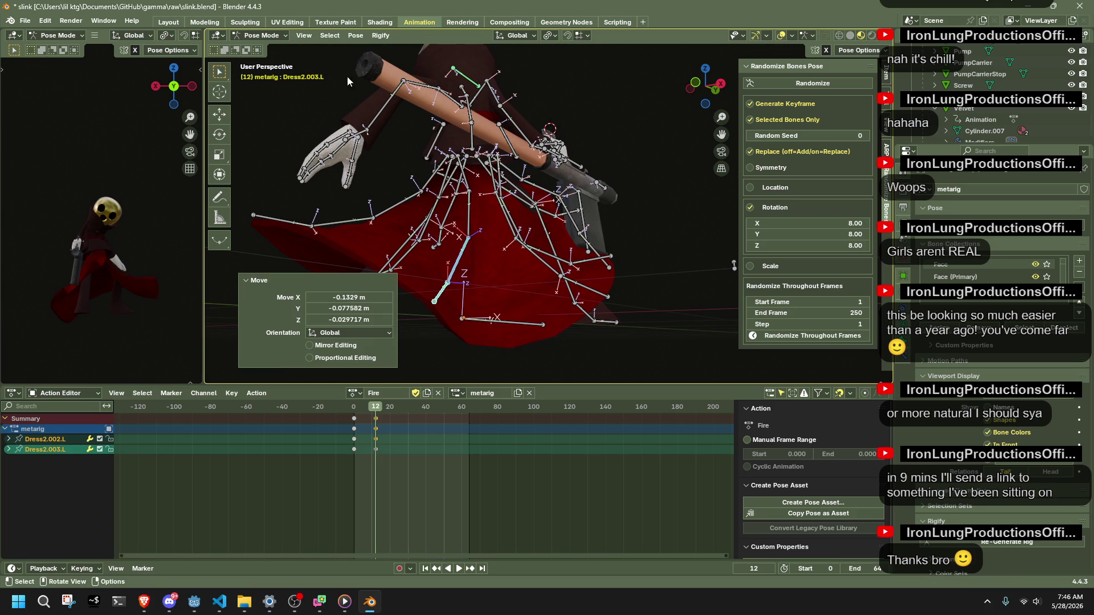
Move Dress2.003.L and Dress1.003.L outward to flare the left skirt.
{"action": "left_click", "coordinate": [471, 209], "text": "shift"}
{"action": "left_click", "coordinate": [353, 39]}
{"action": "mouse_move", "coordinate": [462, 256]}
{"action": "middle_mouse_down"}
{"action": "mouse_move", "coordinate": [521, 336]}
{"action": "mouse_move", "coordinate": [428, 322]}
{"action": "middle_mouse_up"}
{"action": "left_click", "coordinate": [521, 334]}
{"action": "key", "text": "g"}
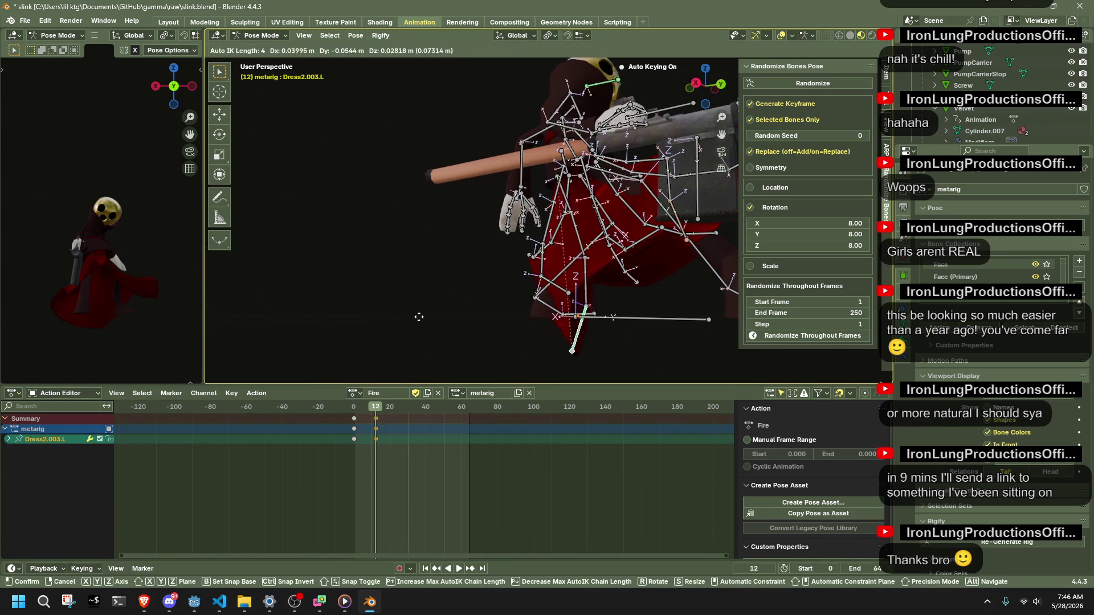
{"action": "left_click", "coordinate": [311, 273]}
{"action": "mouse_move", "coordinate": [311, 272]}
{"action": "middle_mouse_down"}
{"action": "mouse_move", "coordinate": [710, 322]}
{"action": "mouse_move", "coordinate": [543, 286]}
{"action": "middle_mouse_up"}
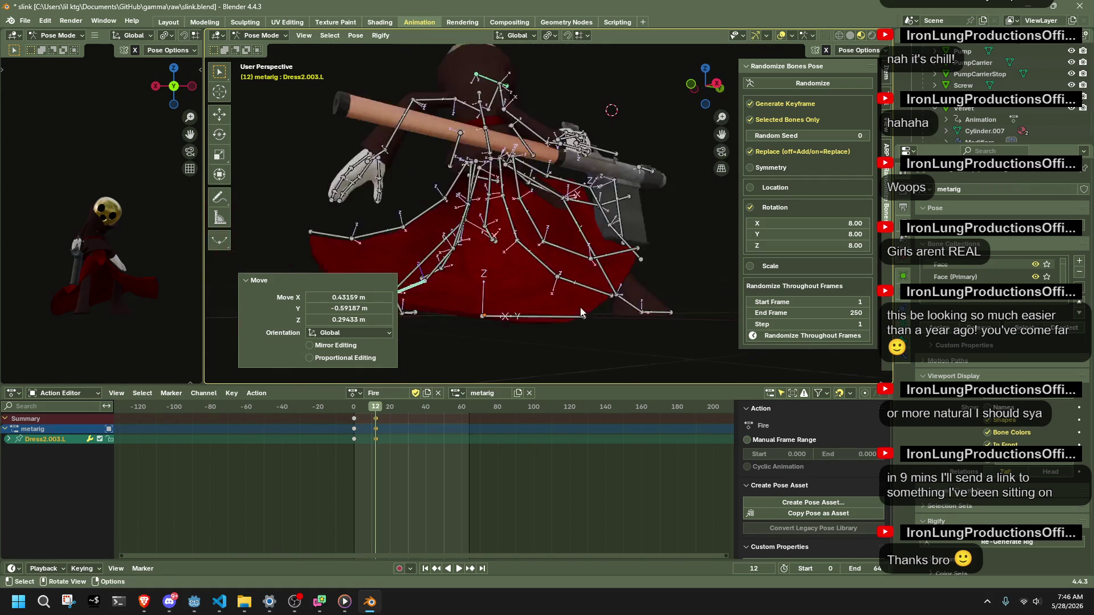
{"action": "left_click", "coordinate": [435, 238]}
{"action": "key", "text": "g"}
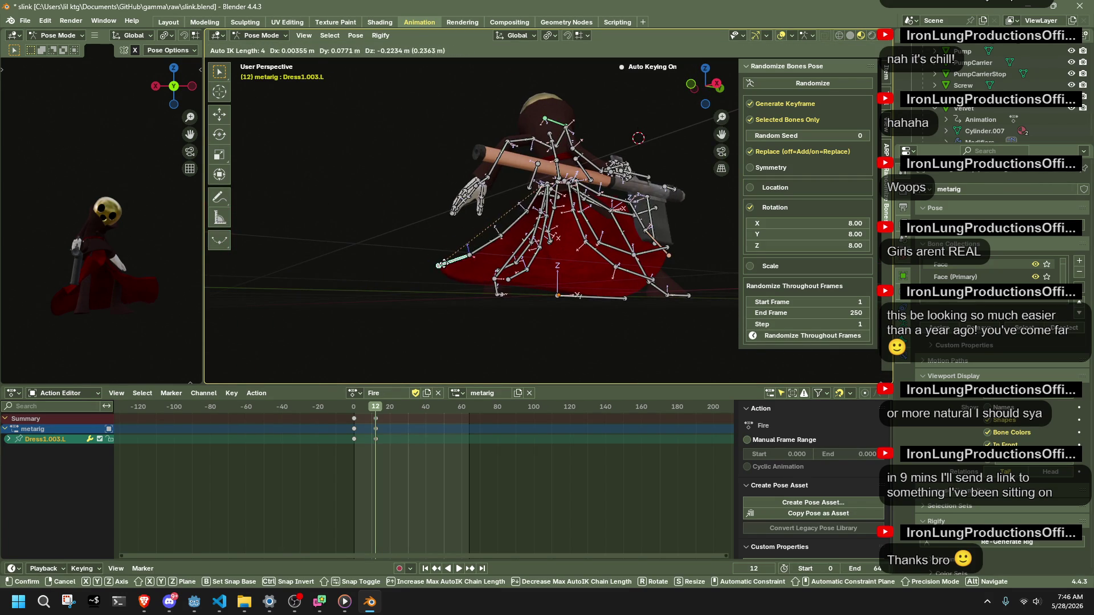
{"action": "left_click", "coordinate": [447, 277]}
{"action": "mouse_move", "coordinate": [447, 277]}
{"action": "middle_mouse_down"}
{"action": "mouse_move", "coordinate": [651, 316]}
{"action": "mouse_move", "coordinate": [590, 326]}
{"action": "middle_mouse_up"}
Select the Dress0 chain, skip clearing transforms, and move Dress0.001.L to a new spot.
{"action": "middle_click_drag", "start_coordinate": [419, 287], "coordinate": [595, 278]}
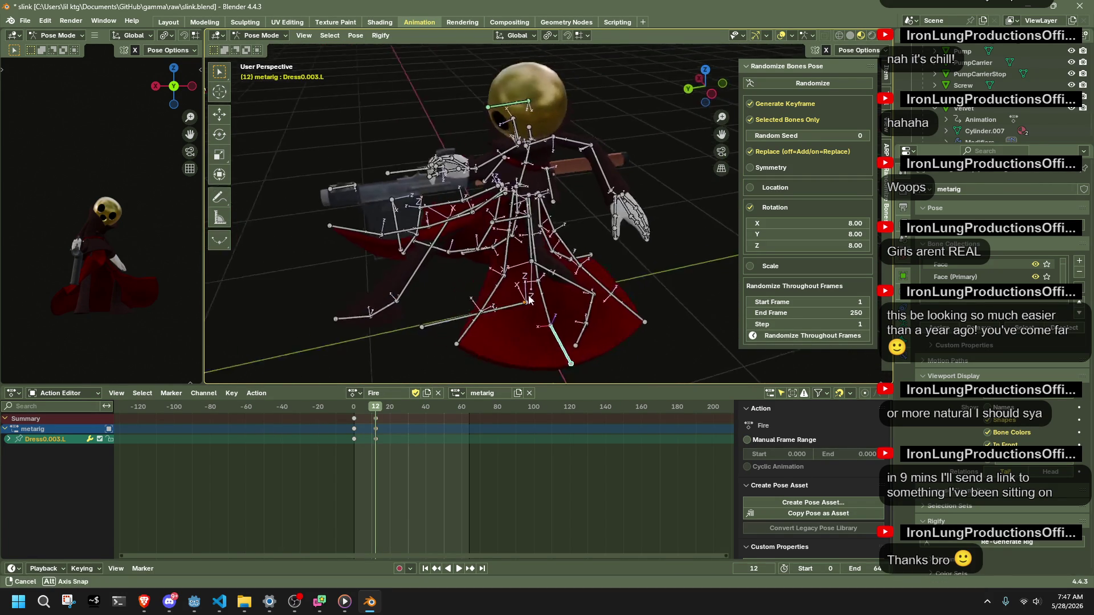
{"action": "key", "text": "l"}
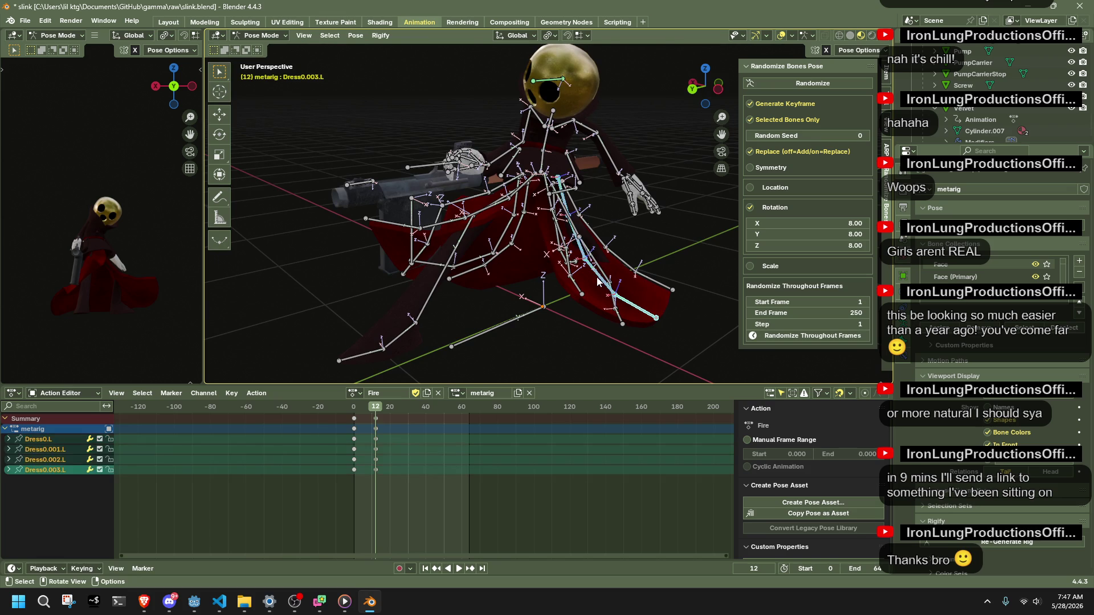
{"action": "left_click", "coordinate": [356, 35]}
{"action": "middle_click_drag", "start_coordinate": [487, 67], "coordinate": [553, 288]}
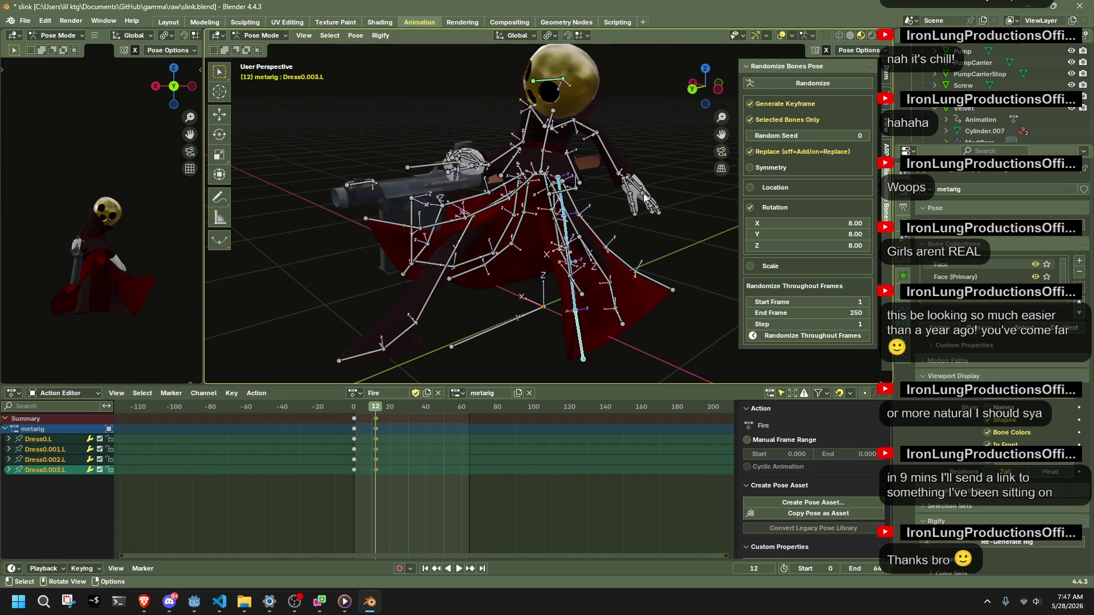
{"action": "left_click", "coordinate": [460, 259]}
{"action": "middle_click_drag", "start_coordinate": [460, 259], "coordinate": [647, 261]}
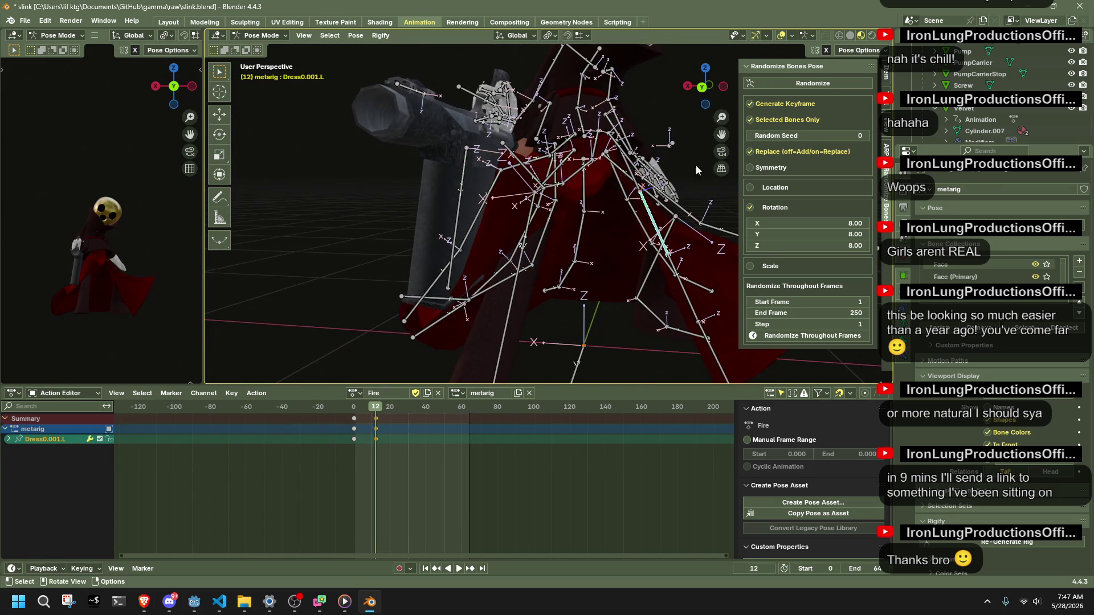
{"action": "middle_click_drag", "start_coordinate": [700, 155], "coordinate": [657, 188]}
{"action": "key", "text": "g"}
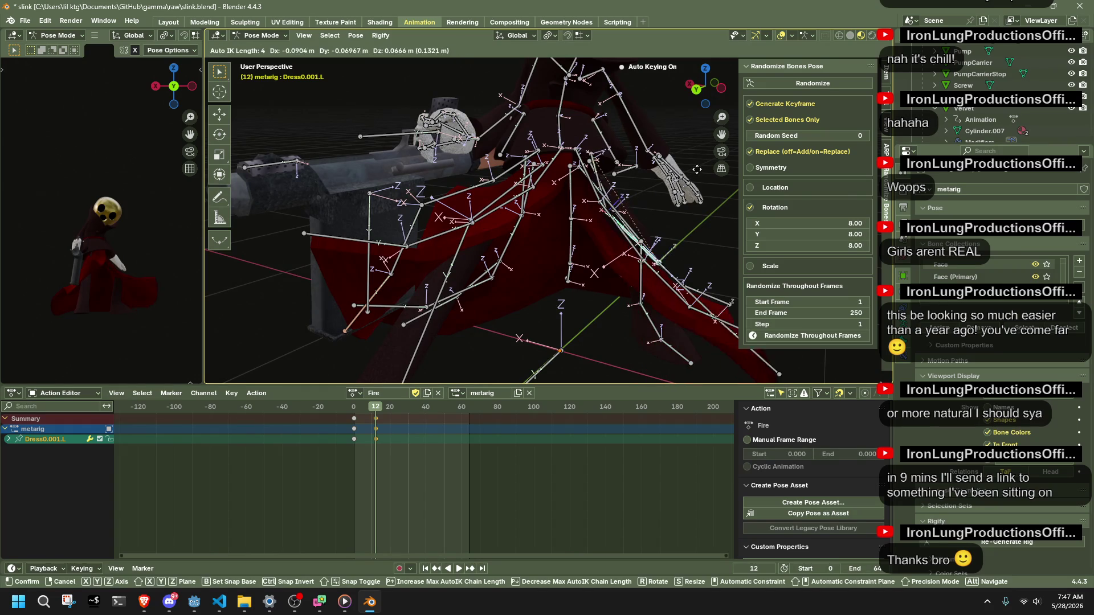
{"action": "left_click", "coordinate": [716, 166]}
Move the next left dress bone, then pull Dress4.002.L down and to the left.
{"action": "middle_click_drag", "start_coordinate": [712, 270], "coordinate": [657, 269]}
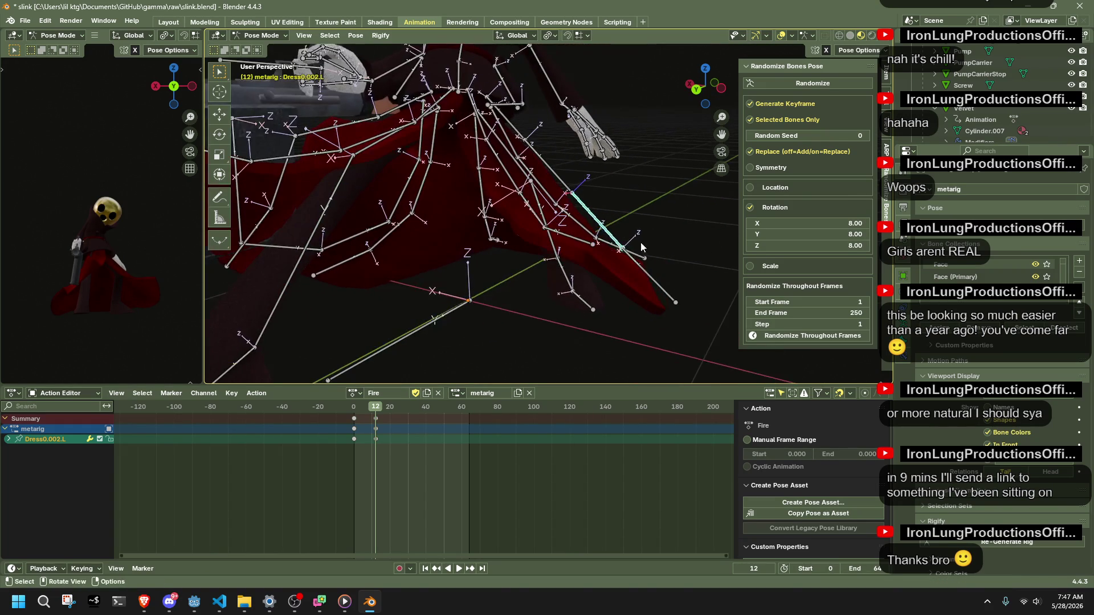
{"action": "key", "text": "g"}
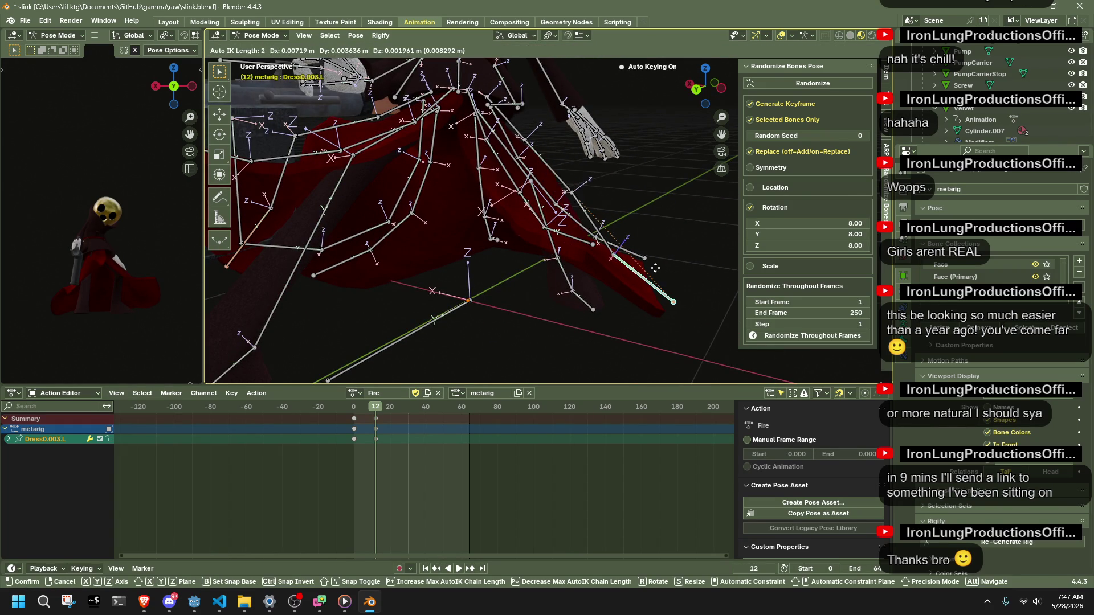
{"action": "left_click", "coordinate": [548, 304]}
{"action": "mouse_move", "coordinate": [555, 302]}
{"action": "middle_mouse_down"}
{"action": "mouse_move", "coordinate": [598, 279]}
{"action": "mouse_move", "coordinate": [646, 287]}
{"action": "middle_mouse_up"}
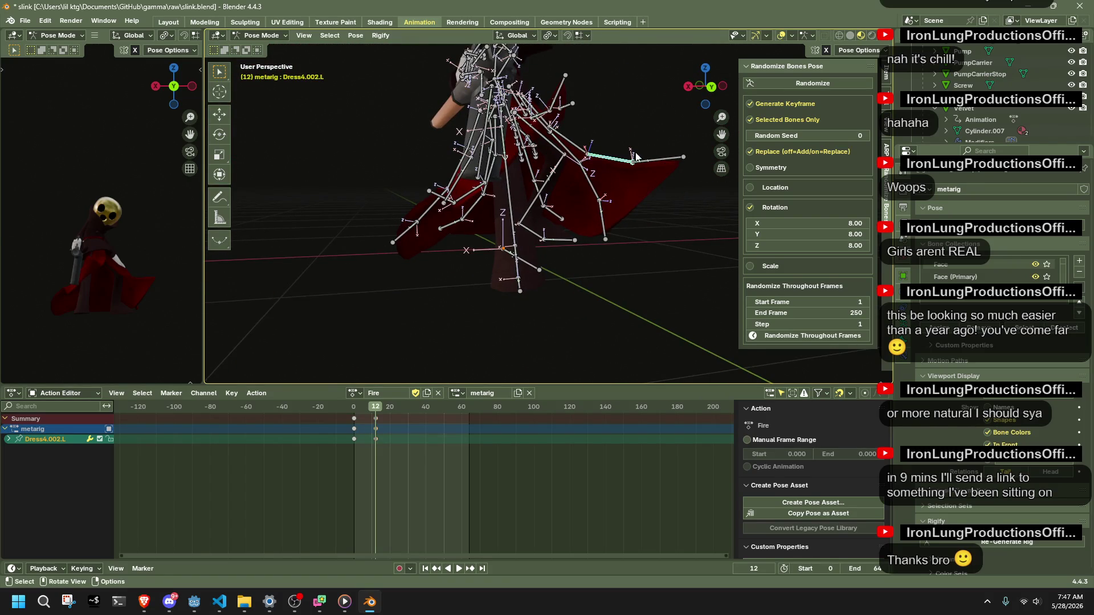
{"action": "left_click", "coordinate": [668, 157]}
{"action": "middle_click_drag", "start_coordinate": [669, 158], "coordinate": [676, 166]}
{"action": "left_click_drag", "start_coordinate": [682, 163], "coordinate": [619, 220]}
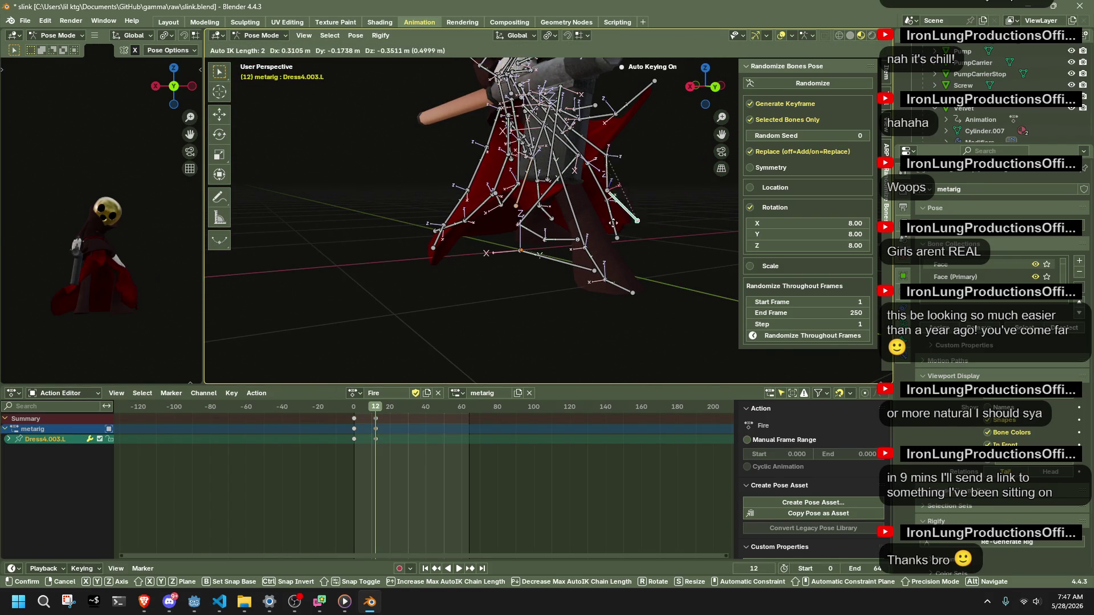
{"action": "left_click", "coordinate": [600, 233]}
Swing Dress4.003.L to hang vertically and move Dress1.001.R into place.
{"action": "middle_click_drag", "start_coordinate": [565, 238], "coordinate": [469, 247]}
{"action": "left_click_drag", "start_coordinate": [469, 247], "coordinate": [465, 259]}
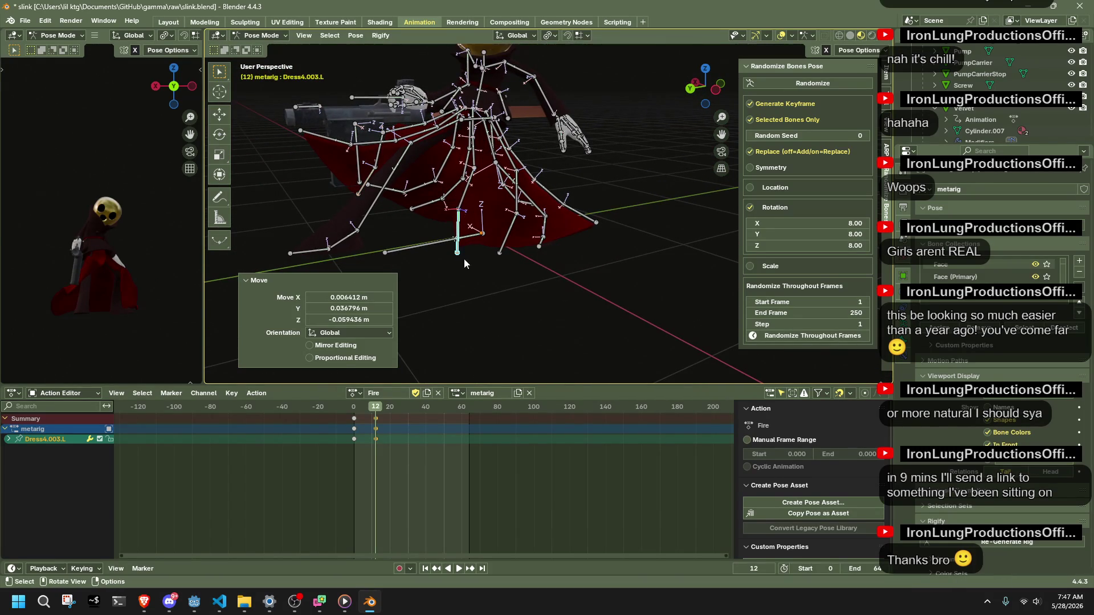
{"action": "mouse_move", "coordinate": [134, 302]}
{"action": "middle_mouse_down"}
{"action": "mouse_move", "coordinate": [53, 294]}
{"action": "mouse_move", "coordinate": [149, 297]}
{"action": "mouse_move", "coordinate": [99, 300]}
{"action": "middle_mouse_up"}
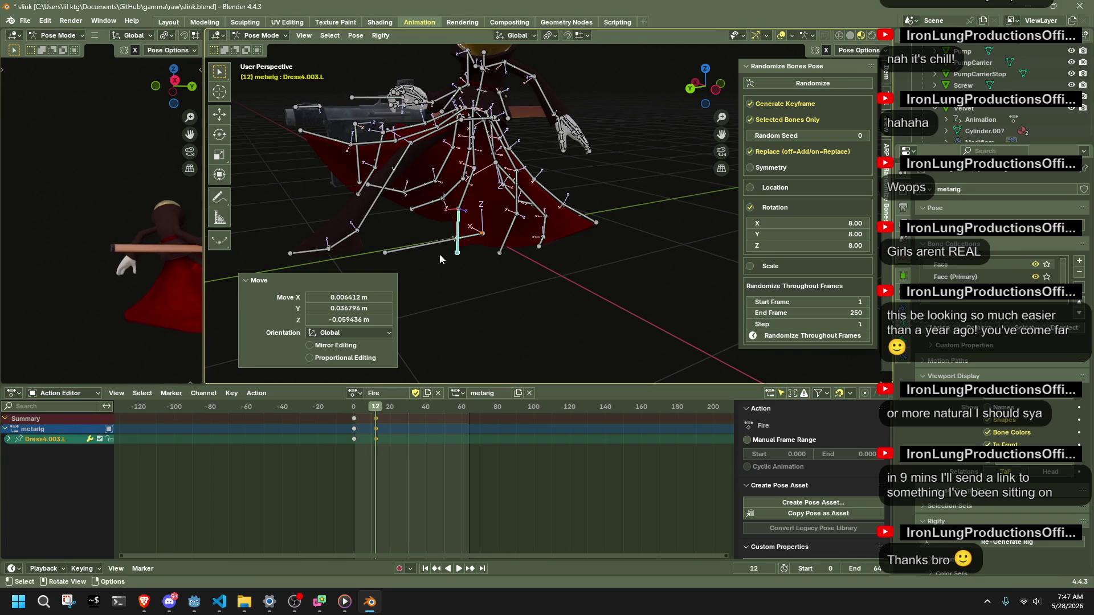
{"action": "scroll", "coordinate": [371, 260], "scroll_direction": "up", "scroll_amount": 6}
{"action": "mouse_move", "coordinate": [371, 260]}
{"action": "middle_mouse_down"}
{"action": "mouse_move", "coordinate": [572, 260]}
{"action": "mouse_move", "coordinate": [518, 237]}
{"action": "mouse_move", "coordinate": [539, 227]}
{"action": "middle_mouse_up"}
{"action": "left_click_drag", "start_coordinate": [538, 226], "coordinate": [545, 233]}
{"action": "middle_click_drag", "start_coordinate": [68, 294], "coordinate": [158, 288]}
{"action": "mouse_move", "coordinate": [473, 208]}
{"action": "middle_mouse_down"}
{"action": "mouse_move", "coordinate": [399, 235]}
{"action": "mouse_move", "coordinate": [351, 203]}
{"action": "middle_mouse_up"}
Cancel an accidental thigh.R move and reposition the Dress1.R bone.
{"action": "left_click", "coordinate": [371, 219]}
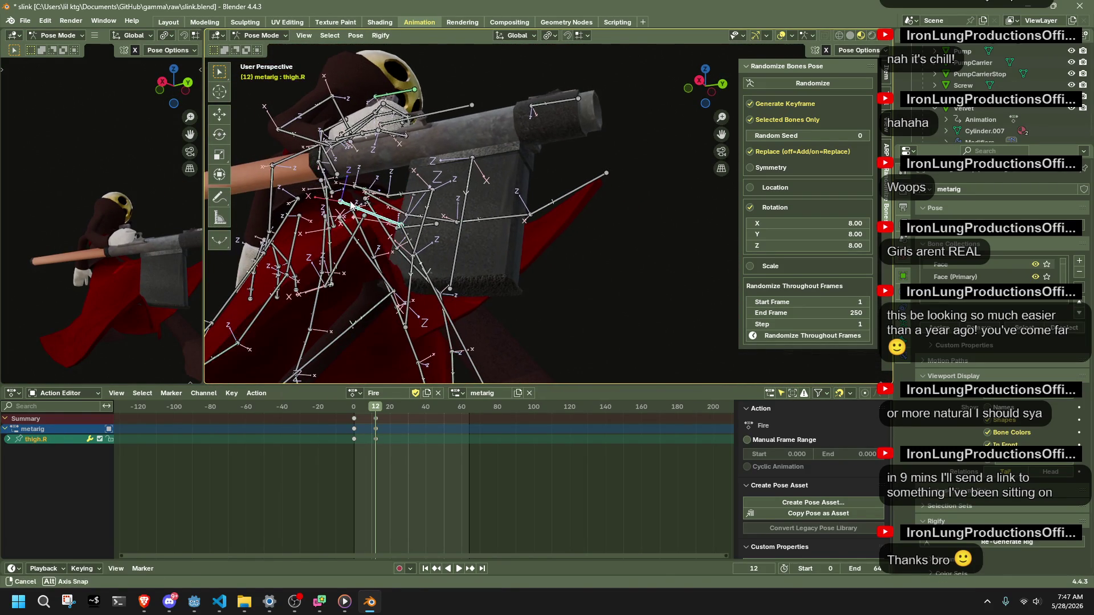
{"action": "key", "text": "Escape"}
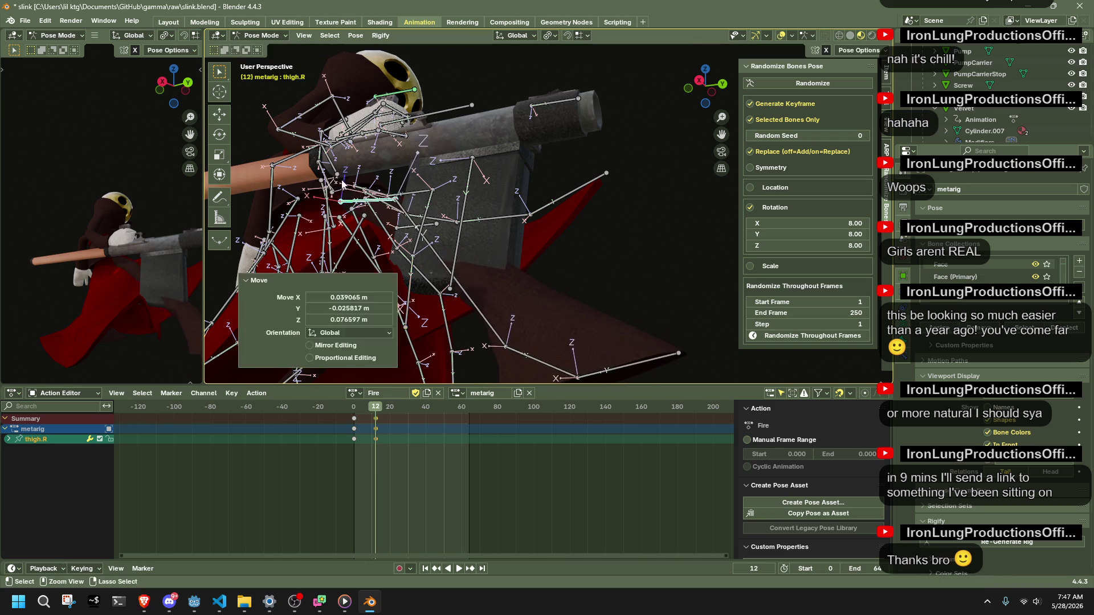
{"action": "mouse_move", "coordinate": [402, 214]}
{"action": "middle_mouse_down"}
{"action": "mouse_move", "coordinate": [428, 189]}
{"action": "mouse_move", "coordinate": [364, 174]}
{"action": "mouse_move", "coordinate": [363, 237]}
{"action": "mouse_move", "coordinate": [331, 209]}
{"action": "middle_mouse_up"}
{"action": "left_click", "coordinate": [363, 174]}
{"action": "left_click", "coordinate": [332, 209]}
{"action": "key", "text": "g"}
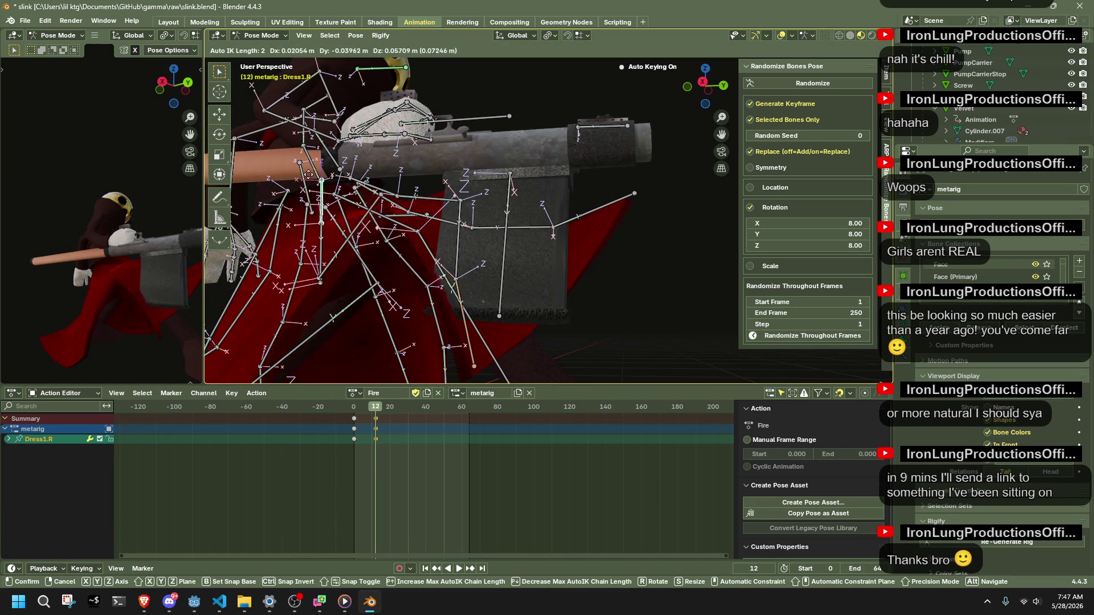
{"action": "left_click", "coordinate": [308, 209]}
{"action": "mouse_move", "coordinate": [308, 209]}
{"action": "middle_mouse_down"}
{"action": "mouse_move", "coordinate": [403, 159]}
{"action": "mouse_move", "coordinate": [506, 265]}
{"action": "mouse_move", "coordinate": [575, 233]}
{"action": "middle_mouse_up"}
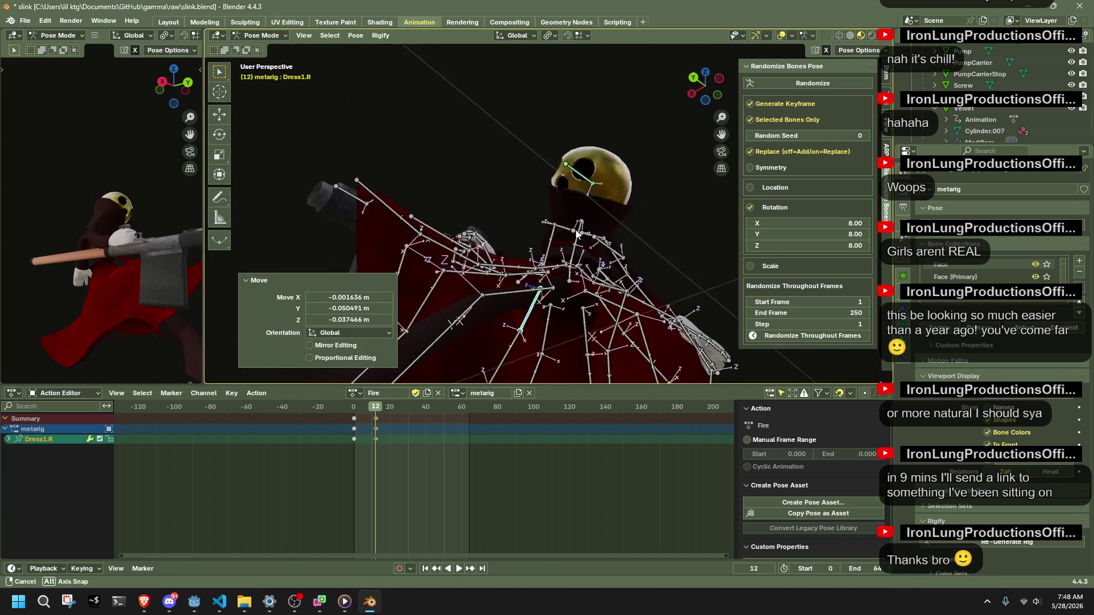
Hide all bones with the whole rig selected, then undo to bring them back.
{"action": "key", "text": "a"}
{"action": "mouse_move", "coordinate": [578, 235]}
{"action": "middle_mouse_down"}
{"action": "mouse_move", "coordinate": [616, 235]}
{"action": "mouse_move", "coordinate": [651, 321]}
{"action": "mouse_move", "coordinate": [539, 238]}
{"action": "mouse_move", "coordinate": [386, 255]}
{"action": "mouse_move", "coordinate": [428, 248]}
{"action": "middle_mouse_up"}
{"action": "key", "text": "h"}
{"action": "key", "text": "ctrl+z"}
Raise the thigh.R bone slightly along global Z, undoing one bad attempt.
{"action": "left_click", "coordinate": [381, 251]}
{"action": "key", "text": "g"}
{"action": "key", "text": "z"}
{"action": "left_click", "coordinate": [436, 247]}
{"action": "key", "text": "ctrl+z"}
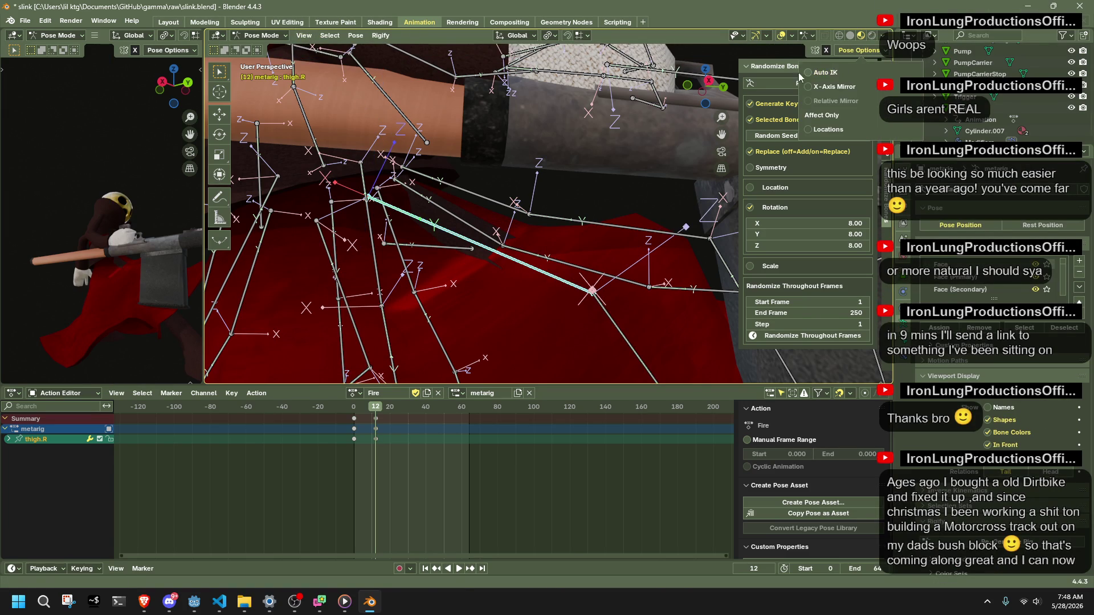
{"action": "key", "text": "g"}
{"action": "key", "text": "z"}
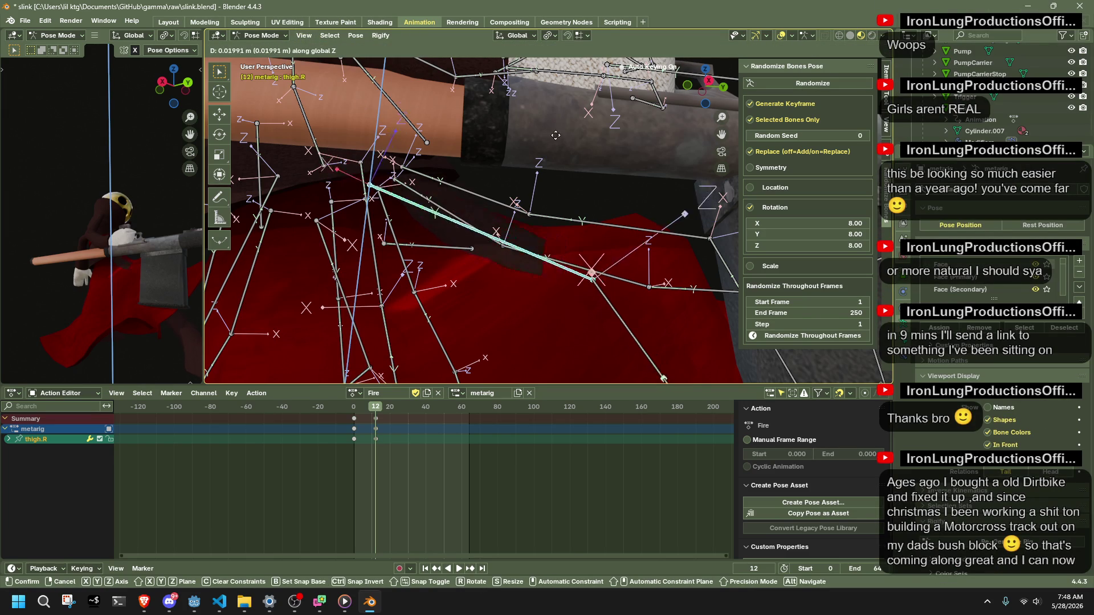
{"action": "left_click", "coordinate": [550, 167]}
Raise the Dress0.R bone slightly along global Z.
{"action": "mouse_move", "coordinate": [549, 167]}
{"action": "middle_mouse_down"}
{"action": "mouse_move", "coordinate": [373, 225]}
{"action": "mouse_move", "coordinate": [381, 203]}
{"action": "mouse_move", "coordinate": [646, 257]}
{"action": "mouse_move", "coordinate": [461, 154]}
{"action": "middle_mouse_up"}
{"action": "key", "text": "g"}
{"action": "key", "text": "z"}
{"action": "left_click", "coordinate": [381, 180]}
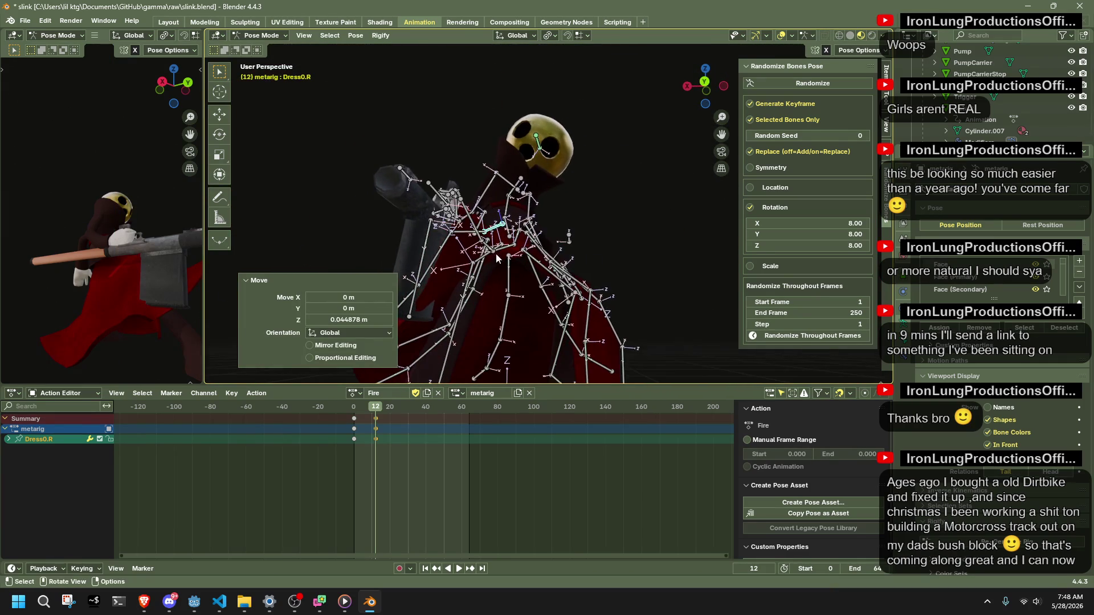
Dismiss the Pose Options popover and drag Dress0.003.R into a new drape from the side.
{"action": "left_click", "coordinate": [837, 72]}
{"action": "mouse_move", "coordinate": [494, 263]}
{"action": "middle_mouse_down"}
{"action": "mouse_move", "coordinate": [653, 252]}
{"action": "mouse_move", "coordinate": [659, 272]}
{"action": "middle_mouse_up"}
{"action": "mouse_move", "coordinate": [659, 272]}
{"action": "left_mouse_down"}
{"action": "mouse_move", "coordinate": [623, 288]}
{"action": "mouse_move", "coordinate": [641, 282]}
{"action": "left_mouse_up"}
{"action": "middle_click_drag", "start_coordinate": [641, 282], "coordinate": [361, 263]}
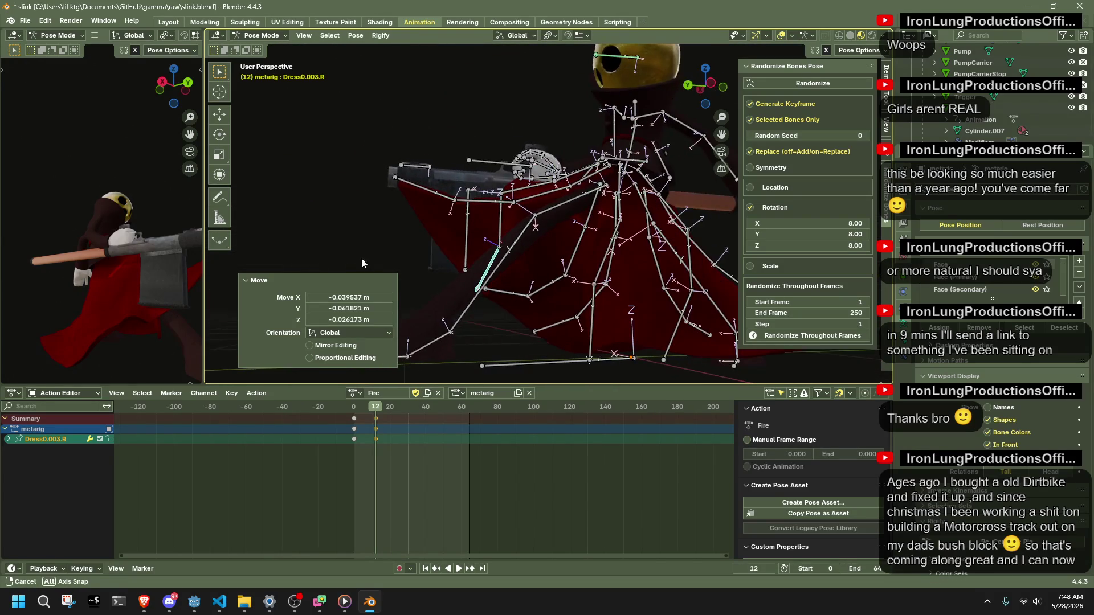
Drag Dress4.003.R into place and fine-tune it with two further moves.
{"action": "left_click_drag", "start_coordinate": [426, 177], "coordinate": [414, 197]}
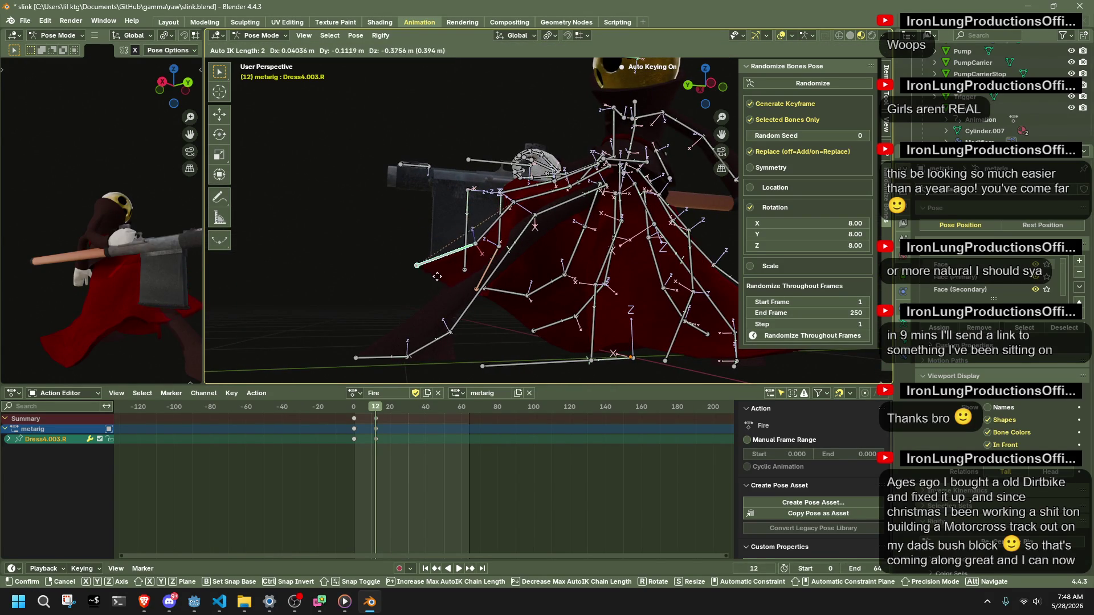
{"action": "left_click_drag", "start_coordinate": [436, 285], "coordinate": [464, 291]}
{"action": "middle_click_drag", "start_coordinate": [464, 290], "coordinate": [559, 262]}
{"action": "key", "text": "g"}
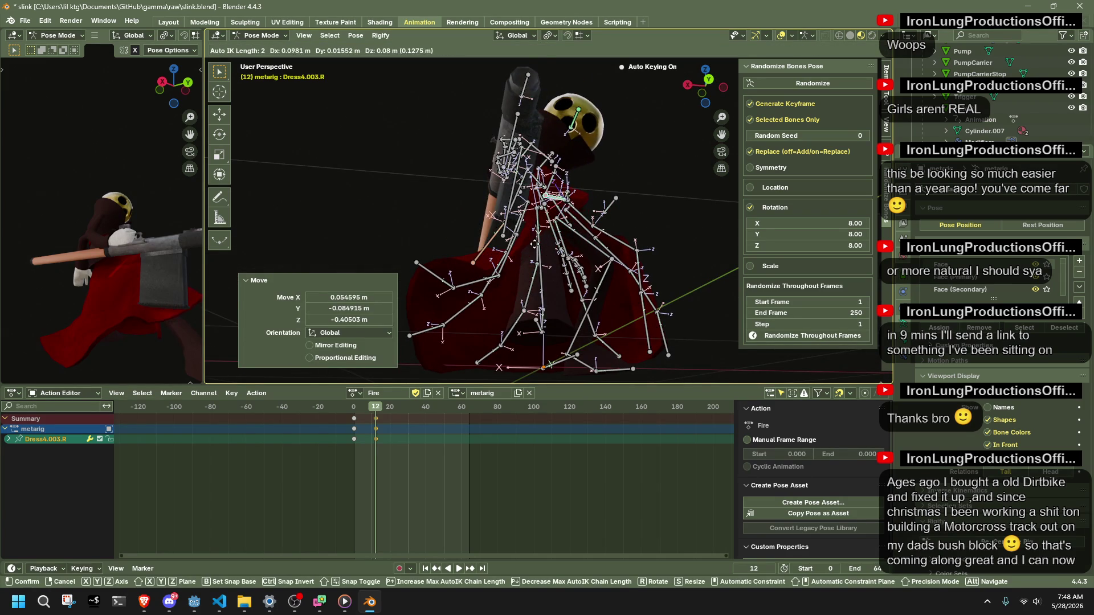
{"action": "left_click", "coordinate": [534, 248]}
{"action": "middle_click_drag", "start_coordinate": [535, 249], "coordinate": [539, 330]}
{"action": "key", "text": "g"}
{"action": "left_click", "coordinate": [538, 332]}
{"action": "middle_click_drag", "start_coordinate": [603, 284], "coordinate": [435, 247]}
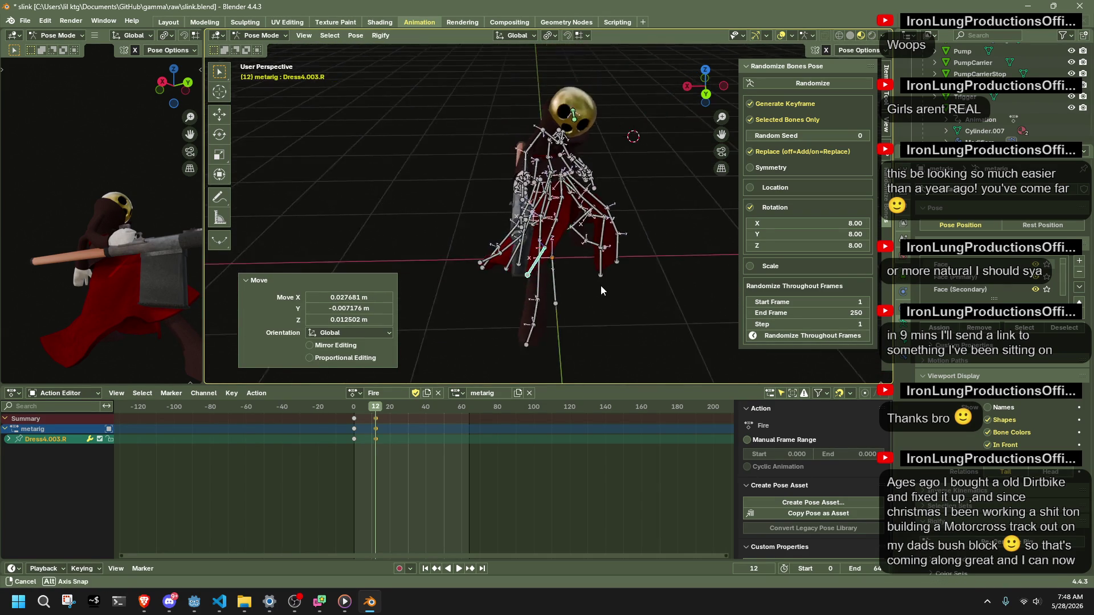
{"action": "middle_click_drag", "start_coordinate": [382, 238], "coordinate": [608, 288]}
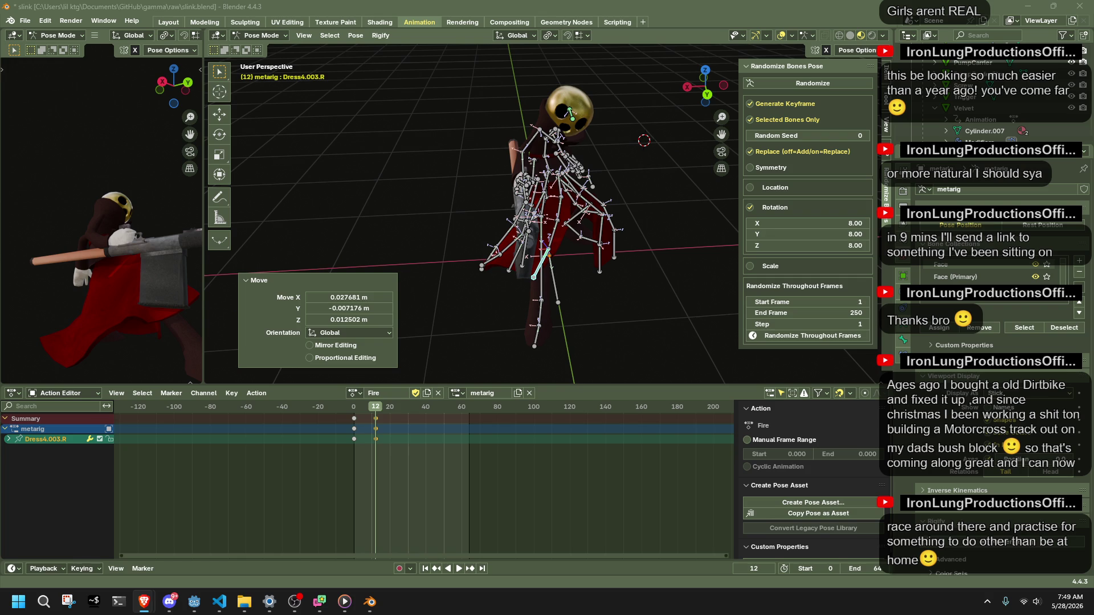
{"action": "middle_click_drag", "start_coordinate": [684, 292], "coordinate": [608, 238]}
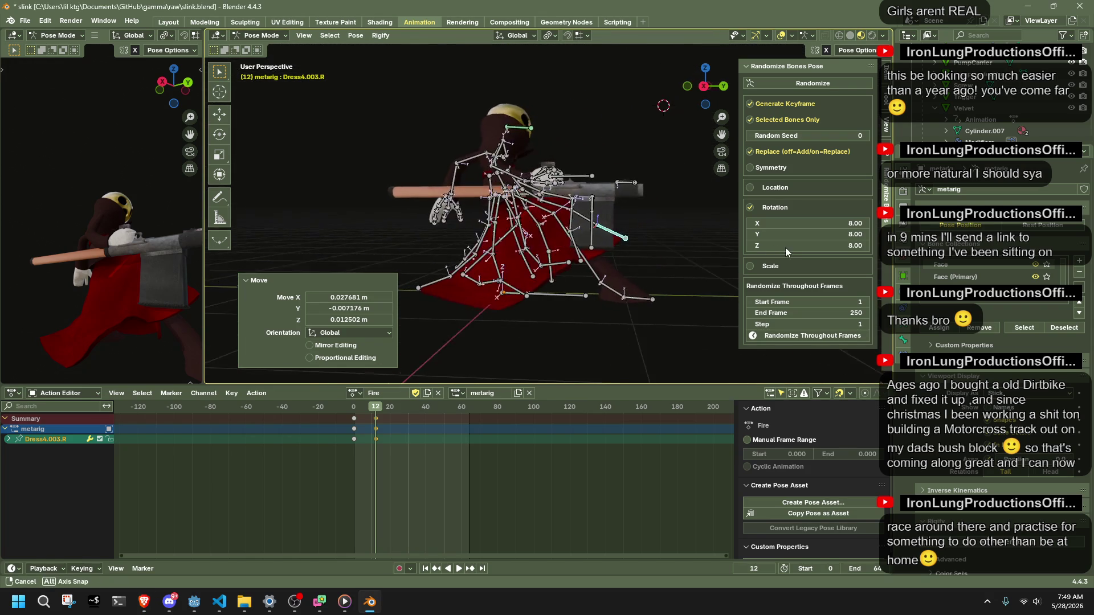
{"action": "middle_click_drag", "start_coordinate": [608, 237], "coordinate": [784, 247]}
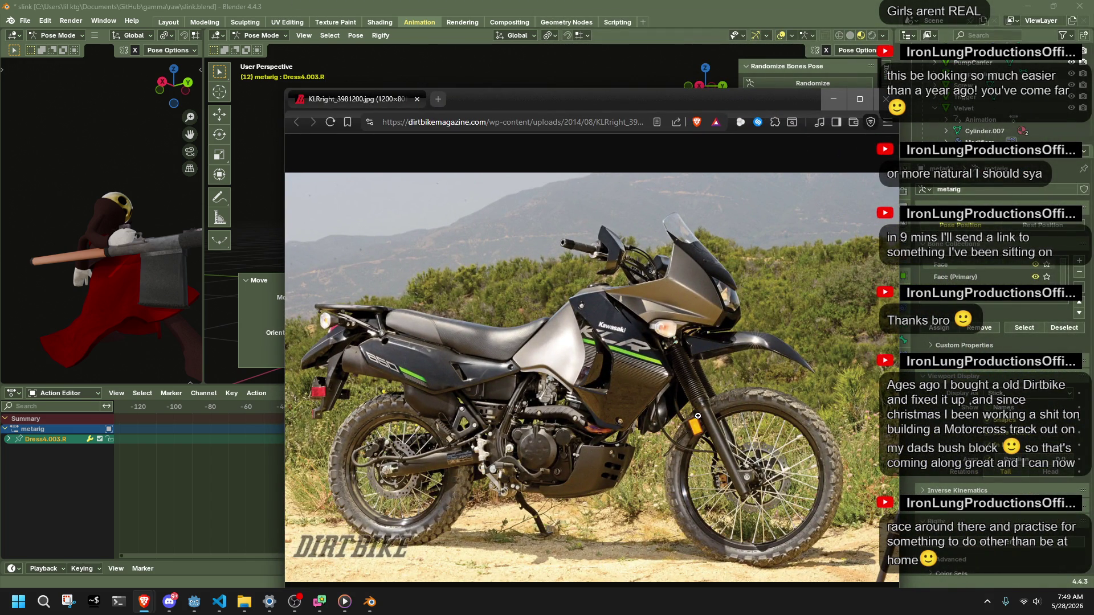
{"action": "left_click_drag", "start_coordinate": [528, 106], "coordinate": [496, 79]}
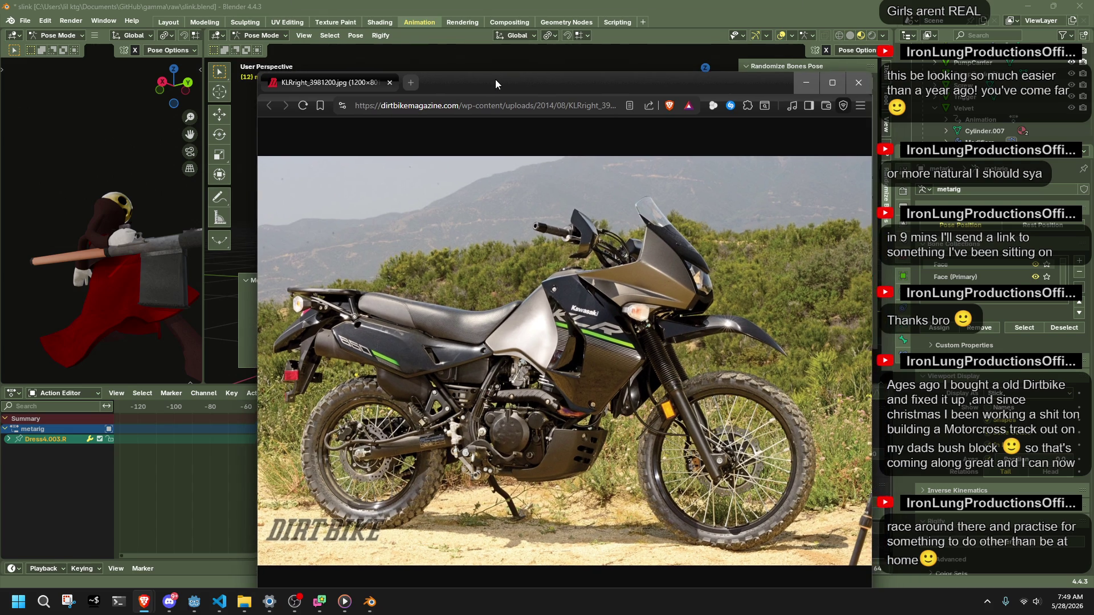
{"action": "left_click", "coordinate": [858, 83]}
{"action": "mouse_move", "coordinate": [740, 180]}
{"action": "middle_mouse_down"}
{"action": "mouse_move", "coordinate": [531, 178]}
{"action": "mouse_move", "coordinate": [771, 220]}
{"action": "mouse_move", "coordinate": [345, 403]}
{"action": "middle_mouse_up"}
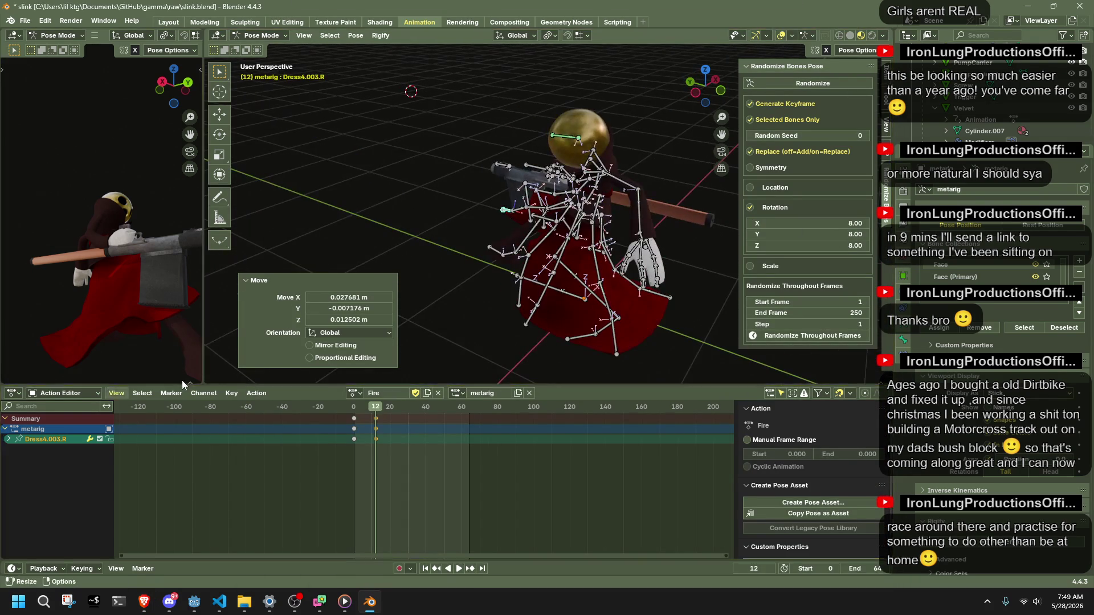
Play the Fire action, shift the selected keyframes 8 frames later to frame 20, and replay.
{"action": "left_click_drag", "start_coordinate": [344, 403], "coordinate": [376, 422]}
{"action": "key", "text": "space"}
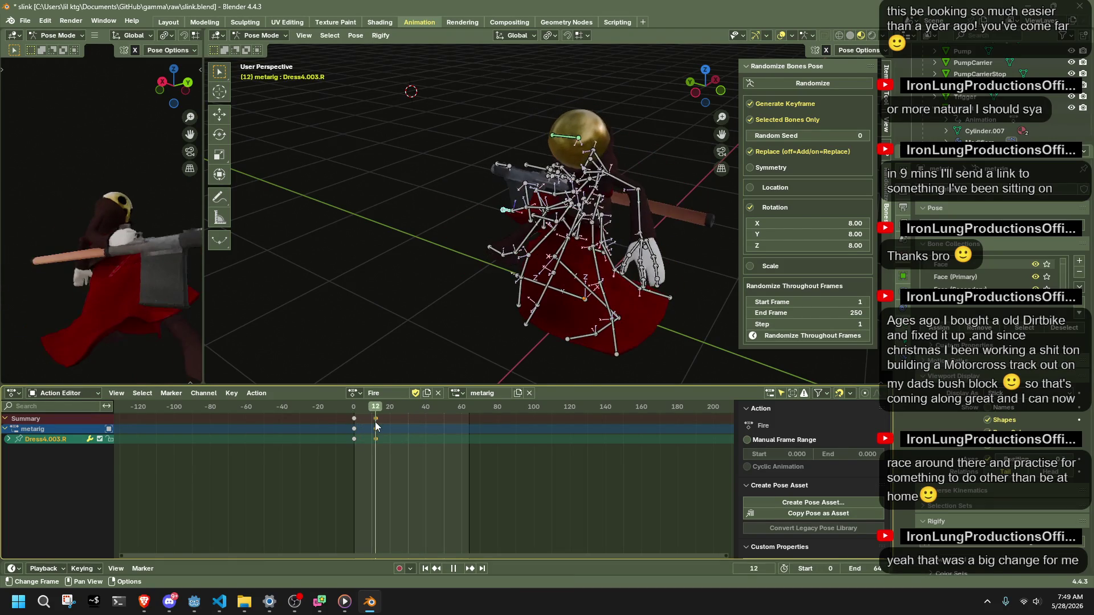
{"action": "key", "text": "space"}
{"action": "key", "text": "g"}
{"action": "key", "text": "8"}
{"action": "key", "text": "Return"}
{"action": "key", "text": "space"}
{"action": "left_click_drag", "start_coordinate": [345, 406], "coordinate": [355, 420]}
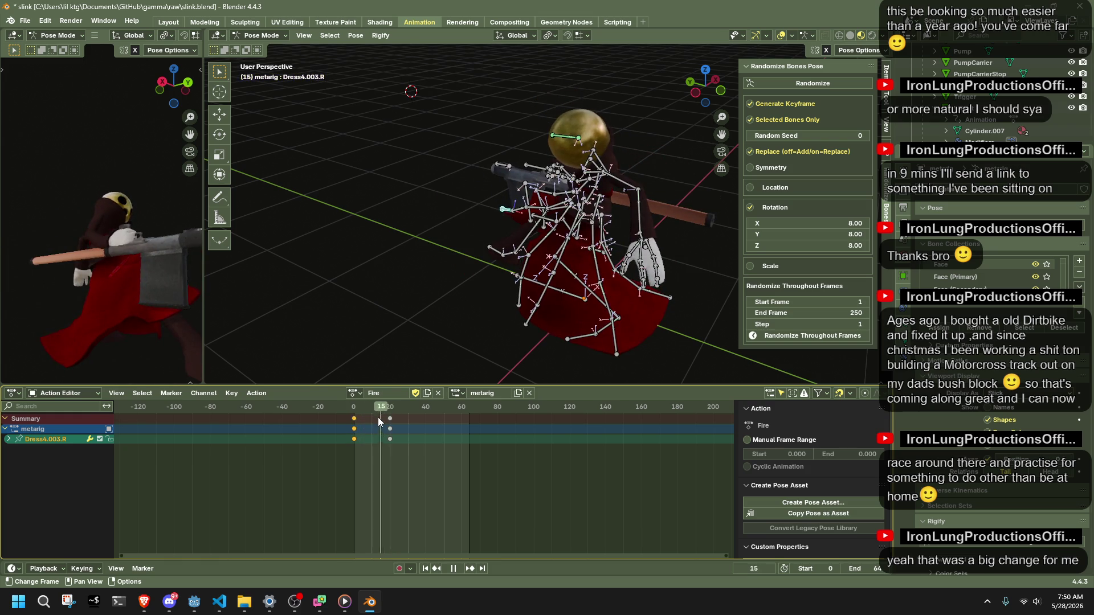
{"action": "key", "text": "Escape"}
Give the keyframes exponential easing, then scrub to frame 10 and view the rig from another angle.
{"action": "right_click", "coordinate": [353, 421]}
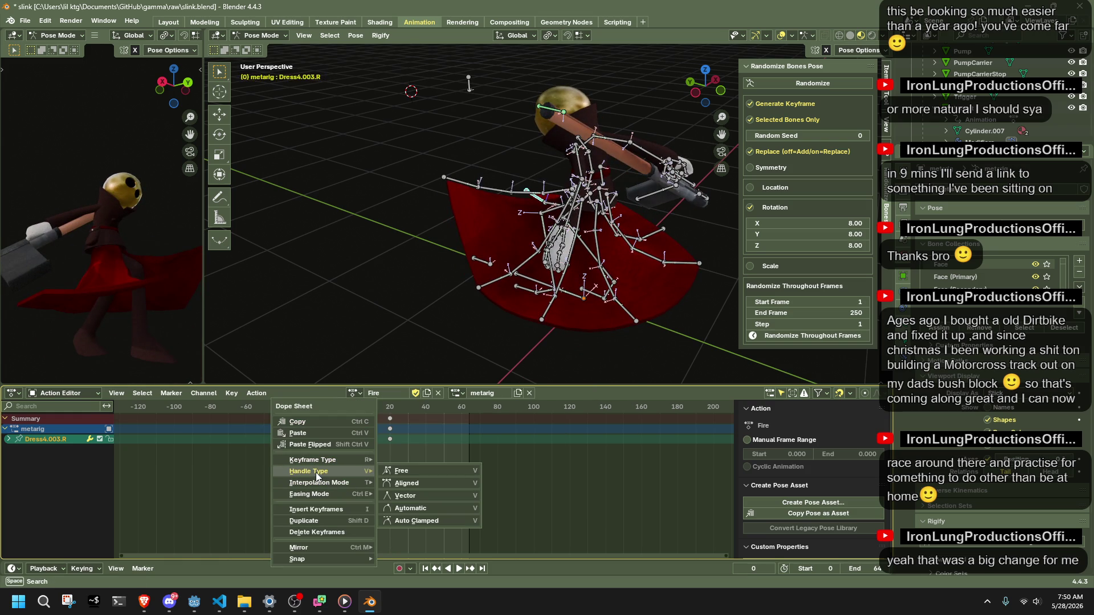
{"action": "mouse_move", "coordinate": [320, 483]}
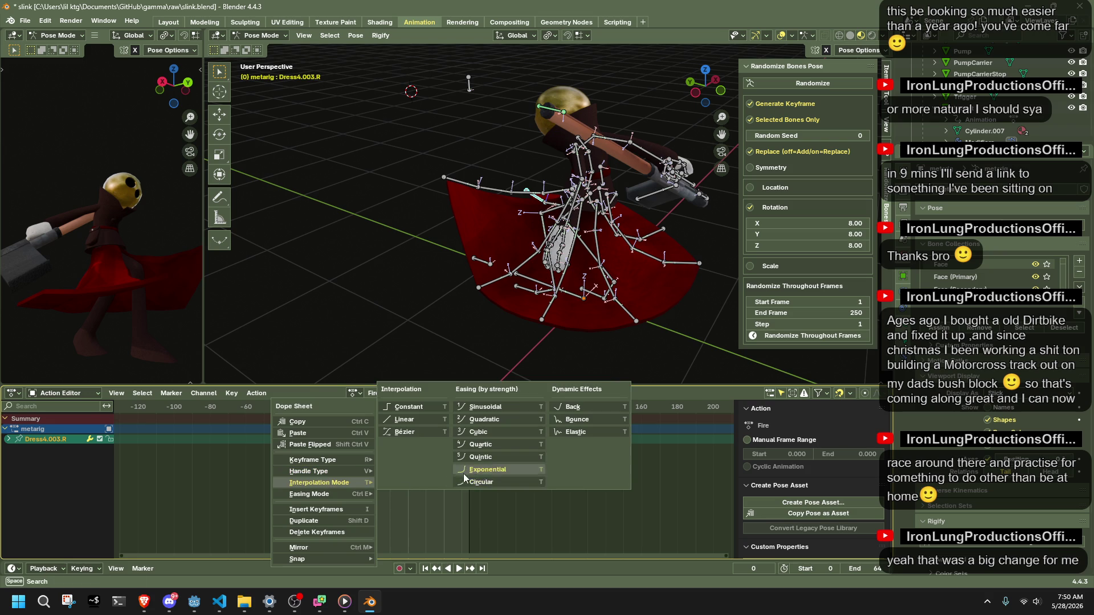
{"action": "left_click", "coordinate": [466, 470]}
{"action": "key", "text": "space"}
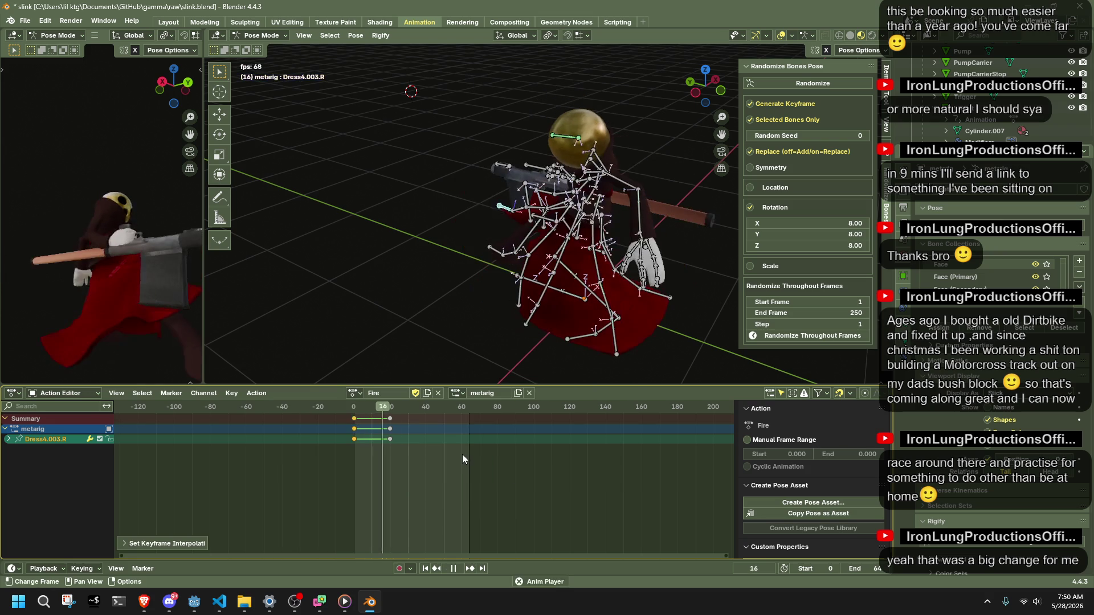
{"action": "left_click_drag", "start_coordinate": [356, 407], "coordinate": [381, 414]}
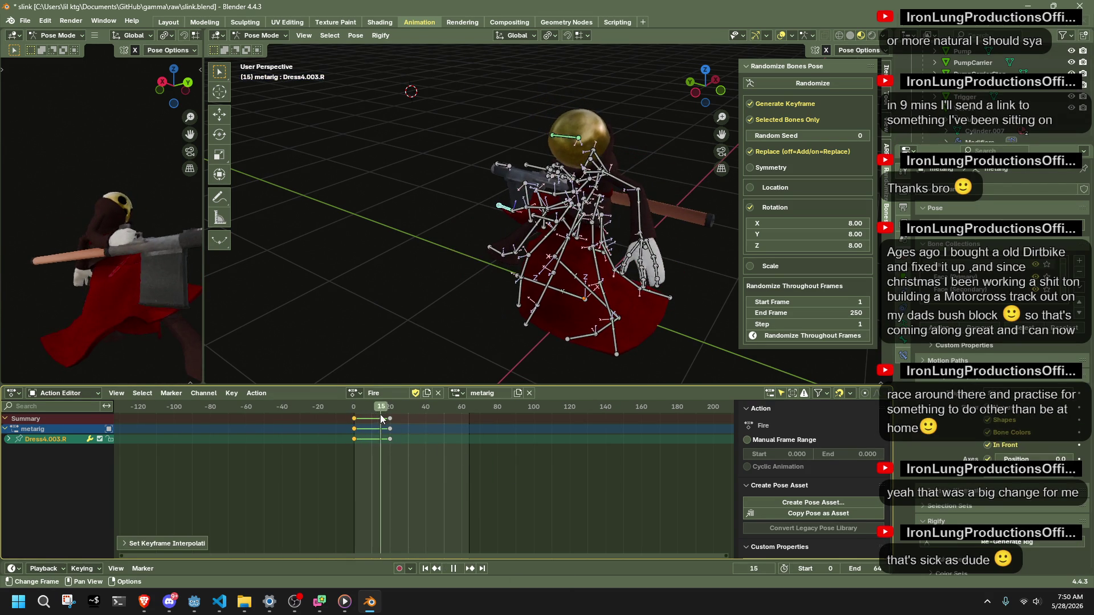
{"action": "mouse_move", "coordinate": [381, 415]}
{"action": "left_mouse_down"}
{"action": "mouse_move", "coordinate": [352, 413]}
{"action": "mouse_move", "coordinate": [361, 419]}
{"action": "left_mouse_up"}
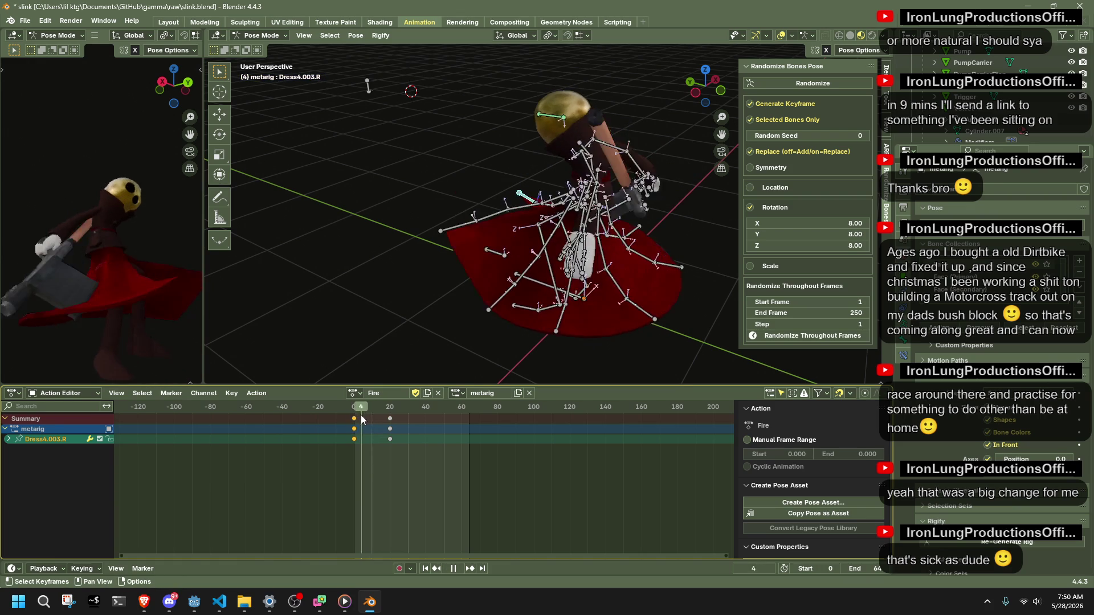
{"action": "left_click_drag", "start_coordinate": [361, 419], "coordinate": [372, 422]}
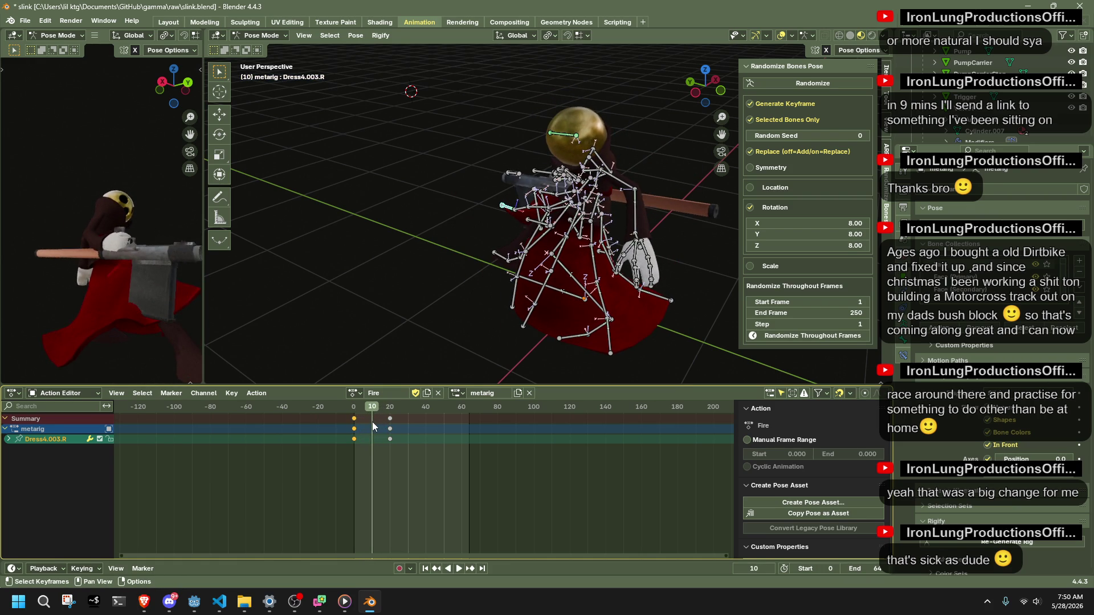
{"action": "middle_click_drag", "start_coordinate": [432, 273], "coordinate": [699, 225]}
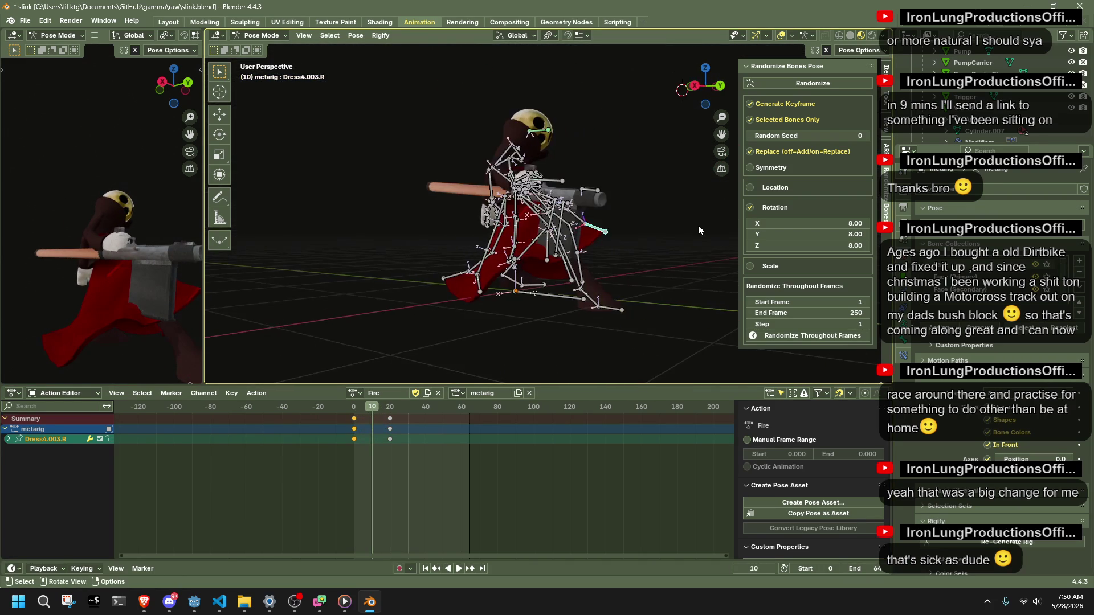
Select all bones, play the action, and shift their keyframes later in time.
{"action": "key", "text": "a"}
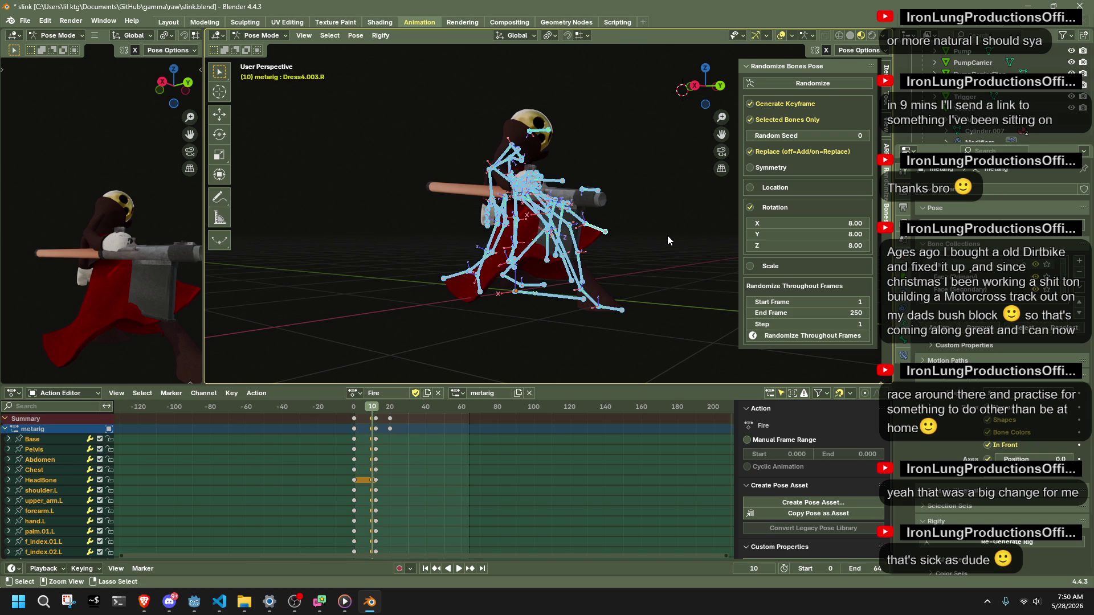
{"action": "key", "text": "ctrl+i"}
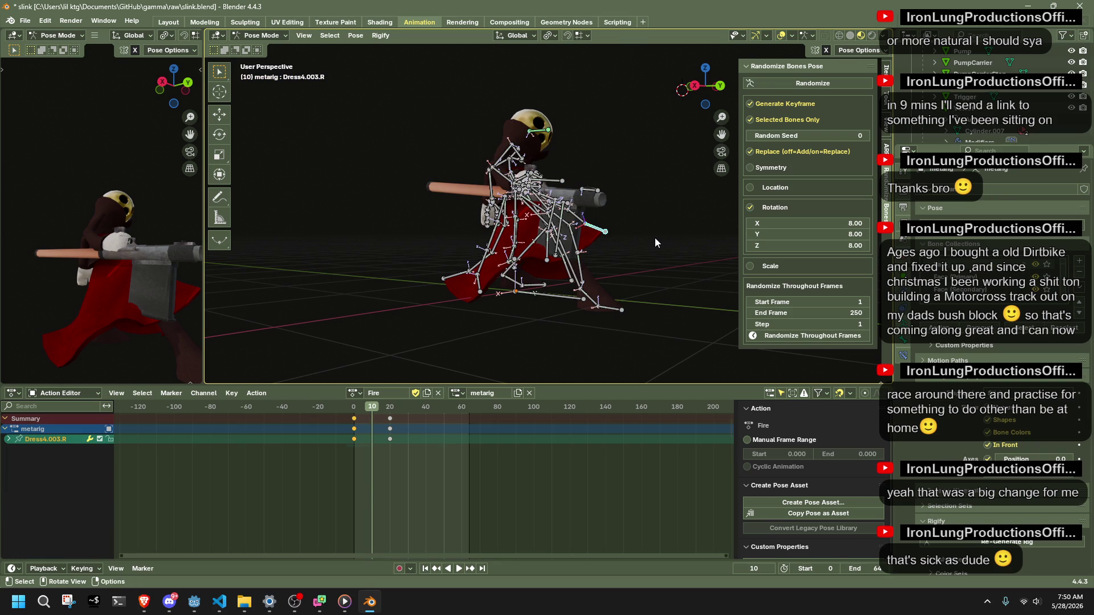
{"action": "key", "text": "a"}
{"action": "key", "text": "space"}
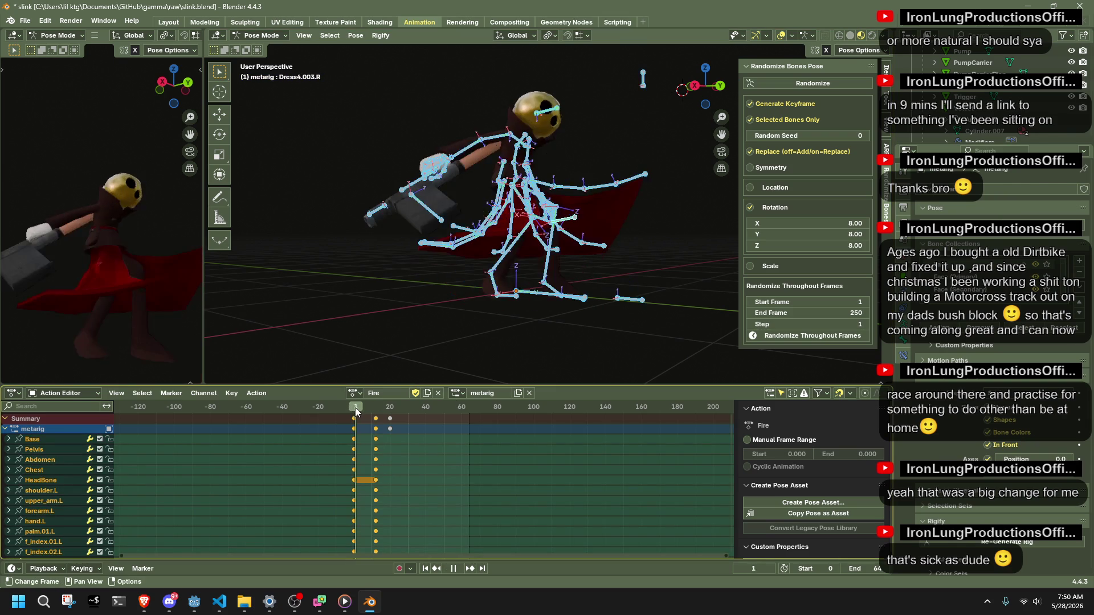
{"action": "key", "text": "space"}
{"action": "key", "text": "g"}
{"action": "left_click", "coordinate": [382, 416]}
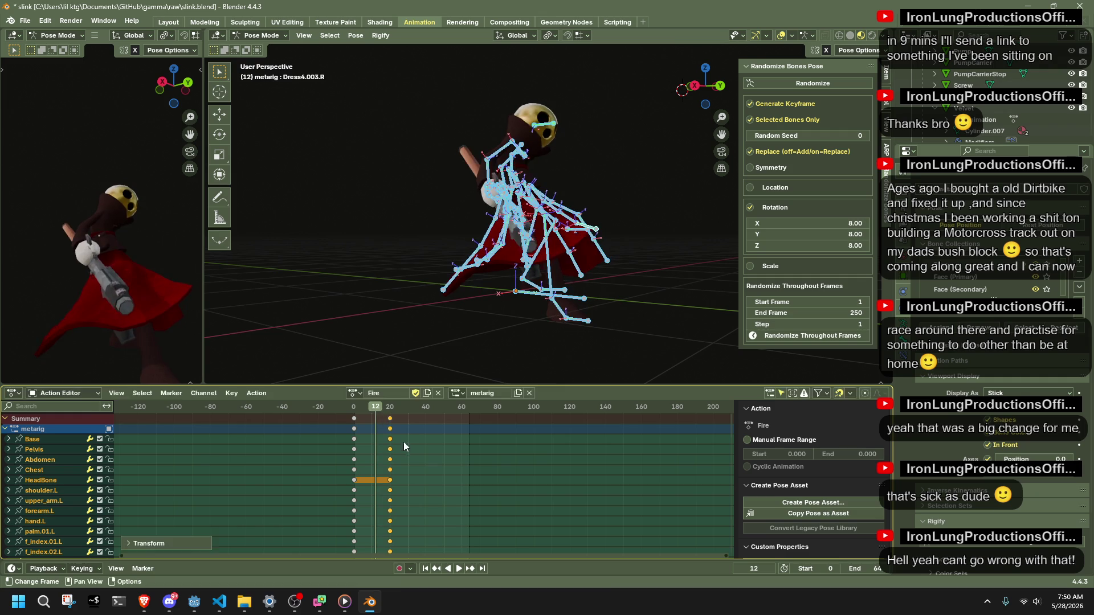
Key the whole pose at frame 10, then box-select the middle keys and move them later.
{"action": "left_click_drag", "start_coordinate": [368, 411], "coordinate": [372, 412]}
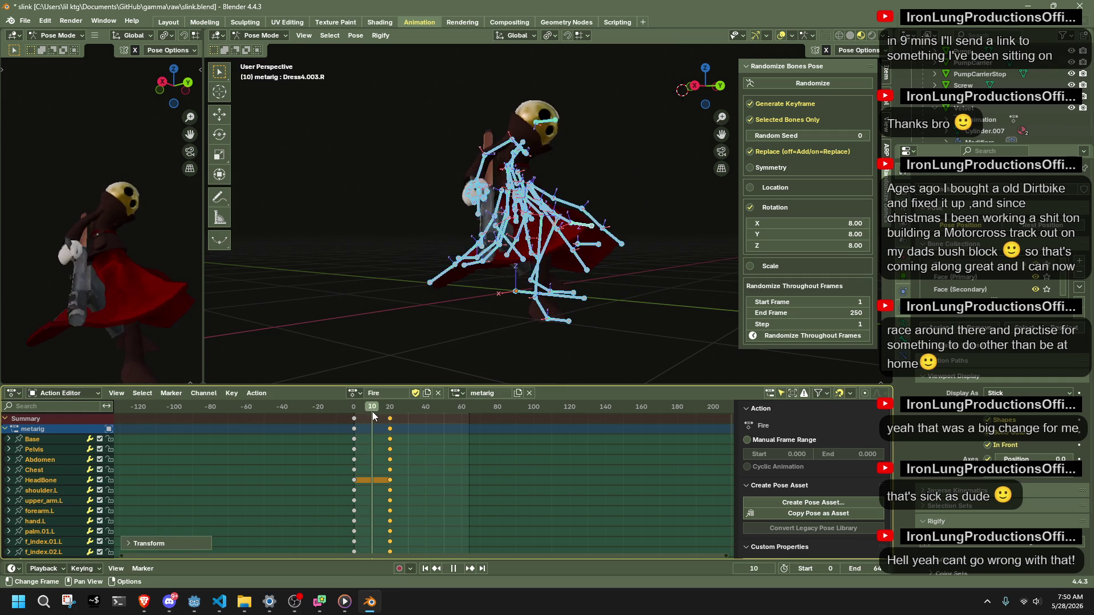
{"action": "key", "text": "i"}
{"action": "left_click_drag", "start_coordinate": [383, 456], "coordinate": [368, 413]}
{"action": "key", "text": "g"}
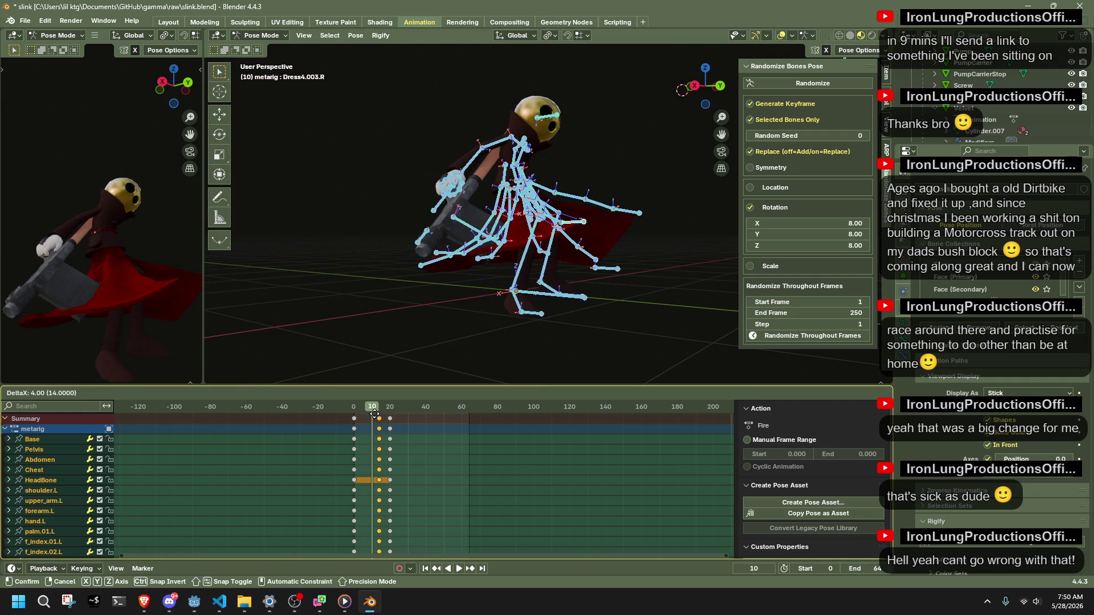
{"action": "left_click", "coordinate": [379, 416]}
Play and scrub the retimed action, stopping at frame 20 and selecting its keyframes.
{"action": "key", "text": "space"}
{"action": "left_click_drag", "start_coordinate": [377, 413], "coordinate": [354, 413]}
{"action": "key", "text": "Escape"}
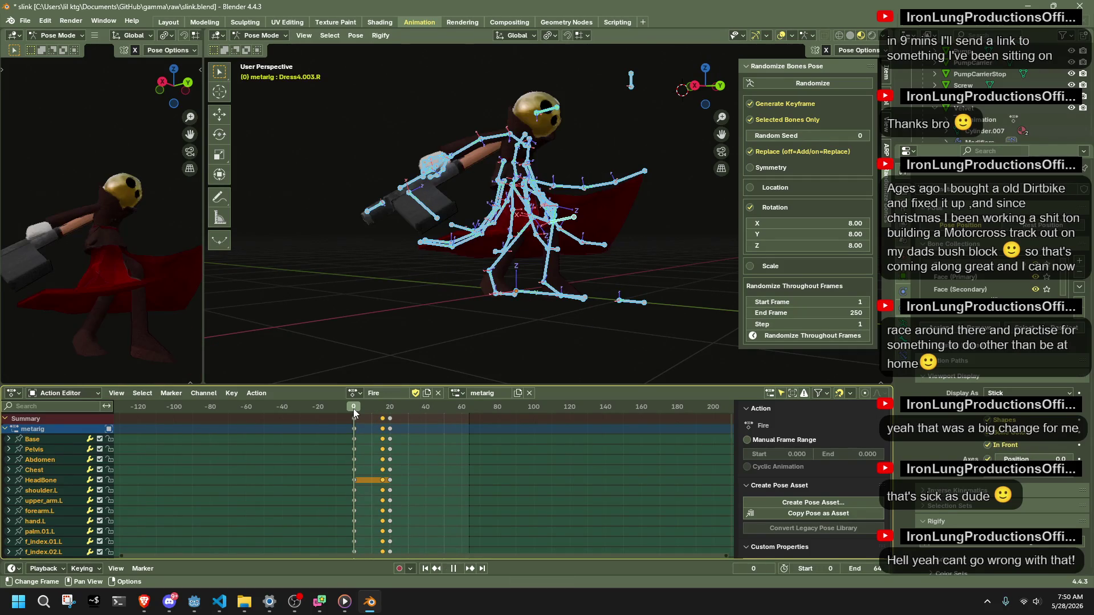
{"action": "key", "text": "space"}
{"action": "left_click_drag", "start_coordinate": [370, 408], "coordinate": [391, 419]}
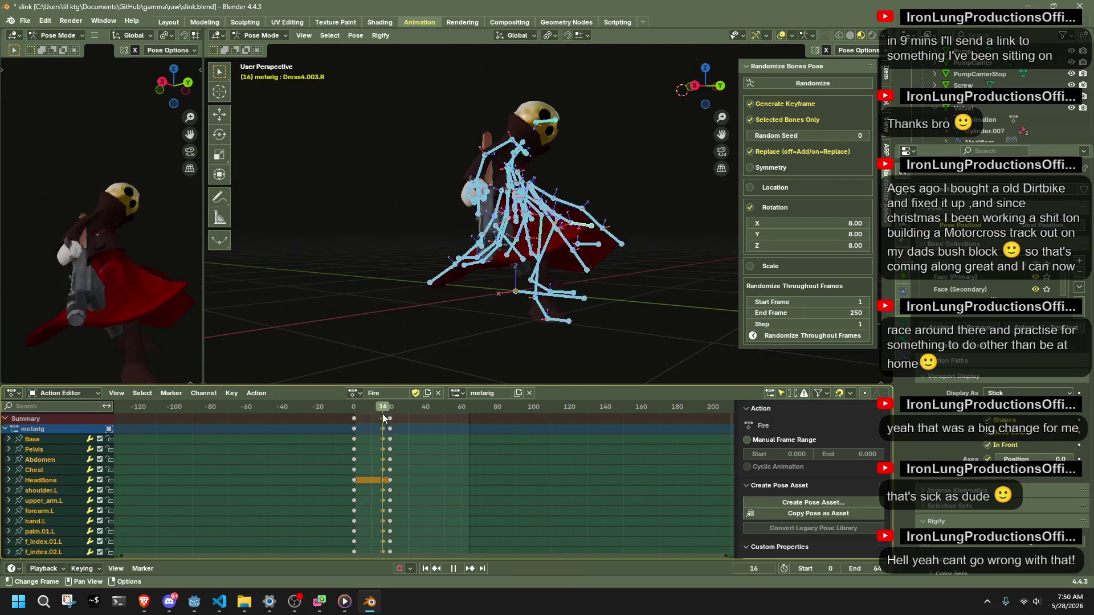
{"action": "key", "text": "space"}
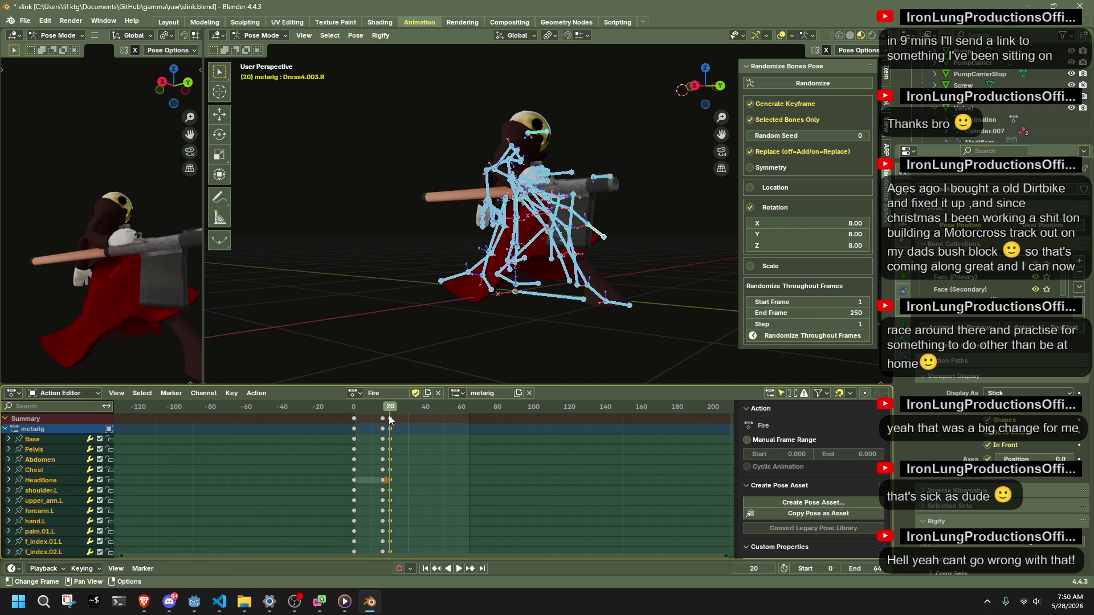
{"action": "left_click_drag", "start_coordinate": [395, 416], "coordinate": [392, 420]}
{"action": "middle_click_drag", "start_coordinate": [615, 283], "coordinate": [560, 319]}
In Right Ortho view, try raising forearm.R and the Chest, then undo the changes.
{"action": "left_click", "coordinate": [707, 86]}
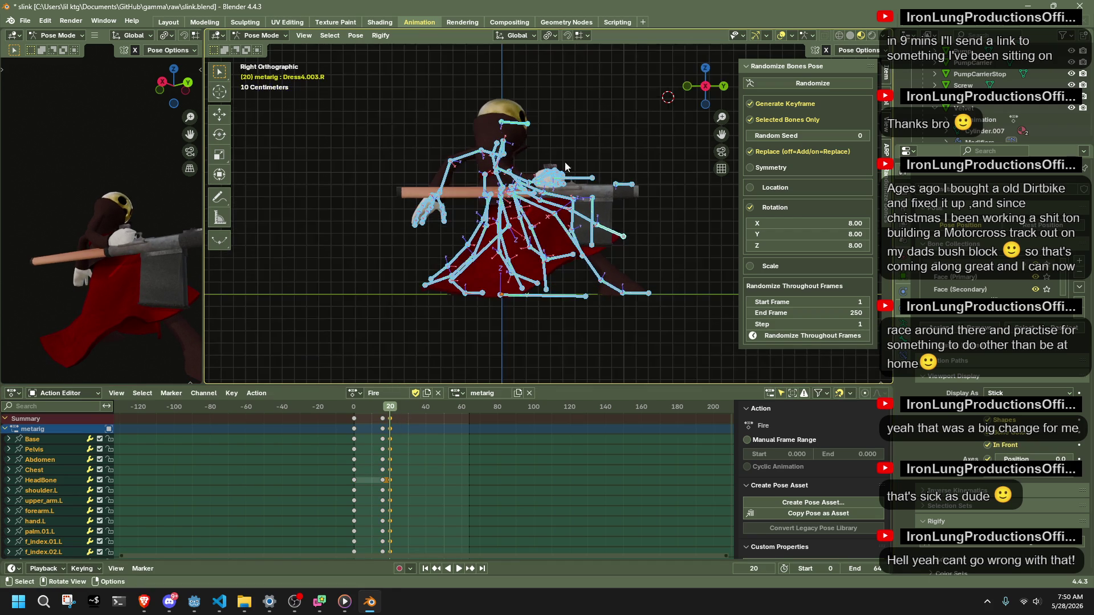
{"action": "left_click_drag", "start_coordinate": [440, 177], "coordinate": [432, 181]}
{"action": "left_click", "coordinate": [509, 175]}
{"action": "key", "text": "g"}
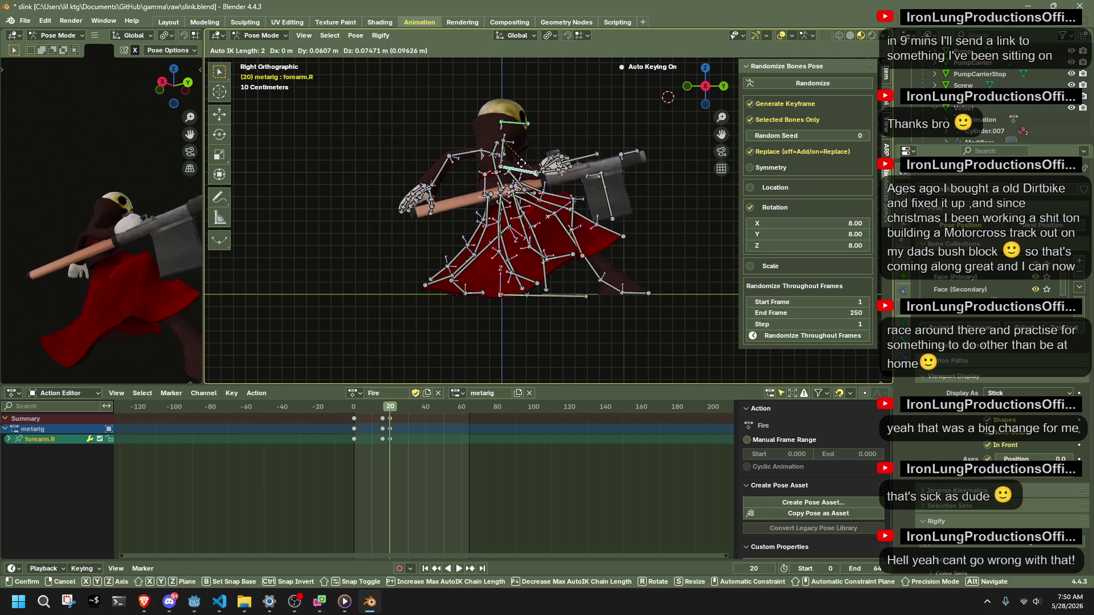
{"action": "left_click", "coordinate": [497, 153]}
{"action": "key", "text": "g"}
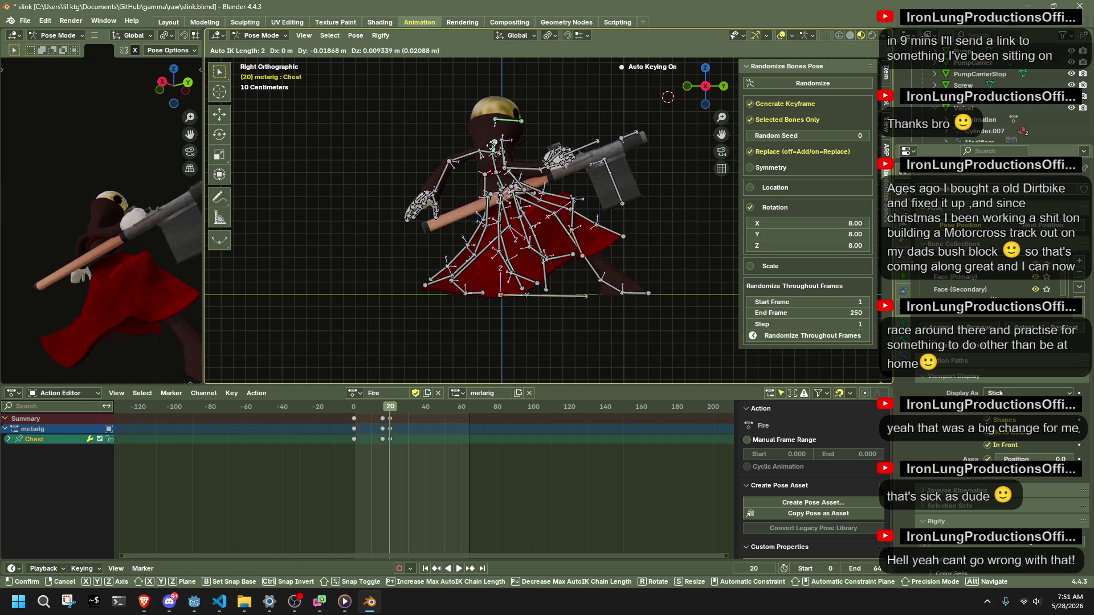
{"action": "left_click", "coordinate": [493, 150]}
{"action": "left_click", "coordinate": [533, 171]}
{"action": "key", "text": "g"}
{"action": "left_click", "coordinate": [531, 174]}
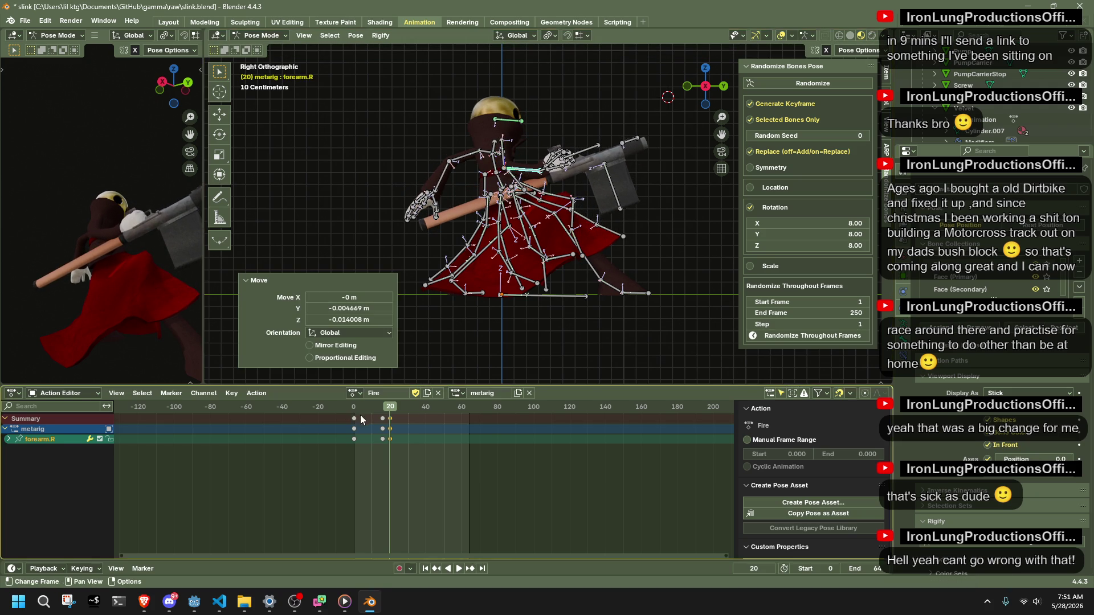
{"action": "key", "text": "ctrl+z"}
{"action": "key", "text": "ctrl+z"}
{"action": "key", "text": "ctrl+z"}
{"action": "key", "text": "ctrl+z"}
Duplicate all bones' frame-20 keys to about frame 23 to hold the pose.
{"action": "key", "text": "a"}
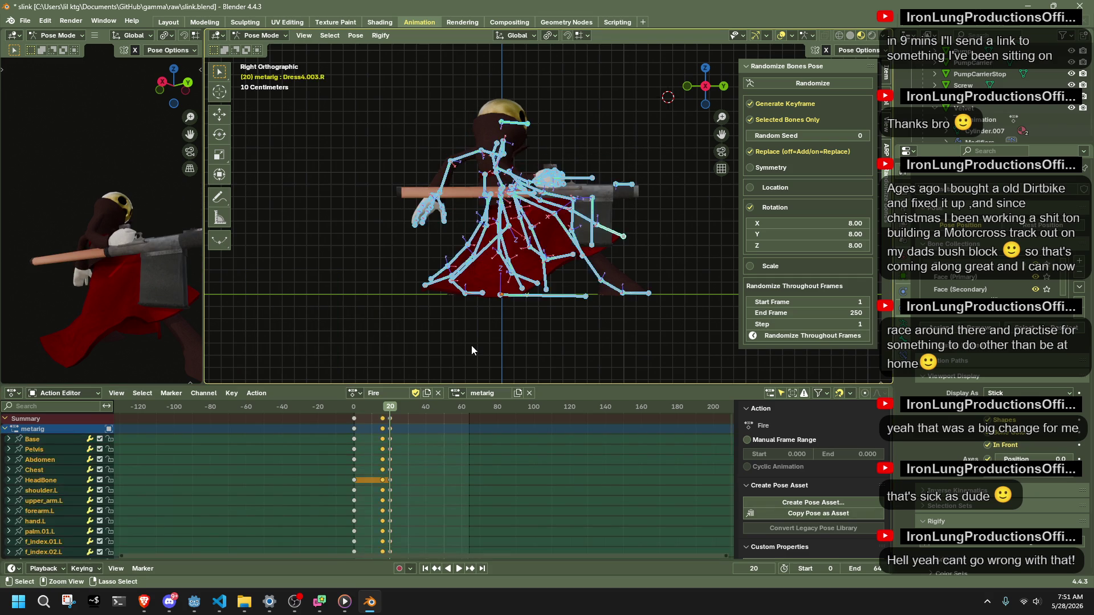
{"action": "key", "text": "g"}
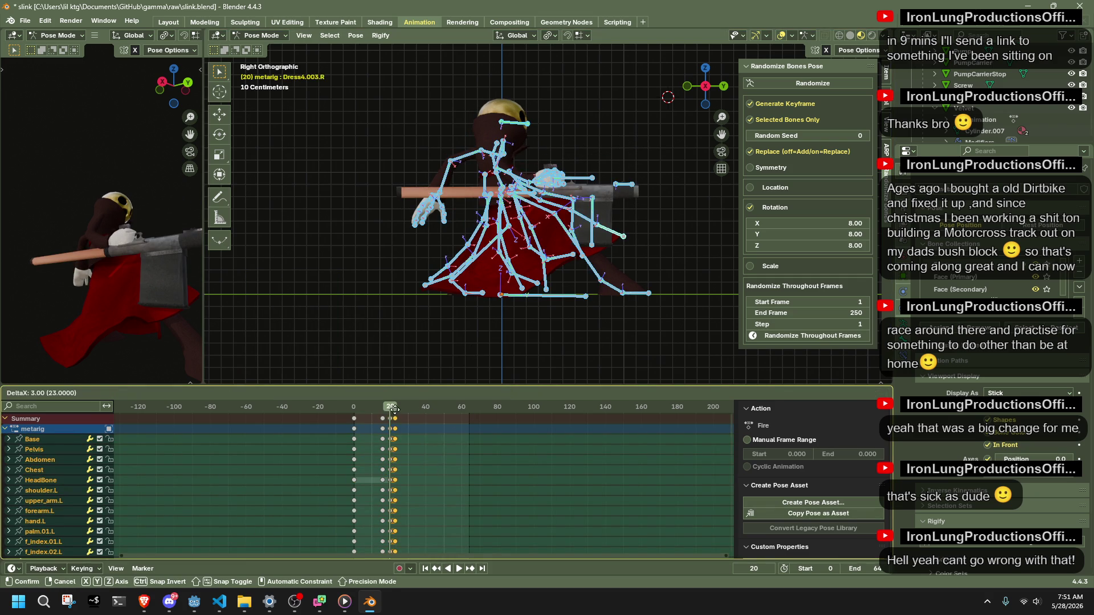
{"action": "left_click", "coordinate": [395, 414]}
{"action": "left_click_drag", "start_coordinate": [389, 415], "coordinate": [390, 410]}
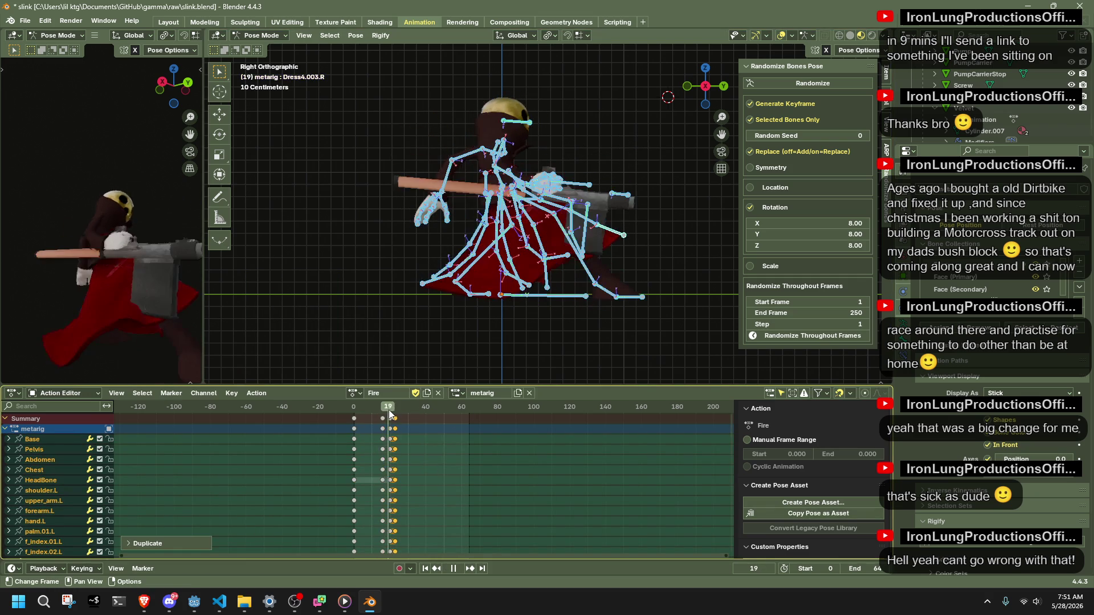
Re-pose forearm.R, forearm.L and the Chest so the gun tips upward in recoil.
{"action": "left_click", "coordinate": [513, 180]}
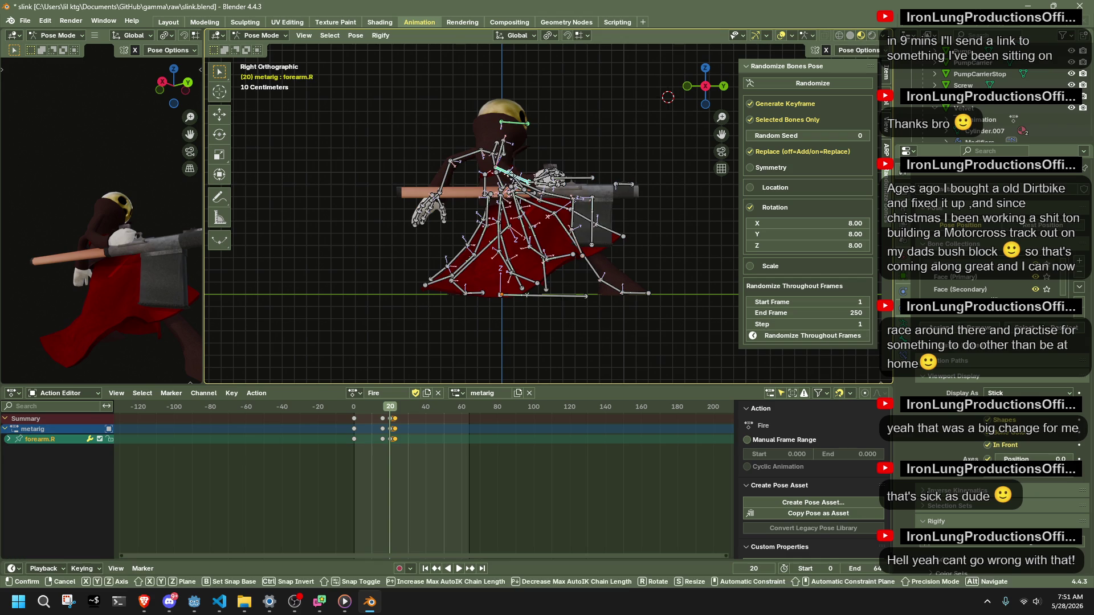
{"action": "key", "text": "g"}
{"action": "left_click", "coordinate": [446, 186]}
{"action": "key", "text": "g"}
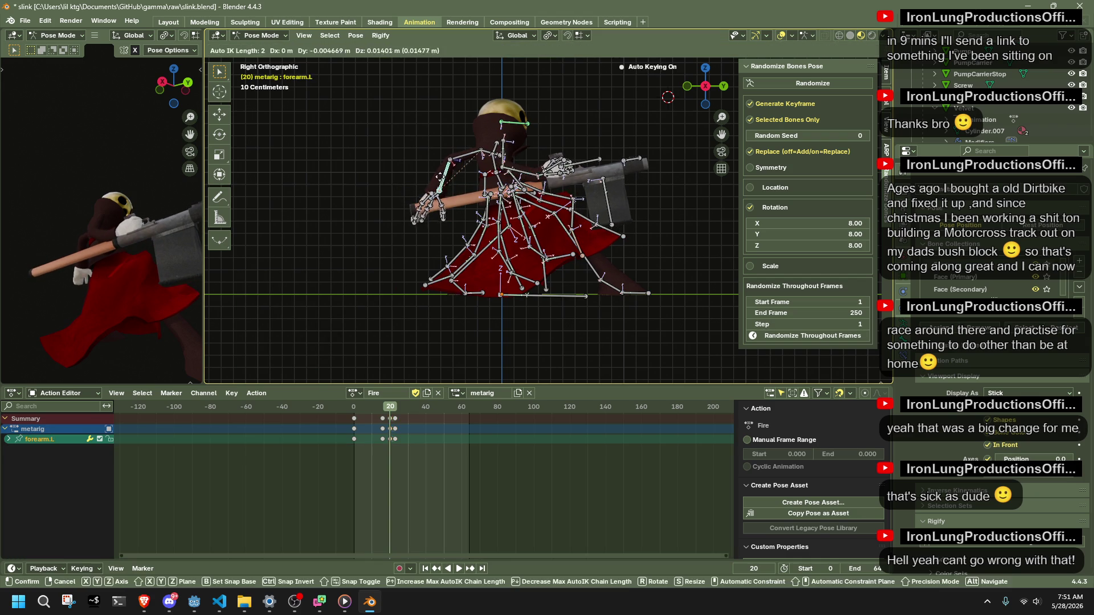
{"action": "left_click", "coordinate": [439, 177]}
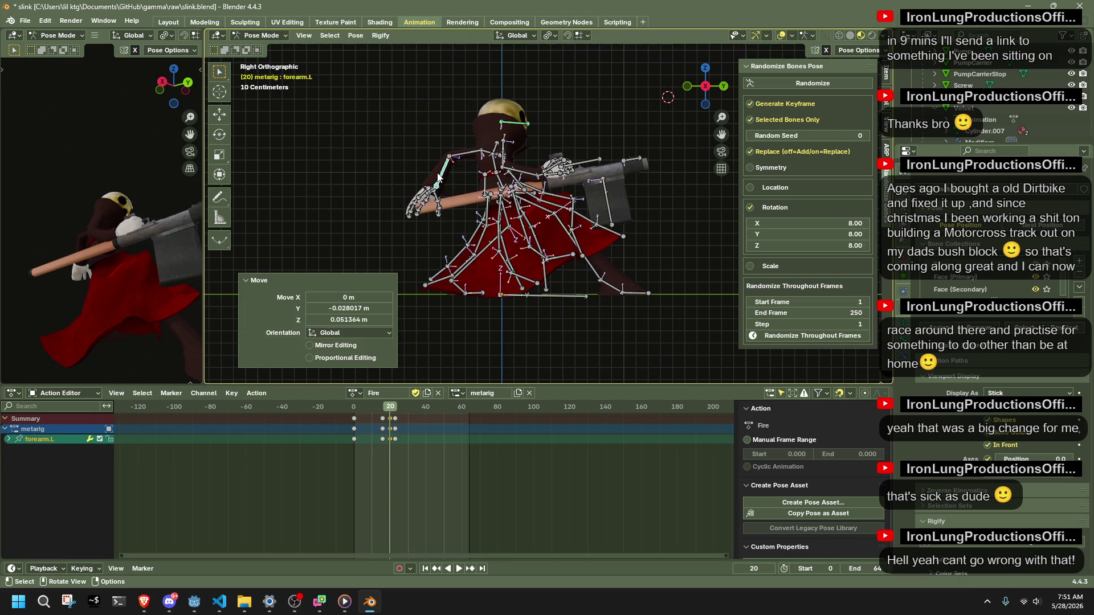
{"action": "left_click", "coordinate": [498, 144]}
{"action": "key", "text": "g"}
{"action": "left_click", "coordinate": [495, 146]}
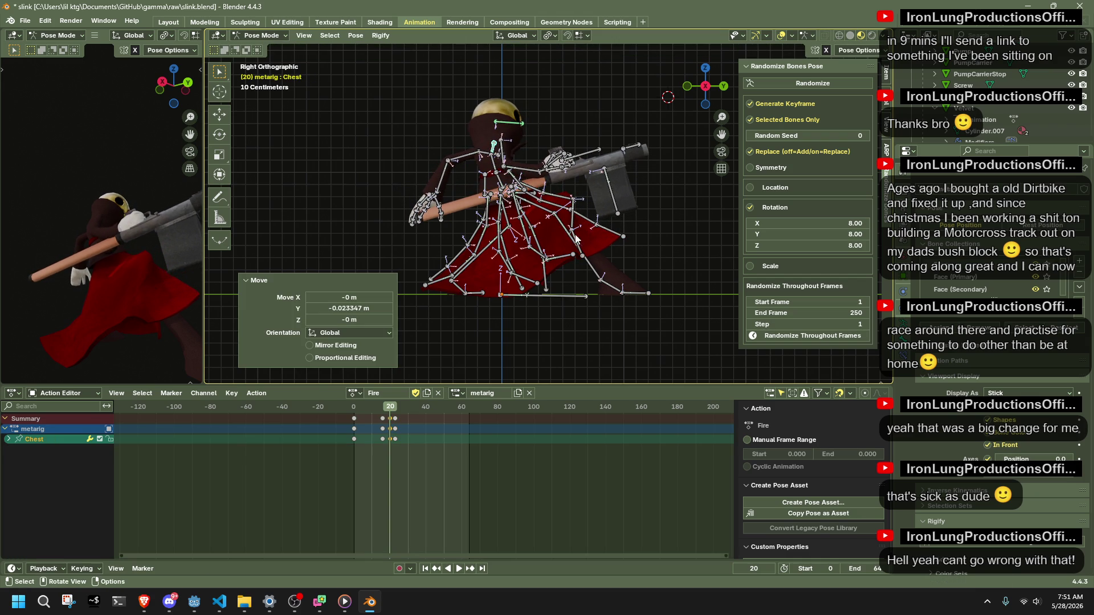
Play back the recoil and box-select keyframes in the Action Editor.
{"action": "key", "text": "space"}
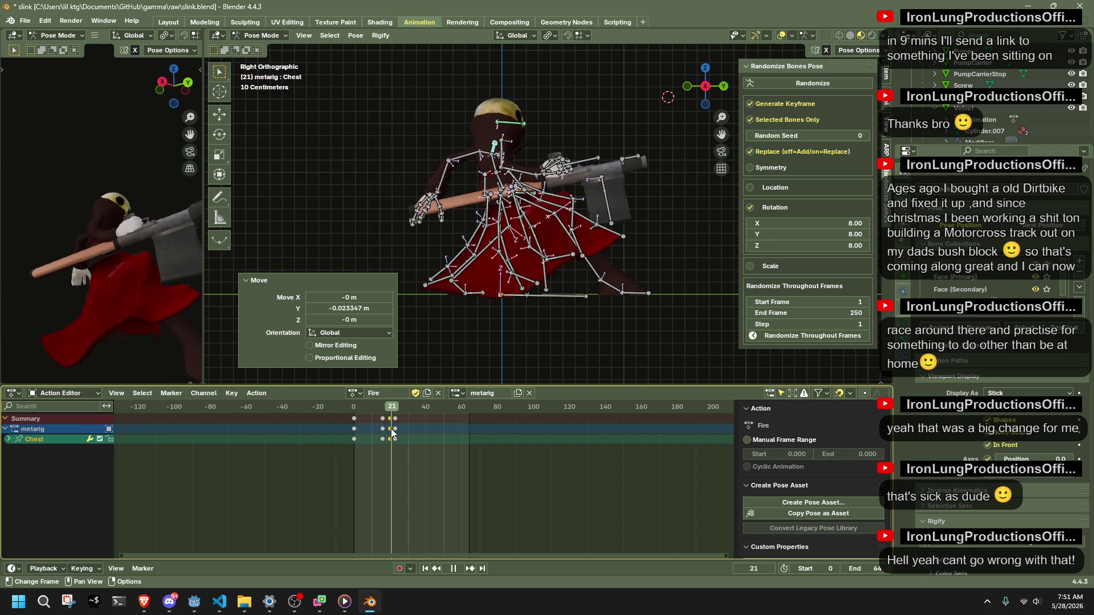
{"action": "key", "text": "space"}
{"action": "key", "text": "b"}
{"action": "left_click_drag", "start_coordinate": [393, 420], "coordinate": [397, 449]}
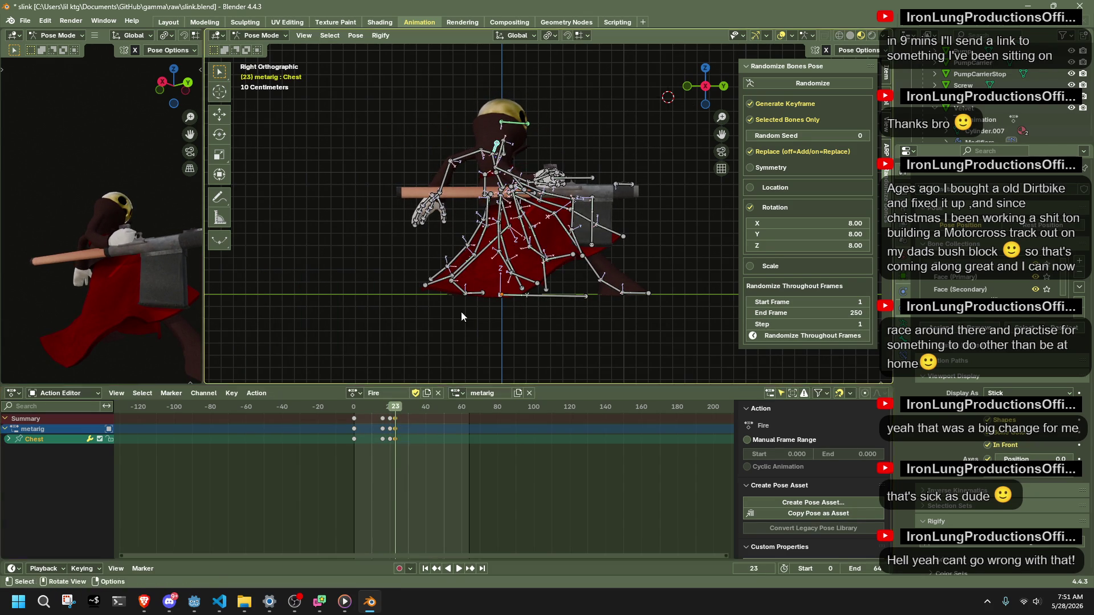
Shift all bones' final keyframes a few frames later and review through frame 21.
{"action": "key", "text": "a"}
{"action": "key", "text": "g"}
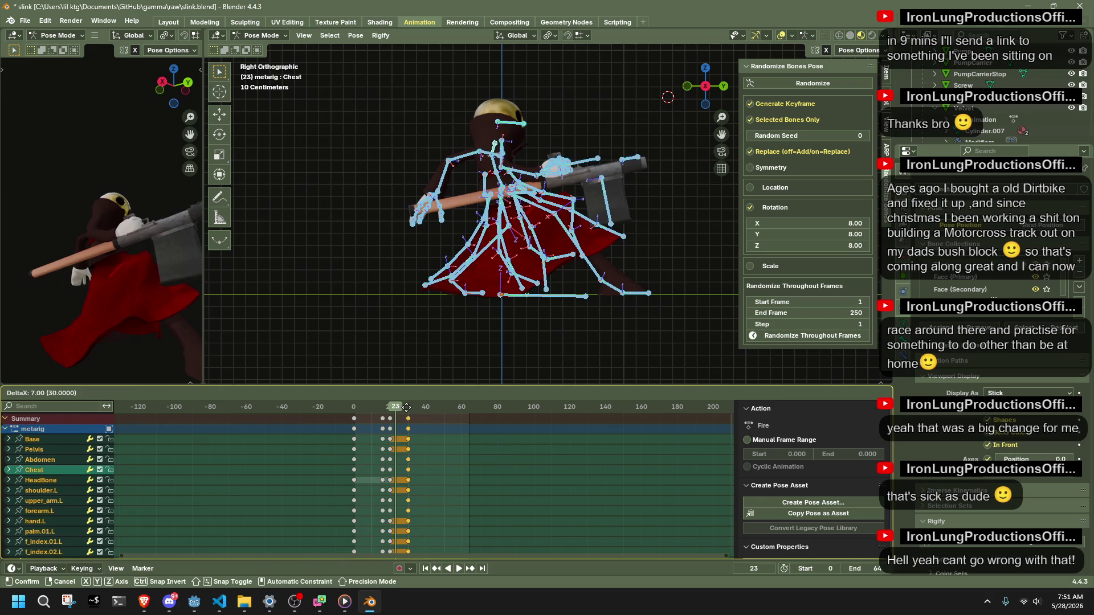
{"action": "left_click", "coordinate": [406, 407]}
{"action": "key", "text": "space"}
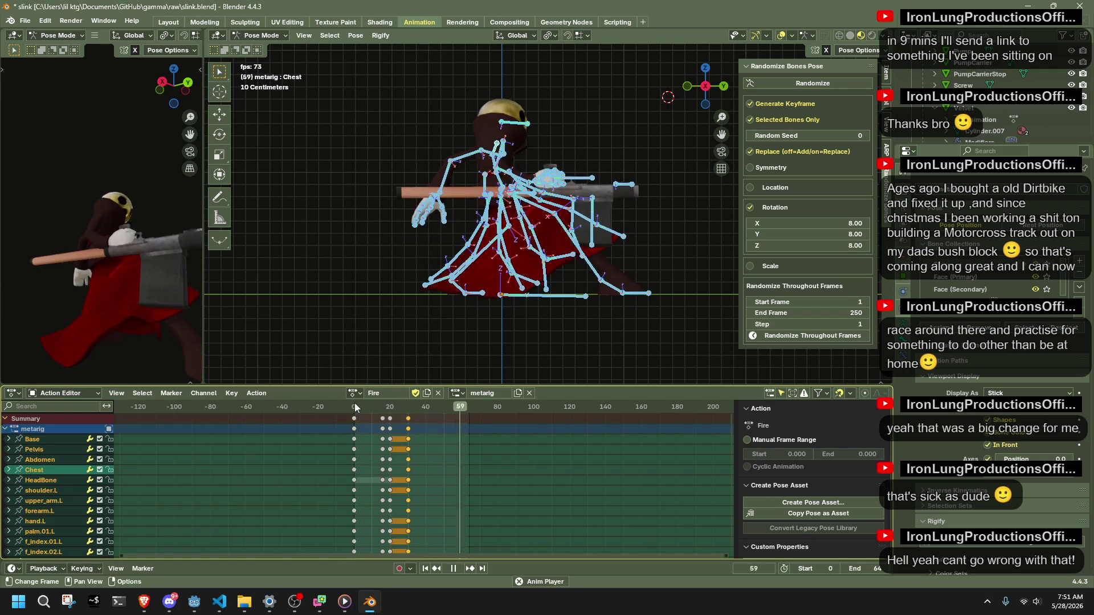
{"action": "left_click_drag", "start_coordinate": [355, 407], "coordinate": [391, 409]}
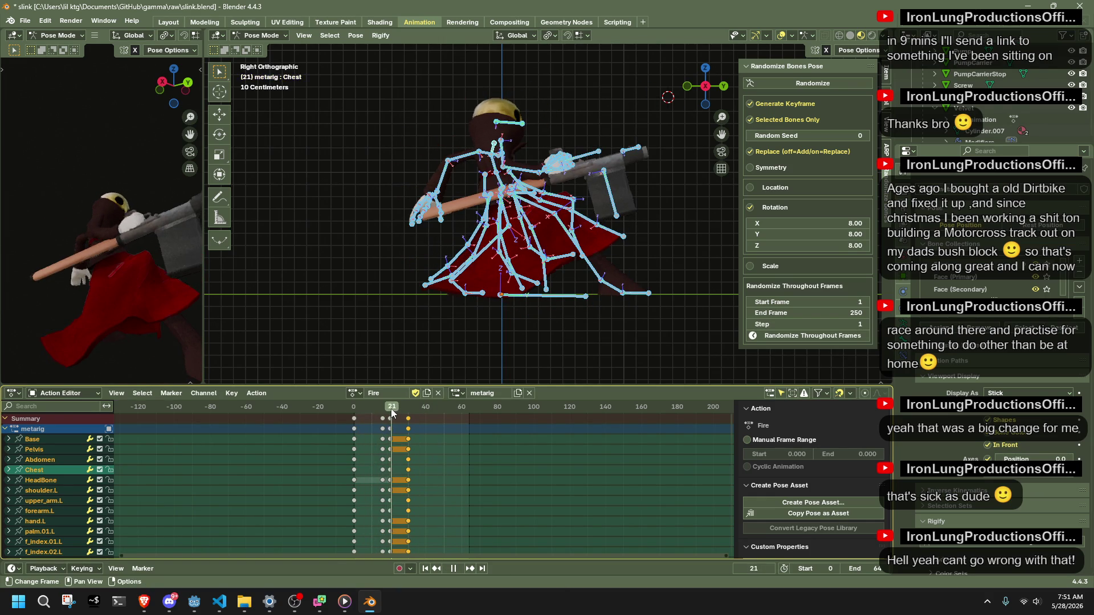
{"action": "key", "text": "space"}
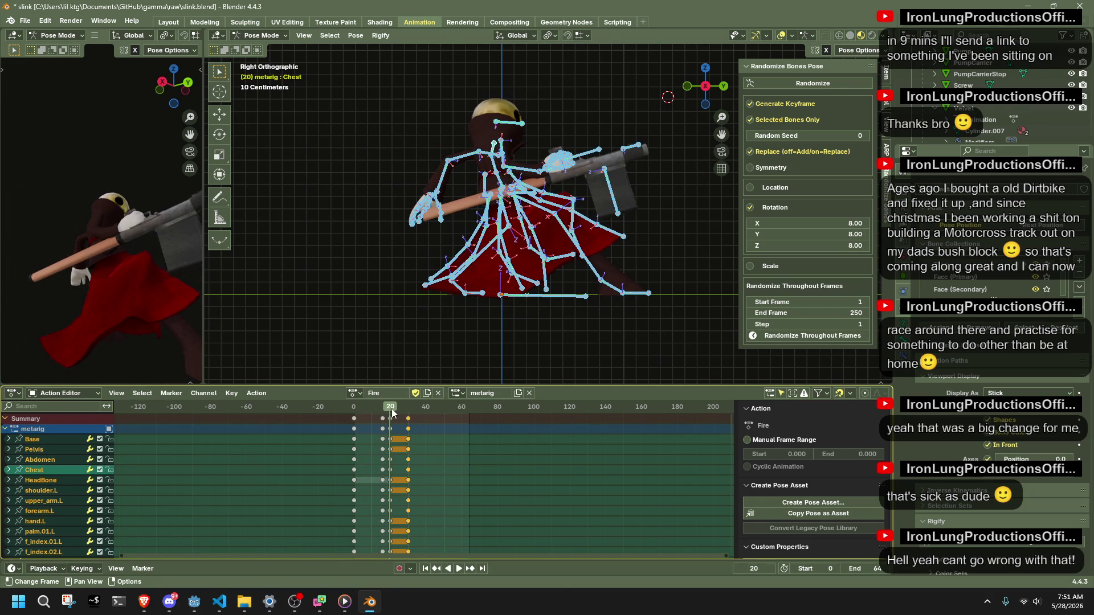
Nudge the selected keys, return to perspective, play from frame 20 and select Dress4.003.R.
{"action": "left_click_drag", "start_coordinate": [397, 437], "coordinate": [393, 438]}
{"action": "mouse_move", "coordinate": [479, 325]}
{"action": "middle_mouse_down"}
{"action": "mouse_move", "coordinate": [563, 314]}
{"action": "mouse_move", "coordinate": [396, 298]}
{"action": "middle_mouse_up"}
{"action": "key", "text": "space"}
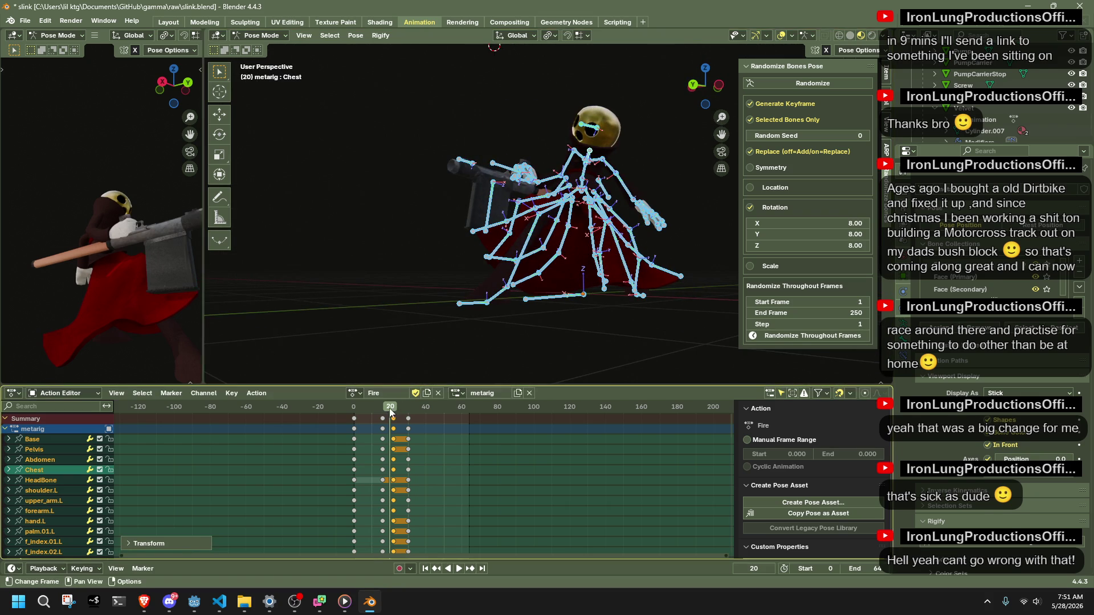
{"action": "left_click", "coordinate": [486, 315]}
{"action": "key", "text": "space"}
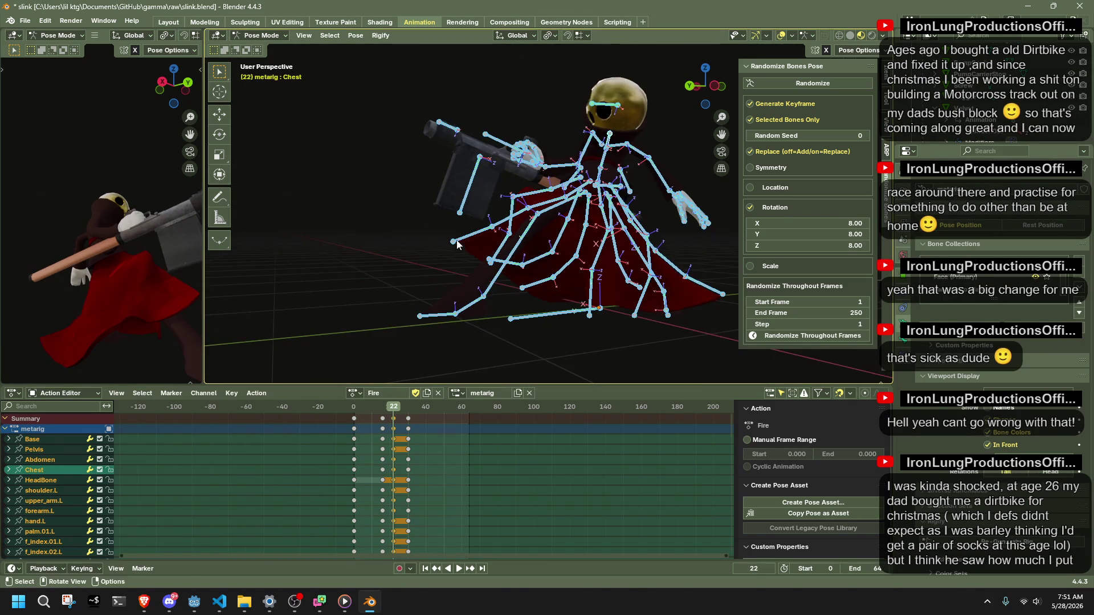
Nudge the right dress bone Dress4.003.R into place through several small grab moves.
{"action": "left_click", "coordinate": [459, 248]}
{"action": "key", "text": "g"}
{"action": "scroll", "coordinate": [457, 222], "scroll_direction": "up", "scroll_amount": 1}
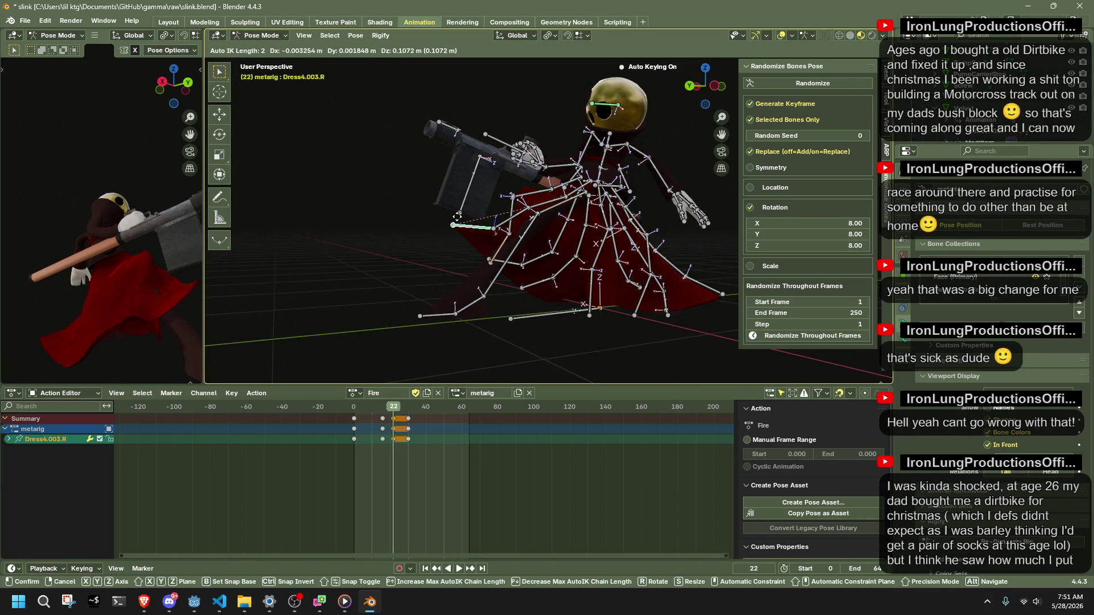
{"action": "left_click", "coordinate": [465, 226]}
{"action": "mouse_move", "coordinate": [465, 227]}
{"action": "middle_mouse_down"}
{"action": "mouse_move", "coordinate": [492, 269]}
{"action": "mouse_move", "coordinate": [407, 302]}
{"action": "mouse_move", "coordinate": [445, 268]}
{"action": "mouse_move", "coordinate": [639, 326]}
{"action": "mouse_move", "coordinate": [686, 291]}
{"action": "middle_mouse_up"}
{"action": "key", "text": "g"}
{"action": "left_click", "coordinate": [480, 261]}
{"action": "key", "text": "g"}
{"action": "left_click", "coordinate": [466, 282]}
{"action": "key", "text": "g"}
{"action": "left_click", "coordinate": [465, 282]}
{"action": "key", "text": "g"}
{"action": "left_click", "coordinate": [408, 281]}
Reposition the left dress bones Dress1.003.L and Dress4.003.L to match.
{"action": "left_click", "coordinate": [444, 269]}
{"action": "key", "text": "g"}
{"action": "left_click", "coordinate": [440, 264]}
{"action": "left_click", "coordinate": [628, 286]}
{"action": "key", "text": "g"}
{"action": "left_click", "coordinate": [593, 285]}
{"action": "mouse_move", "coordinate": [593, 285]}
{"action": "middle_mouse_down"}
{"action": "mouse_move", "coordinate": [536, 288]}
{"action": "mouse_move", "coordinate": [466, 271]}
{"action": "mouse_move", "coordinate": [690, 136]}
{"action": "middle_mouse_up"}
{"action": "key", "text": "g"}
{"action": "left_click", "coordinate": [475, 268]}
From a side view, slide shin.R and shin.L along Y into their new positions.
{"action": "left_click", "coordinate": [712, 87]}
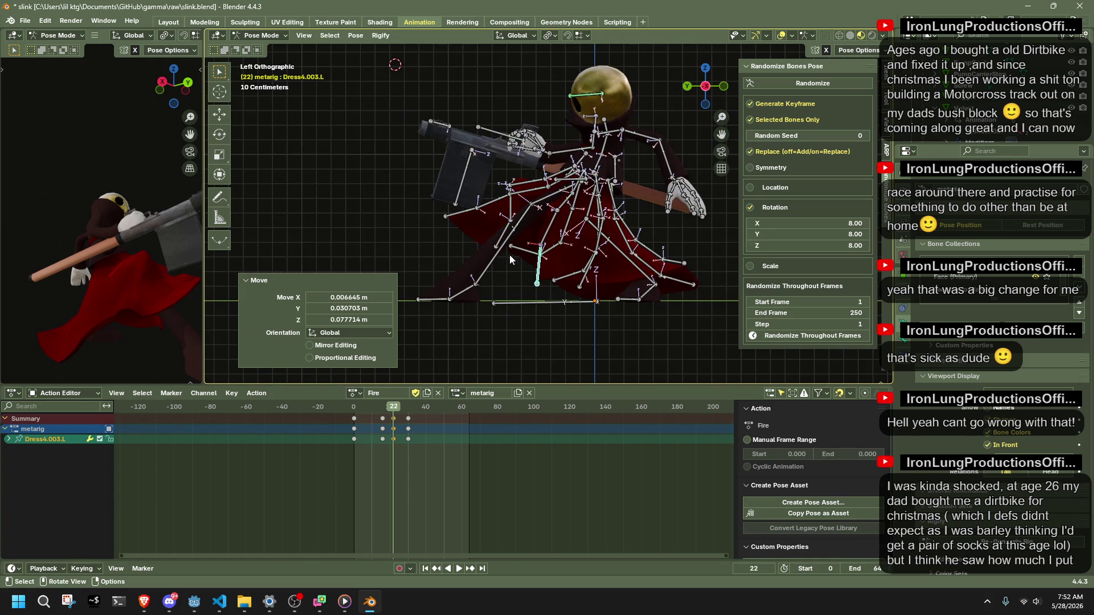
{"action": "left_click", "coordinate": [498, 259]}
{"action": "key", "text": "g"}
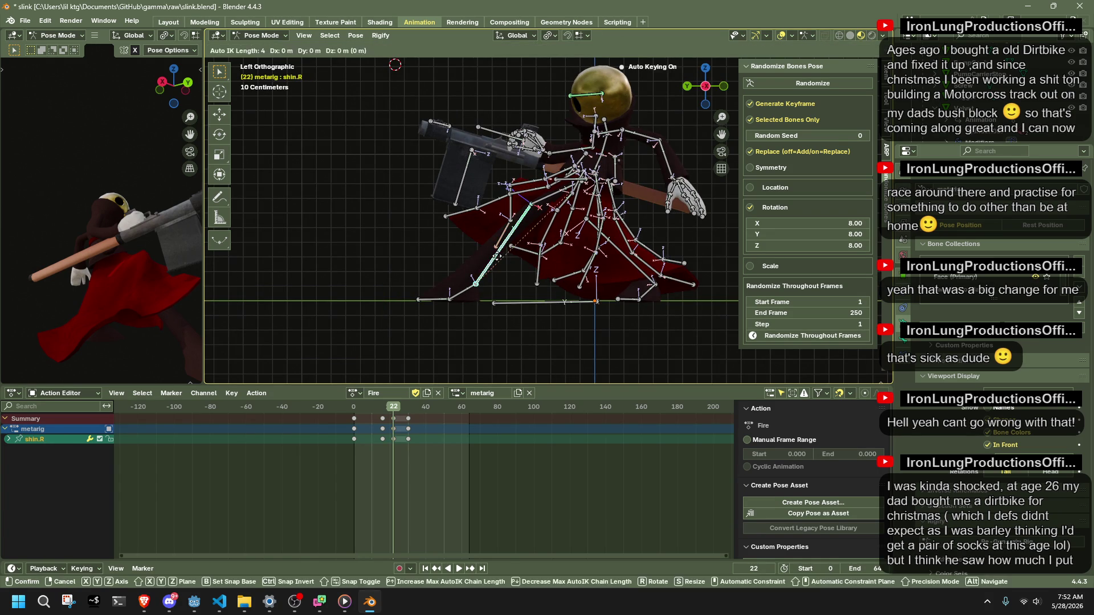
{"action": "key", "text": "y"}
{"action": "left_click", "coordinate": [493, 262]}
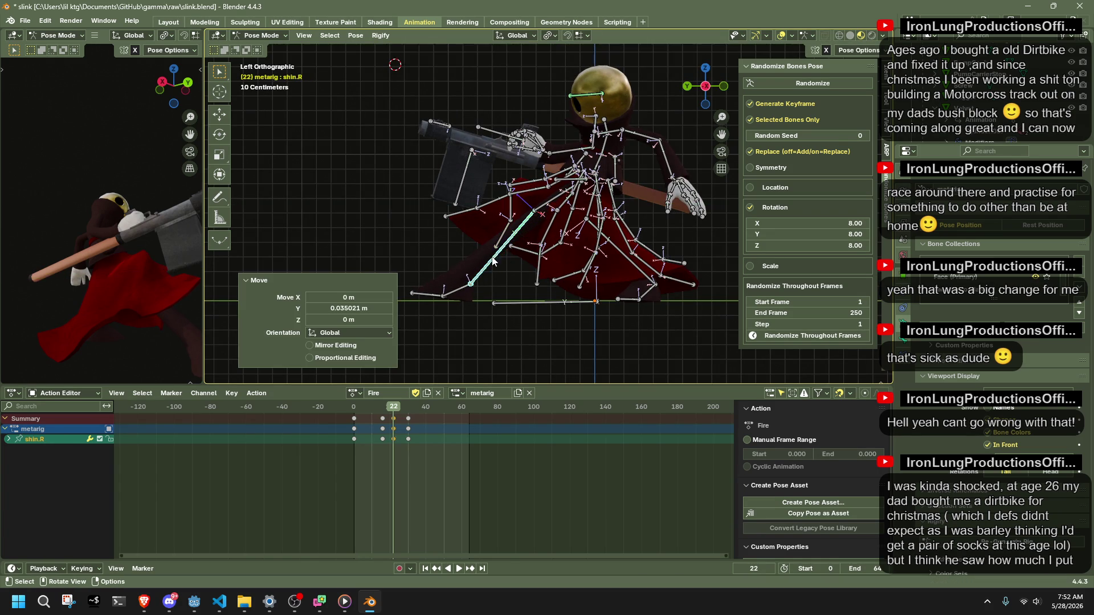
{"action": "left_click", "coordinate": [646, 279]}
{"action": "key", "text": "g"}
{"action": "key", "text": "y"}
{"action": "key", "text": "Return"}
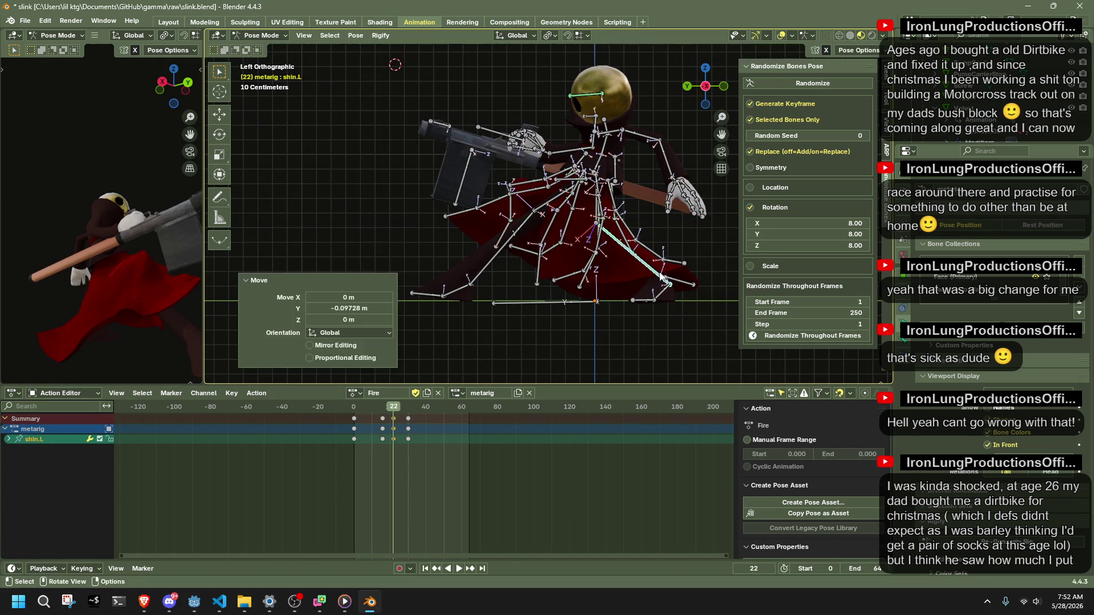
Play back the Fire action to review, returning the playhead to frame 22.
{"action": "key", "text": "space"}
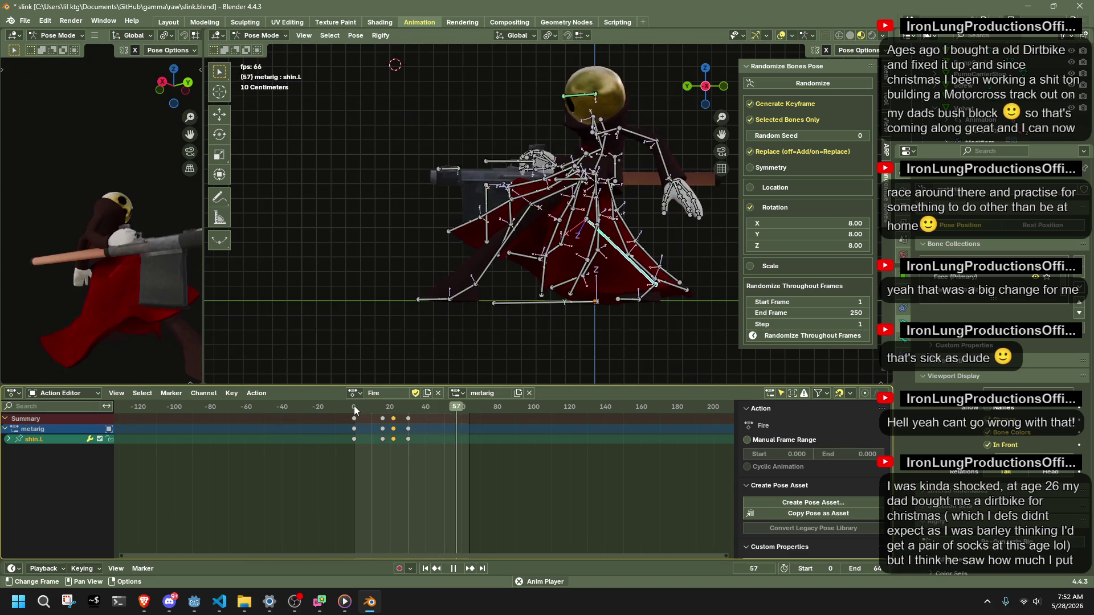
{"action": "left_click", "coordinate": [399, 408]}
{"action": "left_click_drag", "start_coordinate": [399, 408], "coordinate": [393, 409]}
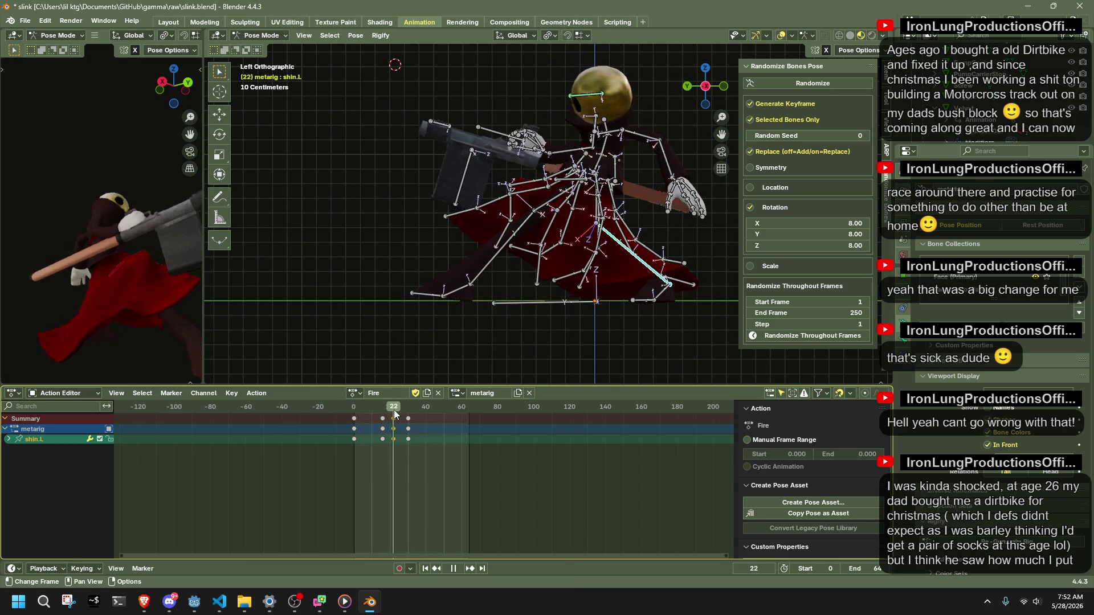
{"action": "key", "text": "space"}
Pull forearm.R into a lower position at frame 22 and play the action through.
{"action": "left_click_drag", "start_coordinate": [544, 149], "coordinate": [561, 165]}
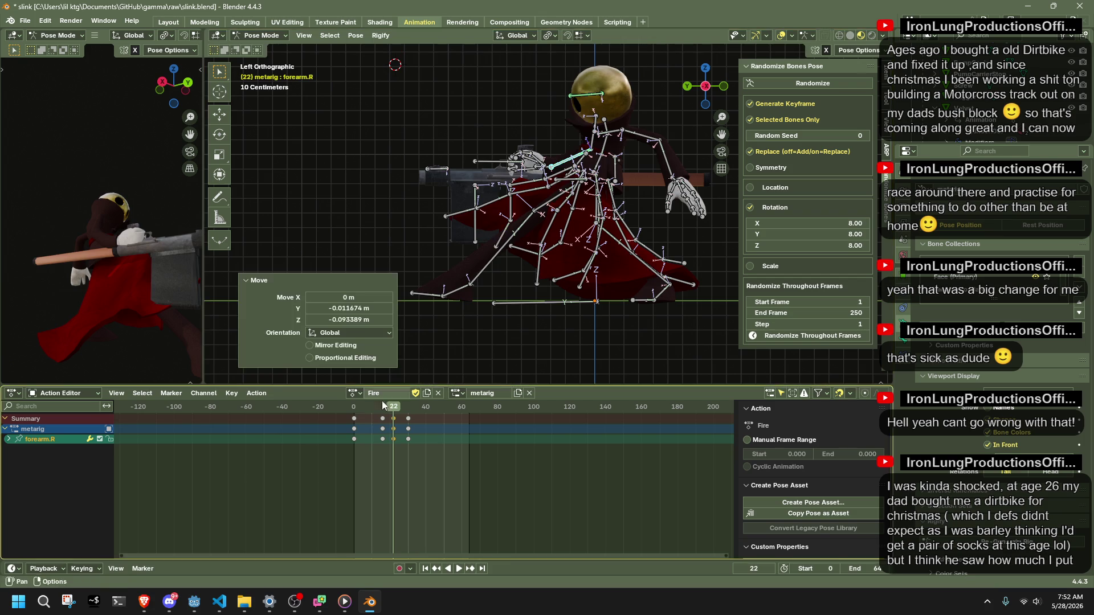
{"action": "key", "text": "space"}
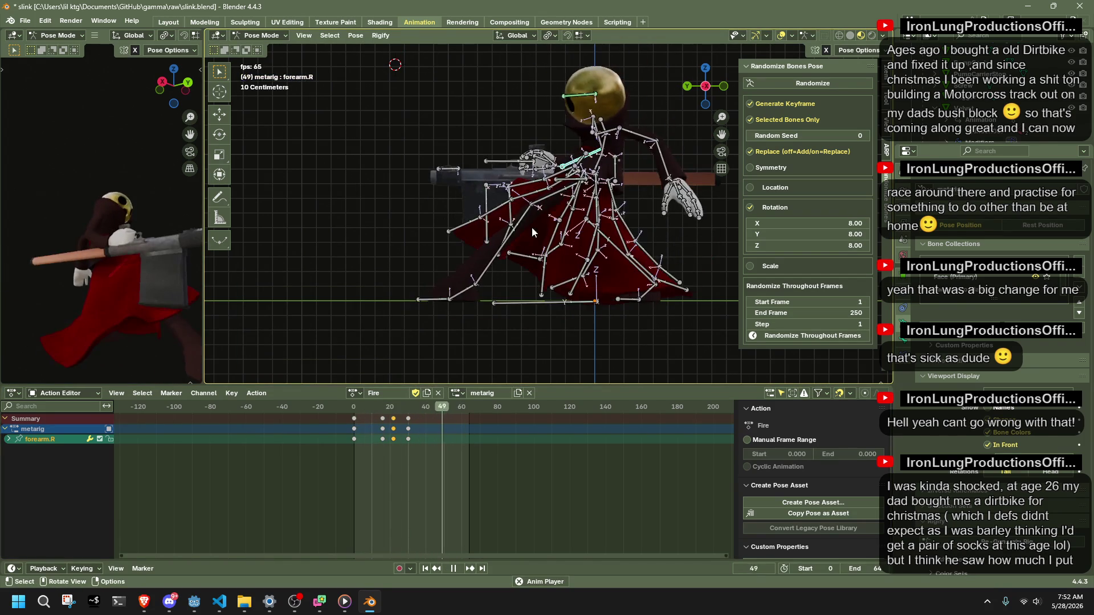
{"action": "scroll", "coordinate": [519, 235], "scroll_direction": "down", "scroll_amount": 2}
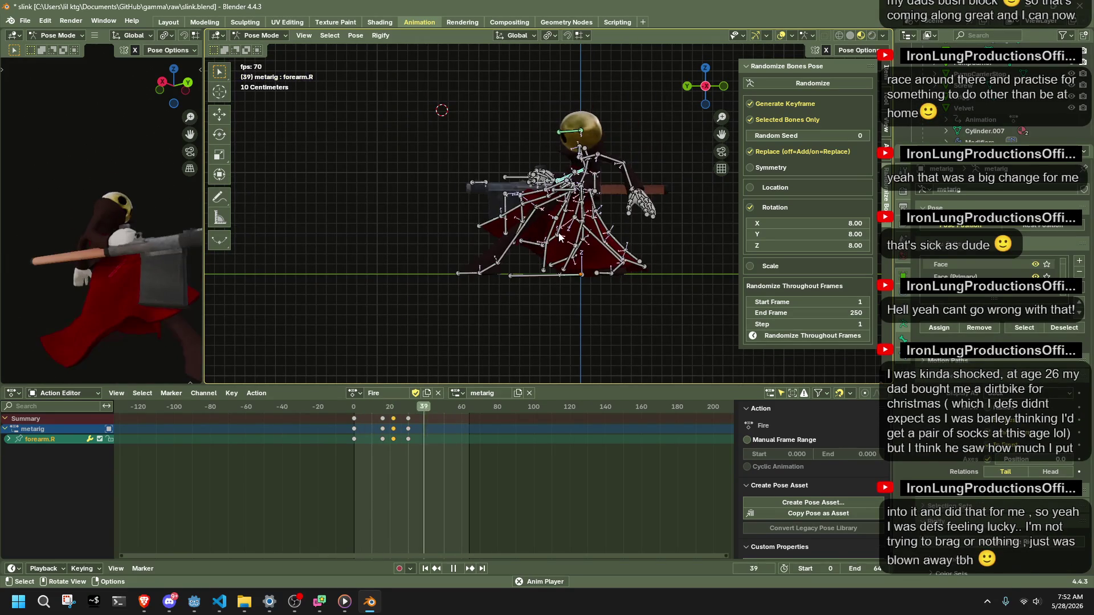
{"action": "mouse_move", "coordinate": [361, 407]}
{"action": "left_mouse_down"}
{"action": "mouse_move", "coordinate": [353, 411]}
{"action": "mouse_move", "coordinate": [383, 409]}
{"action": "mouse_move", "coordinate": [355, 414]}
{"action": "left_mouse_up"}
{"action": "middle_click_drag", "start_coordinate": [388, 290], "coordinate": [743, 285]}
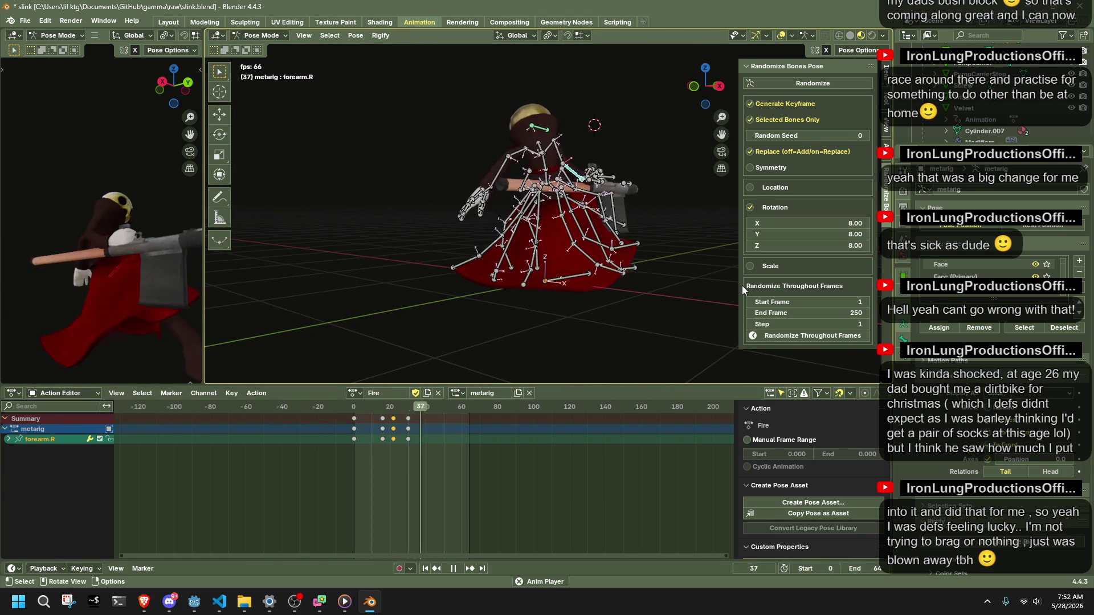
{"action": "key", "text": "space"}
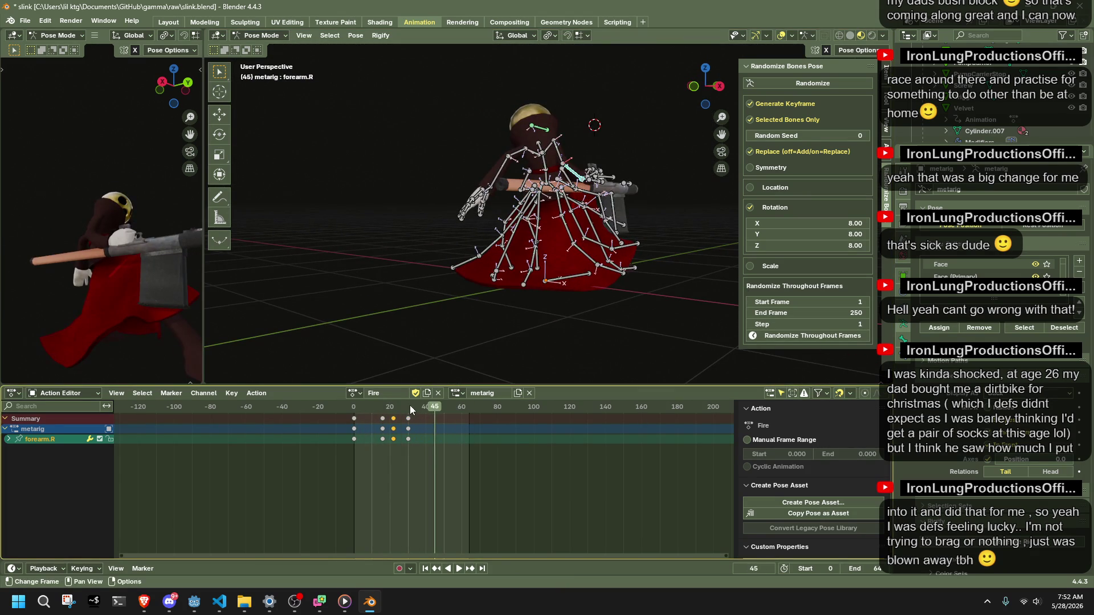
Scrub the timeline to settle on frame 45, inspecting the pose from several angles.
{"action": "left_click_drag", "start_coordinate": [361, 404], "coordinate": [439, 417]}
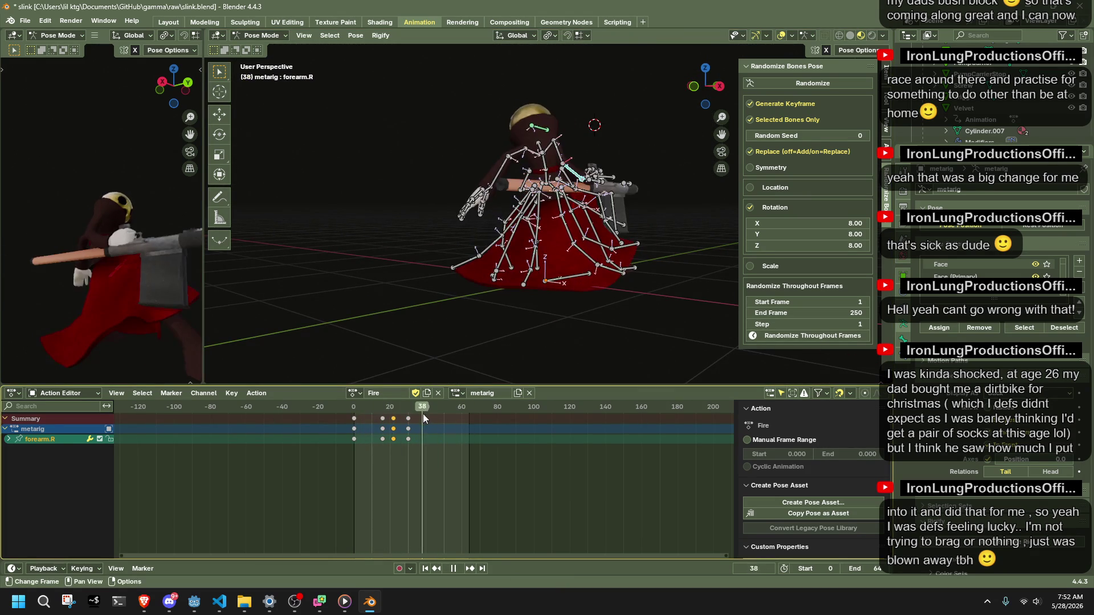
{"action": "left_click_drag", "start_coordinate": [440, 418], "coordinate": [436, 420]}
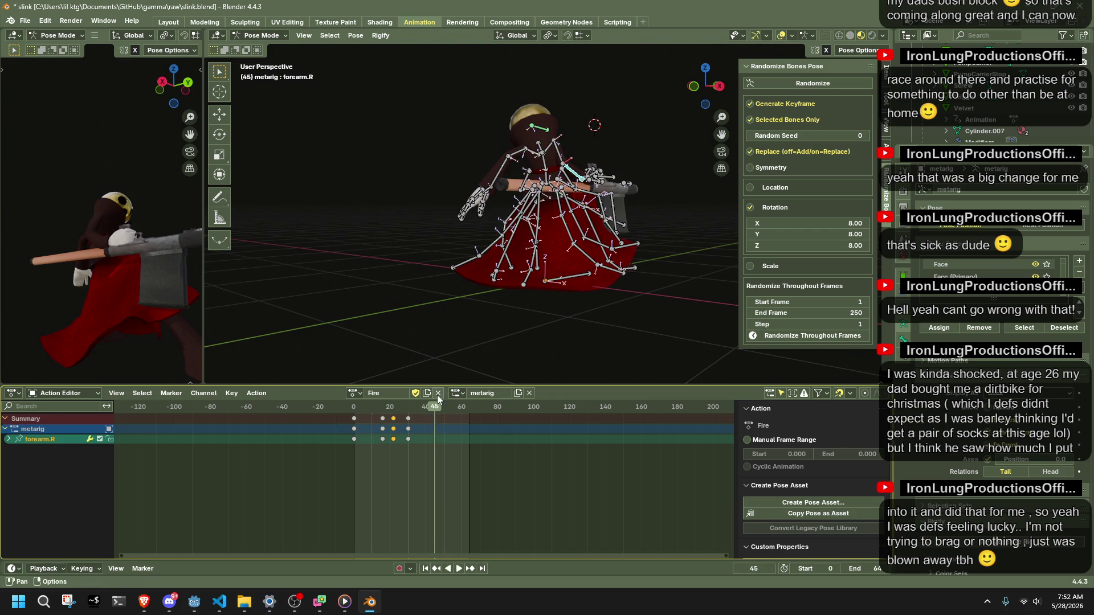
{"action": "middle_click_drag", "start_coordinate": [489, 330], "coordinate": [619, 305]}
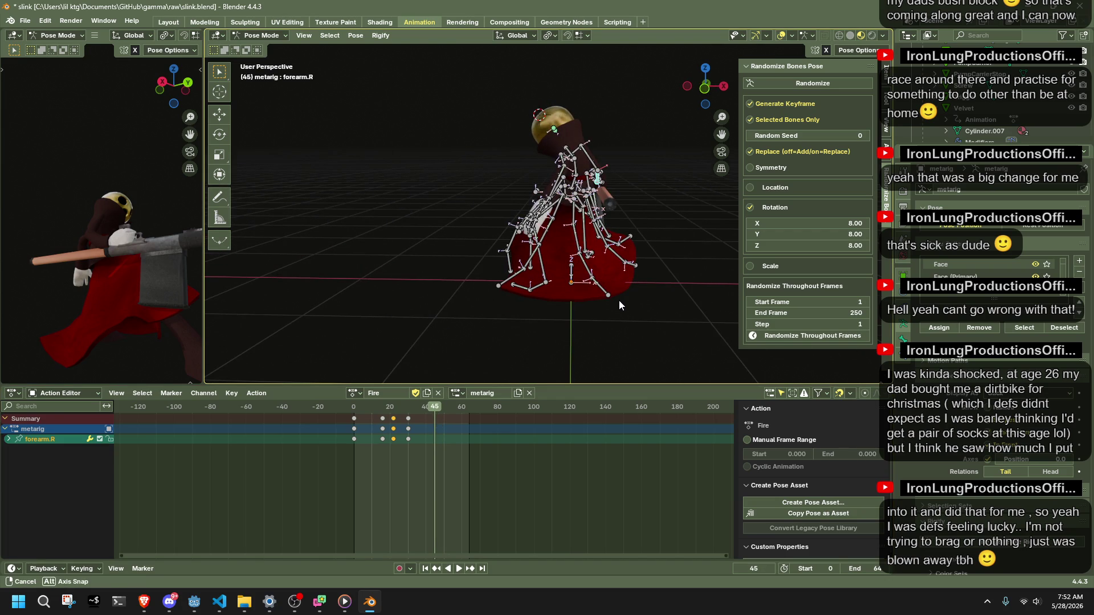
{"action": "middle_click_drag", "start_coordinate": [619, 300], "coordinate": [529, 304]}
{"action": "left_click_drag", "start_coordinate": [399, 404], "coordinate": [393, 407]}
Select all bones, copy the frame-22 pose and move the playhead to frame 45.
{"action": "key", "text": "ctrl+c"}
{"action": "key", "text": "a"}
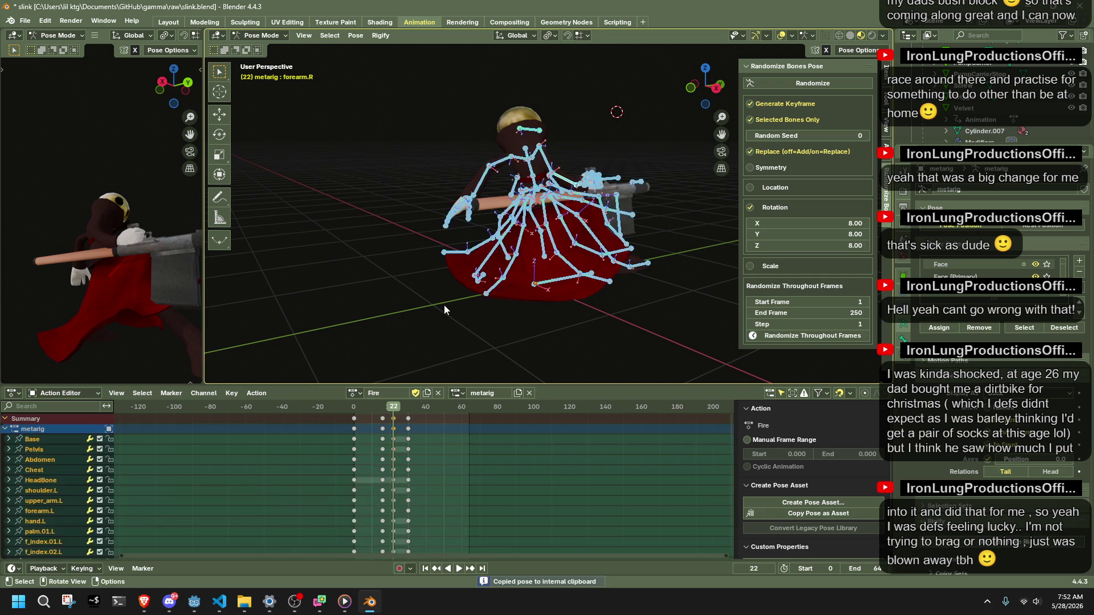
{"action": "key", "text": "space"}
{"action": "left_click_drag", "start_coordinate": [418, 416], "coordinate": [435, 428]}
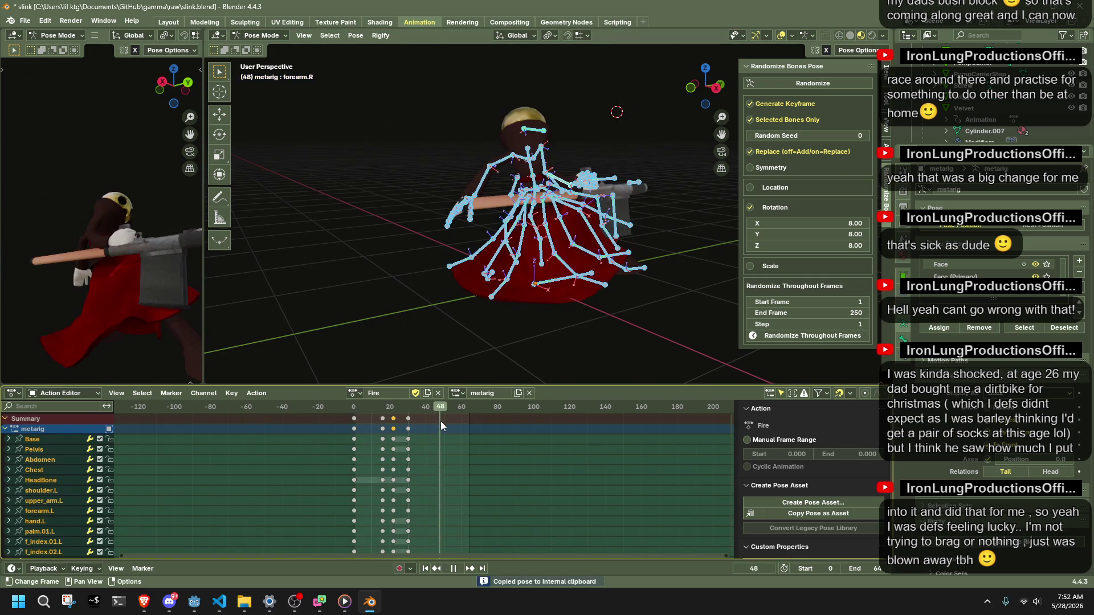
{"action": "key", "text": "space"}
{"action": "key", "text": "ctrl+v"}
{"action": "key", "text": "ctrl+v"}
Paste the copied pose as keys on every bone at frame 45, comparing against frame 22.
{"action": "right_click", "coordinate": [517, 245]}
{"action": "left_click", "coordinate": [517, 244]}
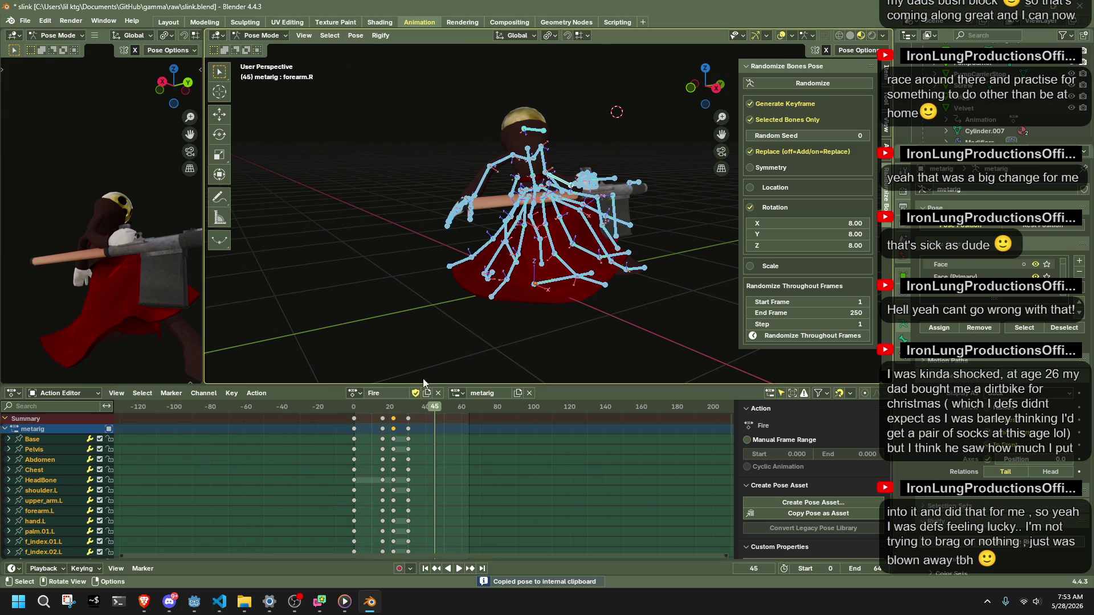
{"action": "key", "text": "ctrl+v"}
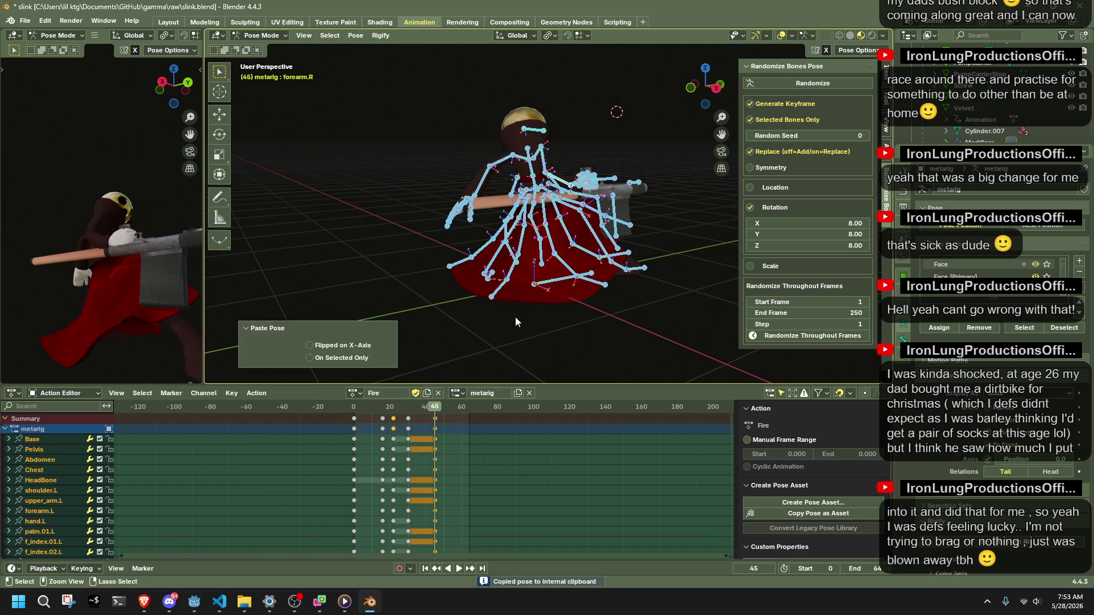
{"action": "mouse_move", "coordinate": [408, 403]}
{"action": "left_mouse_down"}
{"action": "mouse_move", "coordinate": [395, 408]}
{"action": "mouse_move", "coordinate": [438, 406]}
{"action": "left_mouse_up"}
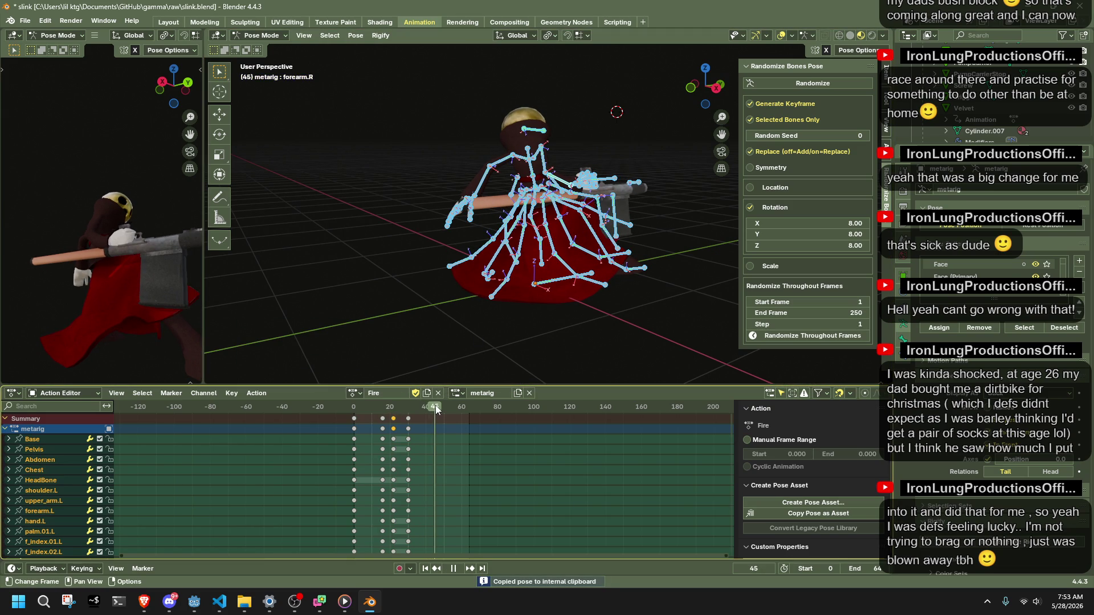
{"action": "key", "text": "ctrl+v"}
{"action": "middle_click_drag", "start_coordinate": [538, 306], "coordinate": [595, 279]}
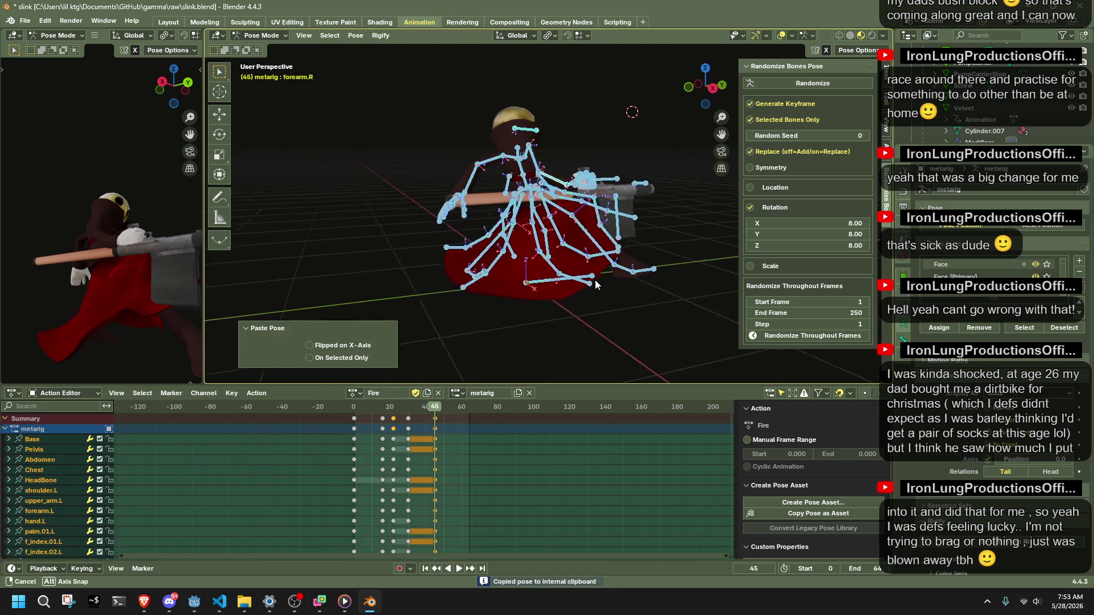
In side view, lower forearm.R along Y at frame 45, then head to frame 30.
{"action": "left_click", "coordinate": [710, 88]}
{"action": "left_click", "coordinate": [542, 180]}
{"action": "key", "text": "g"}
{"action": "key", "text": "y"}
{"action": "left_click", "coordinate": [528, 159]}
{"action": "key", "text": "g"}
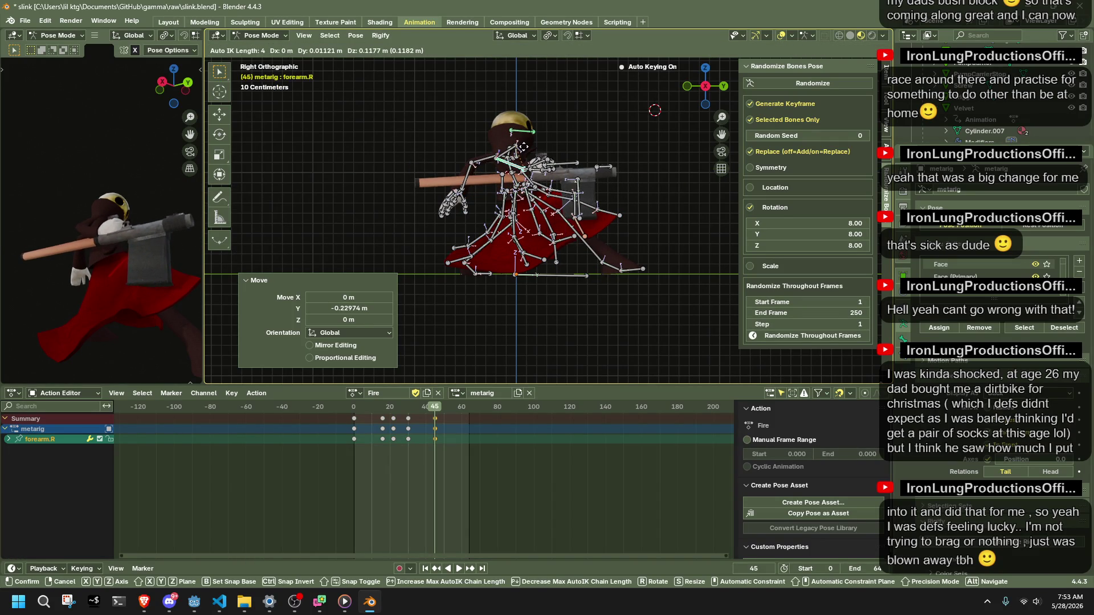
{"action": "left_click", "coordinate": [517, 191]}
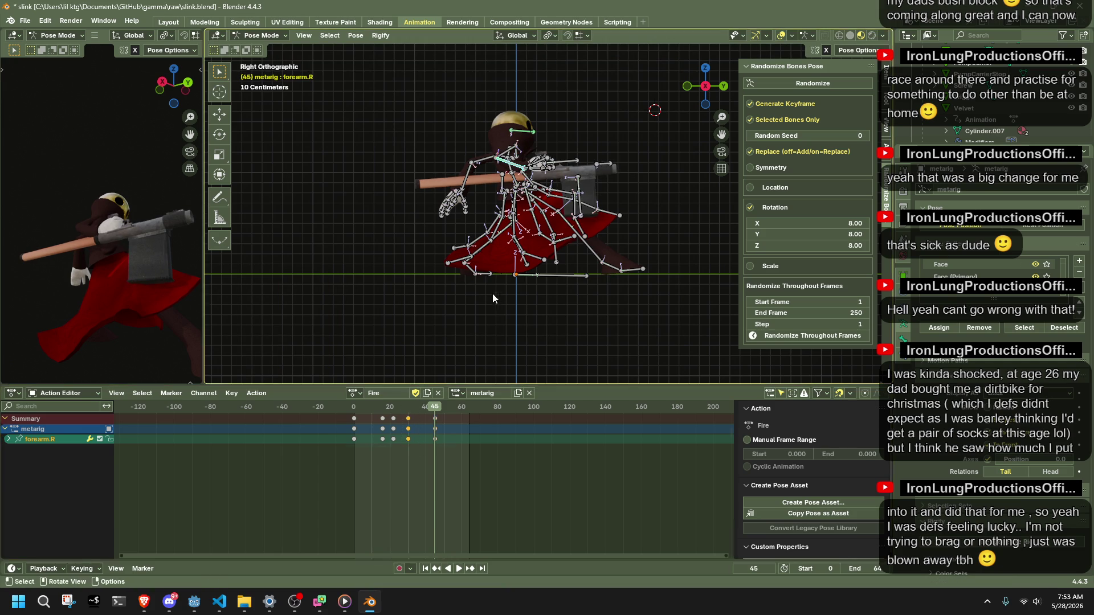
{"action": "left_click", "coordinate": [409, 419]}
{"action": "left_click_drag", "start_coordinate": [404, 403], "coordinate": [409, 406]}
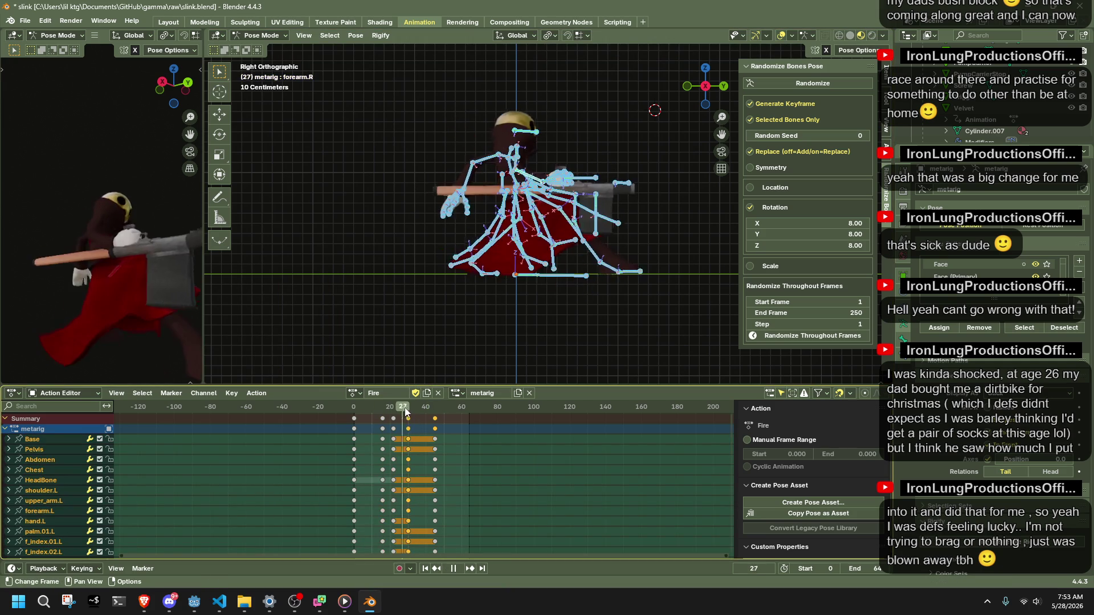
Copy the frame-30 pose and paste it as keyframes at frame 40.
{"action": "key", "text": "ctrl+c"}
{"action": "key", "text": "space"}
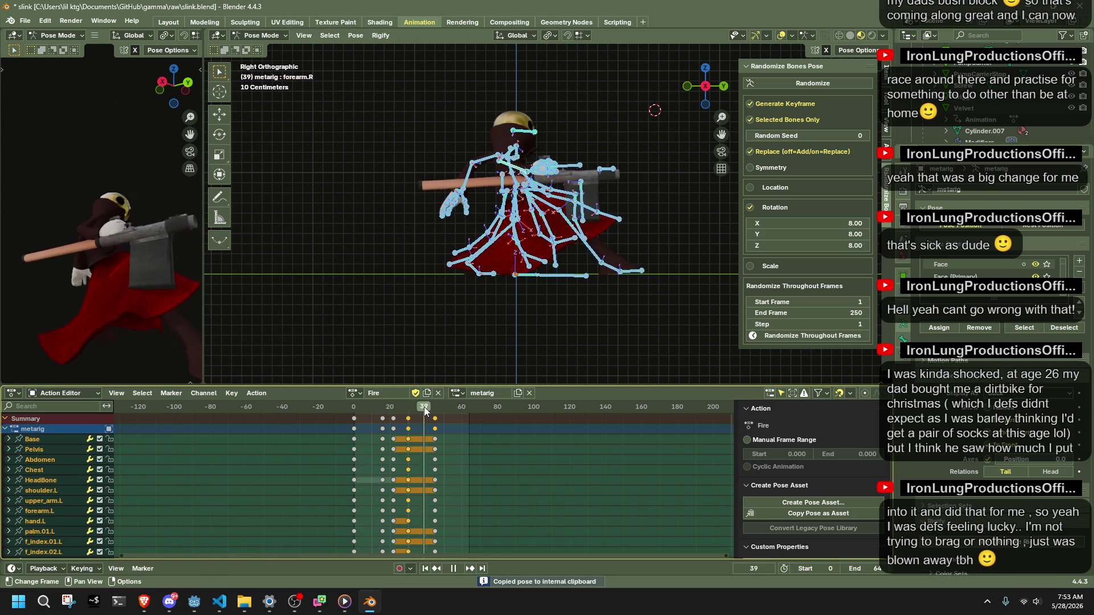
{"action": "left_click_drag", "start_coordinate": [432, 411], "coordinate": [427, 411]}
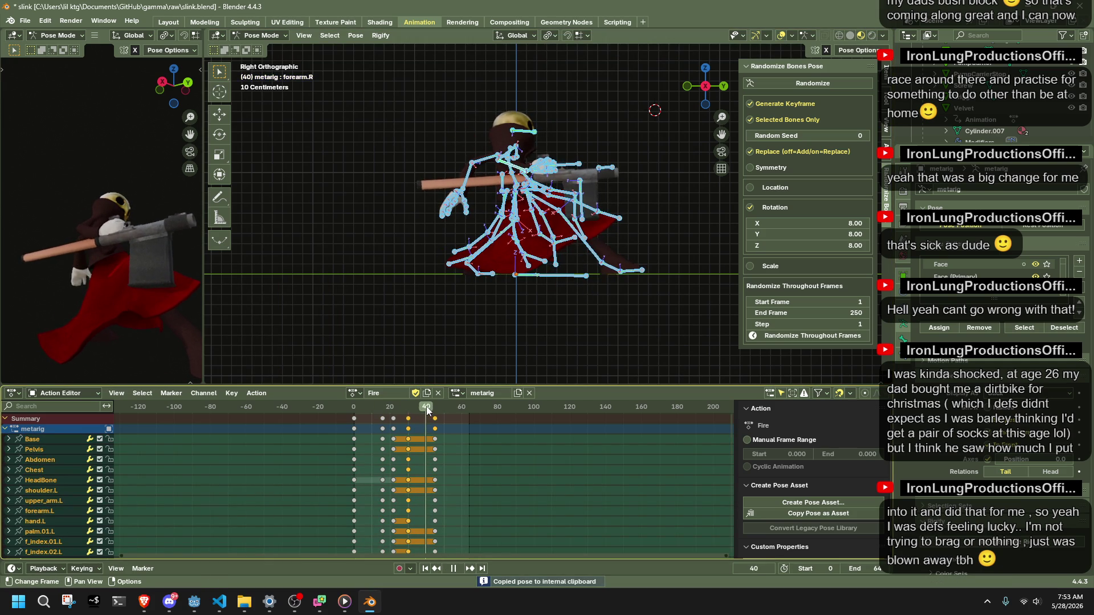
{"action": "key", "text": "space"}
{"action": "key", "text": "ctrl+v"}
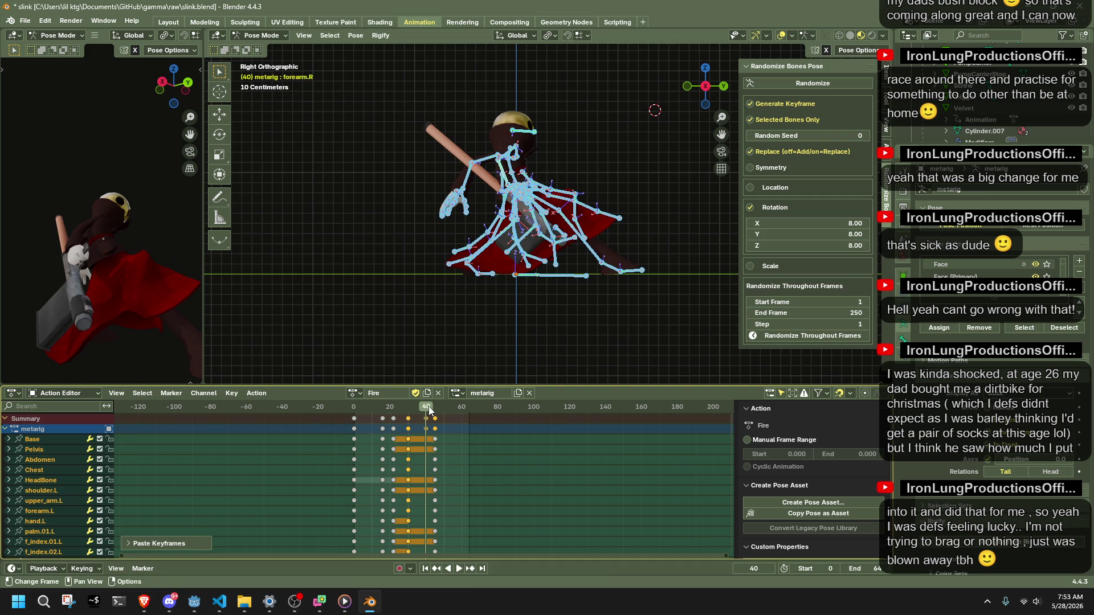
{"action": "key", "text": "space"}
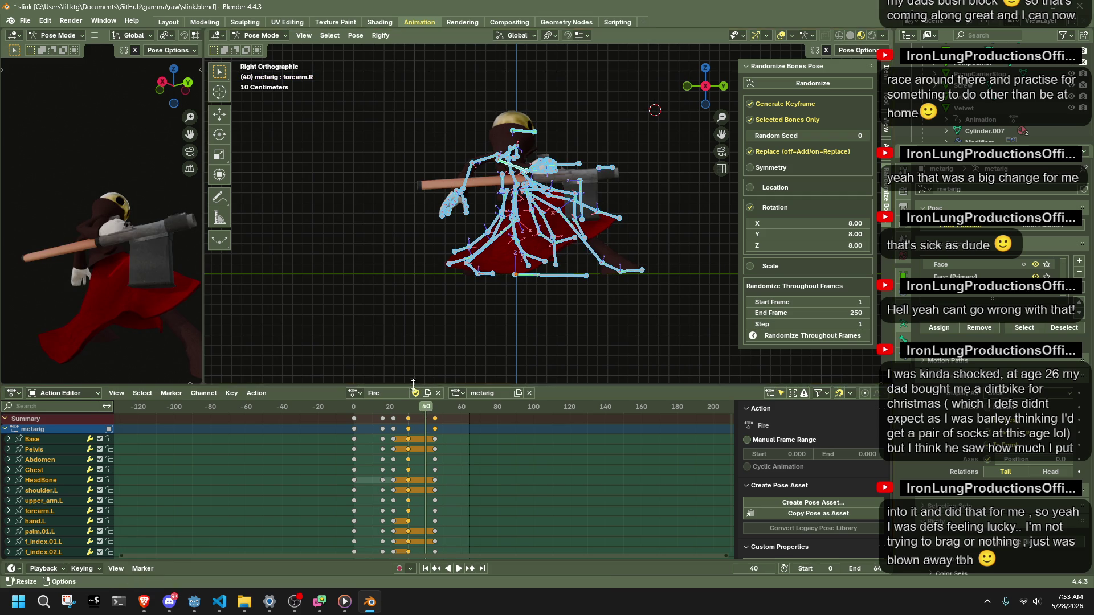
{"action": "left_click", "coordinate": [409, 411]}
Re-copy the pose and key it again onto frame 40 with I.
{"action": "key", "text": "ctrl+c"}
{"action": "key", "text": "Escape"}
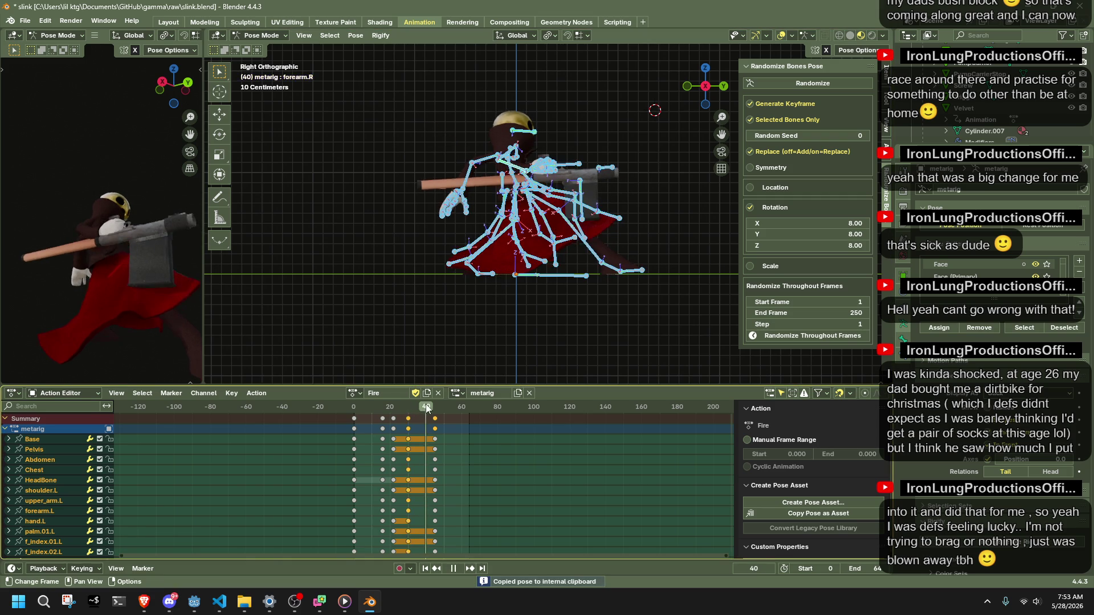
{"action": "key", "text": "ctrl+v"}
{"action": "key", "text": "i"}
{"action": "key", "text": "space"}
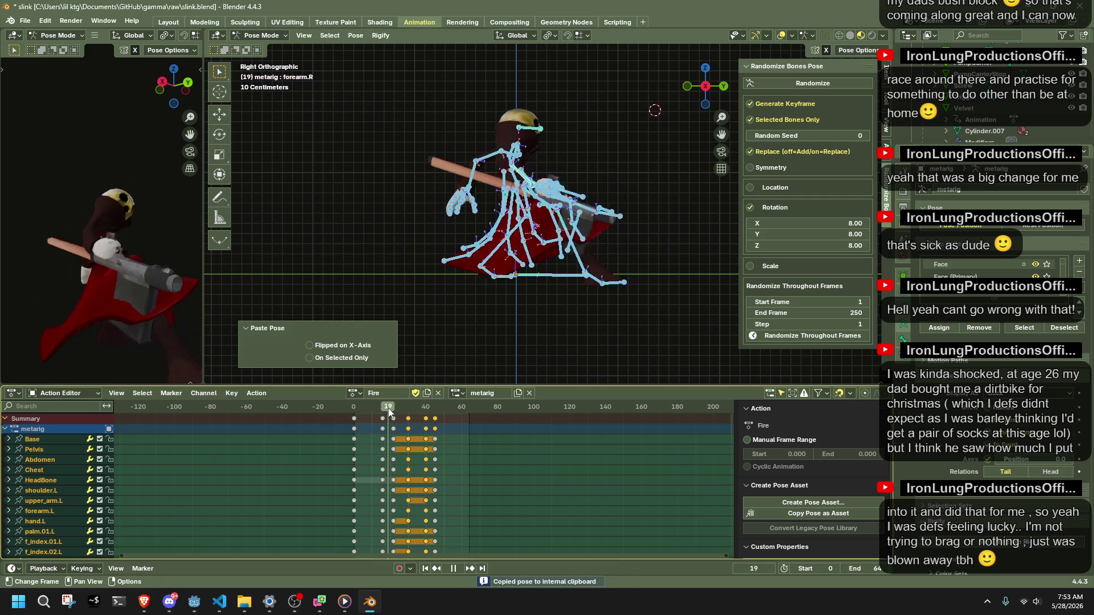
Paste and keyframe the same pose at frame 64, then play the action to check.
{"action": "left_click_drag", "start_coordinate": [388, 408], "coordinate": [469, 419]}
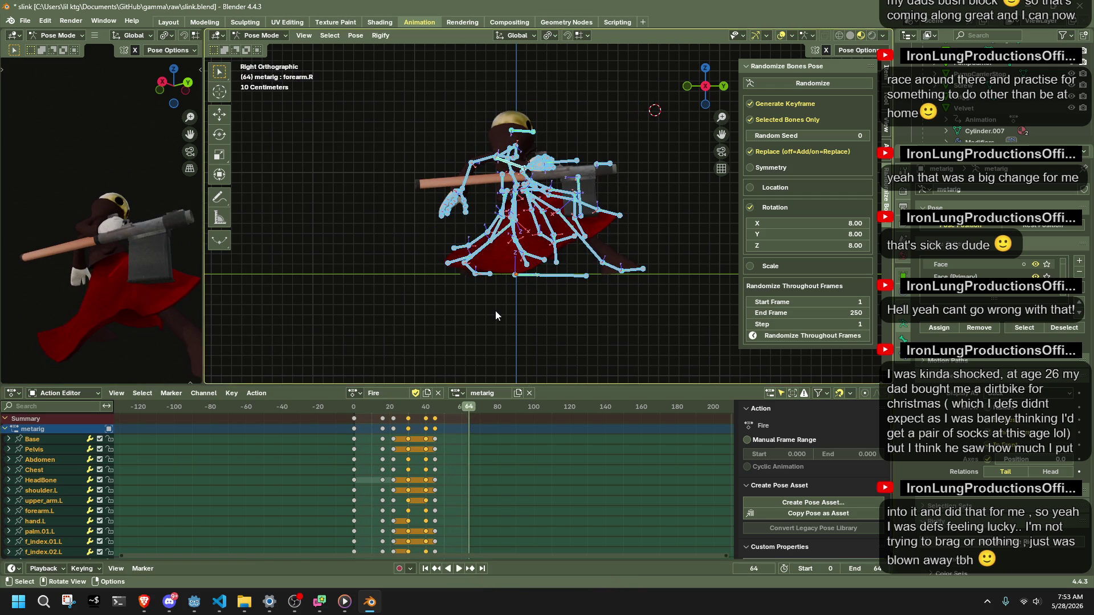
{"action": "key", "text": "ctrl+v"}
{"action": "key", "text": "i"}
{"action": "key", "text": "space"}
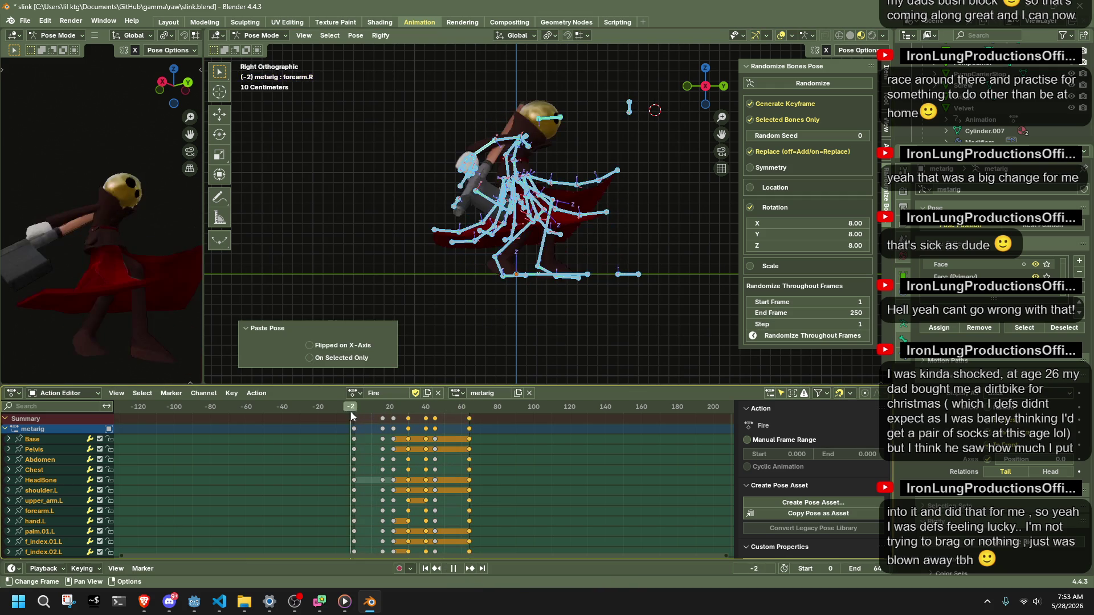
{"action": "key", "text": "space"}
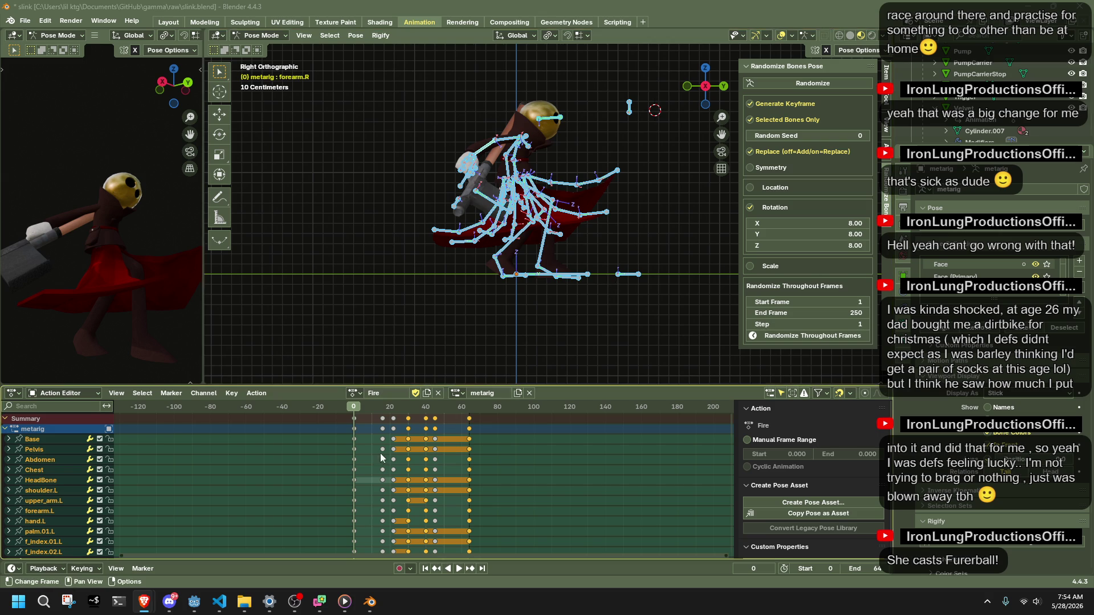
{"action": "left_click", "coordinate": [355, 412]}
{"action": "left_click_drag", "start_coordinate": [355, 415], "coordinate": [415, 412]}
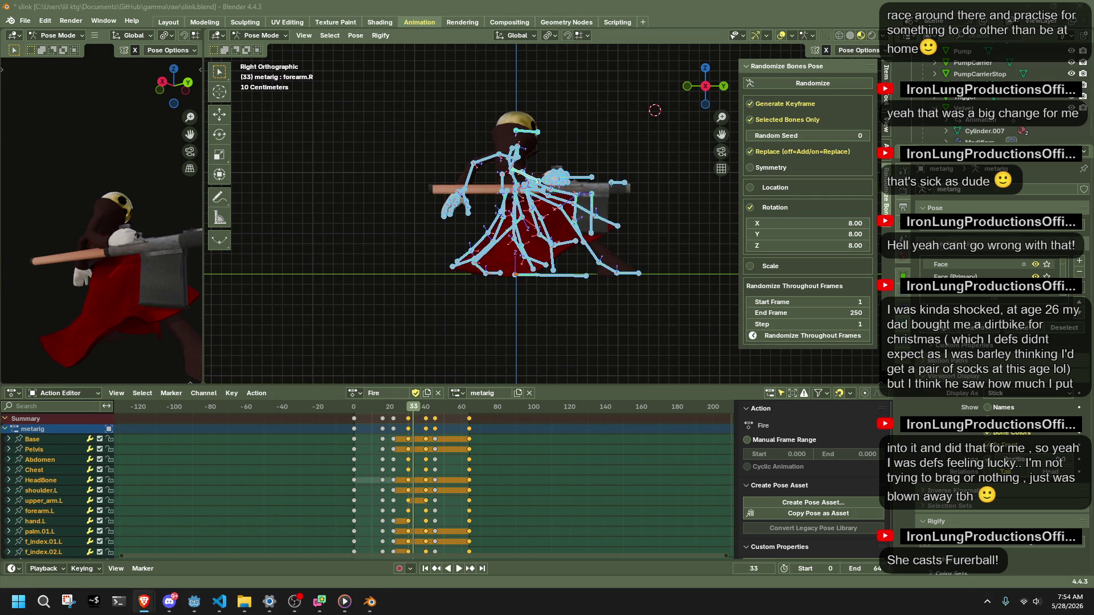
{"action": "mouse_move", "coordinate": [582, 333]}
{"action": "middle_mouse_down"}
{"action": "mouse_move", "coordinate": [515, 308]}
{"action": "mouse_move", "coordinate": [534, 326]}
{"action": "middle_mouse_up"}
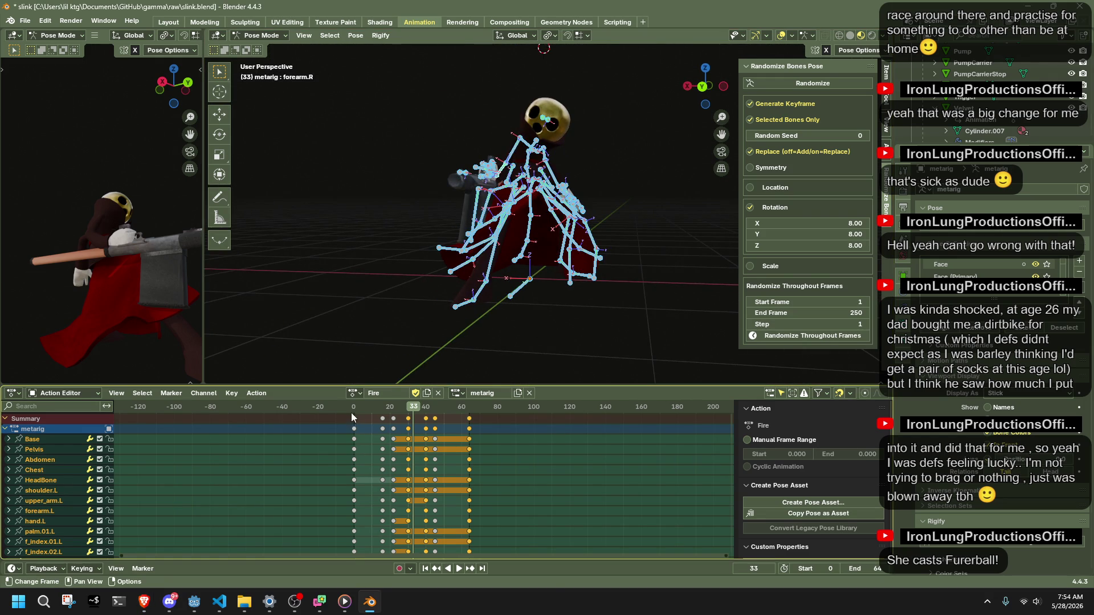
{"action": "key", "text": "space"}
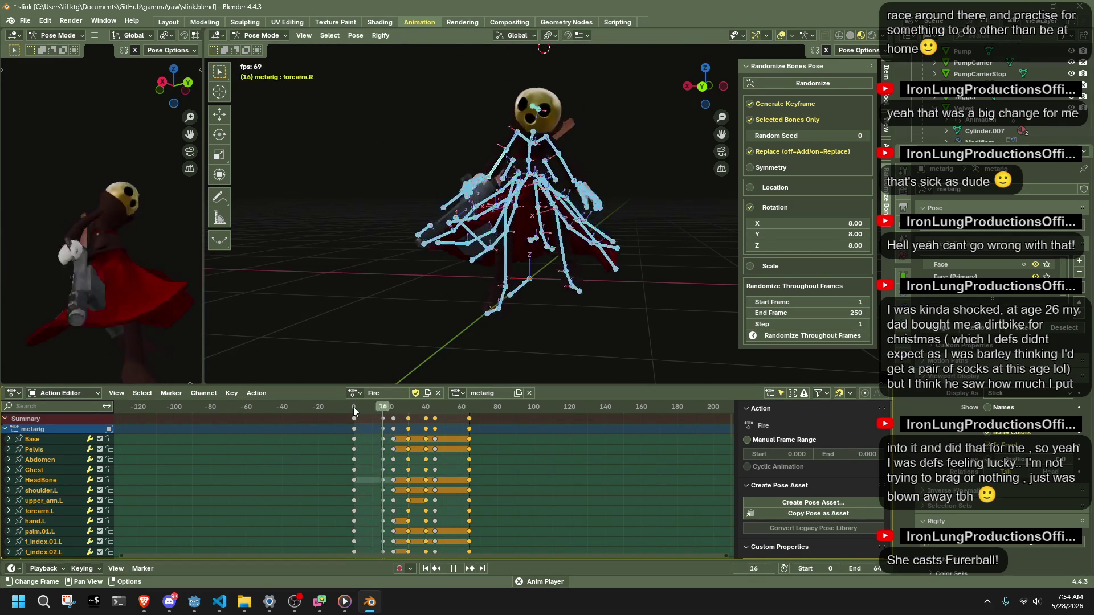
{"action": "key", "text": "space"}
{"action": "left_click", "coordinate": [422, 408]}
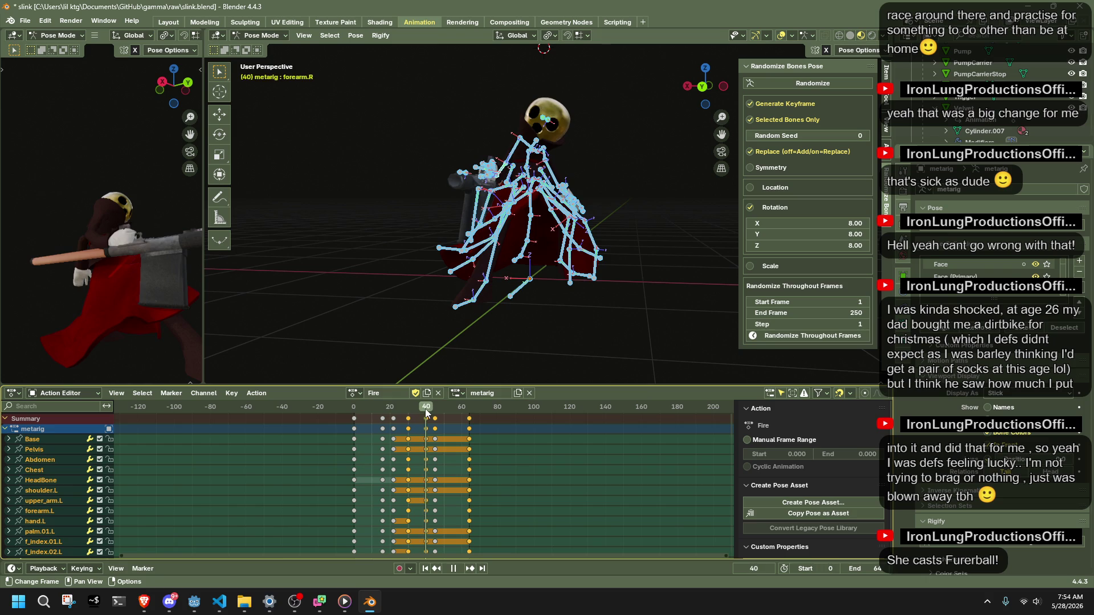
{"action": "left_click_drag", "start_coordinate": [423, 409], "coordinate": [436, 411]}
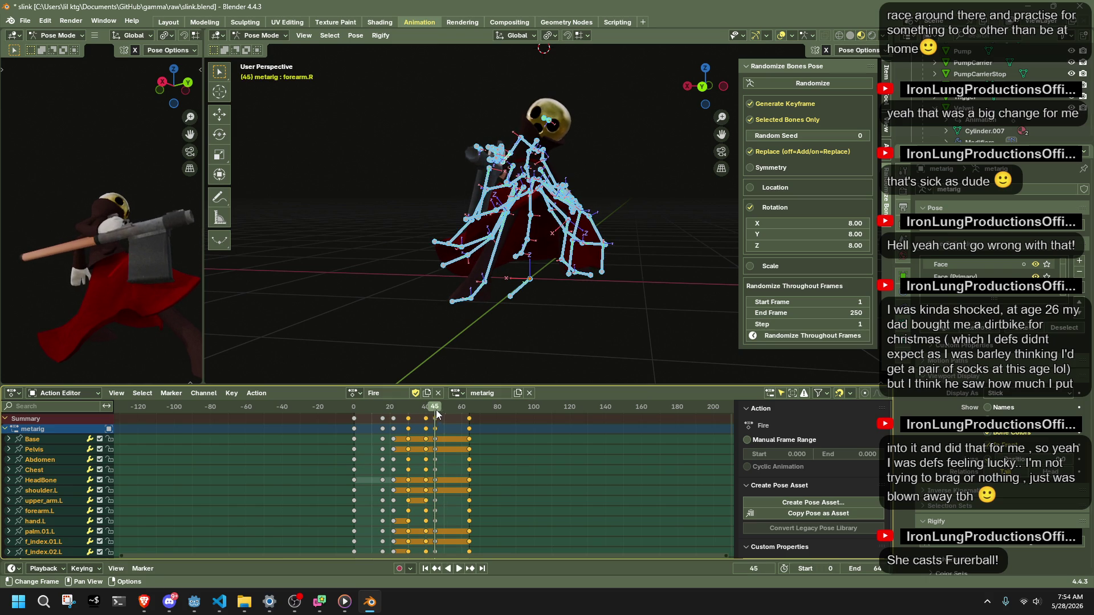
At frame 64, re-pose the forearm with Auto IK from right and left side views.
{"action": "middle_click_drag", "start_coordinate": [453, 324], "coordinate": [565, 214]}
{"action": "left_click", "coordinate": [696, 87]}
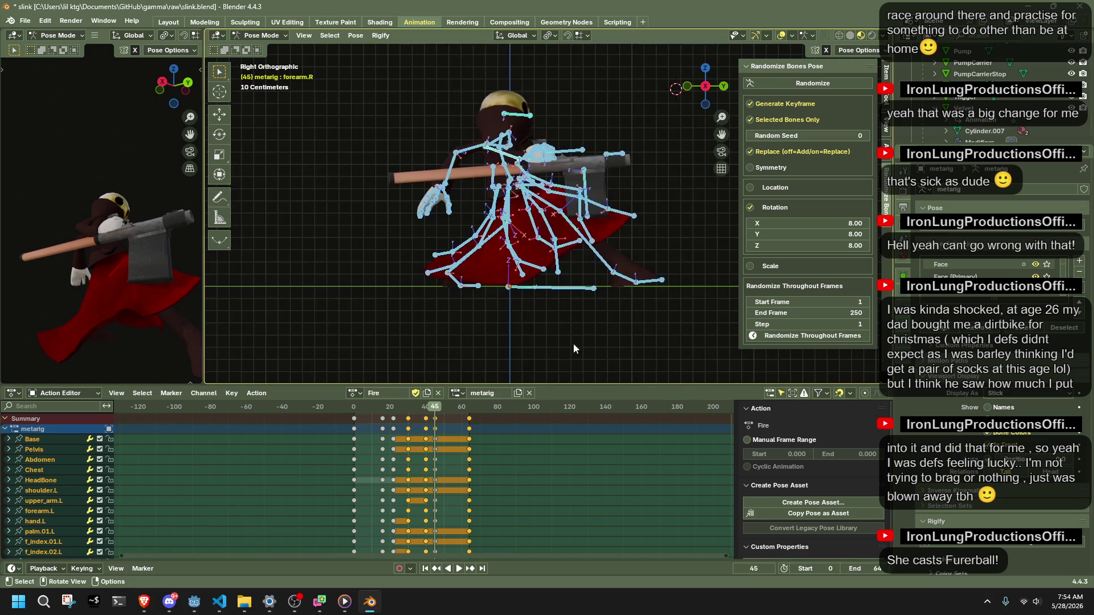
{"action": "key", "text": "space"}
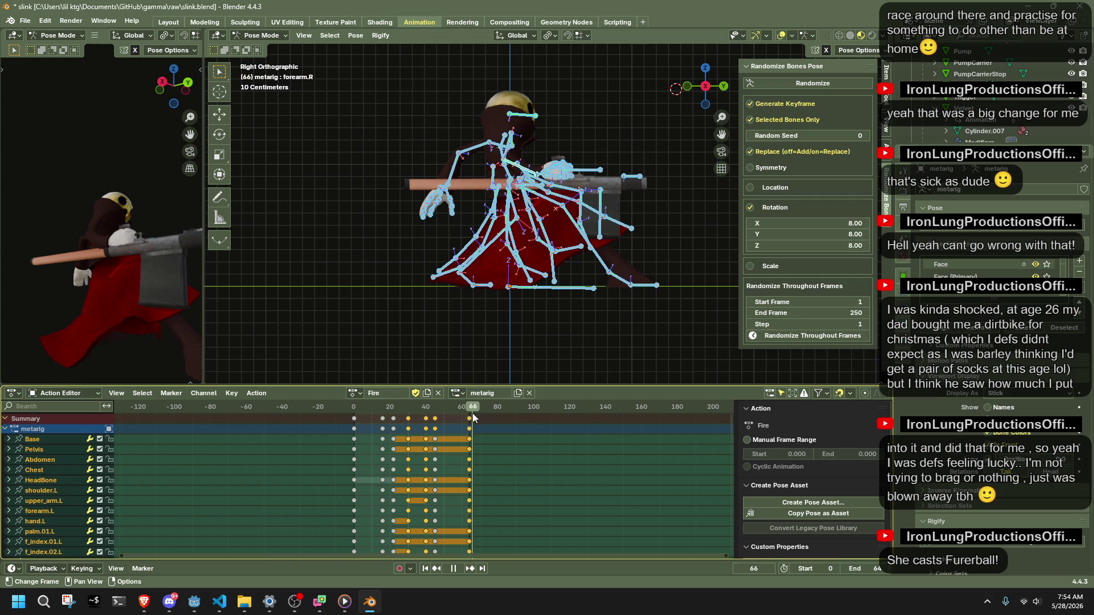
{"action": "key", "text": "space"}
{"action": "left_click", "coordinate": [529, 174]}
{"action": "mouse_move", "coordinate": [529, 173]}
{"action": "middle_mouse_down"}
{"action": "mouse_move", "coordinate": [408, 153]}
{"action": "mouse_move", "coordinate": [644, 174]}
{"action": "middle_mouse_up"}
{"action": "key", "text": "g"}
{"action": "left_click", "coordinate": [472, 157]}
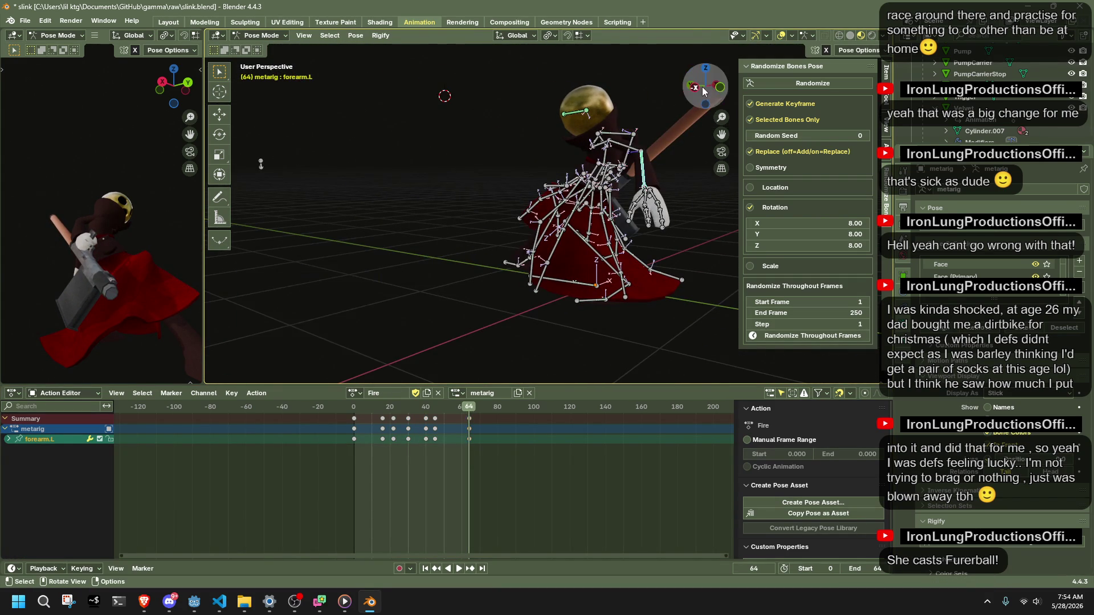
{"action": "left_click", "coordinate": [703, 87]}
{"action": "key", "text": "g"}
{"action": "left_click", "coordinate": [651, 203]}
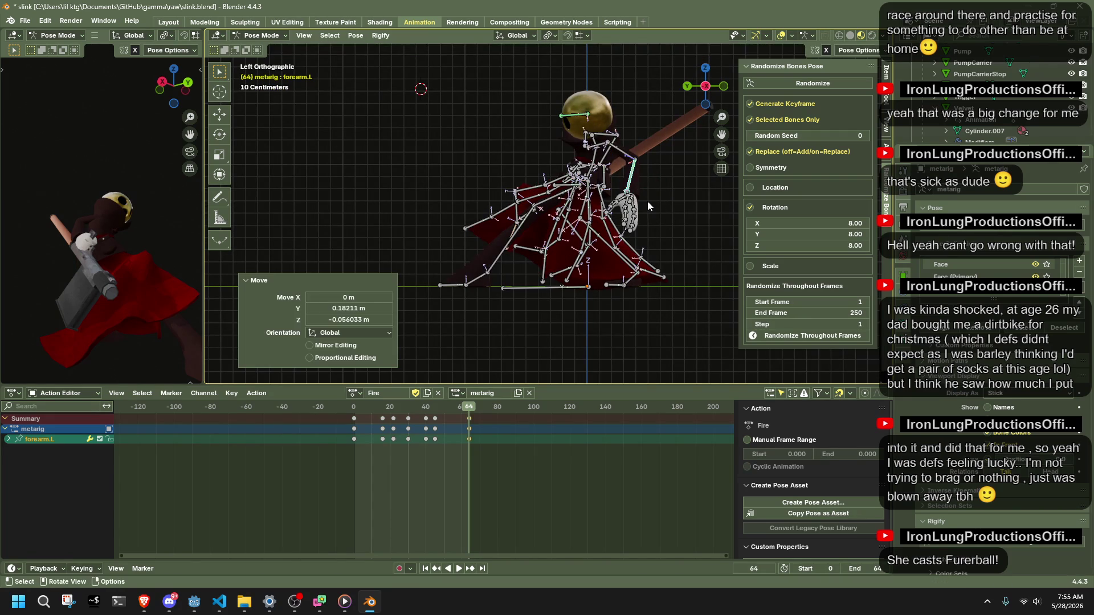
Move the Chest bone with its chain into a new pose, keying it at frame 64.
{"action": "left_click", "coordinate": [593, 143]}
{"action": "key", "text": "g"}
{"action": "left_click", "coordinate": [589, 144]}
{"action": "key", "text": "ctrl+z"}
{"action": "key", "text": "g"}
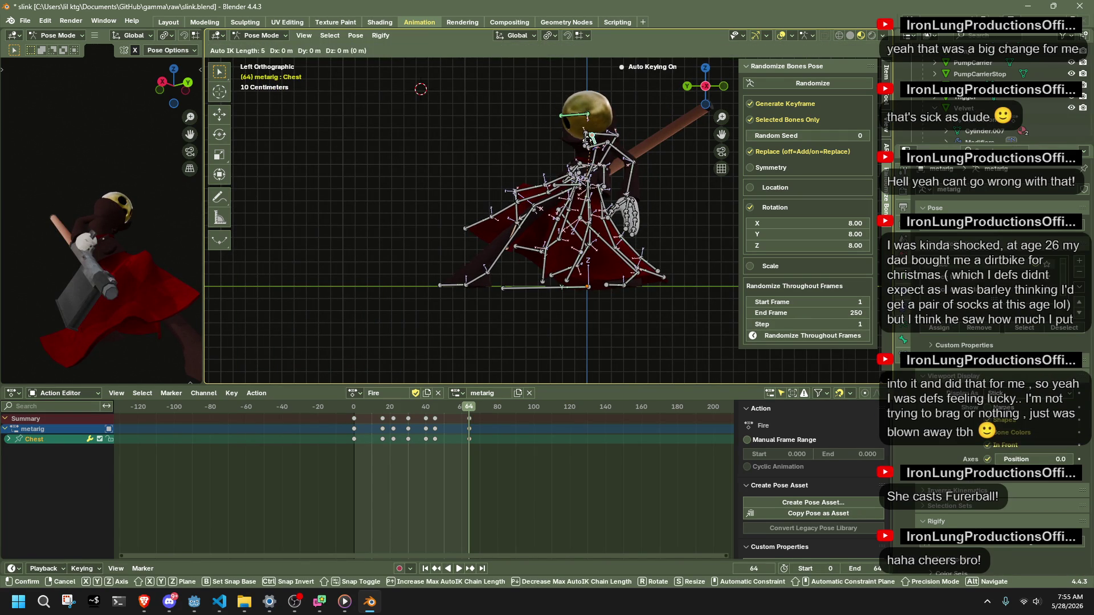
{"action": "scroll", "coordinate": [590, 136], "scroll_direction": "up", "scroll_amount": 7, "text": "shift"}
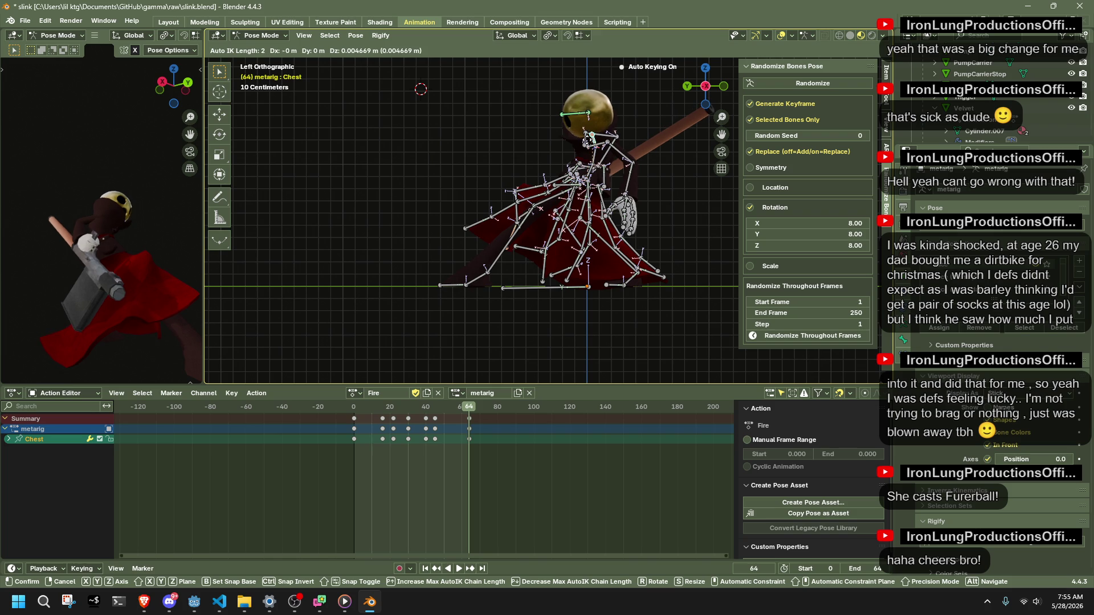
{"action": "left_click", "coordinate": [584, 144]}
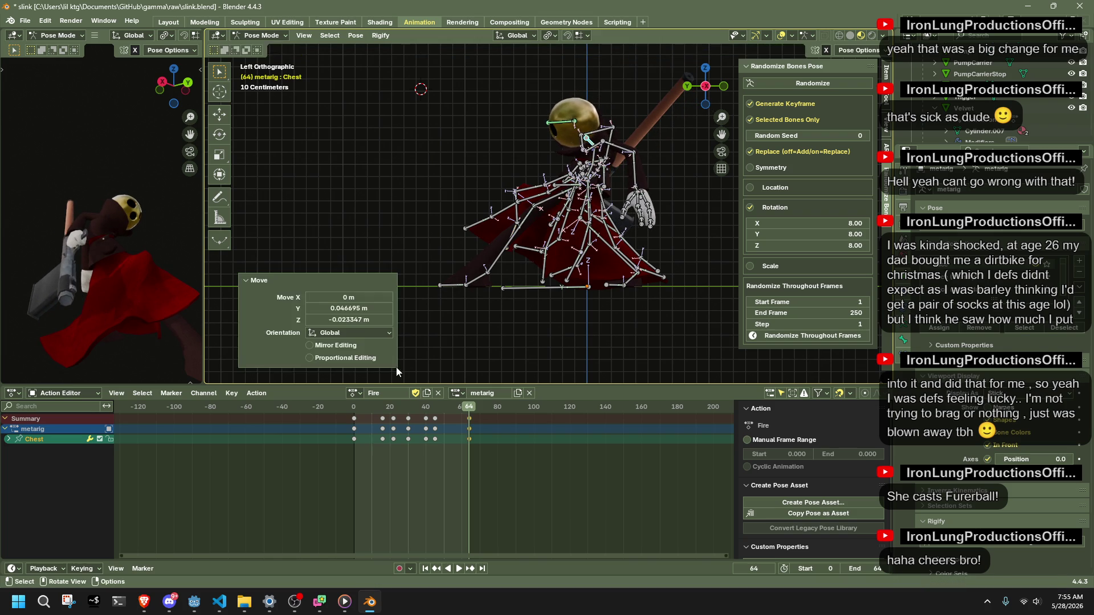
Play back the Fire action to review, then switch to the reference video window.
{"action": "key", "text": "space"}
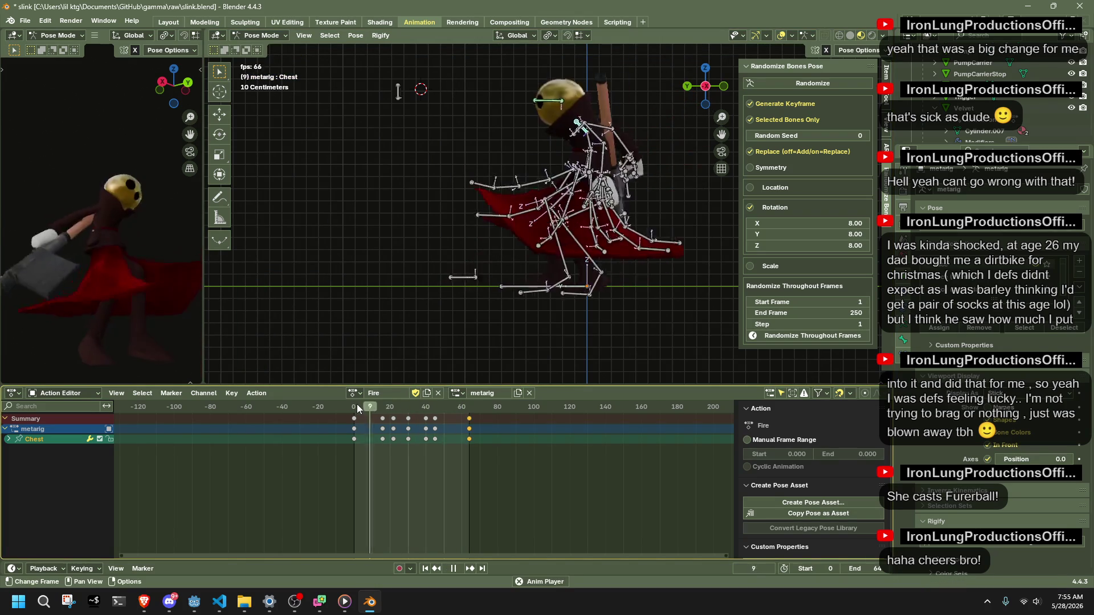
{"action": "middle_click_drag", "start_coordinate": [468, 240], "coordinate": [638, 244]}
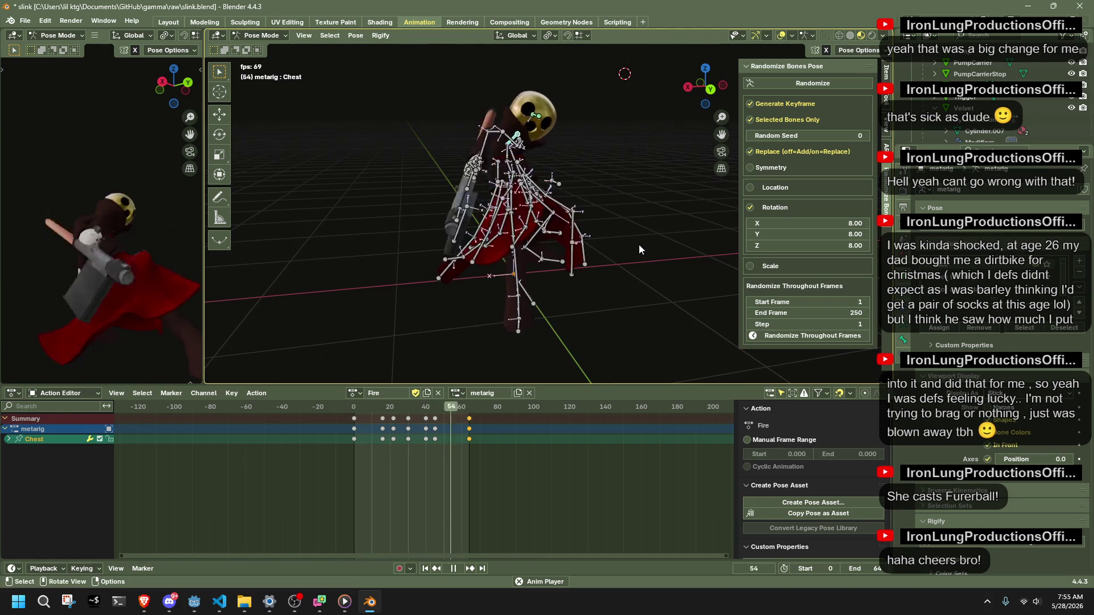
{"action": "key", "text": "space"}
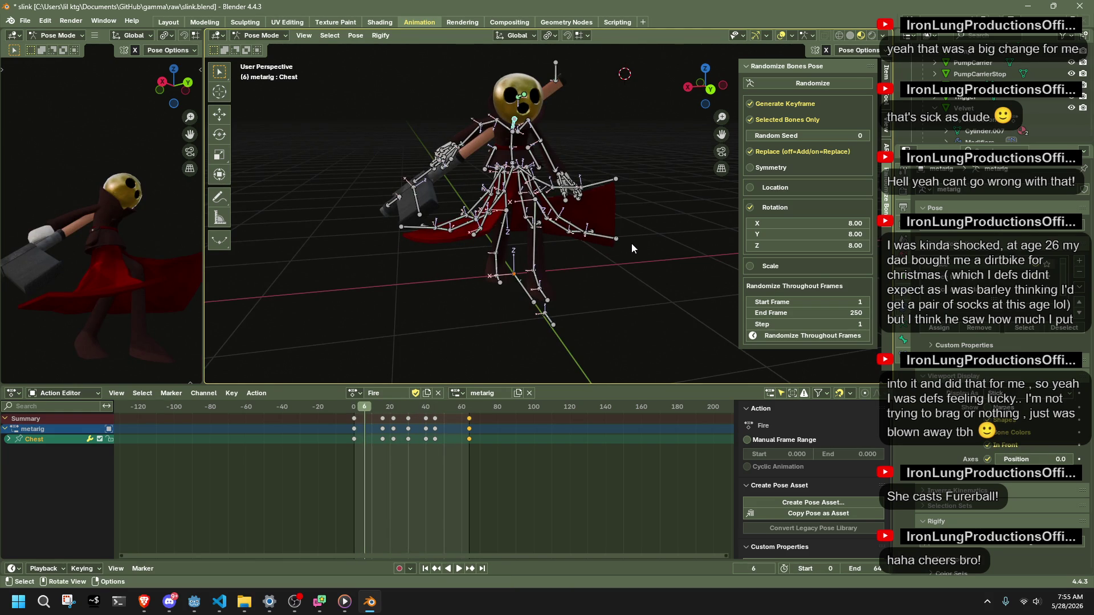
{"action": "scroll", "coordinate": [630, 244], "scroll_direction": "down", "scroll_amount": 4}
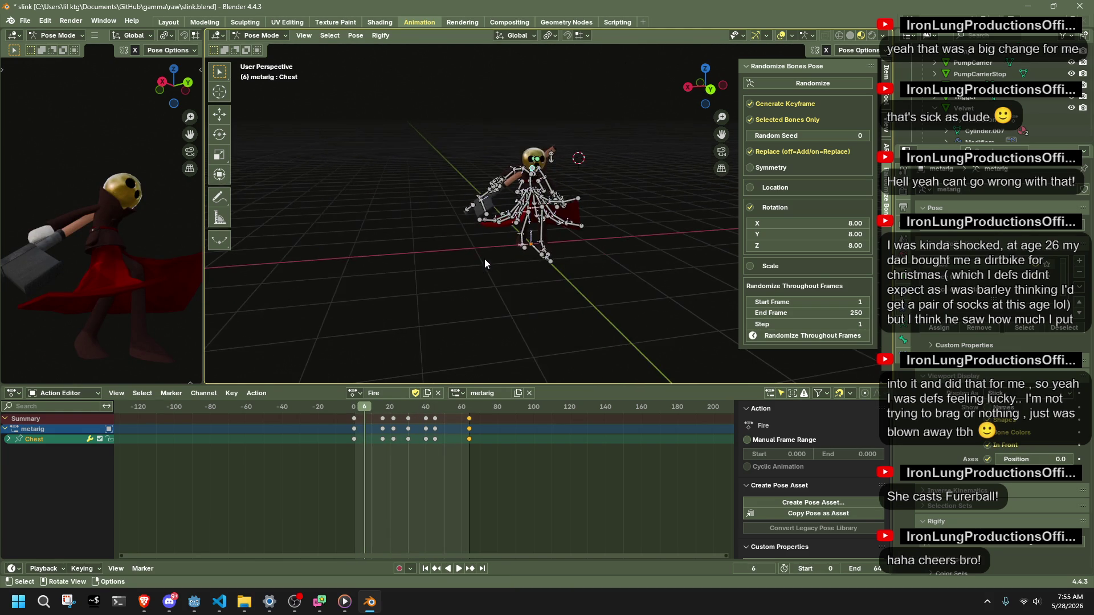
{"action": "key", "text": "alt+Tab"}
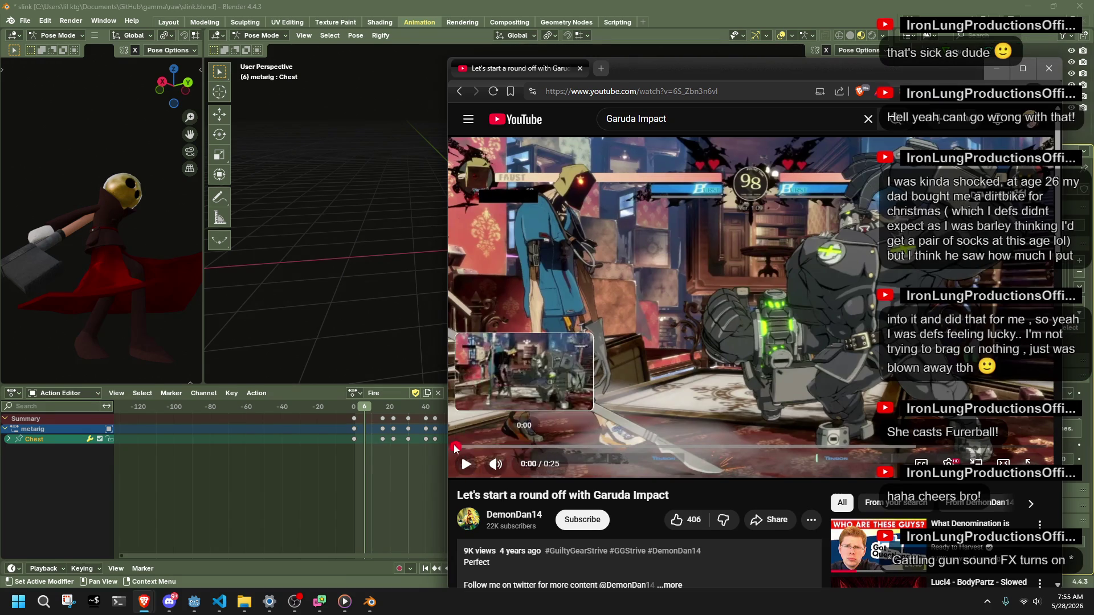
Restart the Garuda Impact clip muted and pause it at 0:03.
{"action": "left_click", "coordinate": [466, 464]}
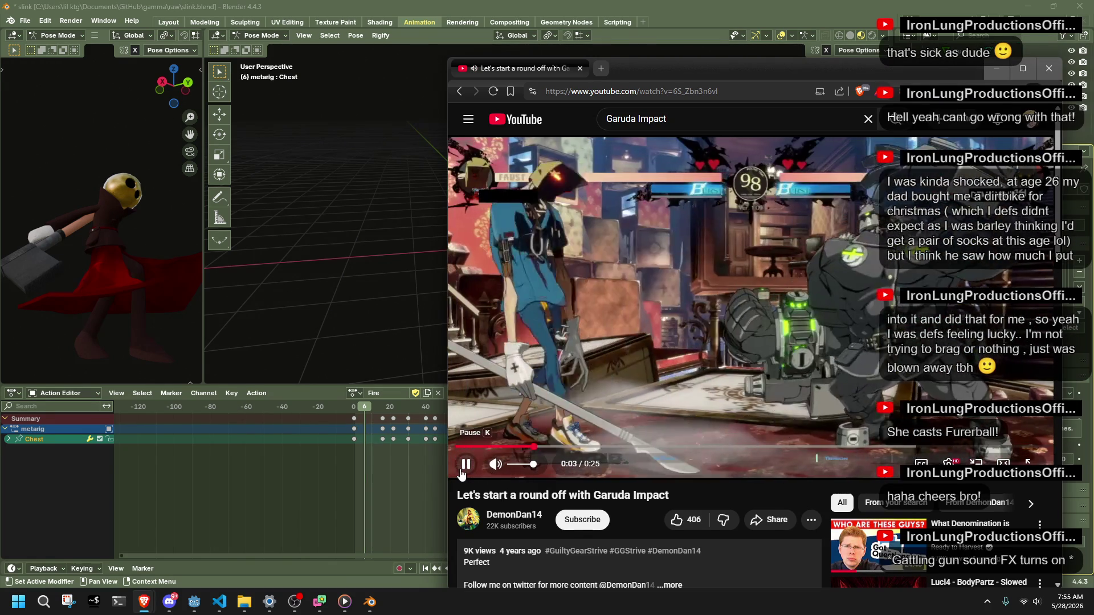
{"action": "left_click", "coordinate": [495, 463]}
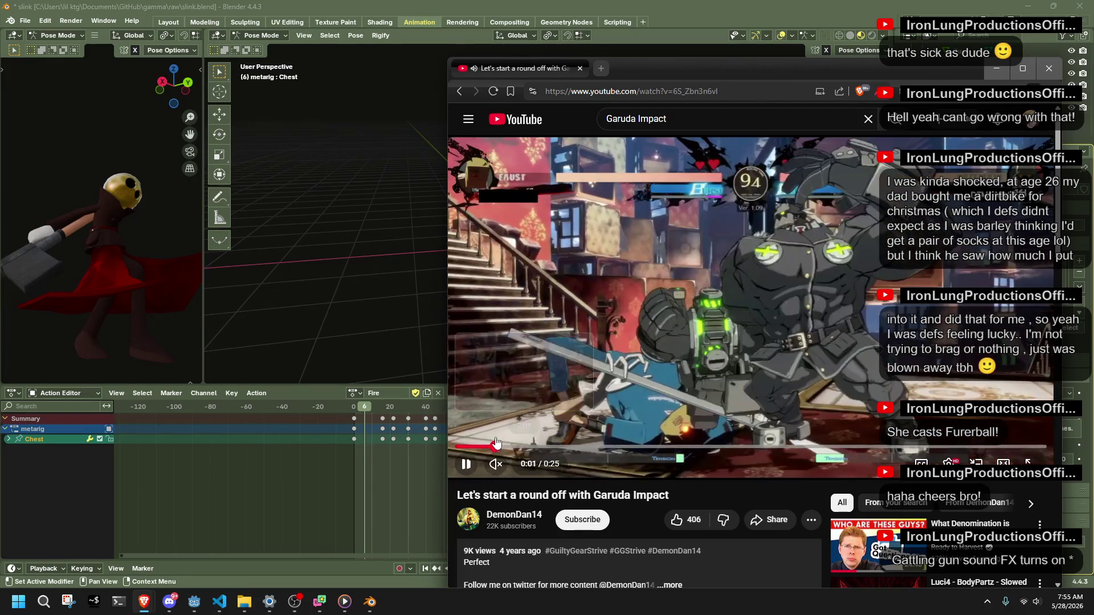
{"action": "left_click", "coordinate": [513, 446]}
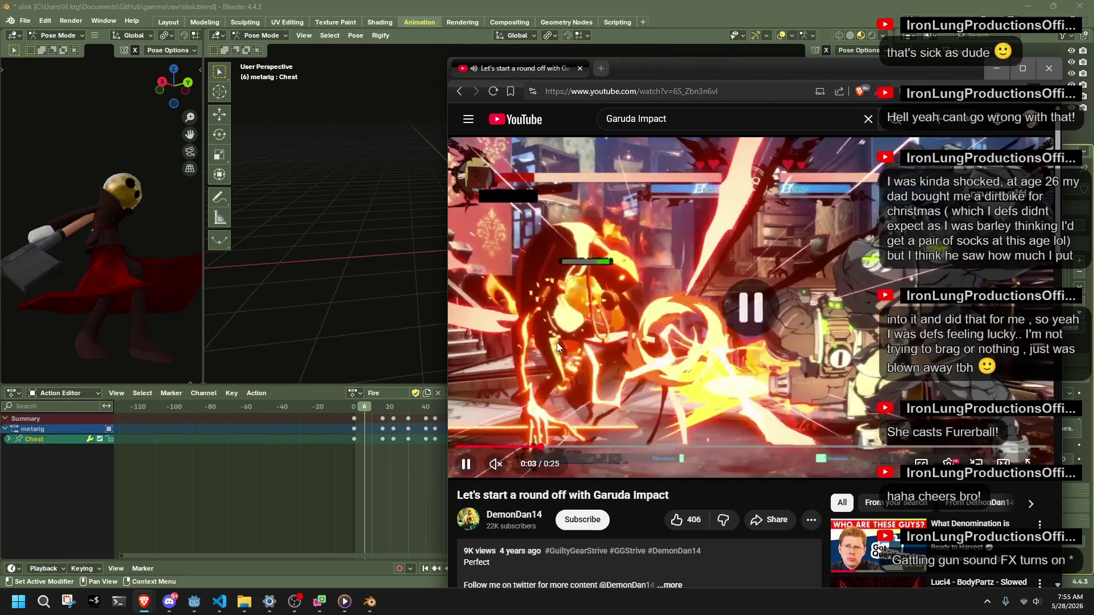
{"action": "left_click", "coordinate": [534, 448]}
{"action": "left_click_drag", "start_coordinate": [534, 449], "coordinate": [544, 393]}
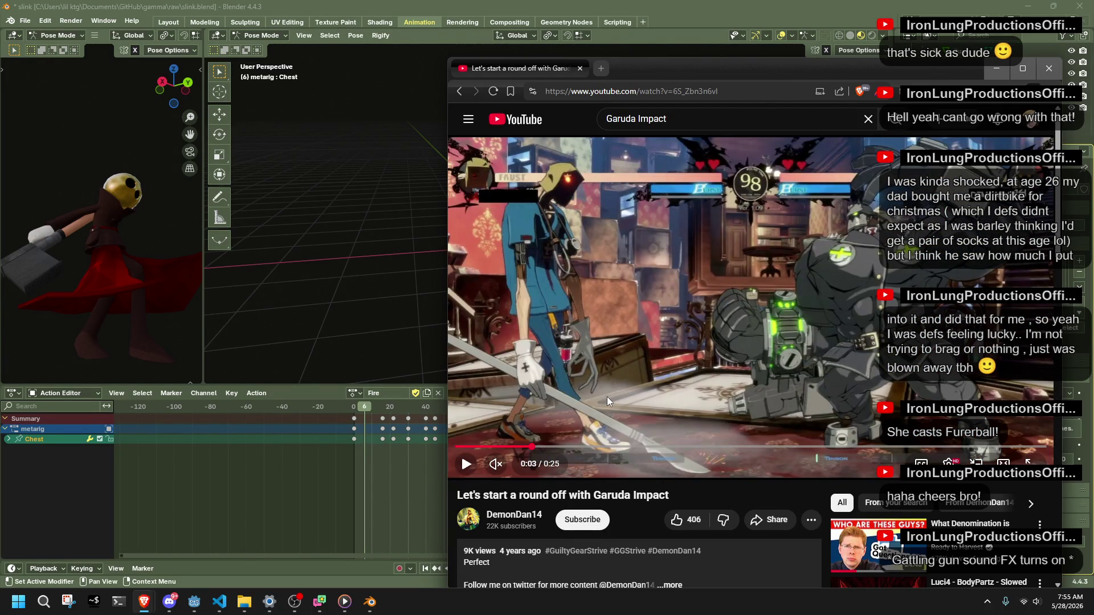
Step the paused clip frame by frame through the fire attack motion.
{"action": "key", "text": "comma"}
{"action": "key", "text": "comma"}
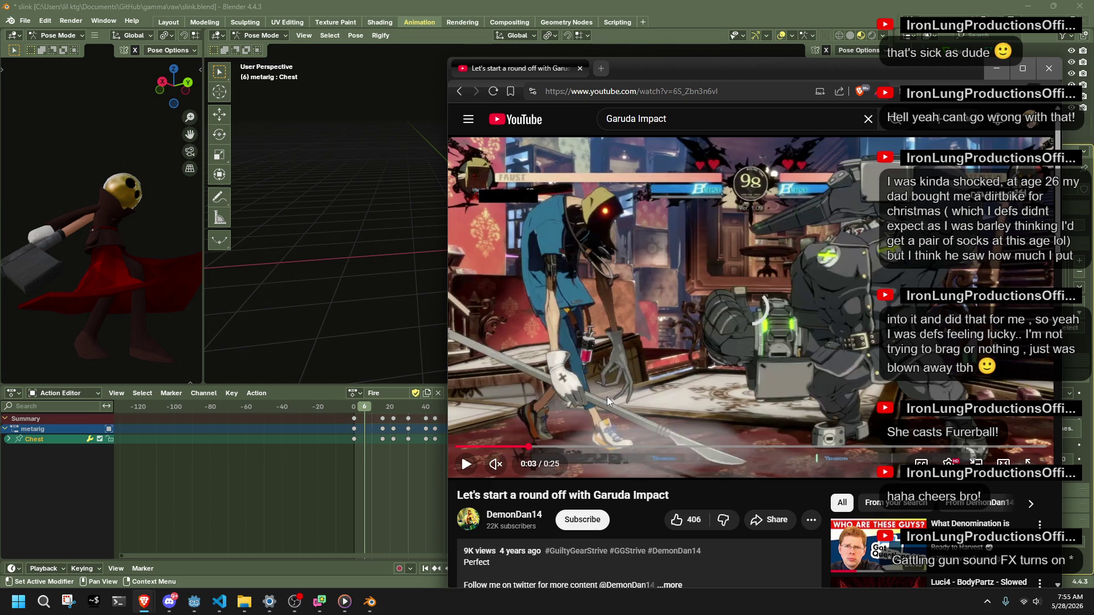
{"action": "key", "text": "comma"}
{"action": "key", "text": "comma"}
{"action": "key", "text": "comma"}
{"action": "key", "text": "comma"}
{"action": "key", "text": "comma"}
{"action": "key", "text": "comma"}
{"action": "key", "text": "comma"}
{"action": "key", "text": "comma"}
{"action": "key", "text": "comma"}
{"action": "key", "text": "comma"}
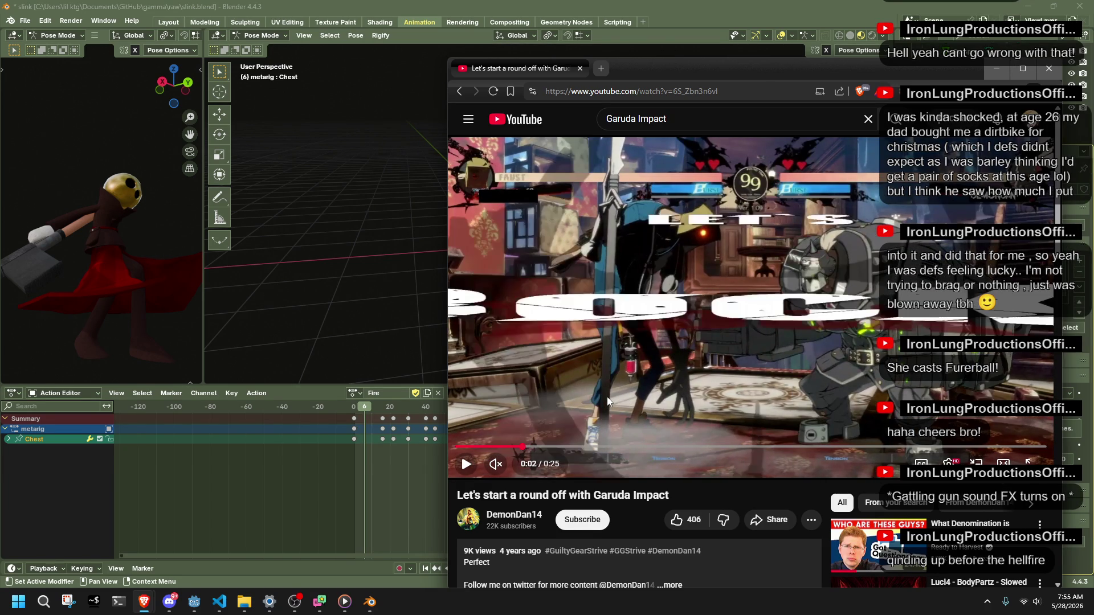
{"action": "key", "text": "comma"}
{"action": "key", "text": "period"}
{"action": "key", "text": "period"}
{"action": "key", "text": "period"}
{"action": "key", "text": "period"}
{"action": "key", "text": "period"}
{"action": "key", "text": "period"}
{"action": "key", "text": "period"}
{"action": "key", "text": "period"}
{"action": "key", "text": "period"}
{"action": "key", "text": "period"}
{"action": "key", "text": "period"}
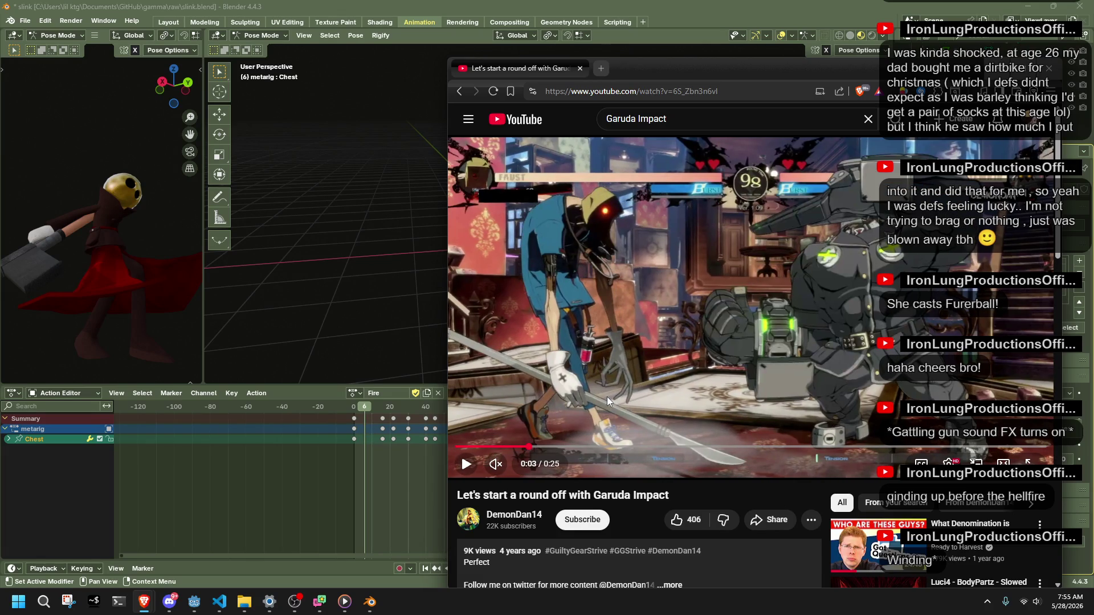
{"action": "key", "text": "period"}
{"action": "key", "text": "period"}
{"action": "key", "text": "period"}
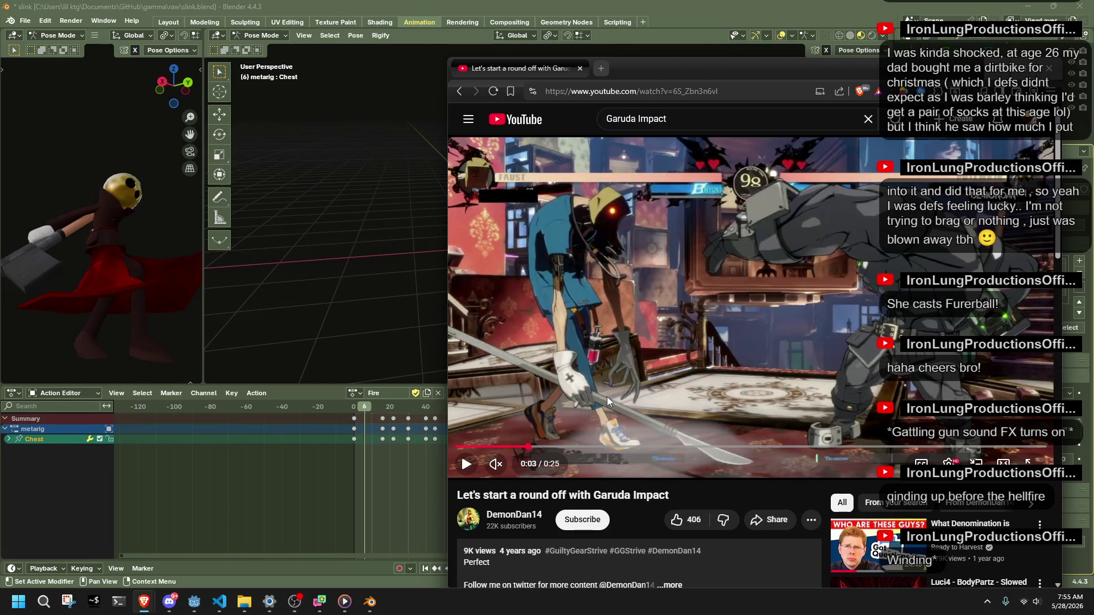
{"action": "key", "text": "period"}
{"action": "key", "text": "period"}
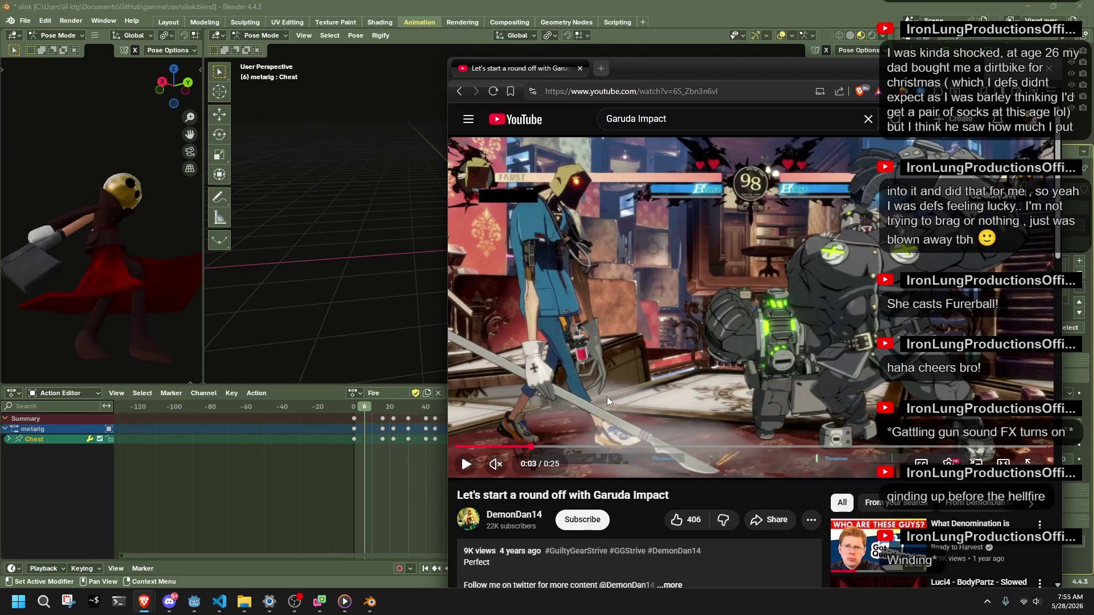
{"action": "key", "text": "period"}
{"action": "key", "text": "period"}
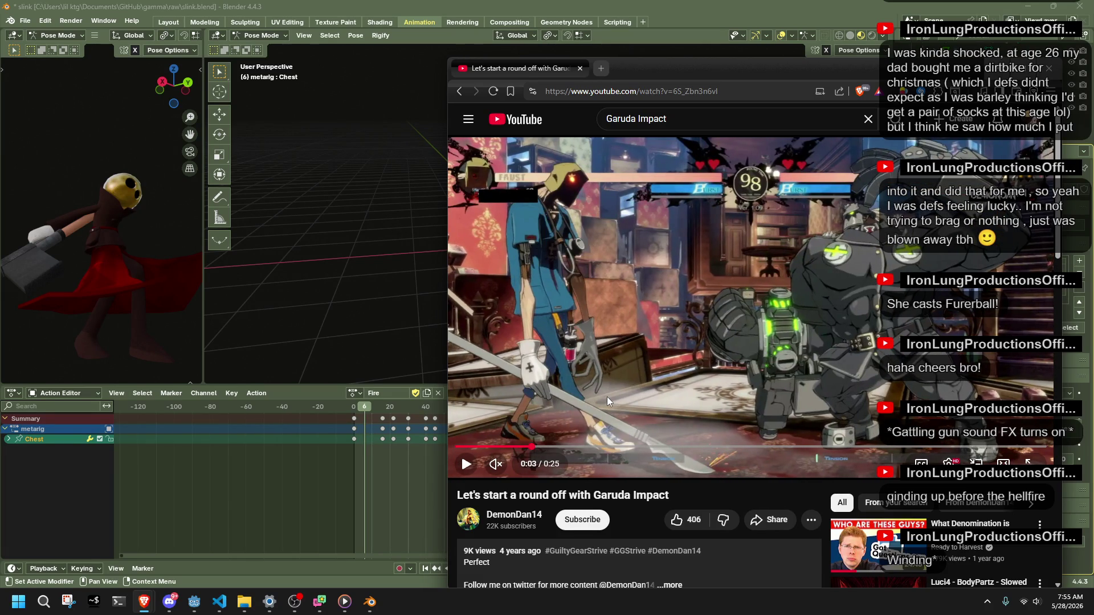
{"action": "key", "text": "period"}
{"action": "key", "text": "period"}
{"action": "key", "text": "period"}
{"action": "key", "text": "period"}
{"action": "key", "text": "period"}
{"action": "key", "text": "period"}
{"action": "key", "text": "period"}
{"action": "key", "text": "period"}
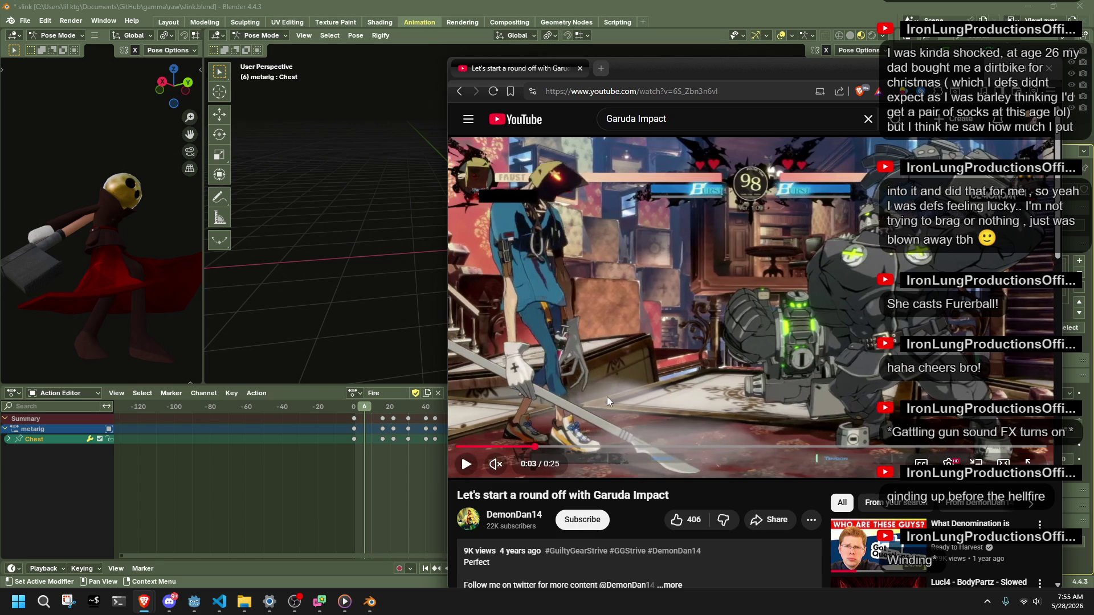
{"action": "key", "text": "period"}
{"action": "key", "text": "period"}
{"action": "key", "text": "period"}
{"action": "key", "text": "period"}
{"action": "key", "text": "period"}
{"action": "key", "text": "period"}
{"action": "key", "text": "period"}
{"action": "key", "text": "period"}
{"action": "key", "text": "period"}
{"action": "key", "text": "period"}
{"action": "key", "text": "period"}
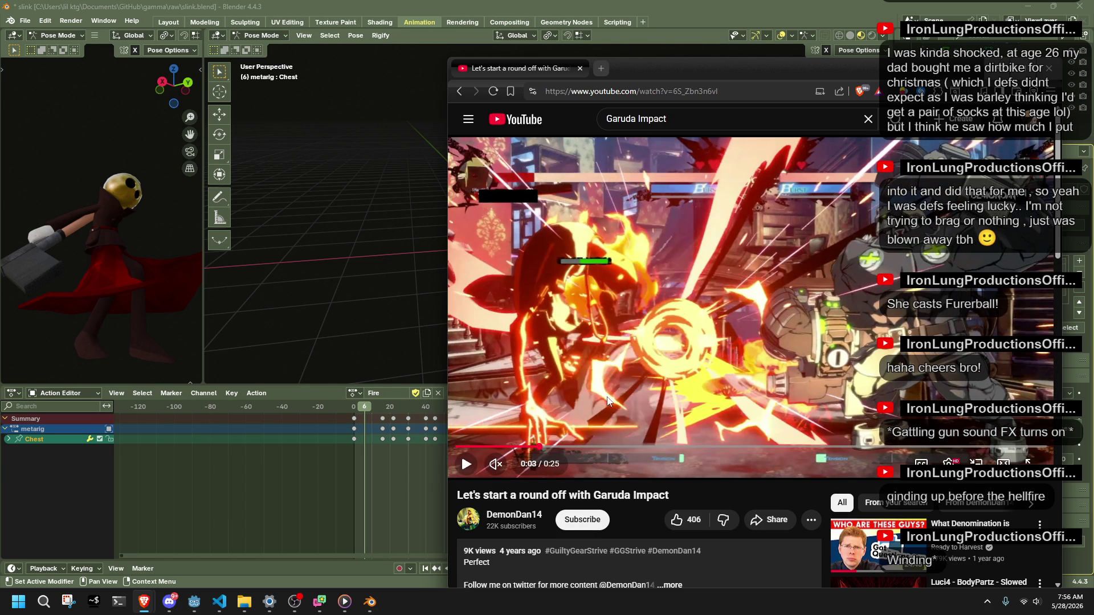
{"action": "key", "text": "period"}
{"action": "key", "text": "period"}
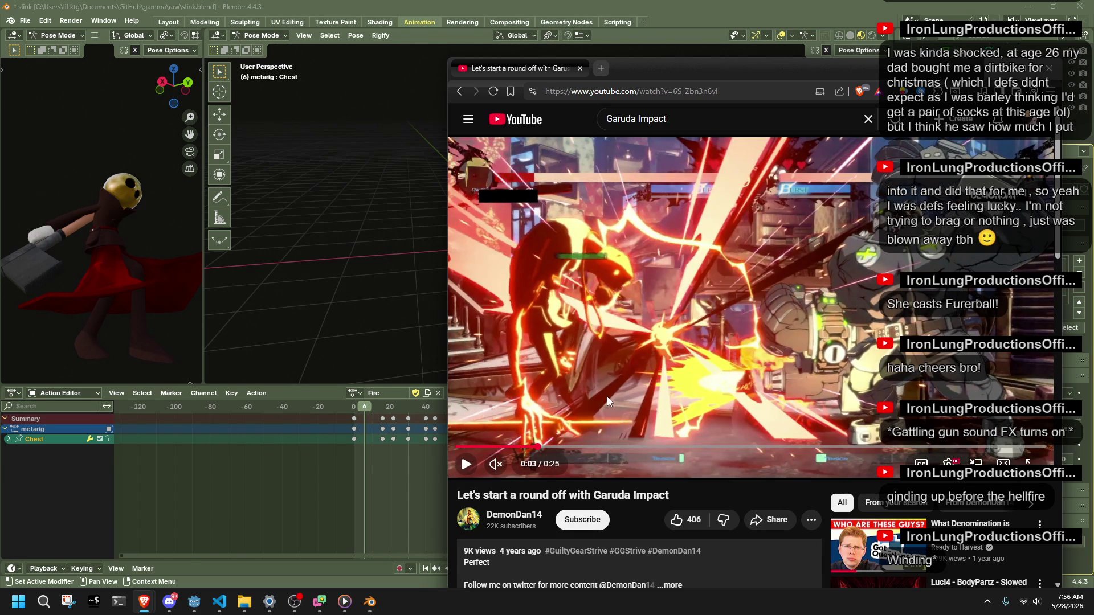
{"action": "key", "text": "period"}
{"action": "key", "text": "period"}
{"action": "key", "text": "period"}
{"action": "key", "text": "period"}
{"action": "key", "text": "period"}
{"action": "key", "text": "period"}
{"action": "key", "text": "period"}
{"action": "key", "text": "period"}
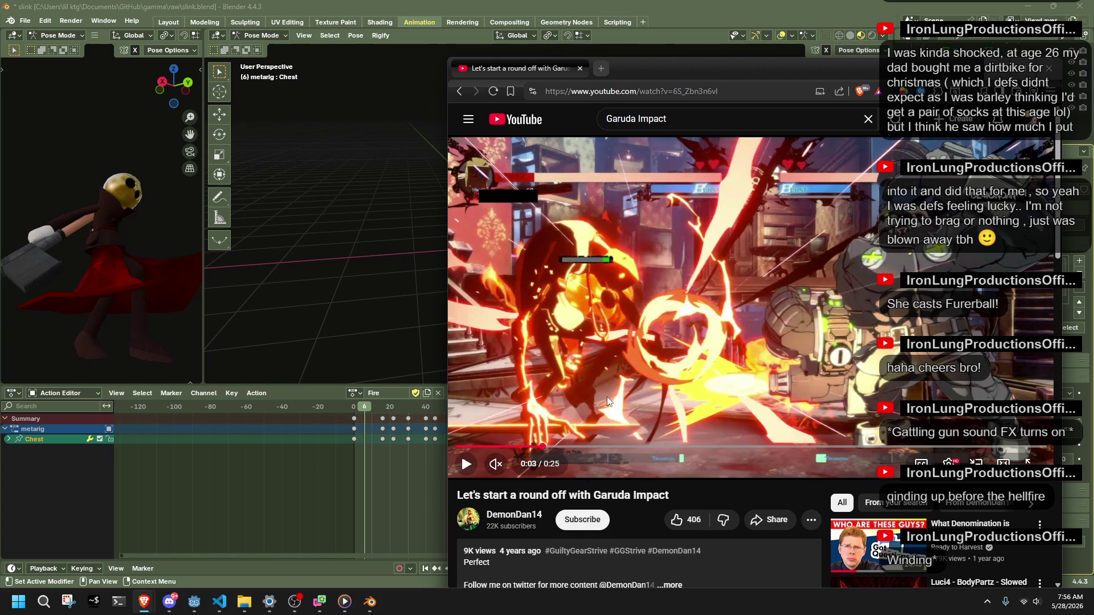
{"action": "key", "text": "period"}
{"action": "key", "text": "period"}
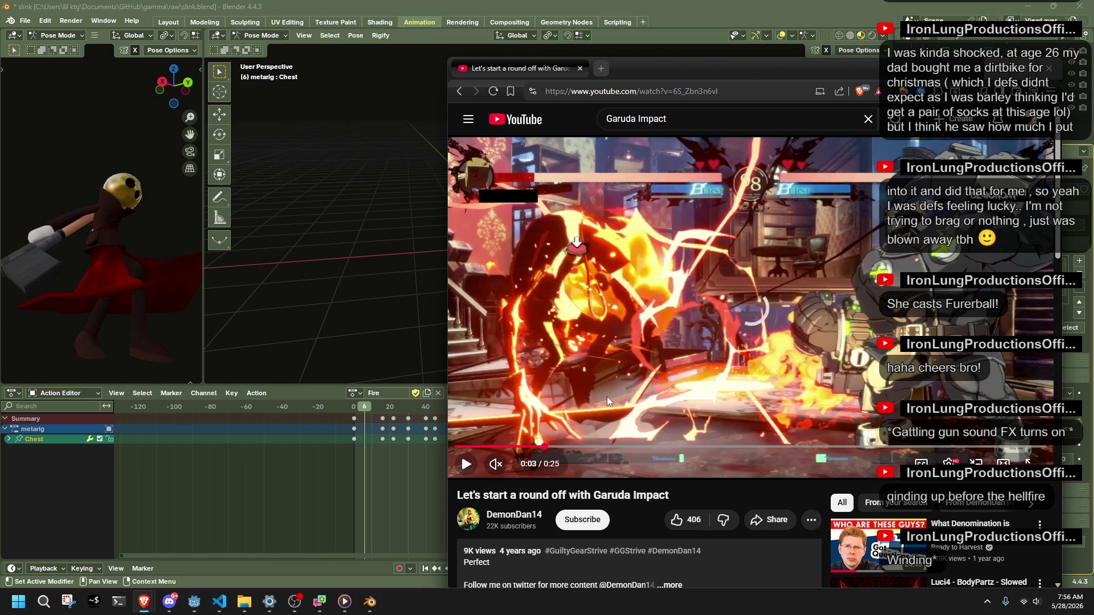
{"action": "key", "text": "period"}
{"action": "key", "text": "period"}
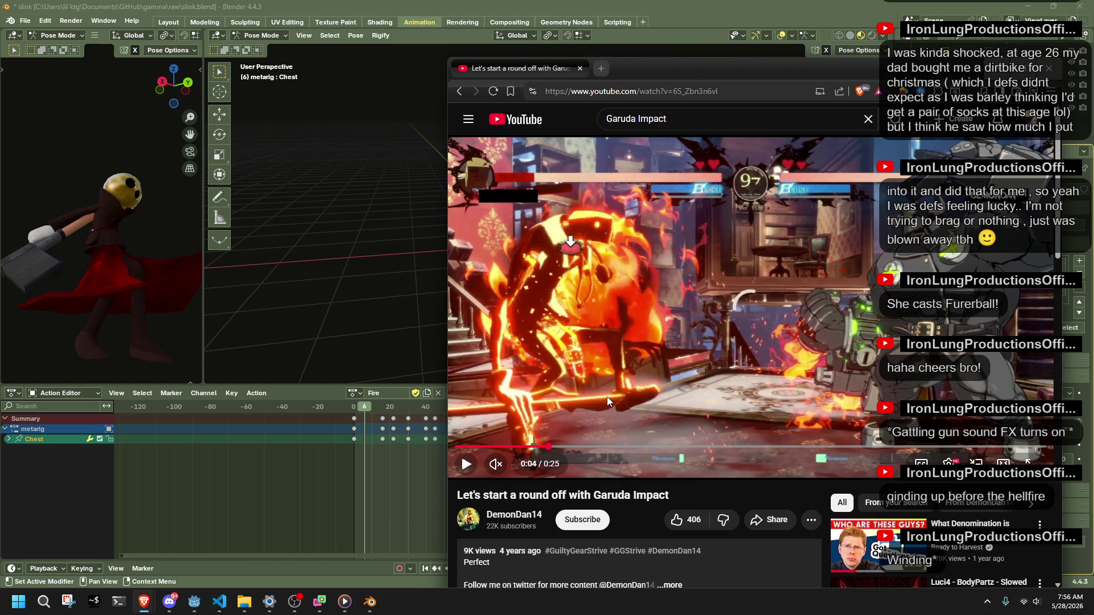
{"action": "key", "text": "period"}
{"action": "key", "text": "period"}
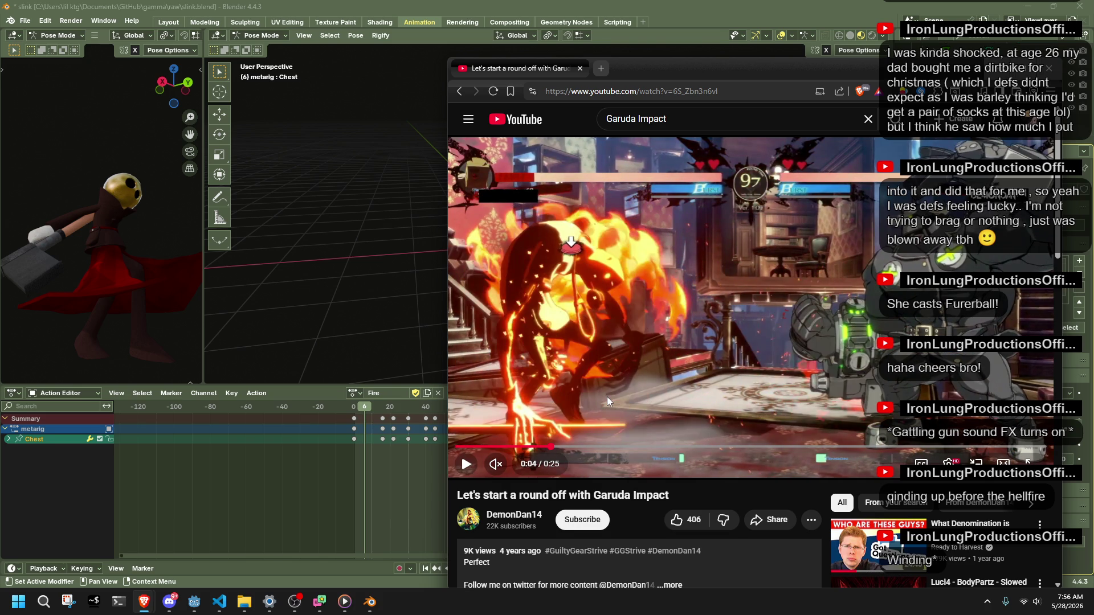
Replay the clip from the start, pause it and return to Blender.
{"action": "key", "text": "Left"}
{"action": "key", "text": "space"}
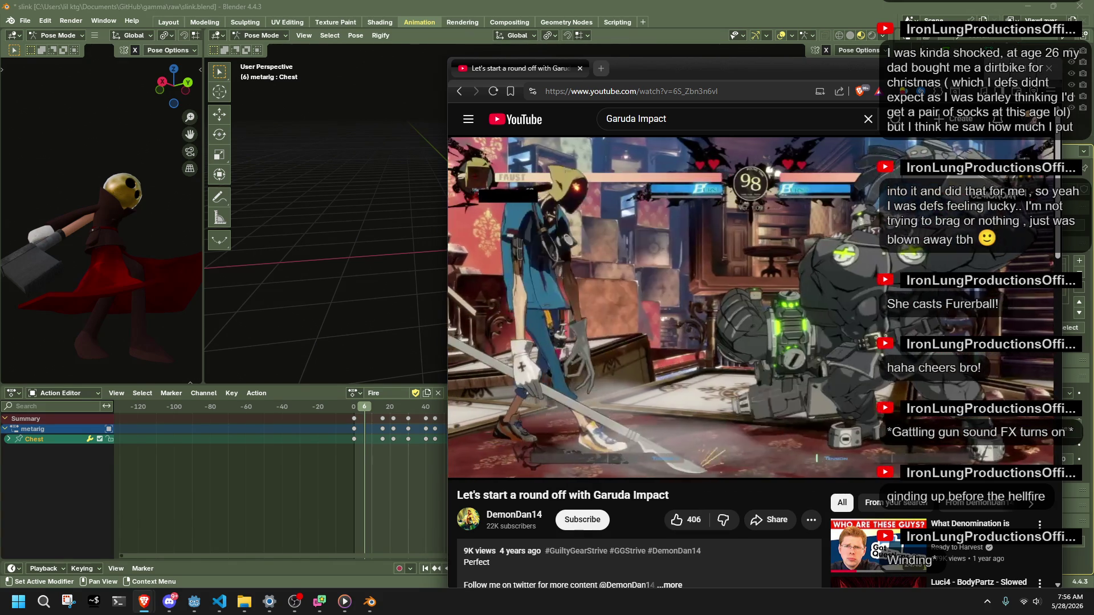
{"action": "key", "text": "space"}
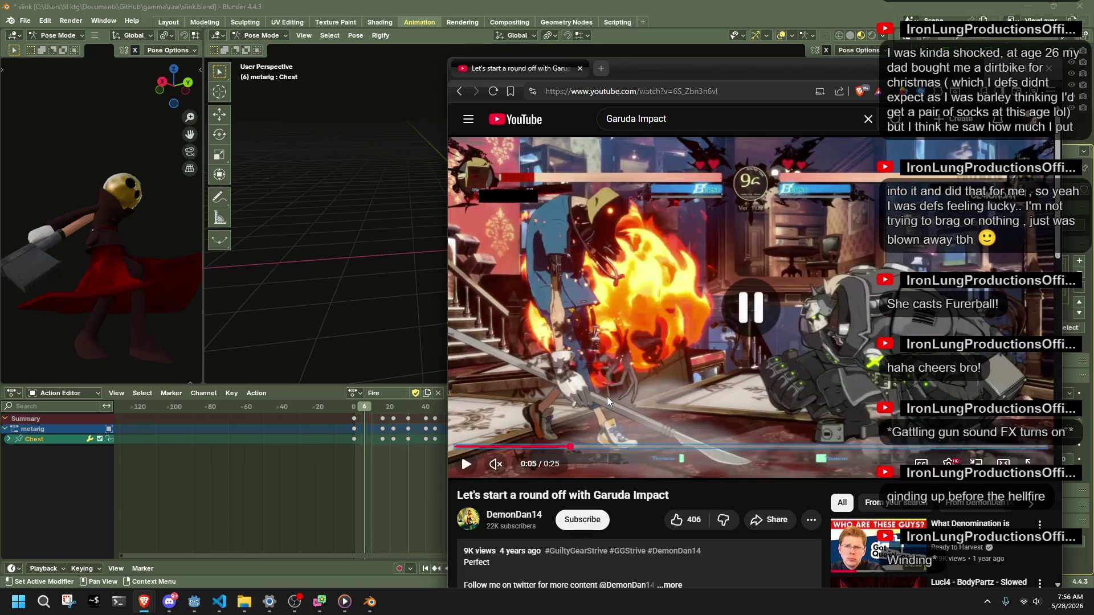
{"action": "key", "text": "alt+Tab"}
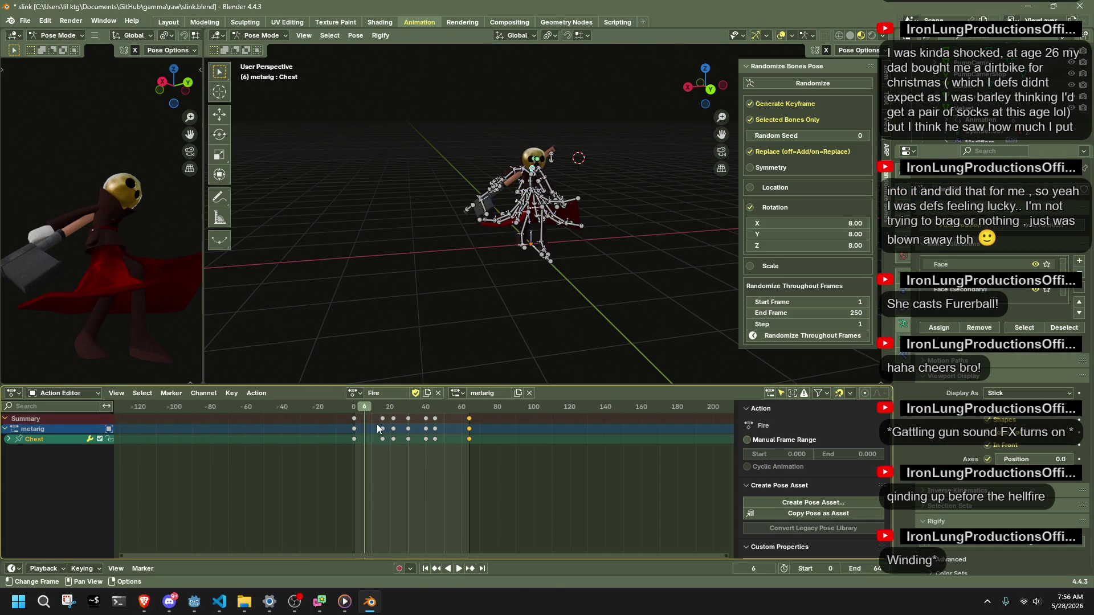
Review the Fire animation in playback and side view, then return to frame 45.
{"action": "key", "text": "space"}
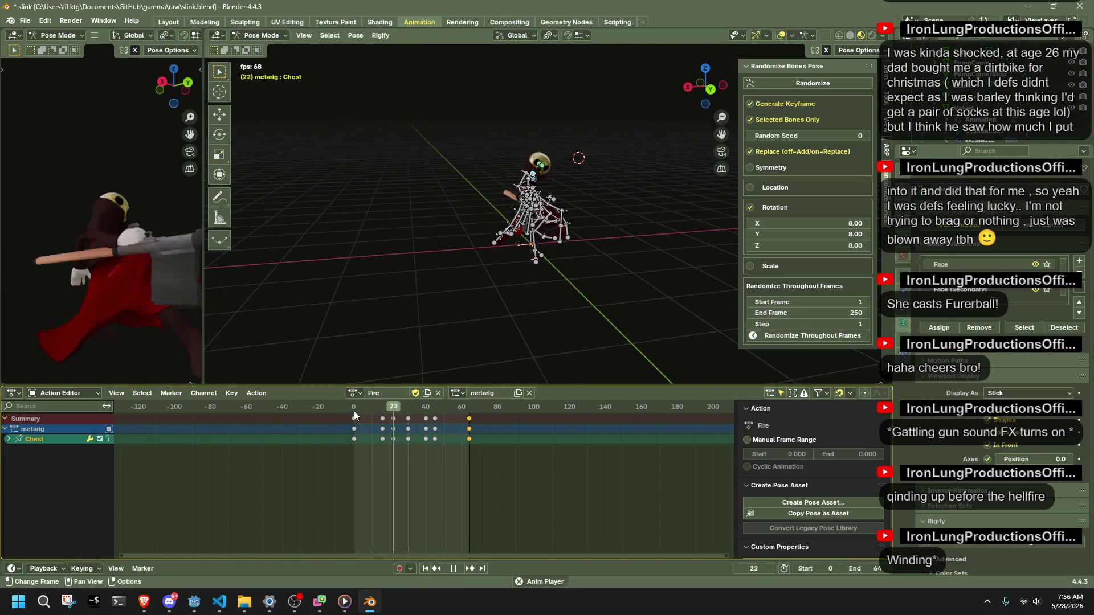
{"action": "key", "text": "space"}
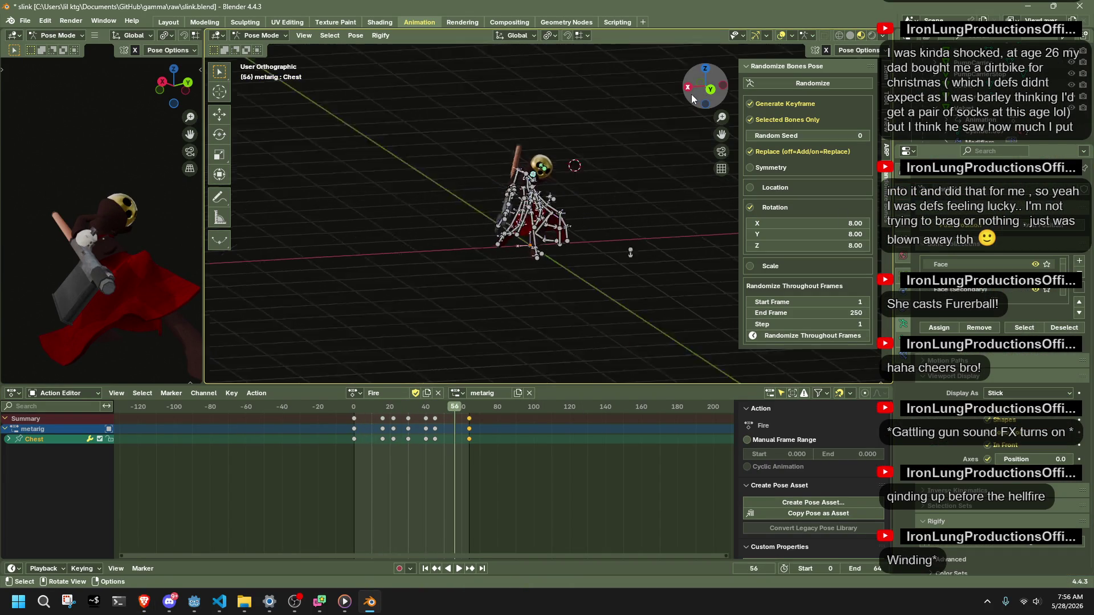
{"action": "left_click", "coordinate": [688, 86]}
{"action": "key", "text": "space"}
{"action": "key", "text": "space"}
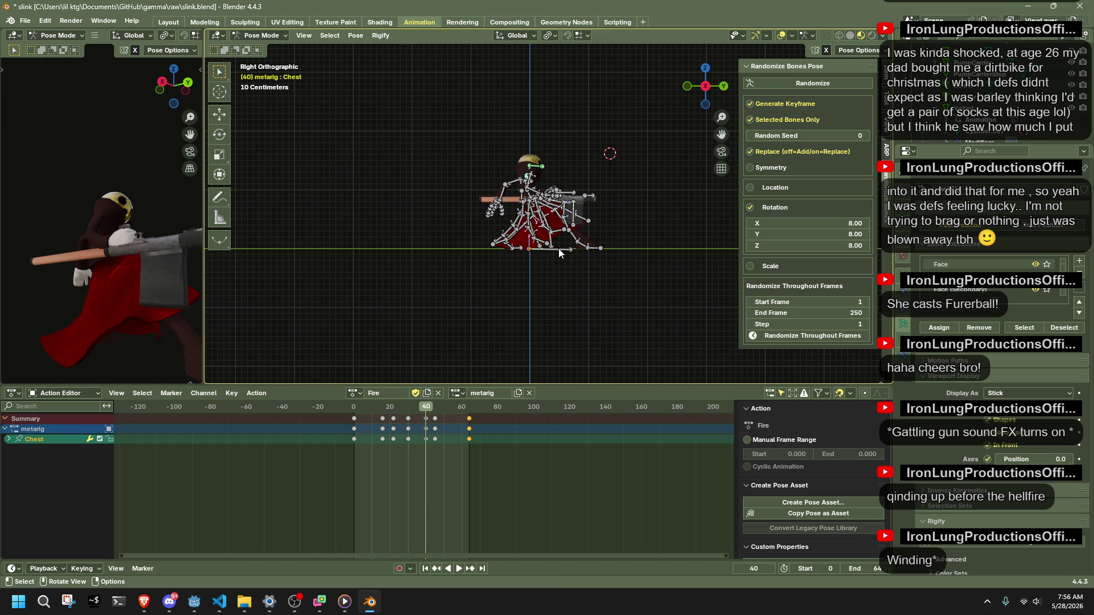
{"action": "key", "text": "space"}
{"action": "left_click_drag", "start_coordinate": [425, 407], "coordinate": [435, 409]}
{"action": "scroll", "coordinate": [513, 190], "scroll_direction": "up", "scroll_amount": 3}
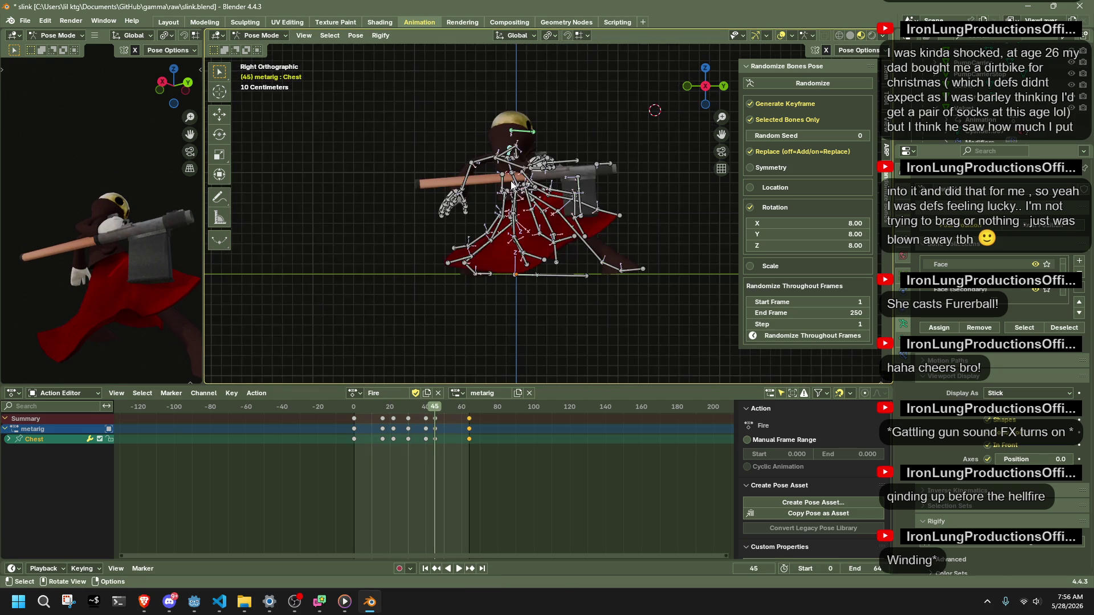
Shift forearm.R at frame 45 from the side and back views, then replay to check.
{"action": "mouse_move", "coordinate": [505, 165]}
{"action": "left_mouse_down"}
{"action": "mouse_move", "coordinate": [505, 183]}
{"action": "mouse_move", "coordinate": [552, 195]}
{"action": "left_mouse_up"}
{"action": "left_click", "coordinate": [724, 87]}
{"action": "left_click_drag", "start_coordinate": [493, 149], "coordinate": [488, 151]}
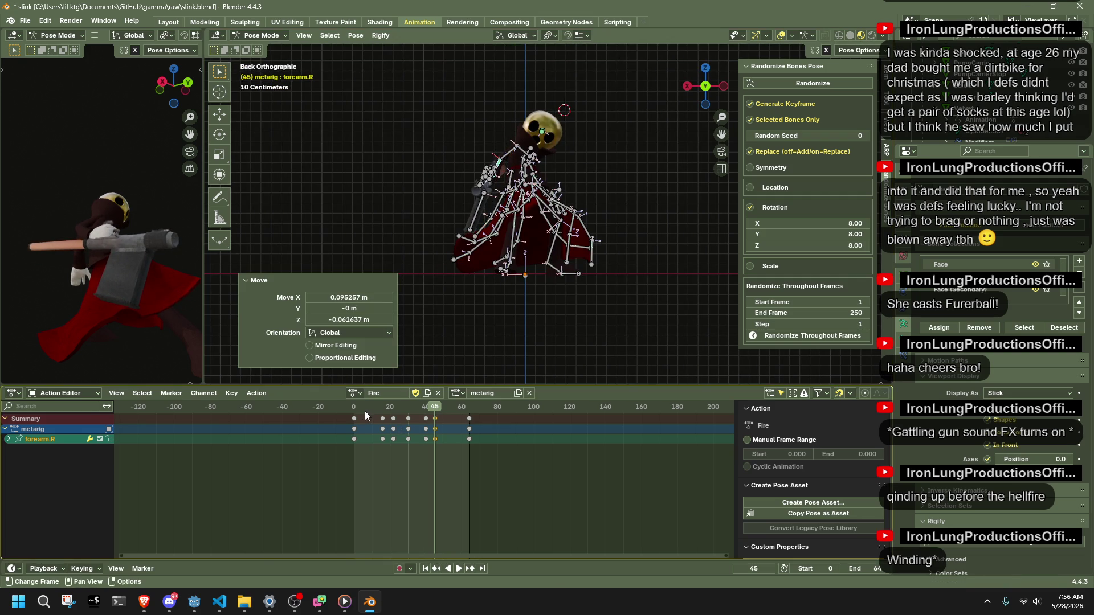
{"action": "key", "text": "space"}
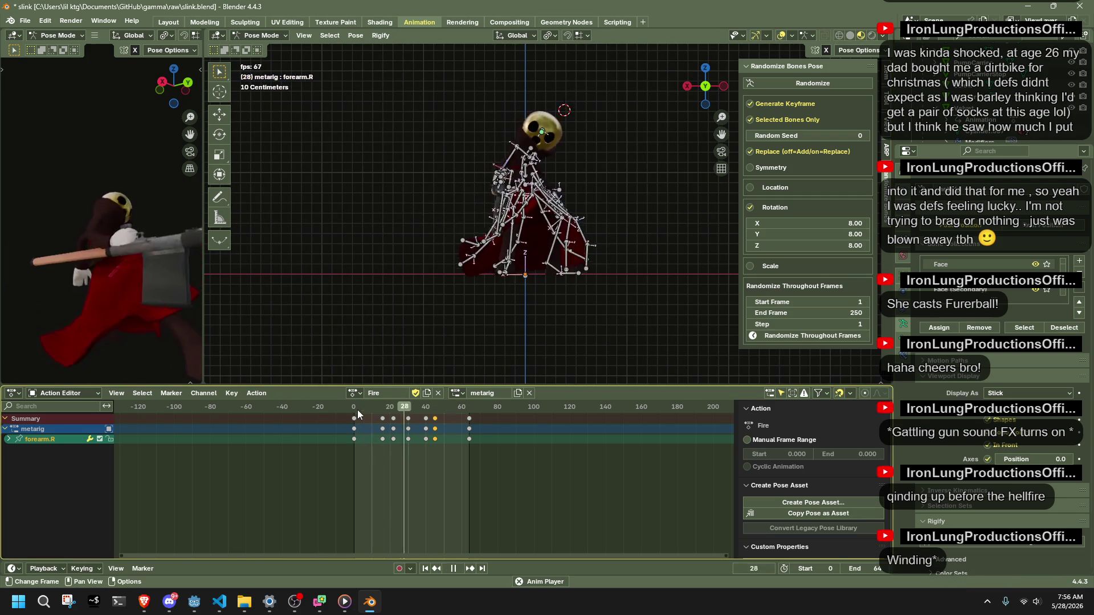
{"action": "key", "text": "space"}
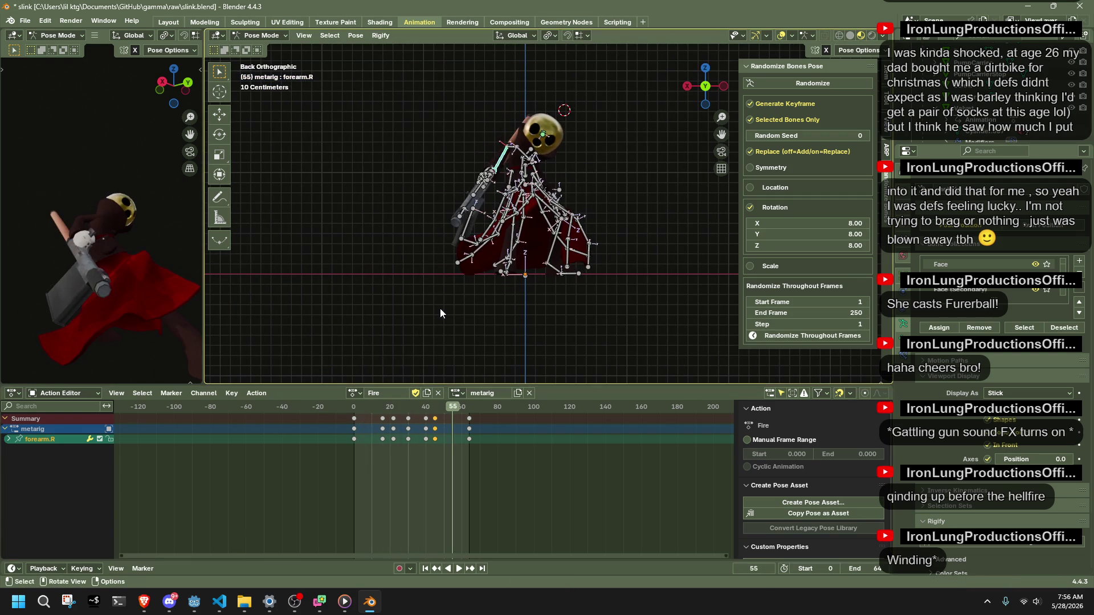
Back at frame 45 in side view, move the gun arm to tip the gun upward.
{"action": "middle_click_drag", "start_coordinate": [439, 314], "coordinate": [531, 324]}
{"action": "key", "text": "Down"}
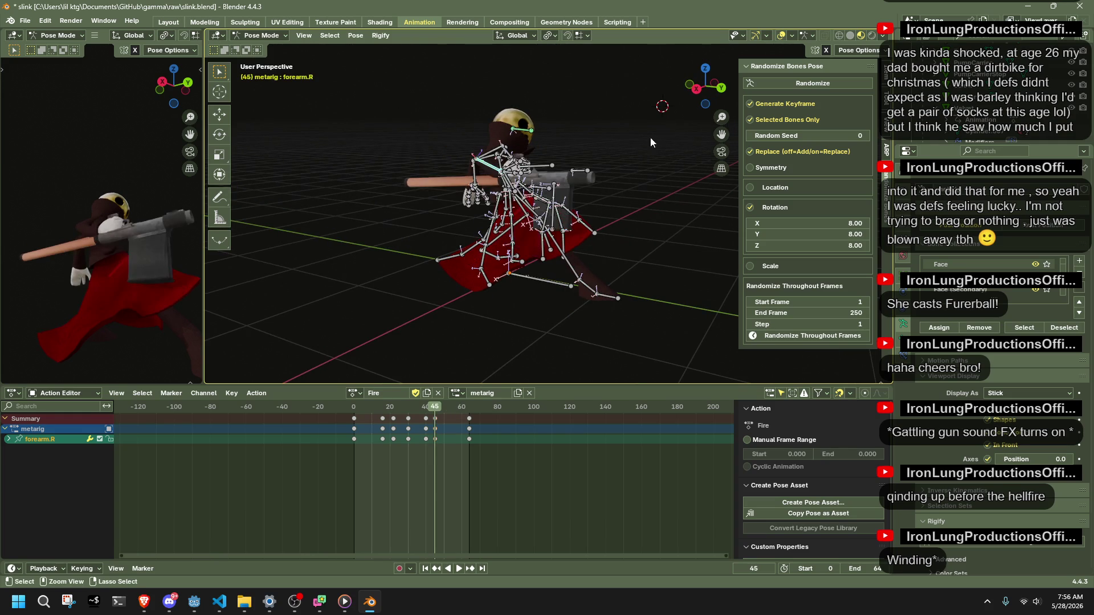
{"action": "left_click", "coordinate": [695, 95]}
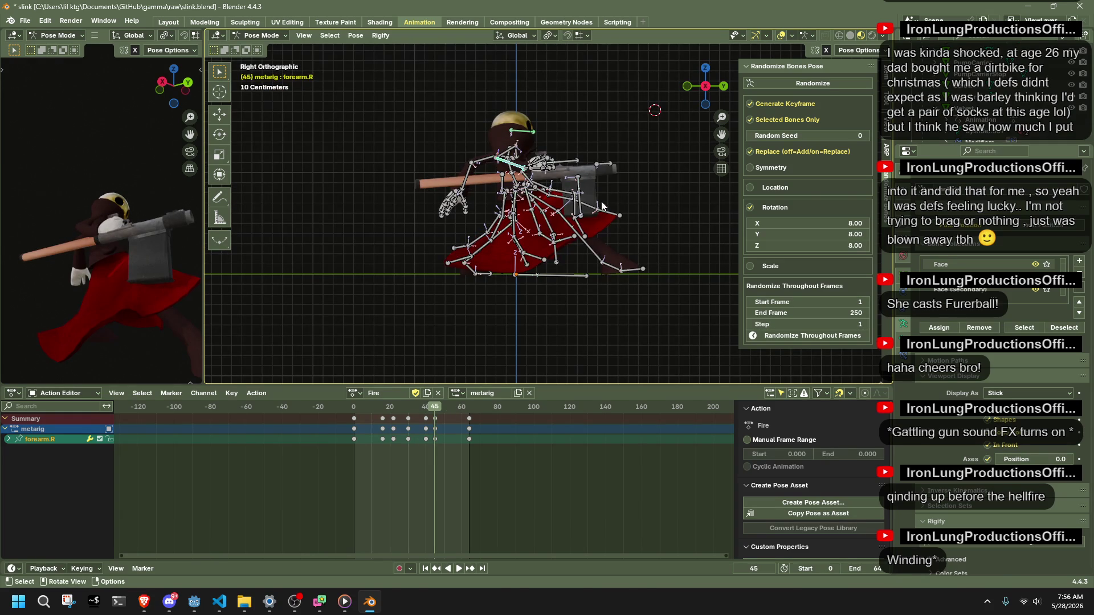
{"action": "key", "text": "g"}
{"action": "left_click", "coordinate": [585, 193]}
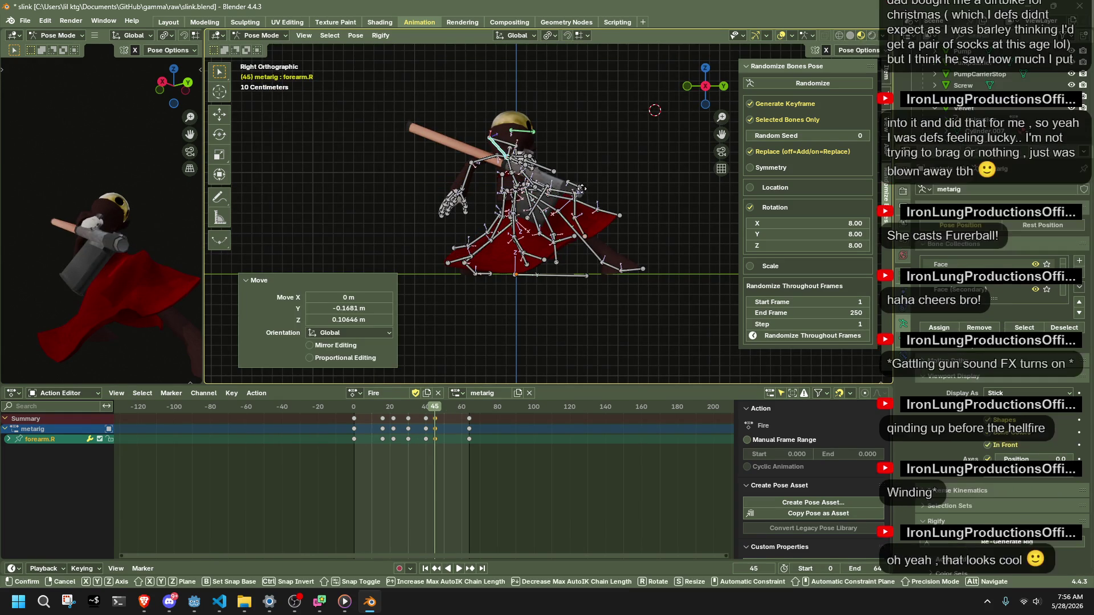
Settle the forearm position and select hand.R, viewing the character from above.
{"action": "left_click", "coordinate": [591, 195]}
{"action": "middle_click_drag", "start_coordinate": [590, 195], "coordinate": [536, 176]}
{"action": "key", "text": "g"}
{"action": "mouse_move", "coordinate": [556, 166]}
{"action": "middle_mouse_down"}
{"action": "mouse_move", "coordinate": [520, 167]}
{"action": "mouse_move", "coordinate": [526, 203]}
{"action": "middle_mouse_up"}
{"action": "left_click", "coordinate": [532, 200]}
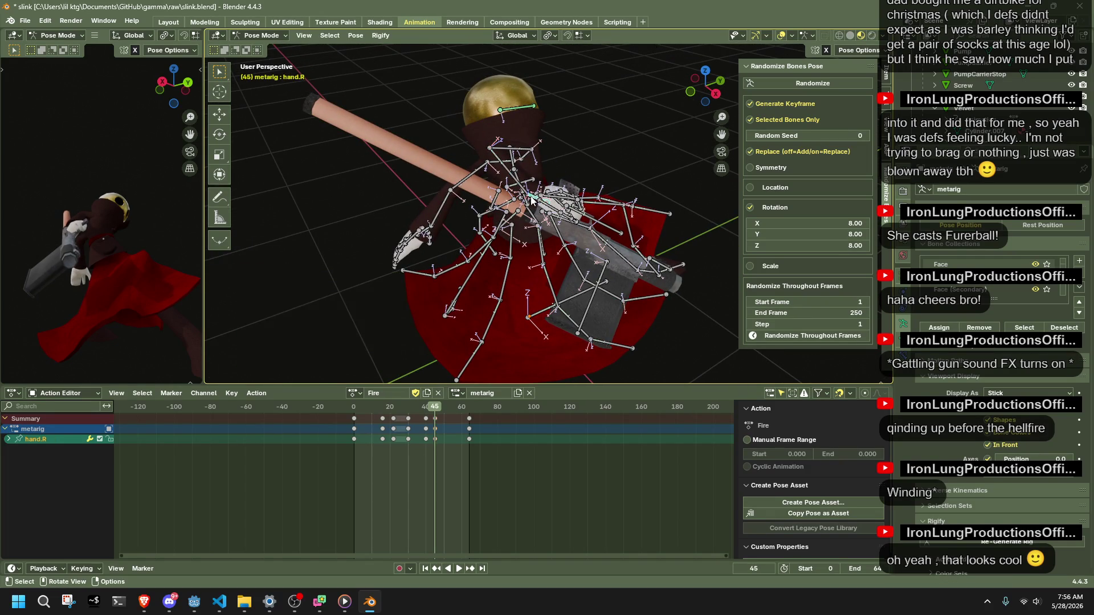
{"action": "left_click", "coordinate": [707, 76]}
Try rotating the right hand, testing the X axis and vertical-axis turns with the axe.
{"action": "key", "text": "r"}
{"action": "key", "text": "Return"}
{"action": "left_click", "coordinate": [192, 83]}
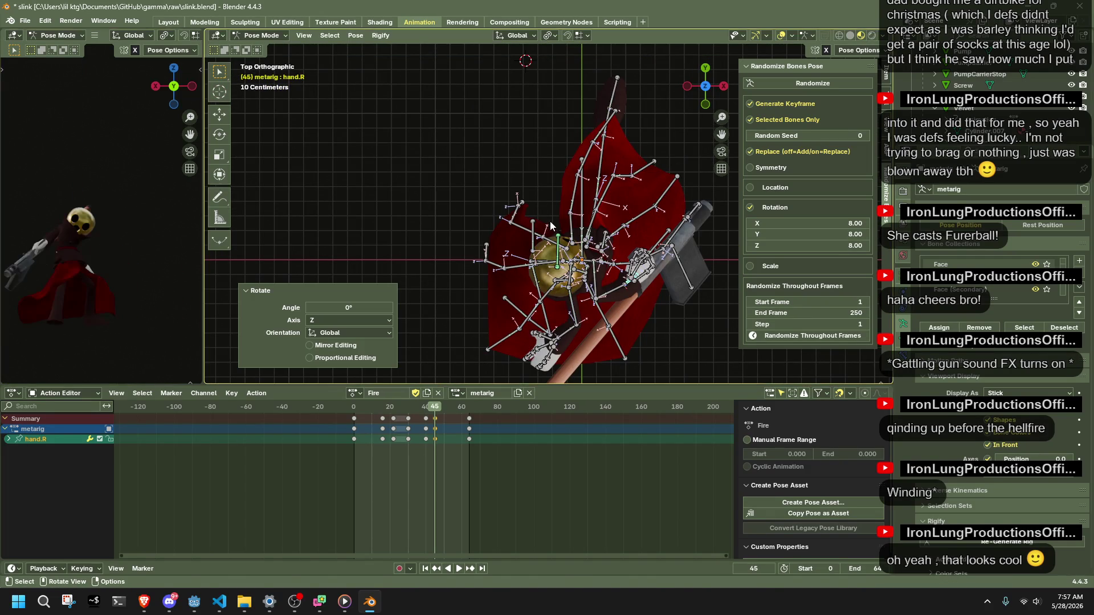
{"action": "key", "text": "r"}
{"action": "key", "text": "x"}
{"action": "key", "text": "Return"}
{"action": "key", "text": "r"}
{"action": "key", "text": "x"}
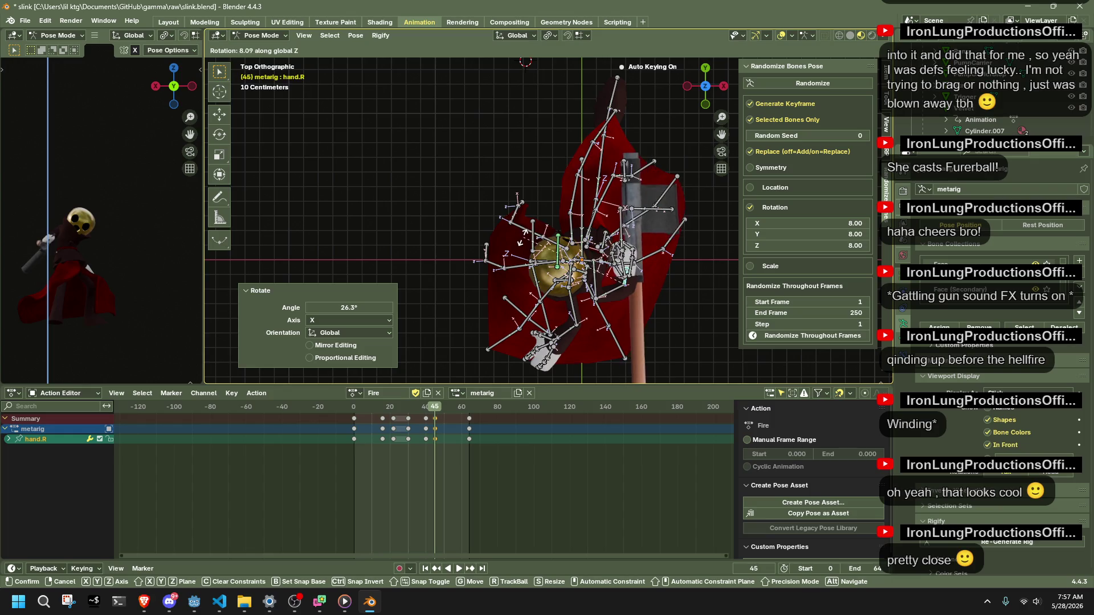
{"action": "key", "text": "Return"}
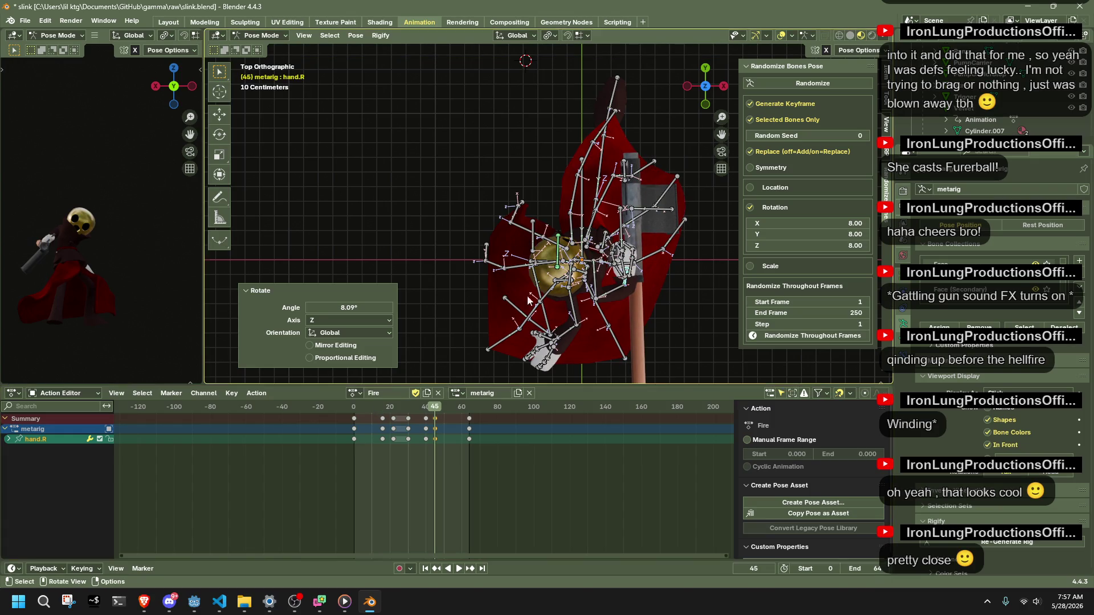
{"action": "key", "text": "r"}
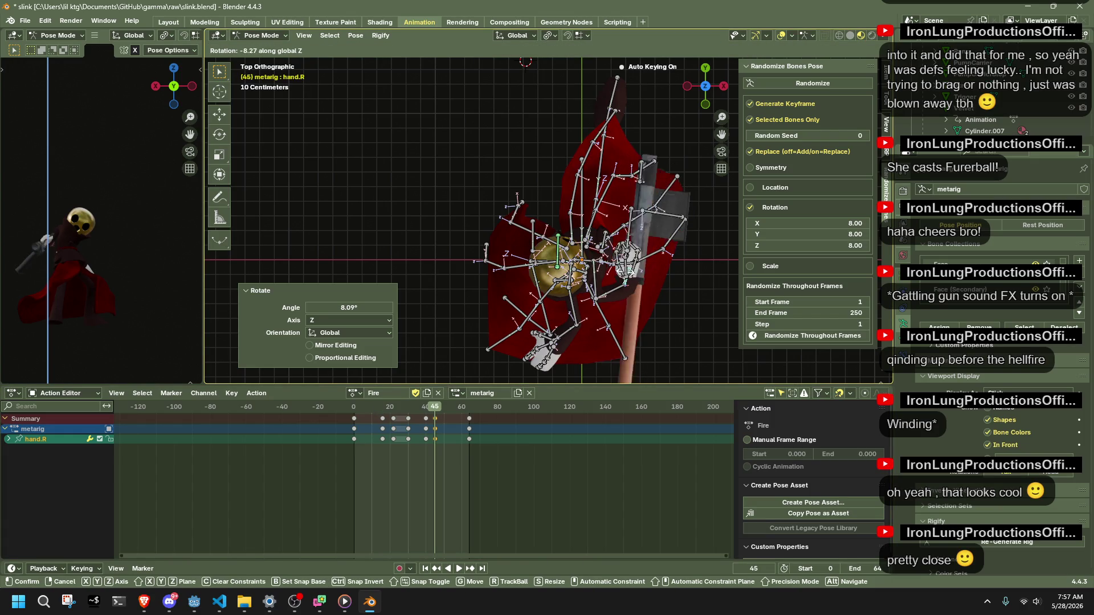
{"action": "key", "text": "Return"}
{"action": "scroll", "coordinate": [80, 268], "scroll_direction": "up", "scroll_amount": 2}
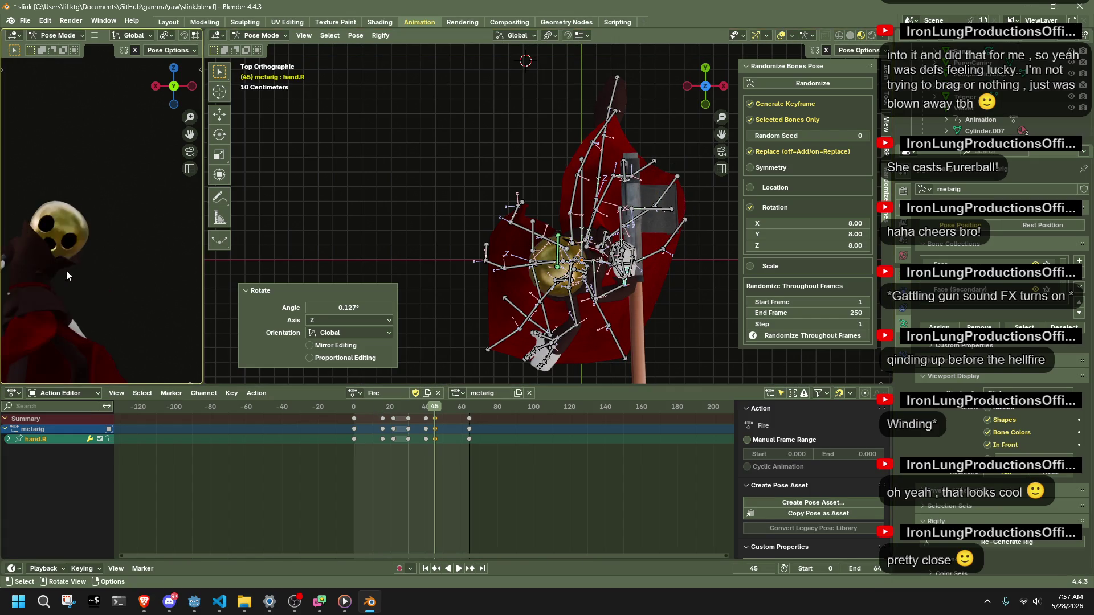
Rotate hand.R slightly around global Z at frame 45, then jump to an early frame.
{"action": "middle_click_drag", "start_coordinate": [175, 295], "coordinate": [184, 245], "text": "shift"}
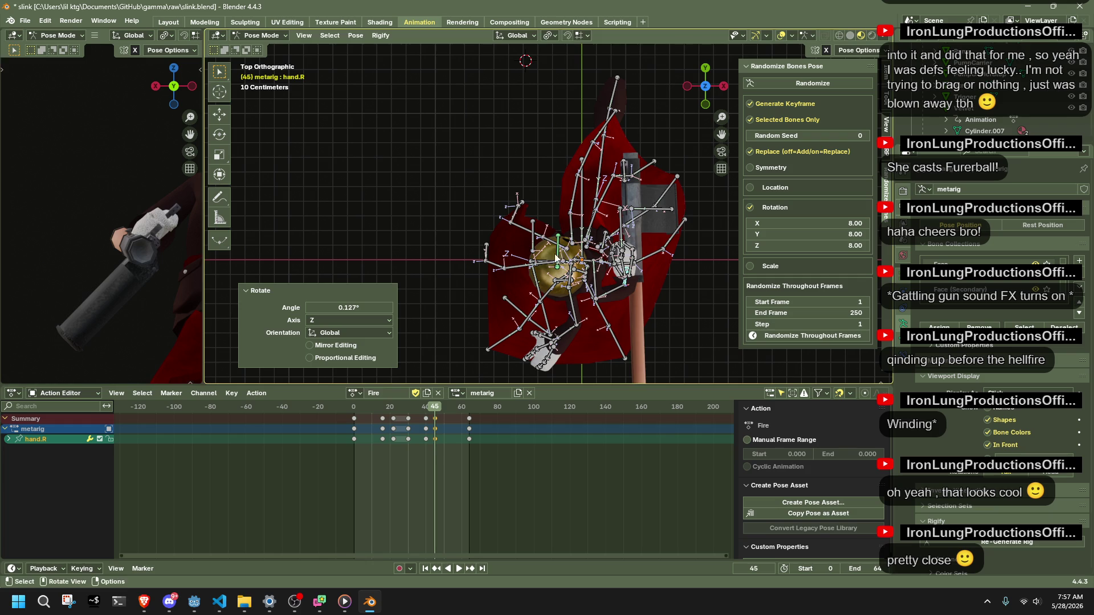
{"action": "key", "text": "r"}
{"action": "key", "text": "z"}
{"action": "key", "text": "Return"}
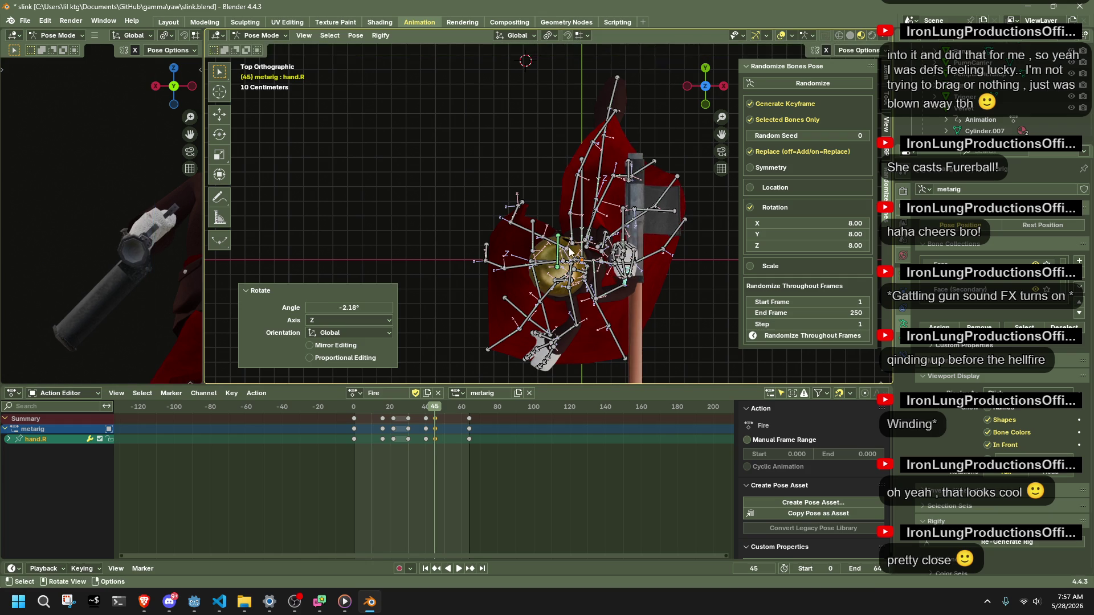
{"action": "scroll", "coordinate": [417, 298], "scroll_direction": "down", "scroll_amount": 3}
{"action": "scroll", "coordinate": [417, 298], "scroll_direction": "down", "scroll_amount": 2}
{"action": "left_click", "coordinate": [370, 407]}
{"action": "middle_click_drag", "start_coordinate": [660, 301], "coordinate": [393, 299]}
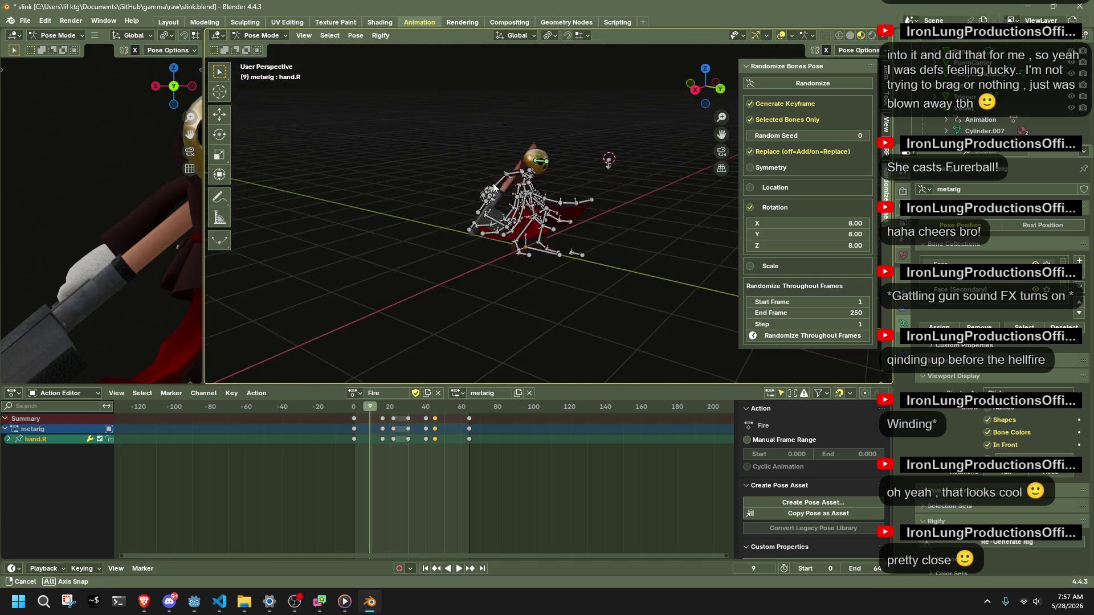
Replay the Fire action from the start and orbit to see the left arm.
{"action": "left_click", "coordinate": [355, 409]}
{"action": "key", "text": "space"}
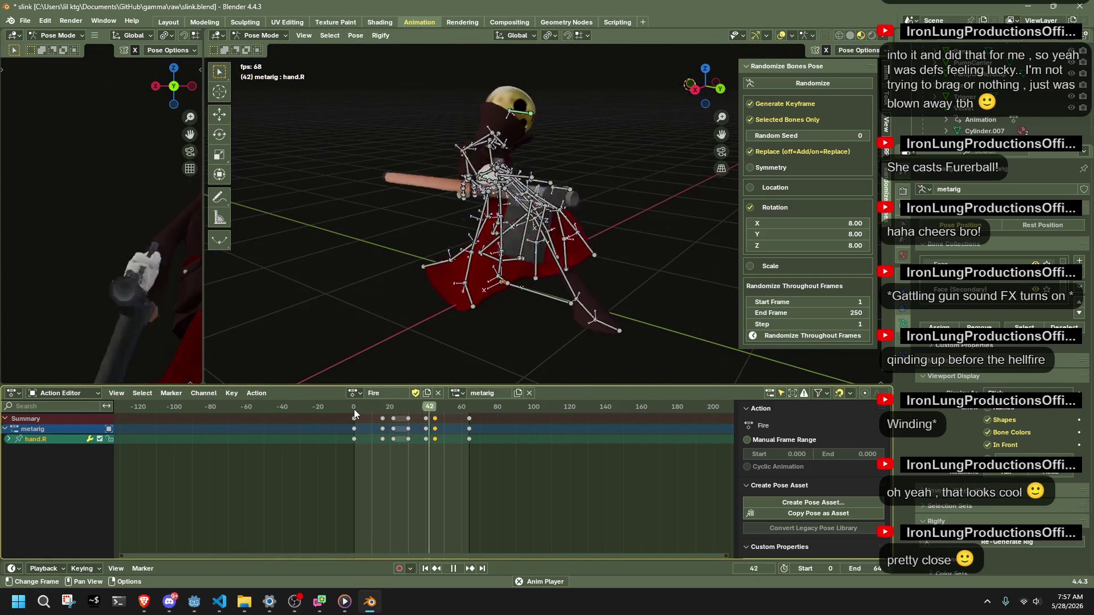
{"action": "mouse_move", "coordinate": [514, 314]}
{"action": "middle_mouse_down"}
{"action": "mouse_move", "coordinate": [704, 288]}
{"action": "mouse_move", "coordinate": [615, 270]}
{"action": "middle_mouse_up"}
{"action": "key", "text": "space"}
{"action": "key", "text": "space"}
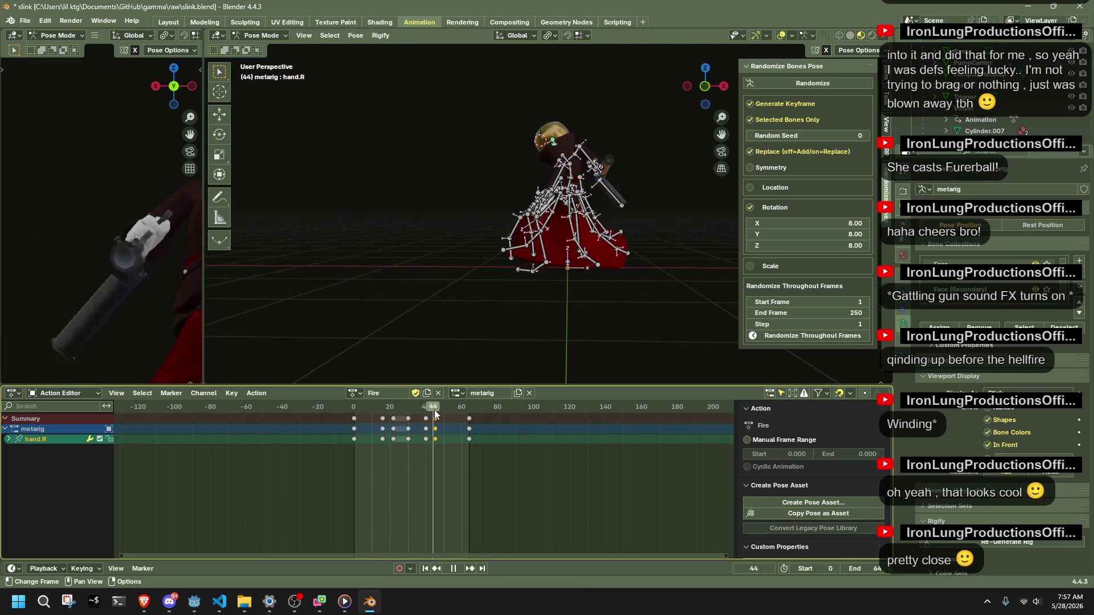
{"action": "middle_click_drag", "start_coordinate": [479, 343], "coordinate": [476, 179]}
Move forearm.L to a new position at frame 45 and replay to check it.
{"action": "left_click", "coordinate": [476, 178]}
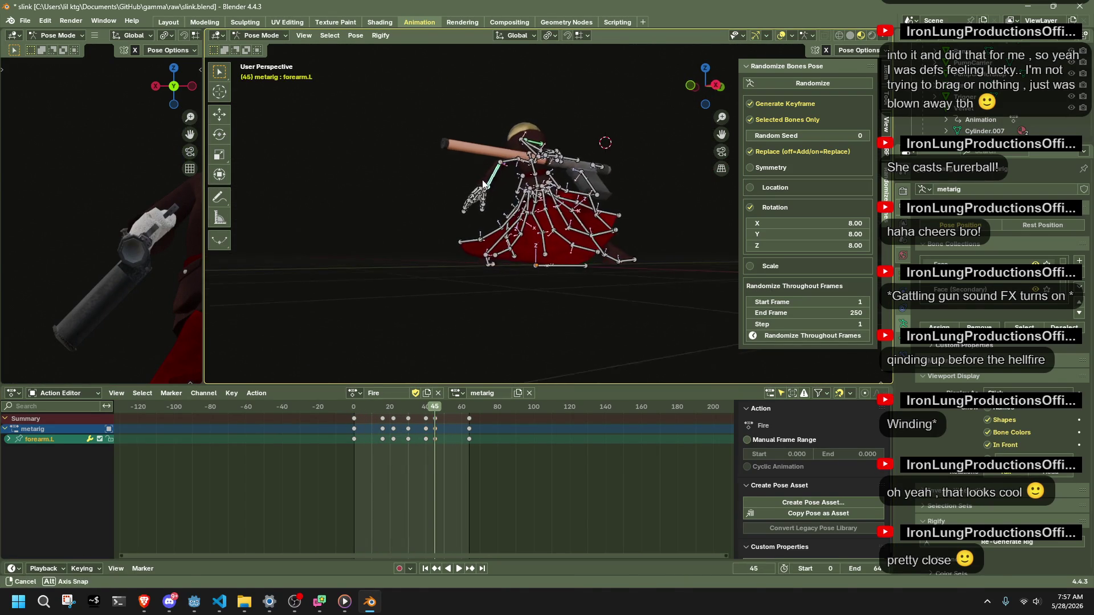
{"action": "key", "text": "g"}
{"action": "left_click", "coordinate": [474, 176]}
{"action": "middle_click_drag", "start_coordinate": [479, 180], "coordinate": [716, 199]}
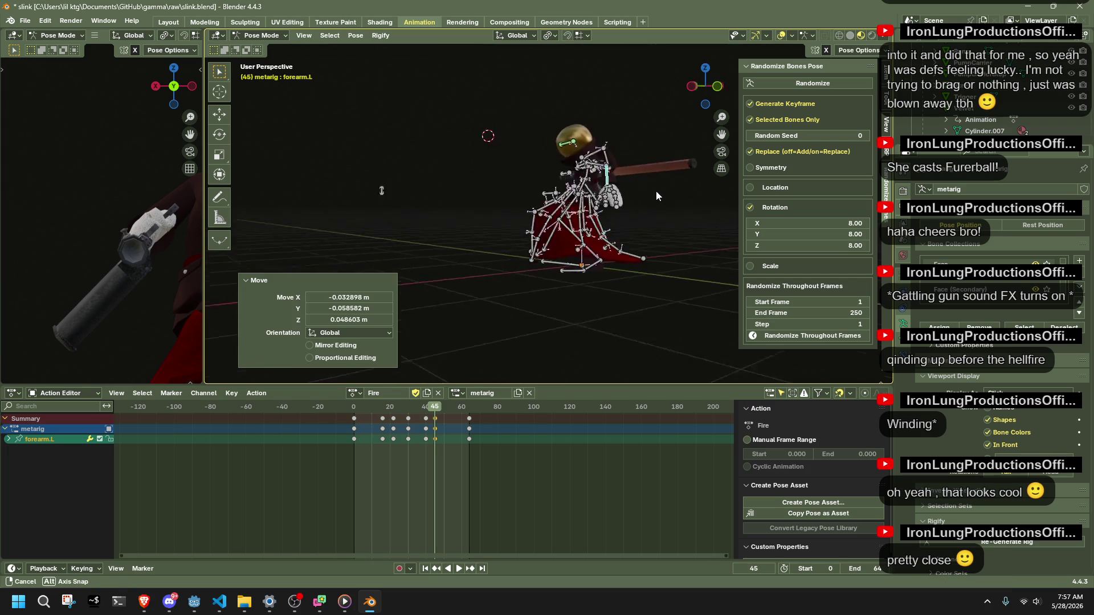
{"action": "key", "text": "space"}
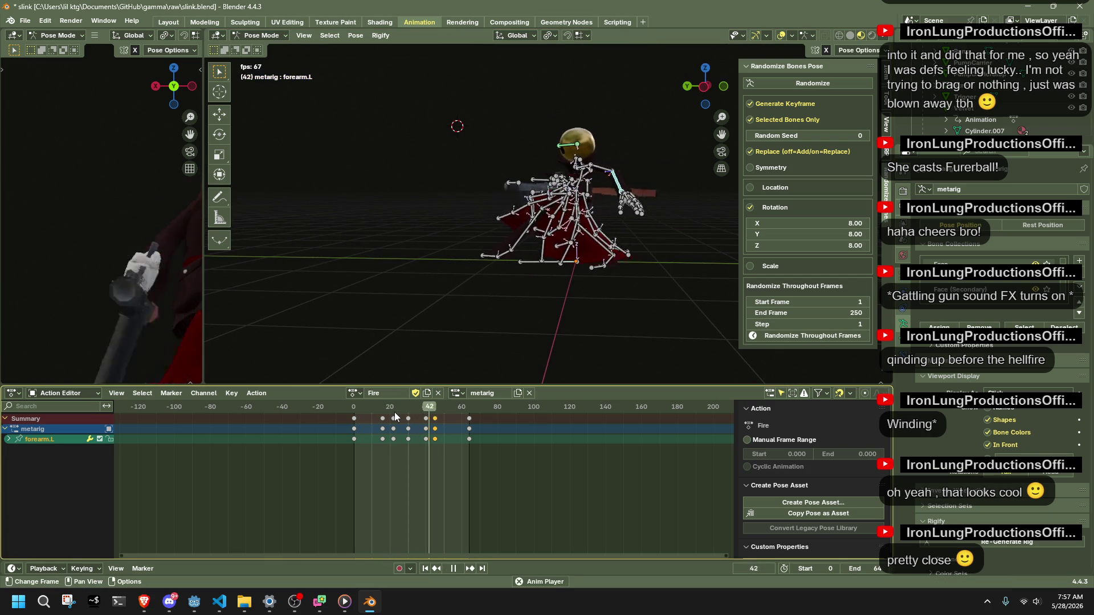
{"action": "key", "text": "space"}
At frame 45 in right view, reposition the Dress1.003.L skirt bone.
{"action": "middle_click_drag", "start_coordinate": [537, 351], "coordinate": [598, 321]}
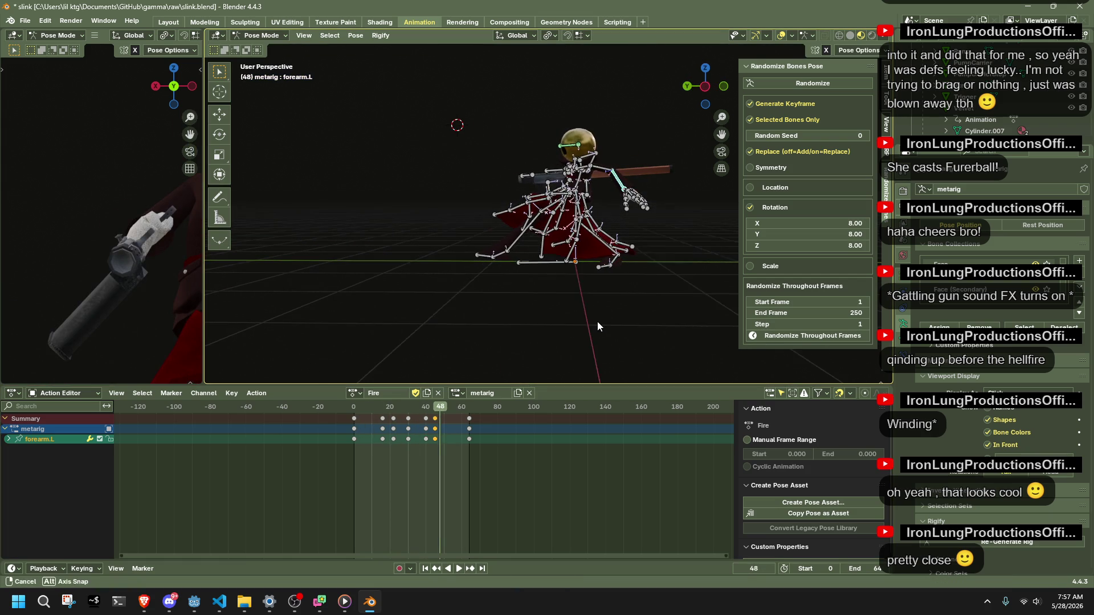
{"action": "left_click_drag", "start_coordinate": [423, 417], "coordinate": [434, 418]}
{"action": "mouse_move", "coordinate": [548, 273]}
{"action": "middle_mouse_down"}
{"action": "mouse_move", "coordinate": [745, 253]}
{"action": "mouse_move", "coordinate": [636, 256]}
{"action": "middle_mouse_up"}
{"action": "left_click", "coordinate": [710, 86]}
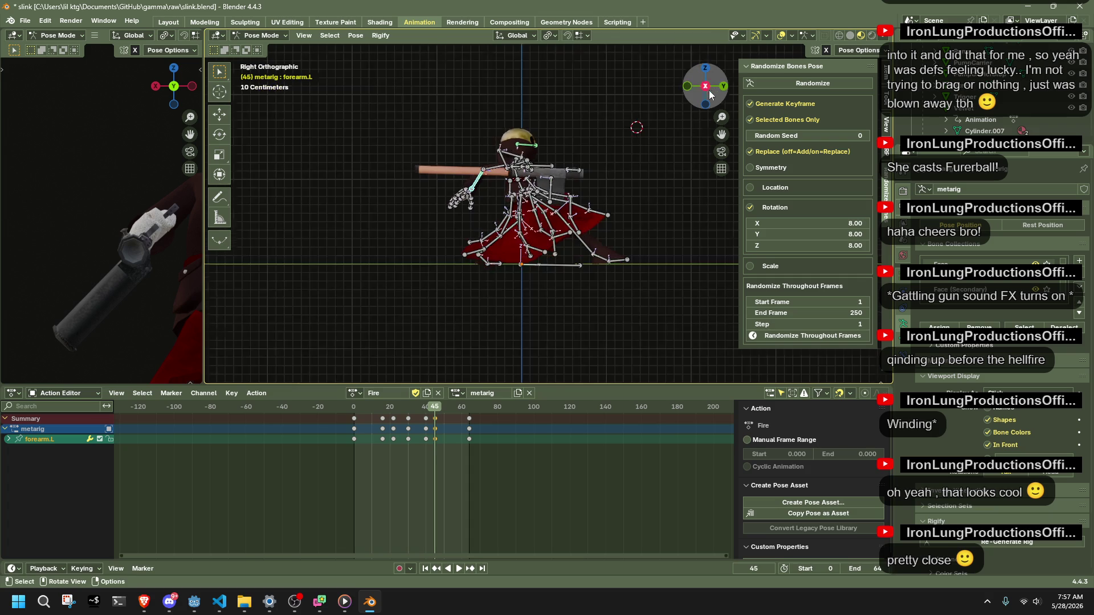
{"action": "left_click_drag", "start_coordinate": [476, 247], "coordinate": [469, 240]}
{"action": "left_click", "coordinate": [458, 226]}
{"action": "key", "text": "g"}
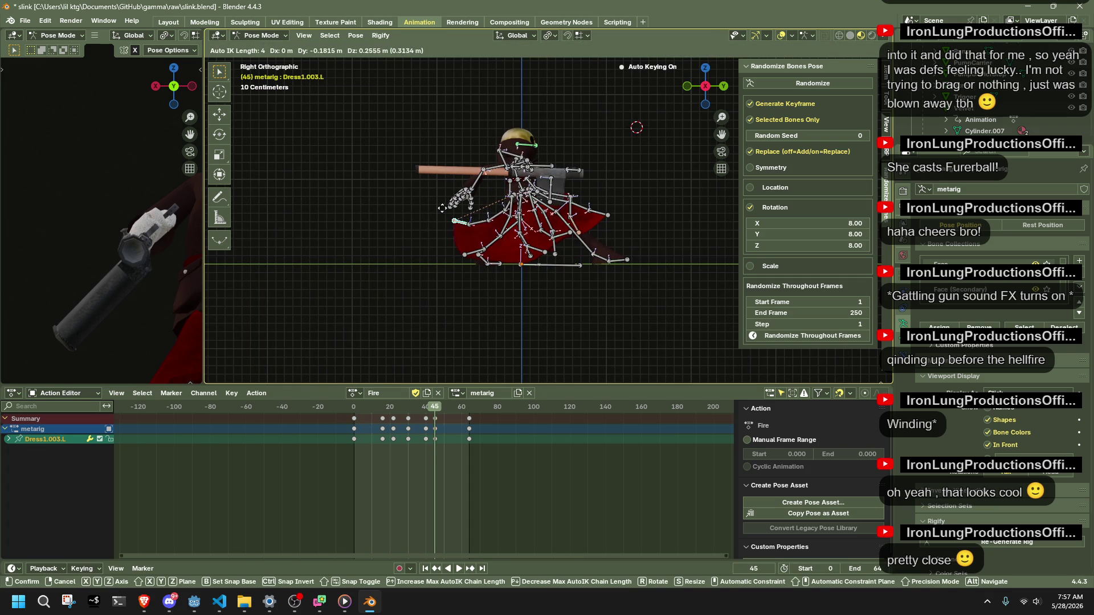
Shift the Dress2.003.L and Dress2.003.R bones in the right view.
{"action": "left_click", "coordinate": [442, 207]}
{"action": "left_click", "coordinate": [470, 253]}
{"action": "key", "text": "g"}
{"action": "left_click", "coordinate": [472, 250]}
{"action": "middle_click_drag", "start_coordinate": [472, 250], "coordinate": [551, 272]}
{"action": "left_click", "coordinate": [555, 274]}
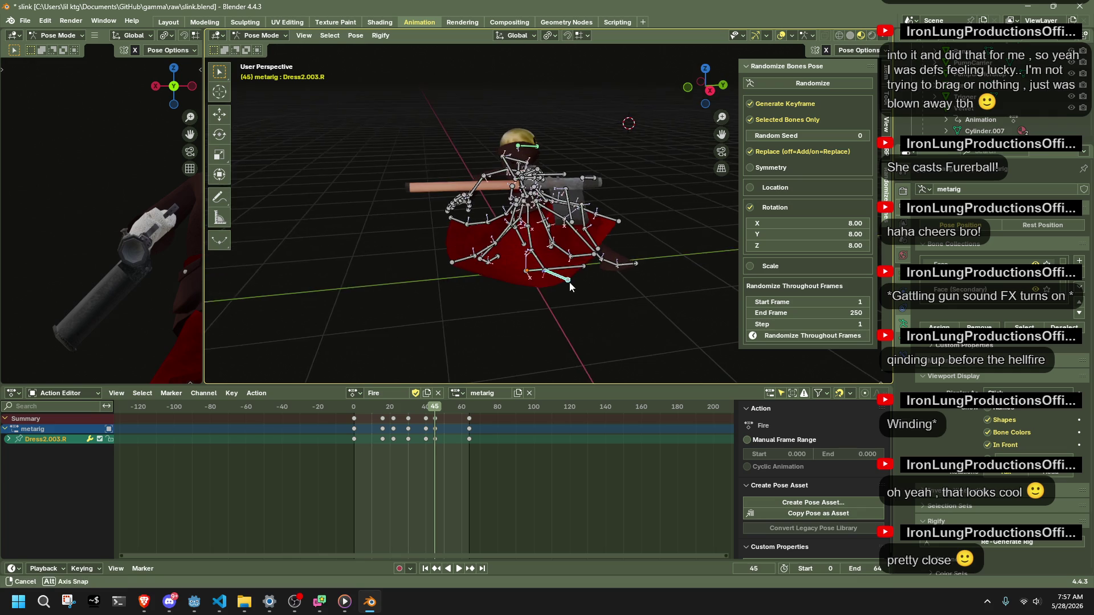
{"action": "left_click", "coordinate": [709, 91]}
{"action": "key", "text": "g"}
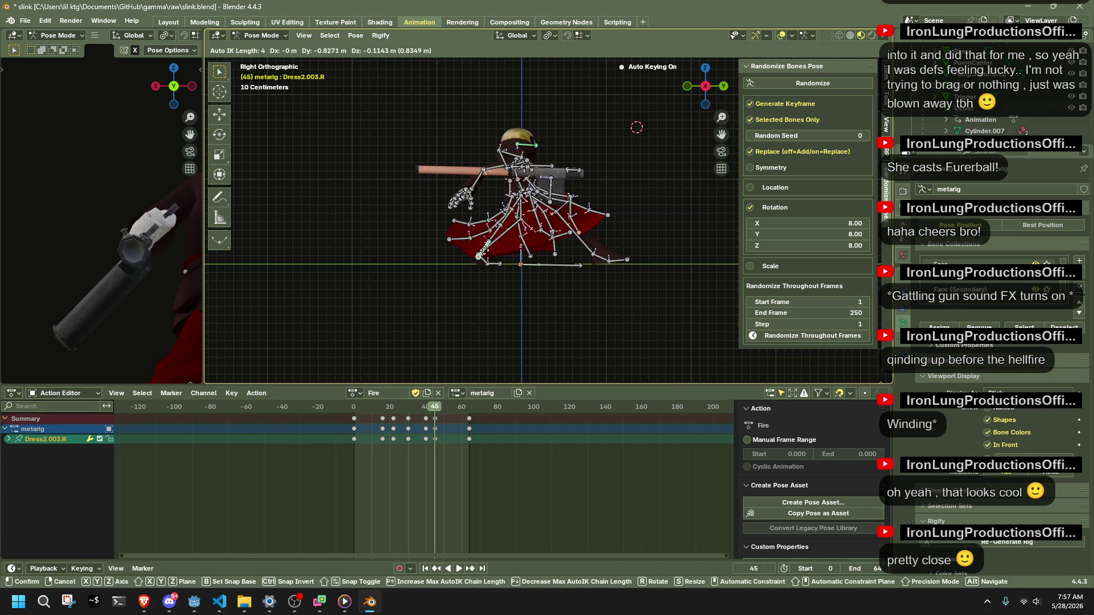
{"action": "left_click", "coordinate": [504, 236]}
Move a few more dress bones, orbiting to check the skirt shape.
{"action": "mouse_move", "coordinate": [504, 237]}
{"action": "middle_mouse_down"}
{"action": "mouse_move", "coordinate": [553, 190]}
{"action": "mouse_move", "coordinate": [502, 123]}
{"action": "mouse_move", "coordinate": [437, 250]}
{"action": "mouse_move", "coordinate": [394, 266]}
{"action": "middle_mouse_up"}
{"action": "key", "text": "g"}
{"action": "left_click", "coordinate": [468, 103]}
{"action": "mouse_move", "coordinate": [494, 244]}
{"action": "middle_mouse_down"}
{"action": "mouse_move", "coordinate": [434, 217]}
{"action": "mouse_move", "coordinate": [558, 271]}
{"action": "mouse_move", "coordinate": [586, 252]}
{"action": "middle_mouse_up"}
{"action": "key", "text": "g"}
{"action": "left_click", "coordinate": [411, 197]}
{"action": "left_click", "coordinate": [576, 277]}
{"action": "key", "text": "g"}
Select the Dress0.L chain and twist it 12.5° around global Z.
{"action": "left_click", "coordinate": [584, 249]}
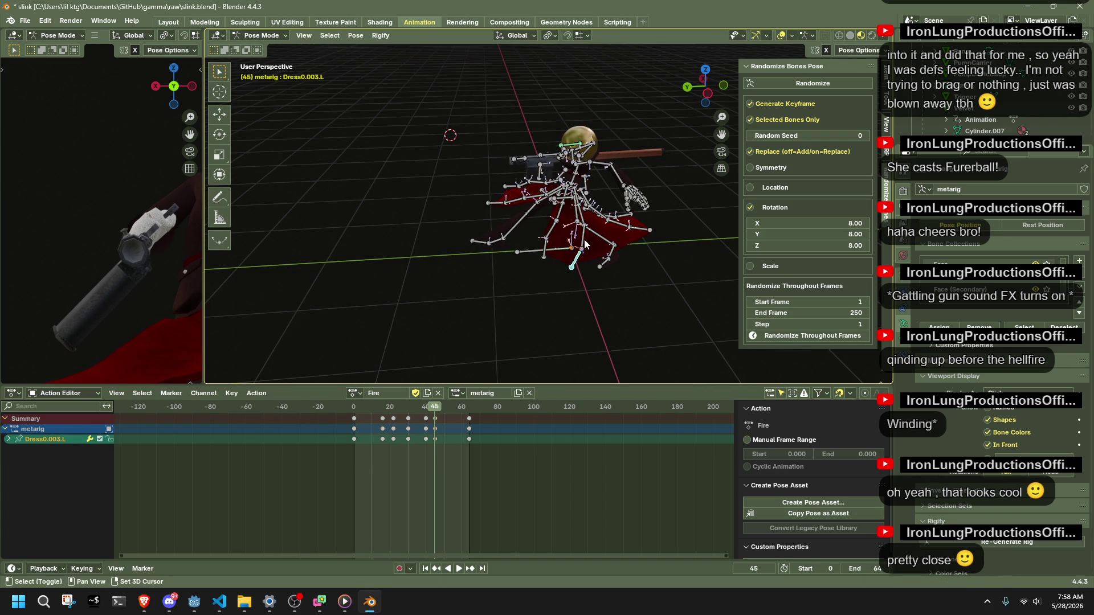
{"action": "left_click", "coordinate": [589, 206], "text": "shift"}
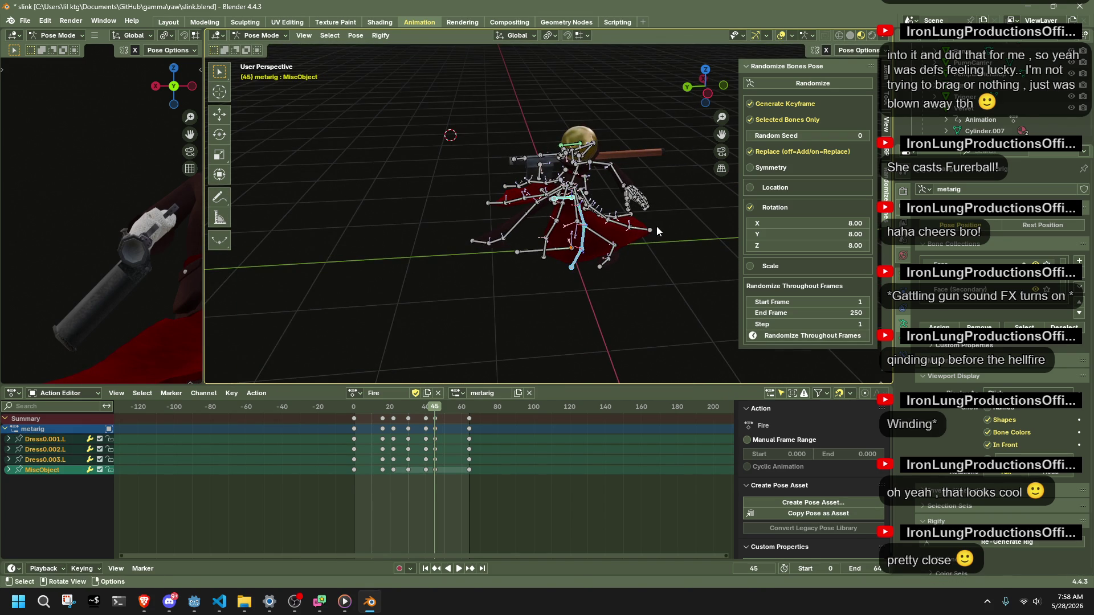
{"action": "left_click", "coordinate": [586, 209]}
{"action": "left_click", "coordinate": [594, 231], "text": "shift"}
{"action": "left_click", "coordinate": [602, 257], "text": "shift"}
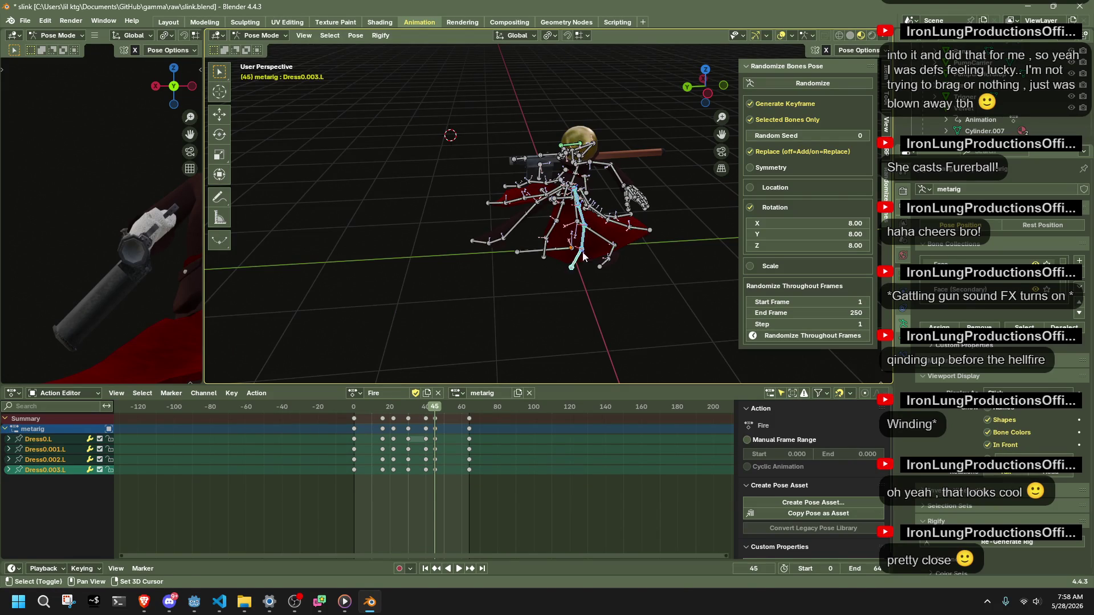
{"action": "key", "text": "r"}
{"action": "key", "text": "z"}
{"action": "key", "text": "Return"}
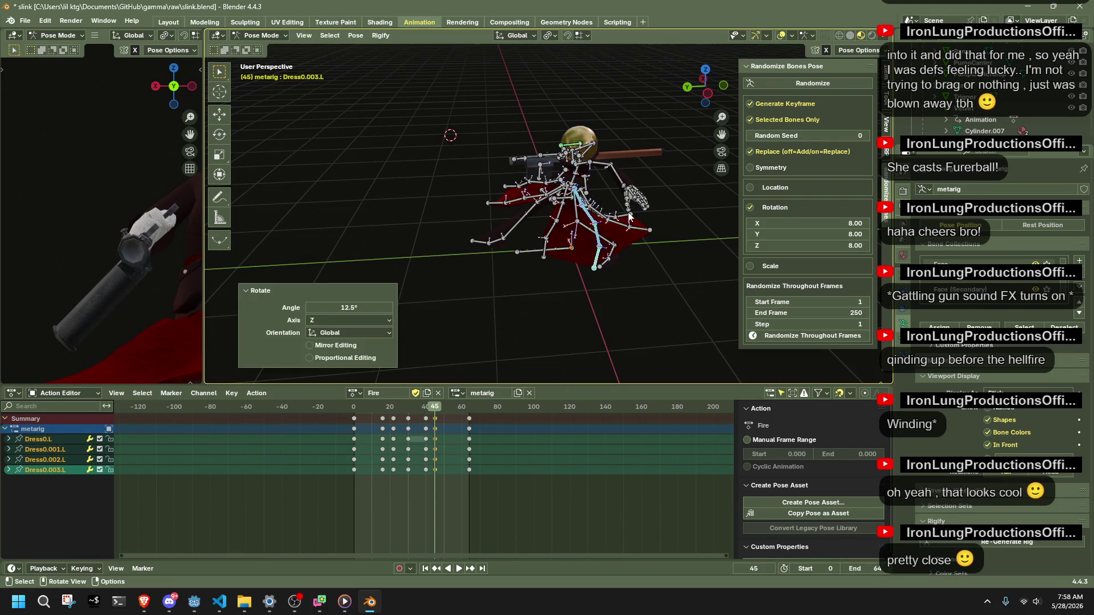
Select the Dress4.L chain and twist it around global Z.
{"action": "middle_click_drag", "start_coordinate": [690, 244], "coordinate": [539, 294]}
{"action": "left_click", "coordinate": [547, 251]}
{"action": "left_click", "coordinate": [554, 219], "text": "shift"}
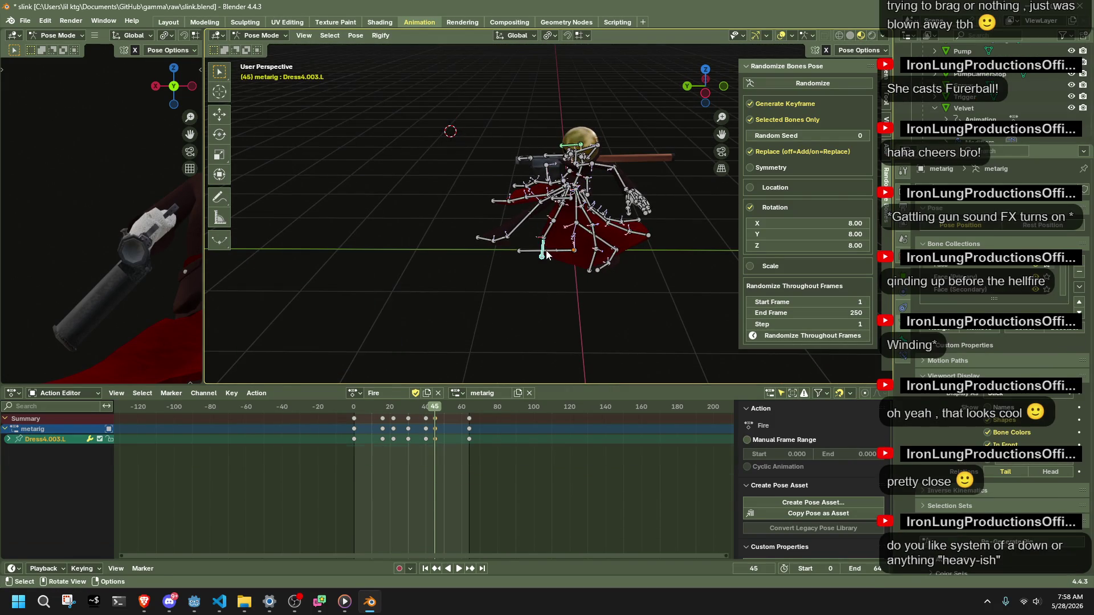
{"action": "left_click", "coordinate": [563, 208], "text": "shift"}
{"action": "key", "text": "r"}
{"action": "key", "text": "z"}
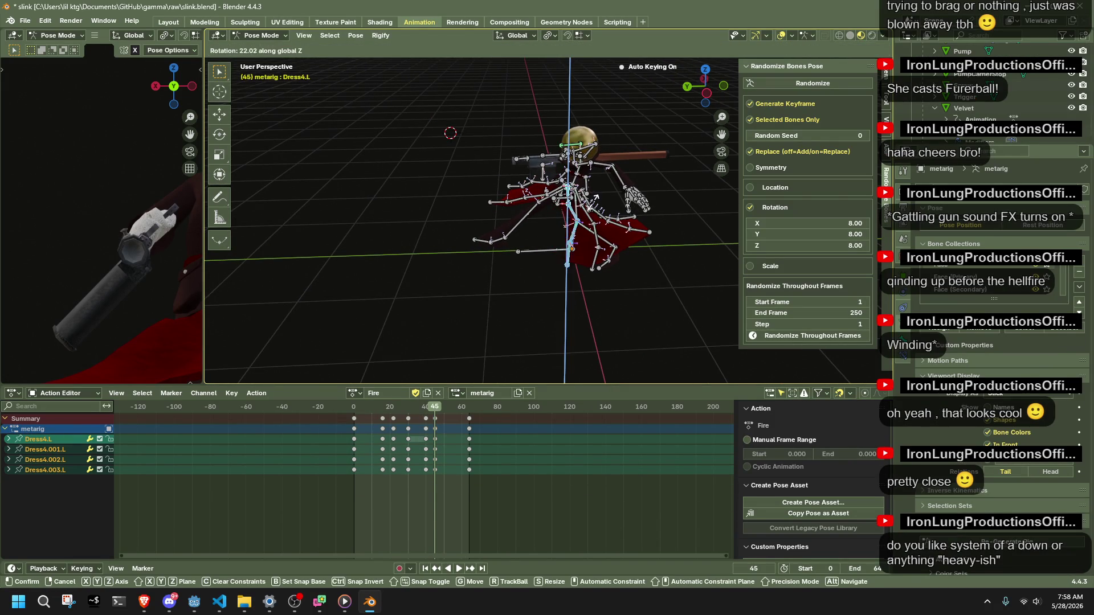
{"action": "key", "text": "Return"}
Move Dress4.003.L on its own, then replay the animation to review the skirt.
{"action": "middle_click_drag", "start_coordinate": [591, 202], "coordinate": [644, 227]}
{"action": "left_click", "coordinate": [575, 254]}
{"action": "middle_click_drag", "start_coordinate": [574, 254], "coordinate": [624, 267]}
{"action": "key", "text": "g"}
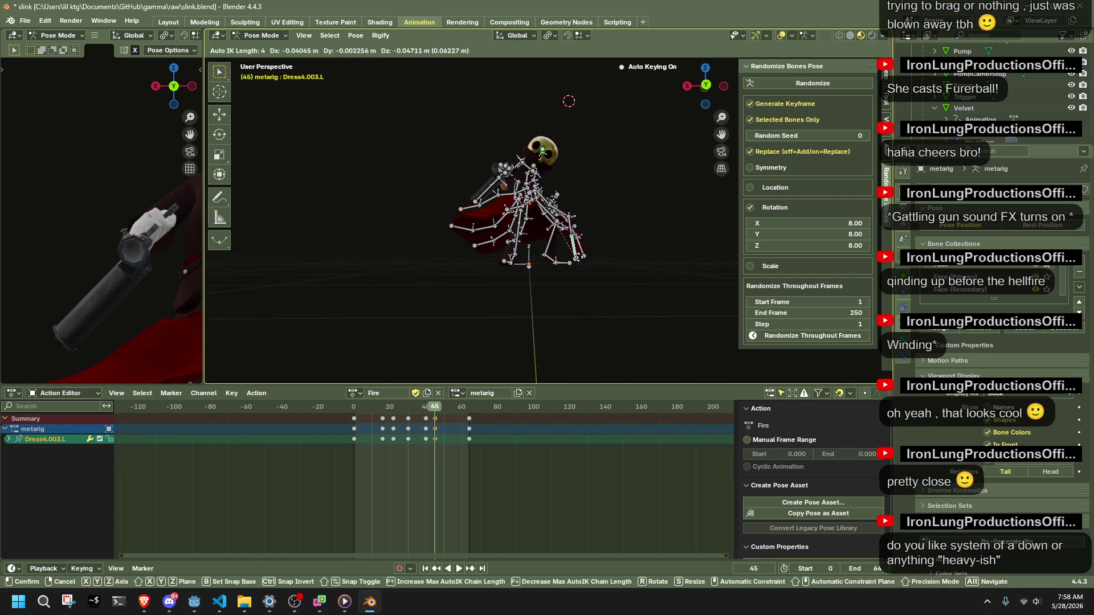
{"action": "left_click", "coordinate": [598, 246]}
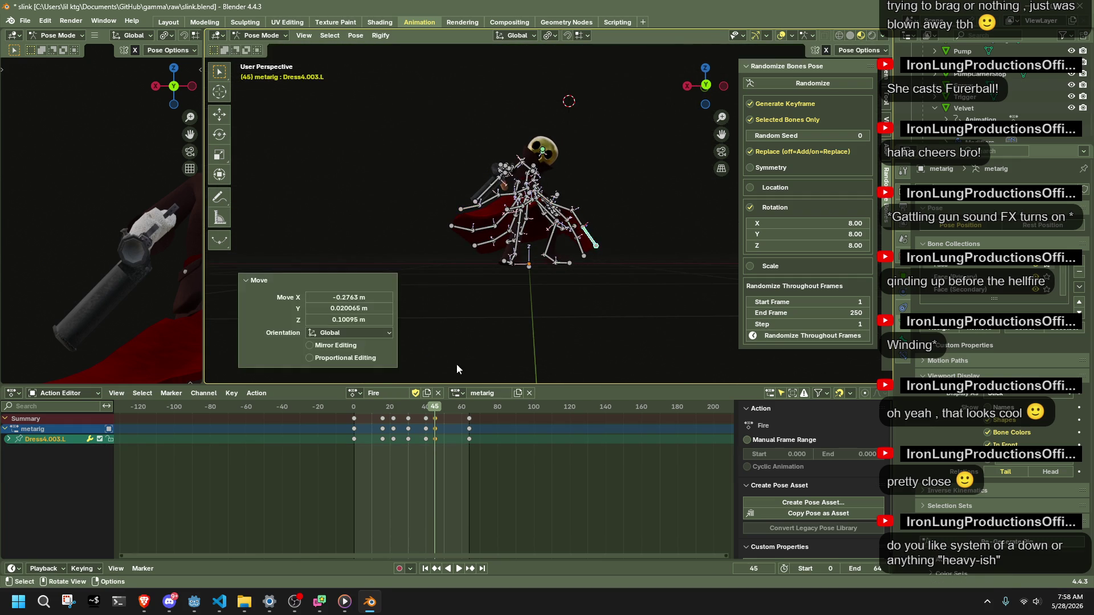
{"action": "key", "text": "space"}
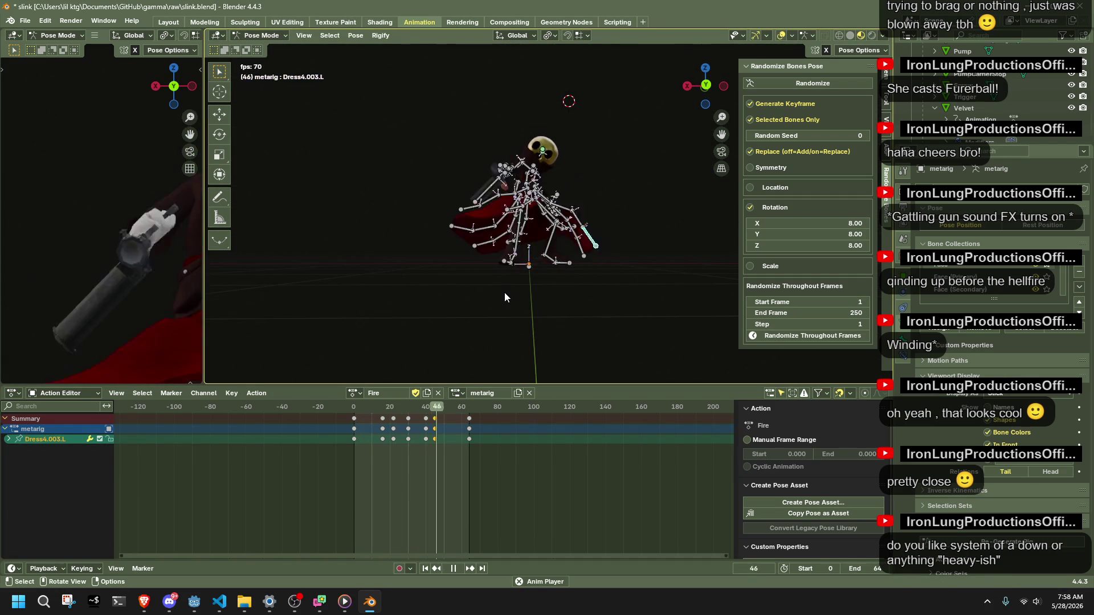
{"action": "middle_click_drag", "start_coordinate": [516, 291], "coordinate": [646, 284]}
{"action": "key", "text": "space"}
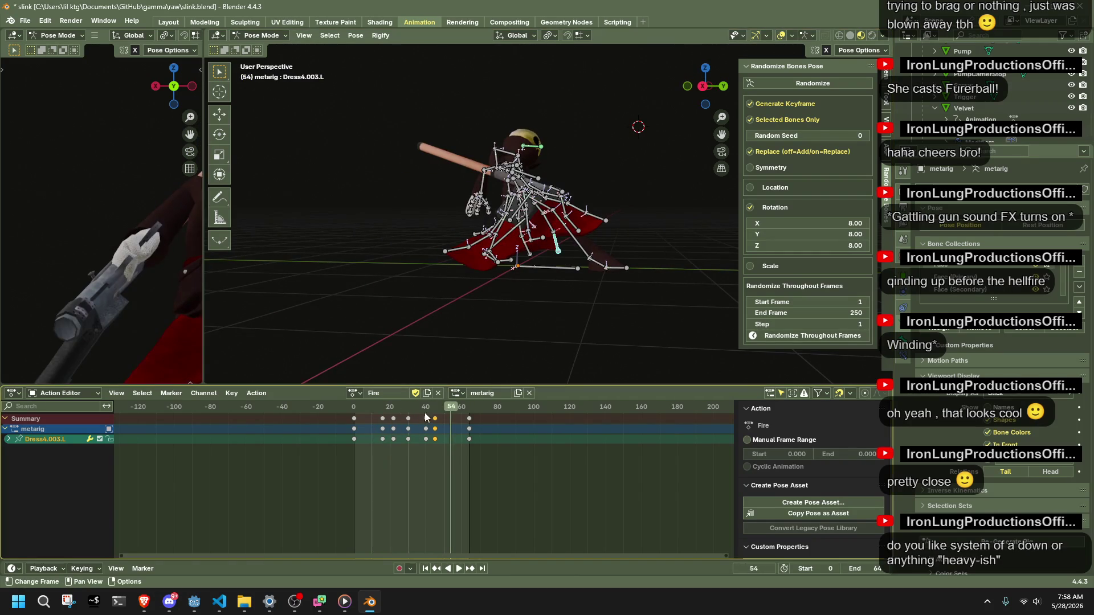
Return to frame 45 and select the linked dress bone chains.
{"action": "left_click", "coordinate": [415, 410]}
{"action": "left_click_drag", "start_coordinate": [415, 417], "coordinate": [437, 416]}
{"action": "mouse_move", "coordinate": [513, 295]}
{"action": "middle_mouse_down"}
{"action": "mouse_move", "coordinate": [581, 261]}
{"action": "mouse_move", "coordinate": [408, 244]}
{"action": "middle_mouse_up"}
{"action": "key", "text": "l"}
{"action": "key", "text": "l"}
{"action": "mouse_move", "coordinate": [616, 263]}
{"action": "middle_mouse_down"}
{"action": "mouse_move", "coordinate": [587, 267]}
{"action": "mouse_move", "coordinate": [633, 253]}
{"action": "mouse_move", "coordinate": [603, 242]}
{"action": "mouse_move", "coordinate": [557, 249]}
{"action": "middle_mouse_up"}
{"action": "key", "text": "l"}
{"action": "key", "text": "l"}
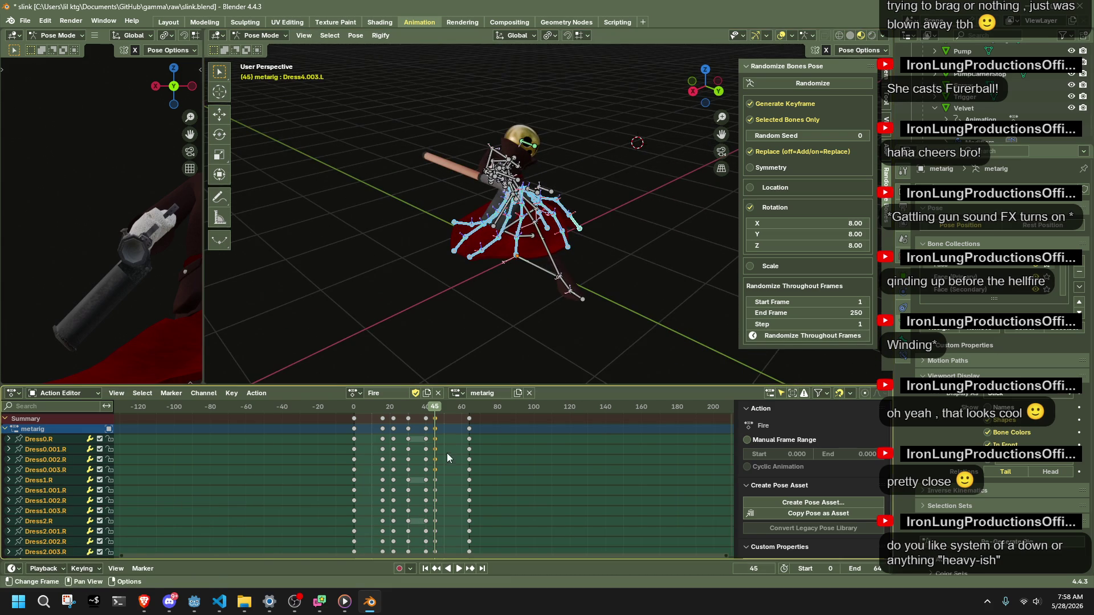
Shift the frame-45 keys later in the Action Editor while the animation plays.
{"action": "key", "text": "space"}
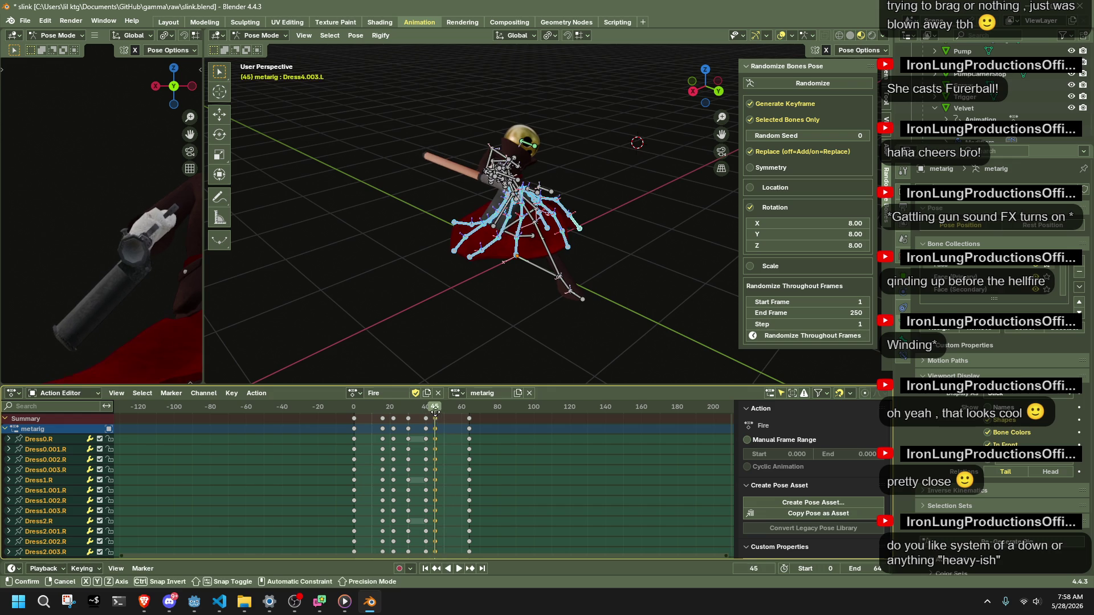
{"action": "left_click_drag", "start_coordinate": [435, 411], "coordinate": [450, 415]}
{"action": "left_click", "coordinate": [453, 417]}
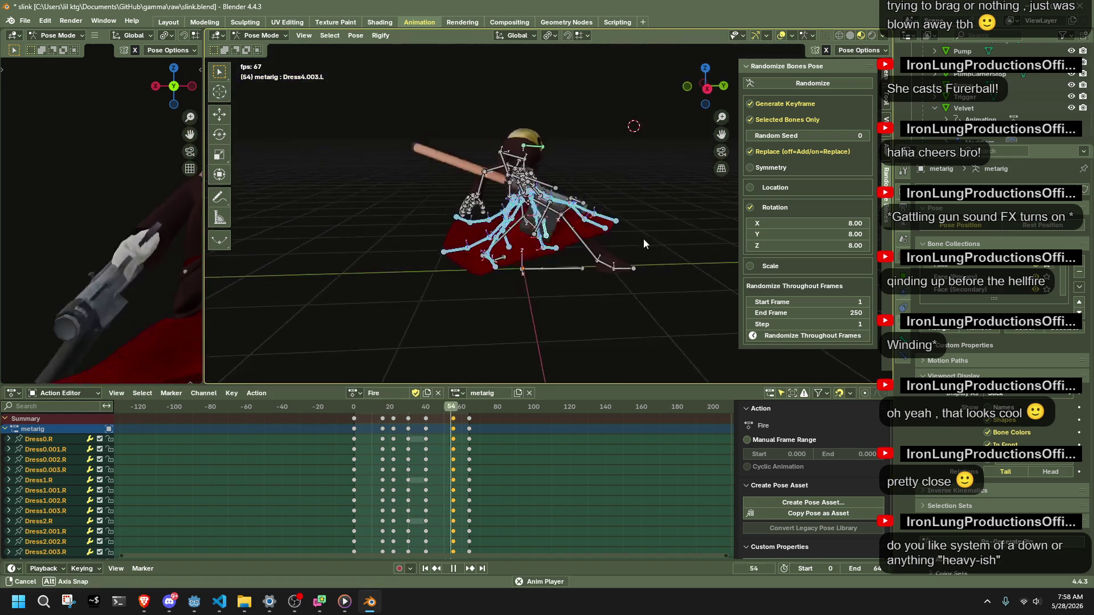
{"action": "middle_click_drag", "start_coordinate": [643, 238], "coordinate": [707, 237]}
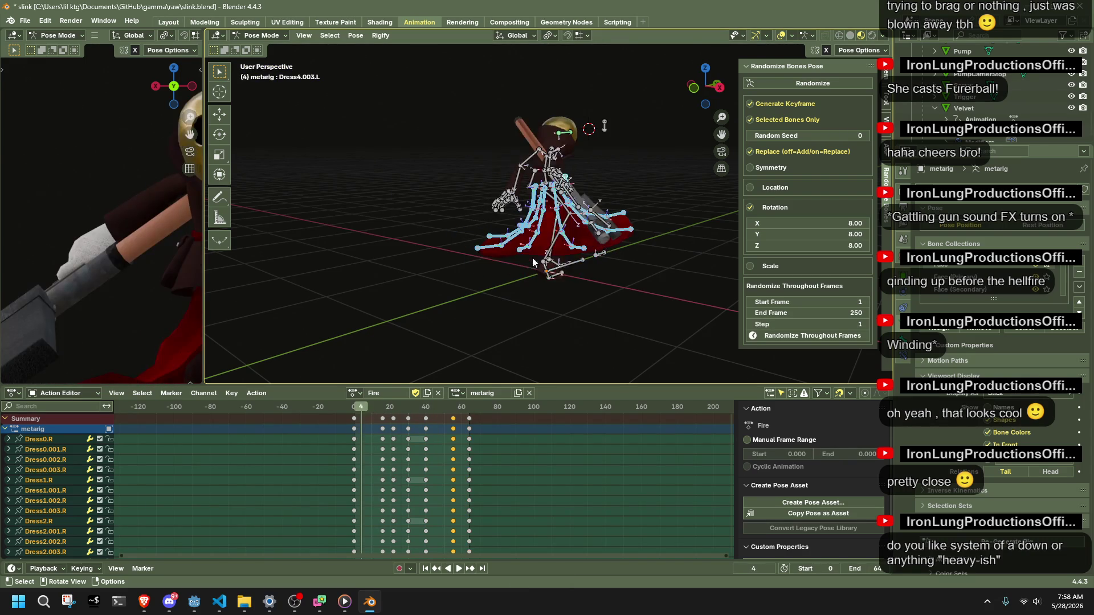
{"action": "middle_click_drag", "start_coordinate": [620, 228], "coordinate": [251, 287]}
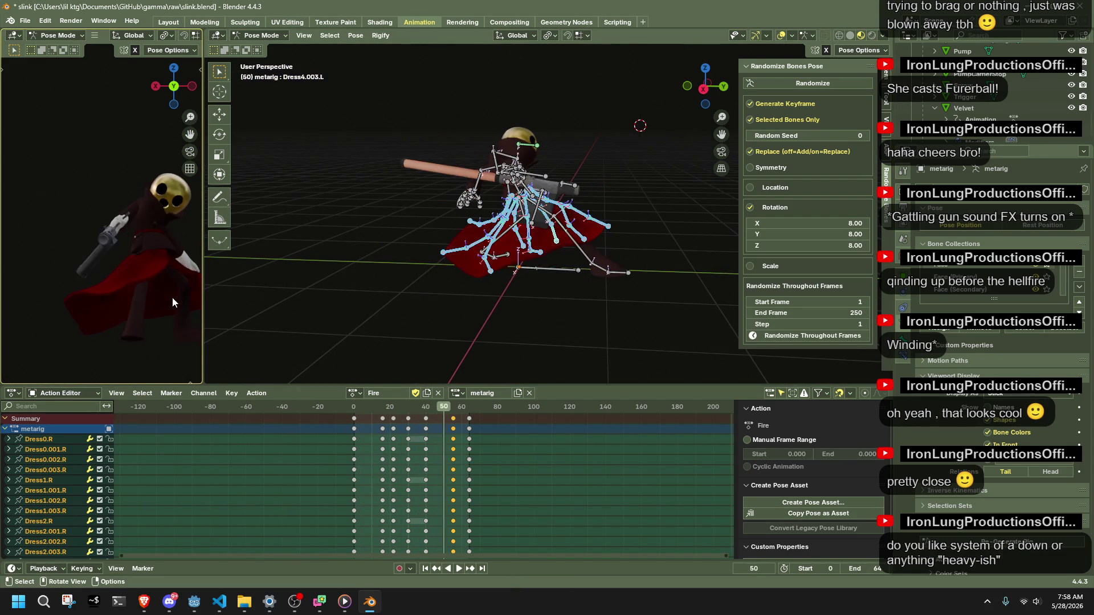
Replay the Fire action from frame 1, stopping at frame 45.
{"action": "mouse_move", "coordinate": [395, 407]}
{"action": "left_mouse_down"}
{"action": "mouse_move", "coordinate": [350, 414]}
{"action": "mouse_move", "coordinate": [455, 440]}
{"action": "left_mouse_up"}
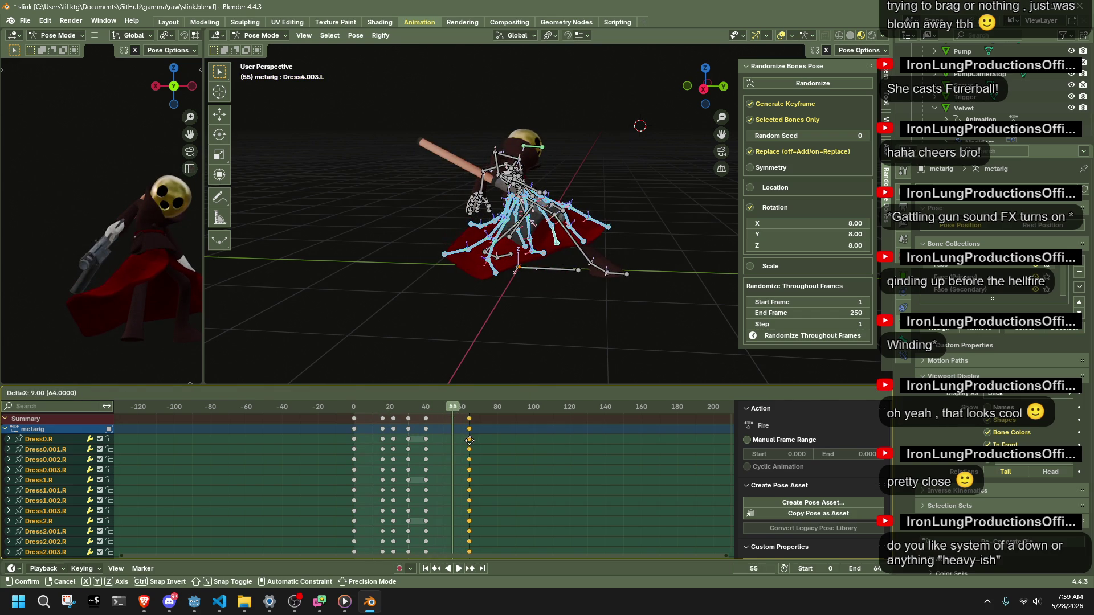
{"action": "left_click", "coordinate": [354, 413]}
{"action": "key", "text": "space"}
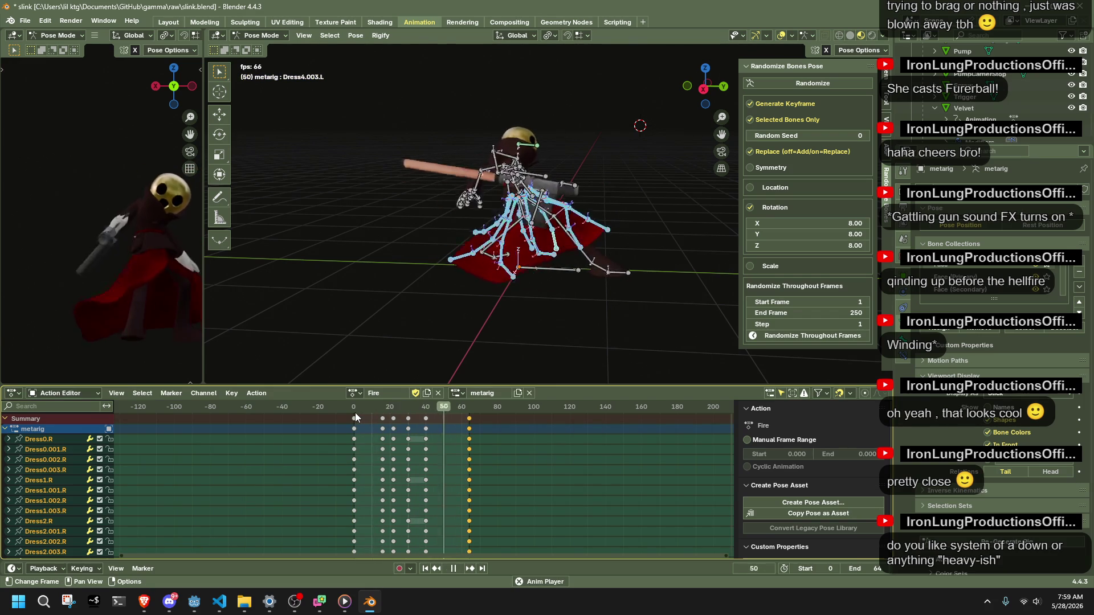
{"action": "middle_click_drag", "start_coordinate": [399, 295], "coordinate": [501, 296]}
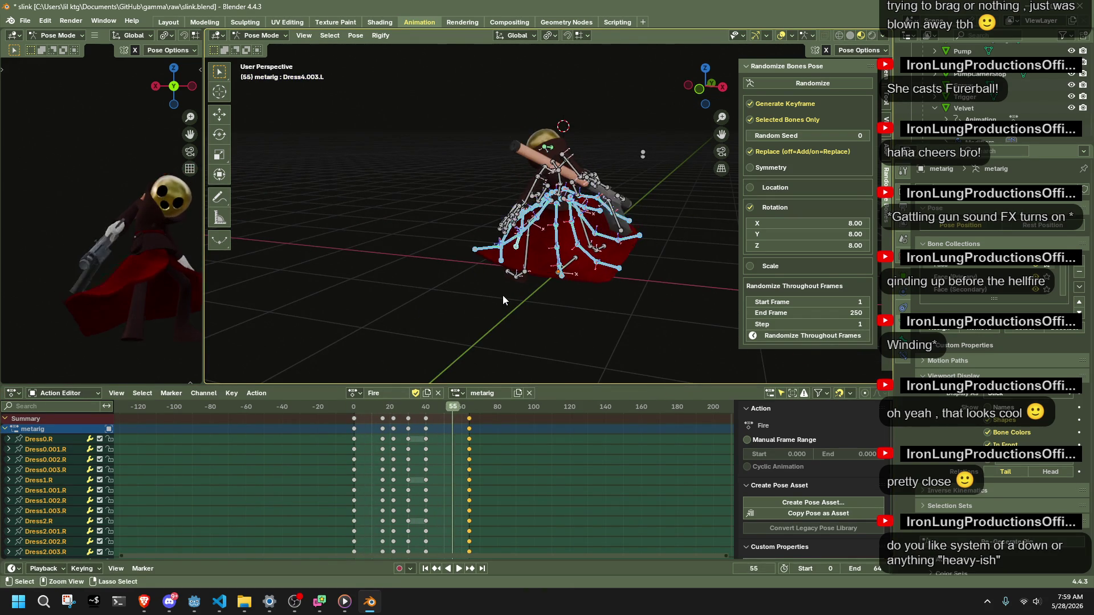
{"action": "key", "text": "space"}
{"action": "key", "text": "space"}
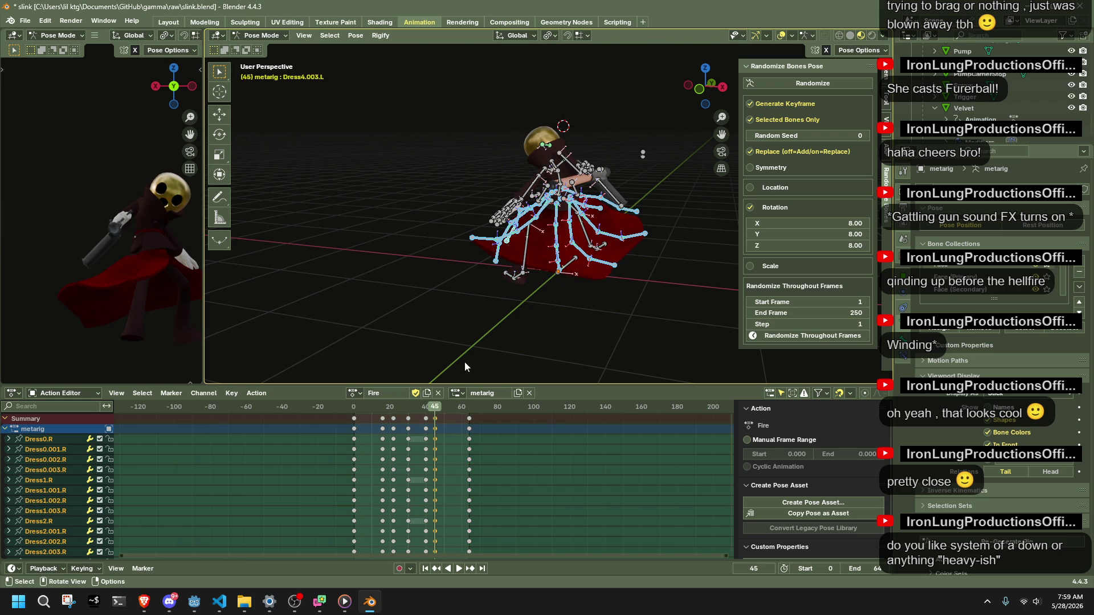
Scrub around frame 42 to check the pose, then forward to frame 53.
{"action": "left_click", "coordinate": [430, 411]}
{"action": "left_click_drag", "start_coordinate": [431, 414], "coordinate": [435, 418]}
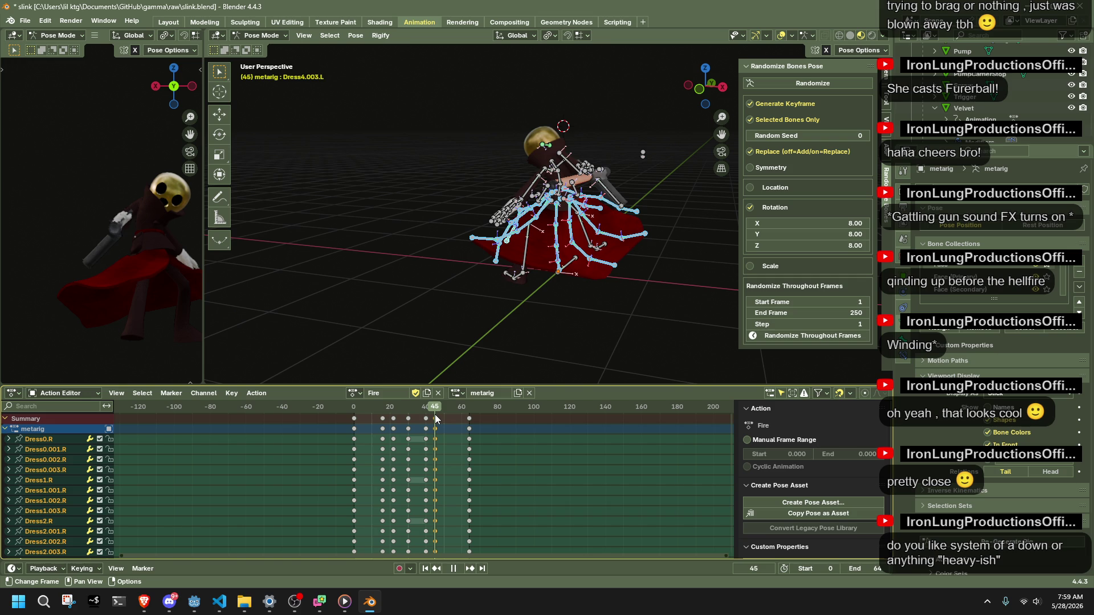
{"action": "left_click_drag", "start_coordinate": [435, 414], "coordinate": [451, 411]}
Copy the frame 45 dress pose to frame 54 and try an initial ~10.4° rotation, then undo it.
{"action": "key", "text": "ctrl+c"}
{"action": "key", "text": "ctrl+v"}
{"action": "key", "text": "r"}
{"action": "middle_click_drag", "start_coordinate": [381, 299], "coordinate": [679, 231]}
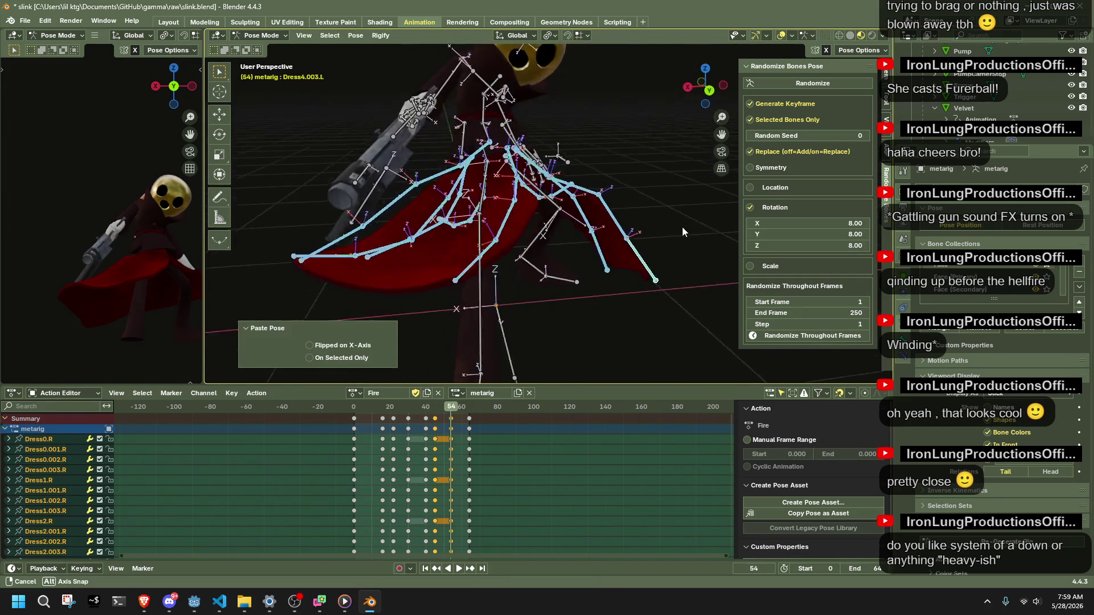
{"action": "key", "text": "x"}
{"action": "left_click", "coordinate": [658, 193]}
{"action": "middle_click_drag", "start_coordinate": [656, 193], "coordinate": [655, 162]}
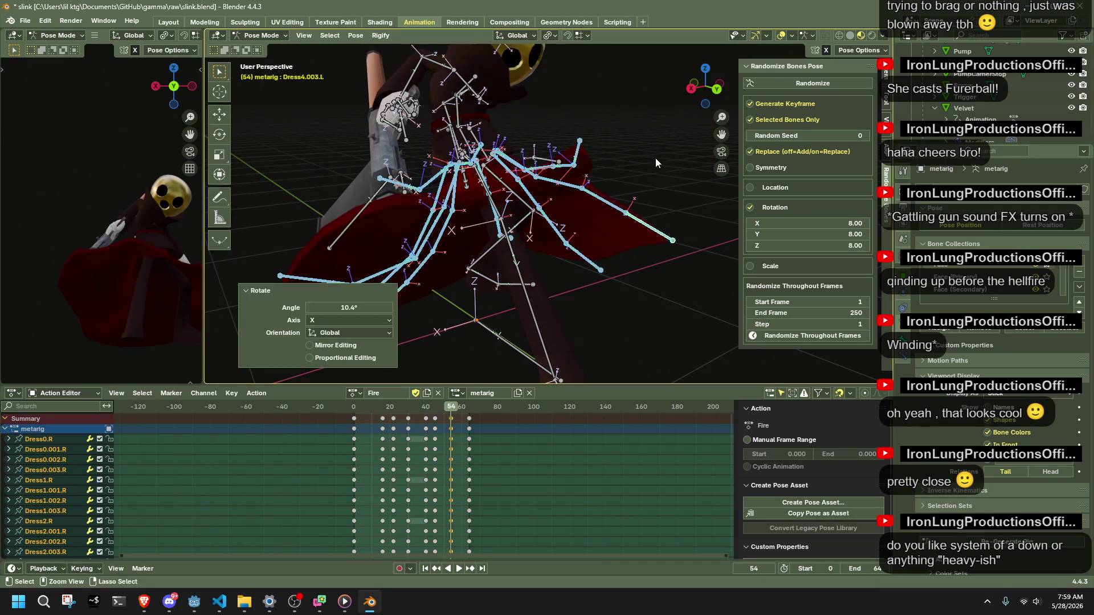
{"action": "key", "text": "ctrl+z"}
Rotate the dress bones about Z twice (incl. 4.56°) and 5.61° about Y at frame 54.
{"action": "key", "text": "r"}
{"action": "key", "text": "z"}
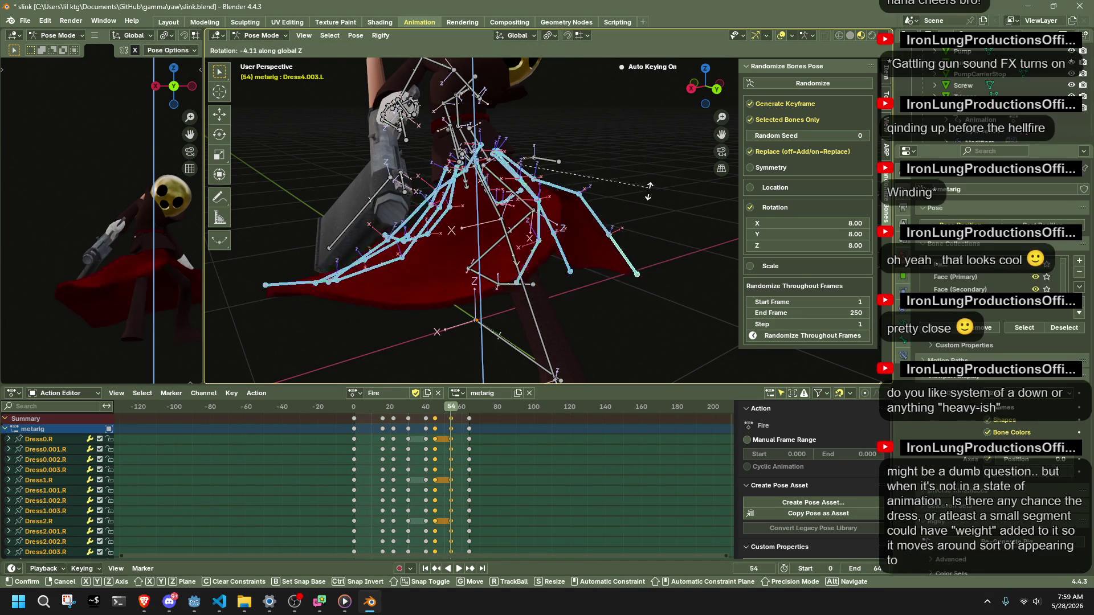
{"action": "left_click", "coordinate": [649, 209]}
{"action": "key", "text": "r"}
{"action": "key", "text": "z"}
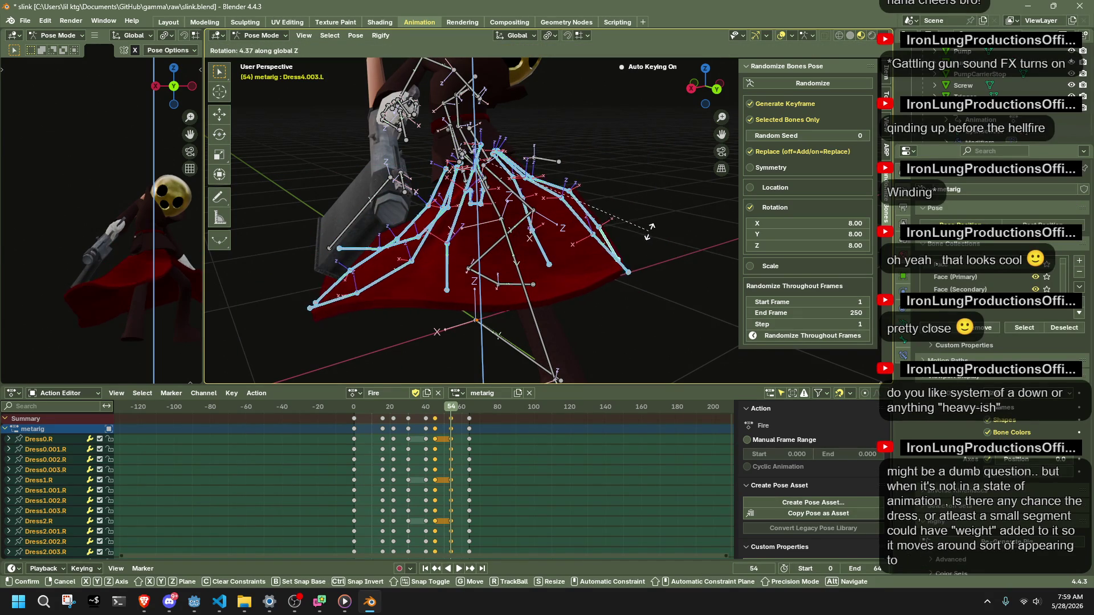
{"action": "left_click", "coordinate": [647, 232]}
{"action": "middle_click_drag", "start_coordinate": [647, 232], "coordinate": [590, 257]}
{"action": "key", "text": "r"}
{"action": "key", "text": "y"}
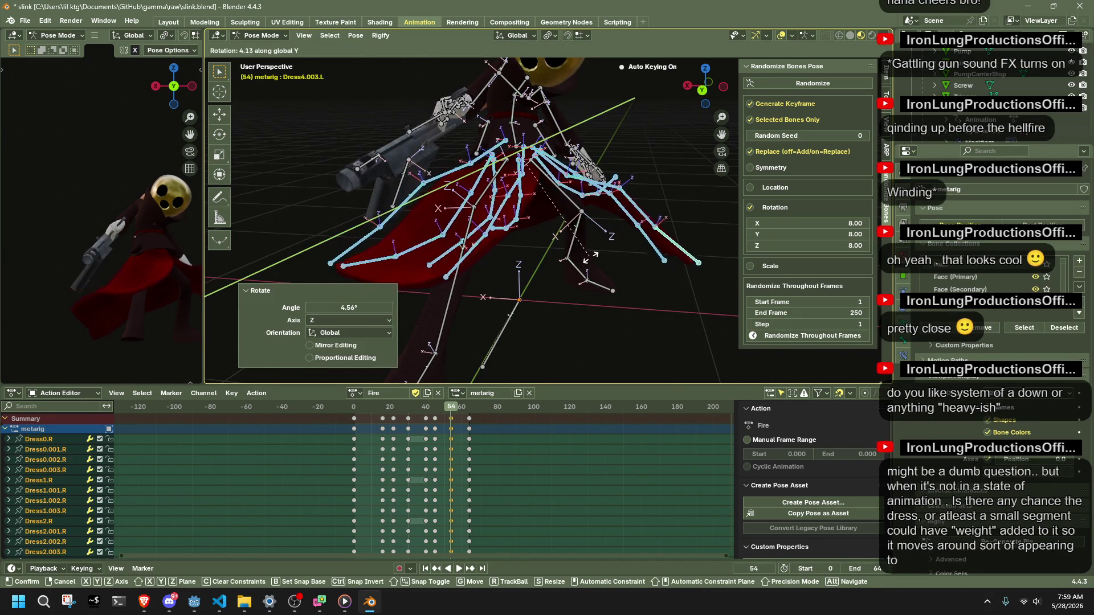
{"action": "left_click", "coordinate": [593, 256]}
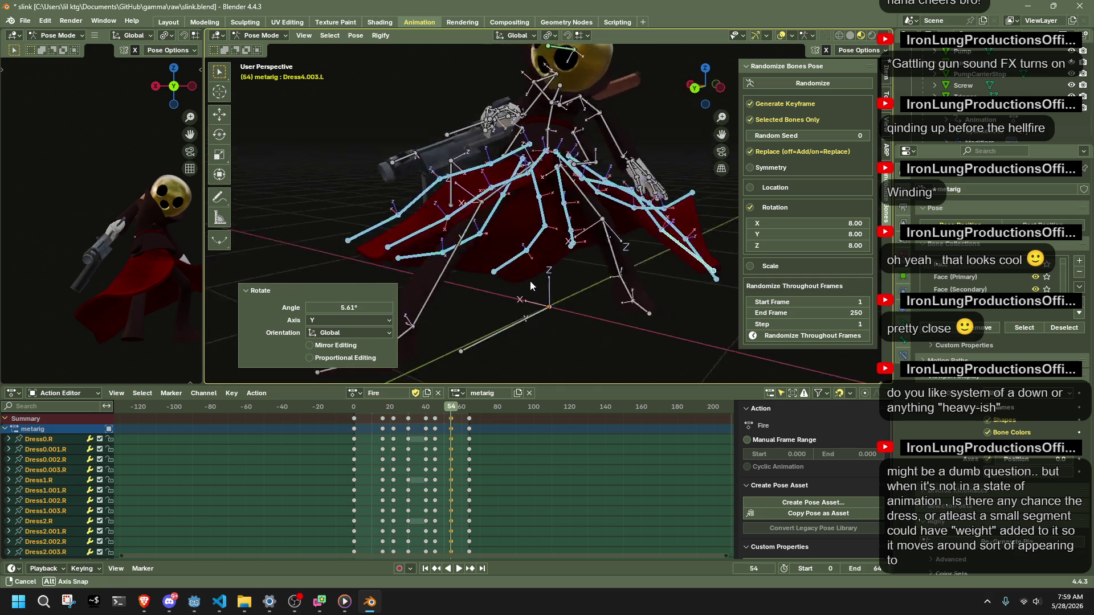
Play back the dress motion, return to frame 45 and switch to a top orthographic view.
{"action": "middle_click_drag", "start_coordinate": [593, 256], "coordinate": [379, 392]}
{"action": "key", "text": "space"}
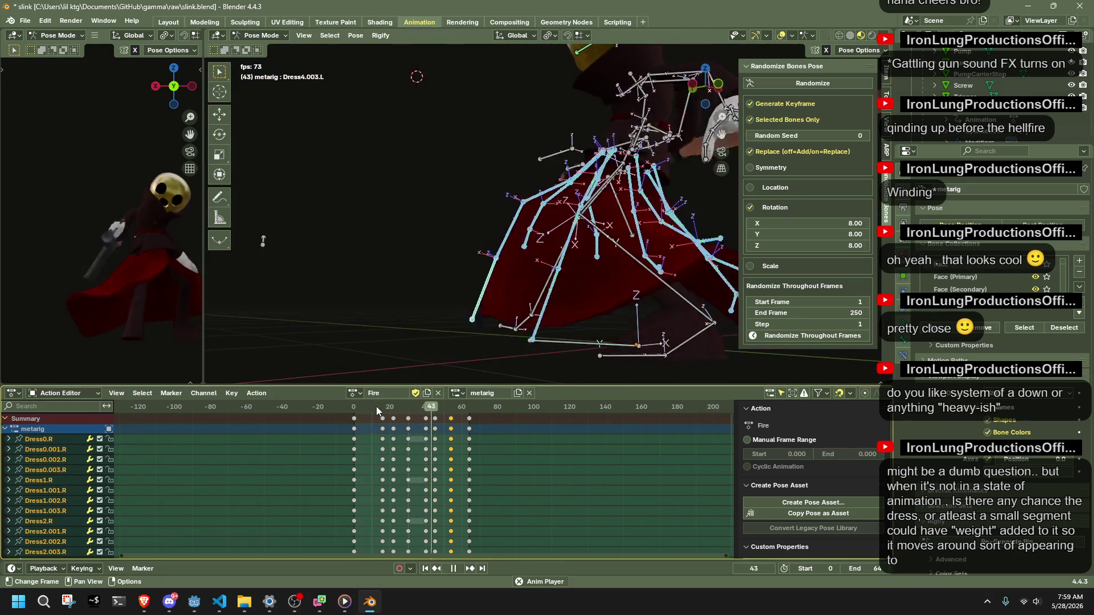
{"action": "mouse_move", "coordinate": [450, 286]}
{"action": "middle_mouse_down"}
{"action": "mouse_move", "coordinate": [679, 295]}
{"action": "mouse_move", "coordinate": [562, 305]}
{"action": "middle_mouse_up"}
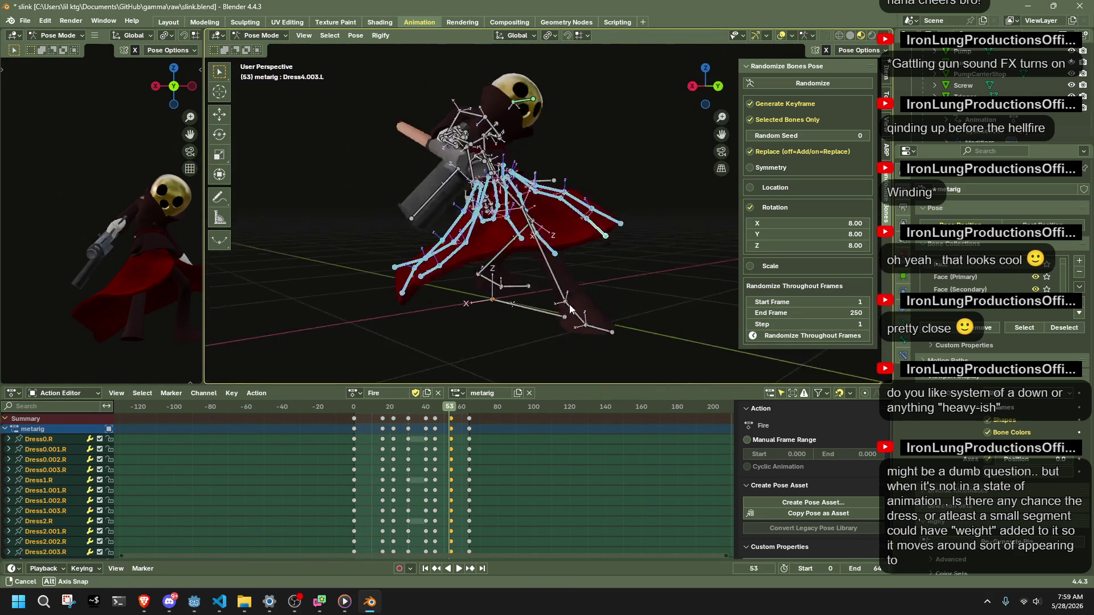
{"action": "key", "text": "space"}
{"action": "key", "text": "space"}
{"action": "left_click", "coordinate": [435, 410]}
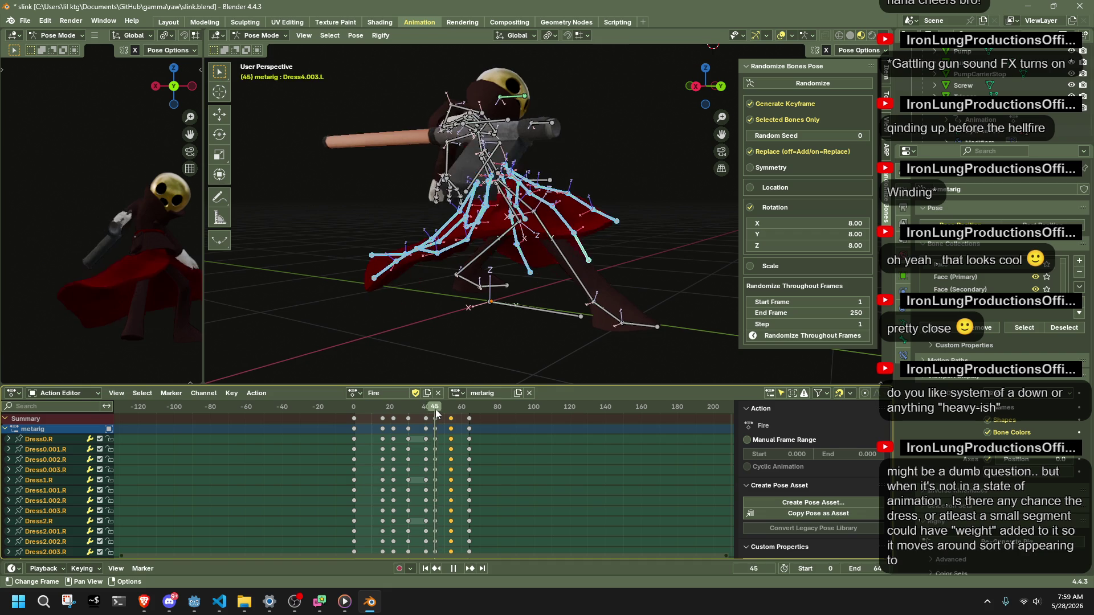
{"action": "key", "text": "space"}
{"action": "middle_click_drag", "start_coordinate": [475, 326], "coordinate": [526, 343]}
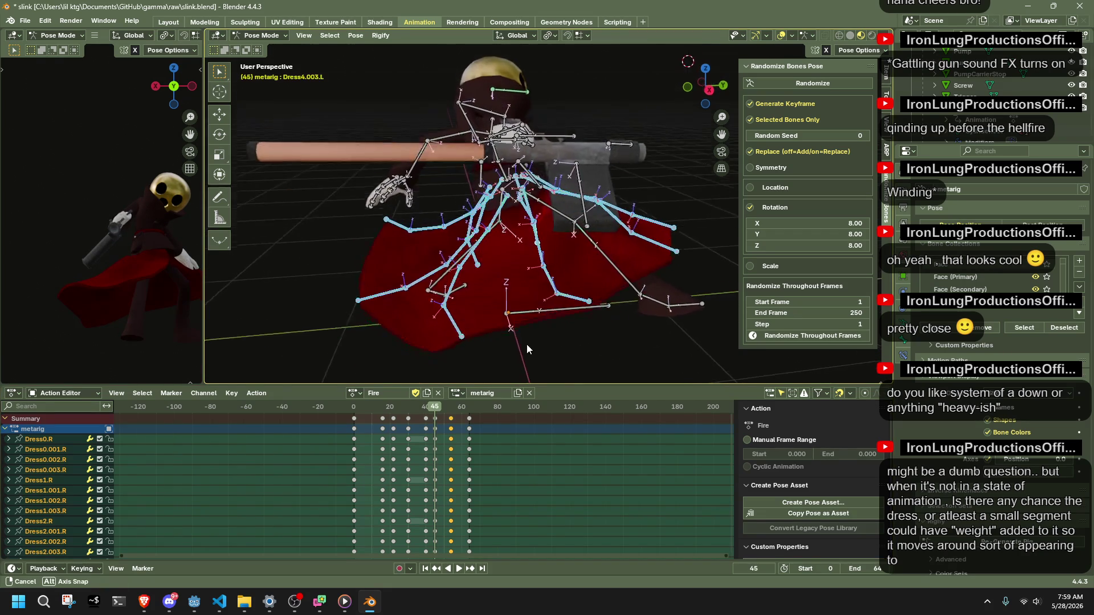
{"action": "left_click", "coordinate": [707, 76]}
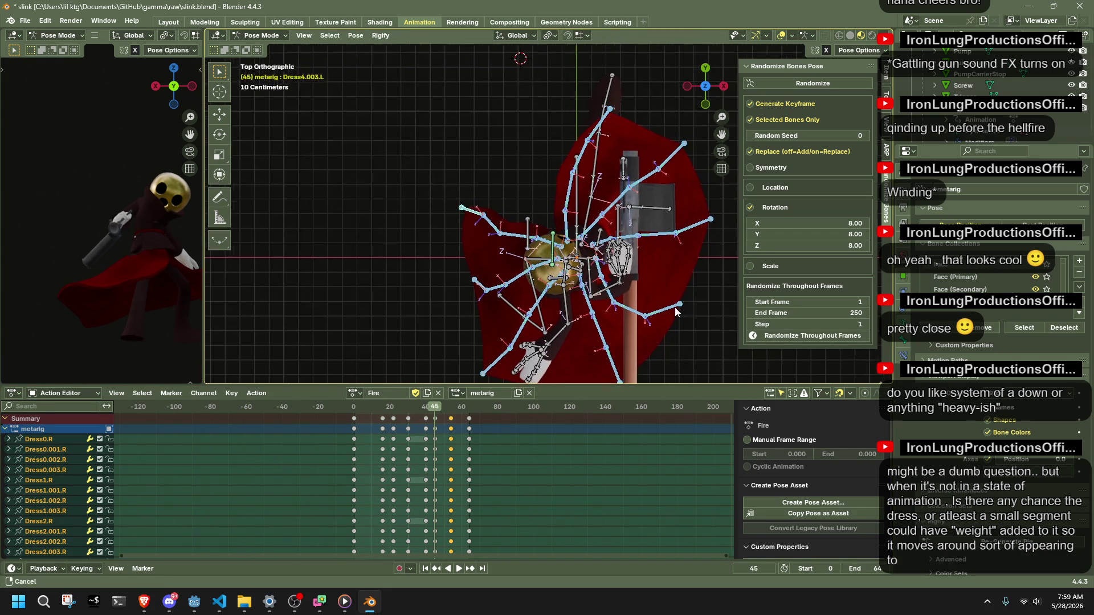
Move Dress2.003.R, Dress1.003.L, Dress0.002.L and Dress4.003.L tips to spread the skirt at frame 45.
{"action": "left_click", "coordinate": [586, 246]}
{"action": "key", "text": "g"}
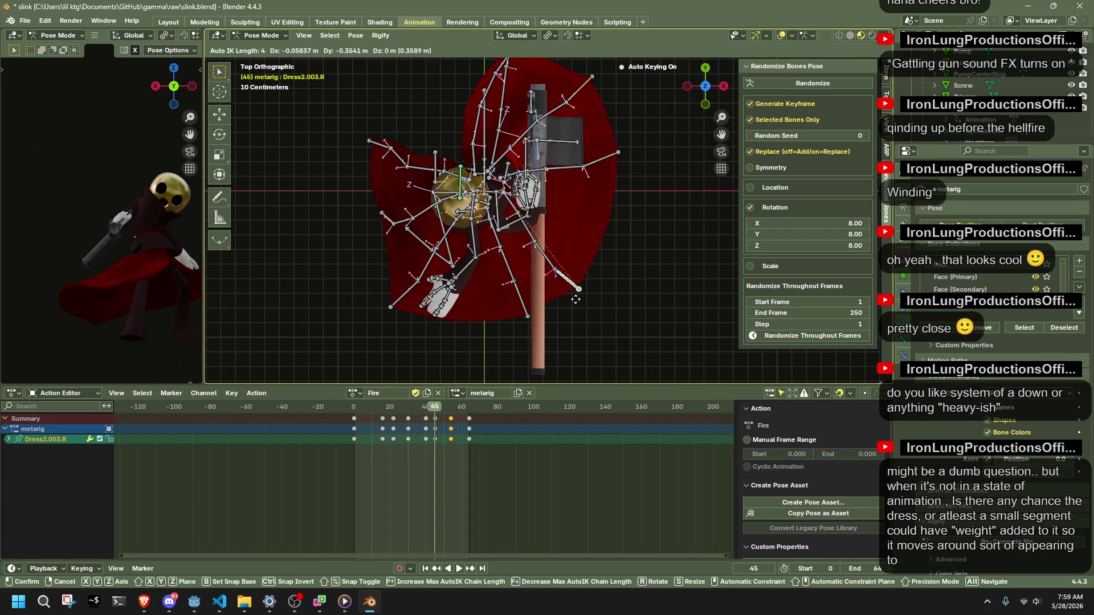
{"action": "left_click", "coordinate": [572, 300]}
{"action": "left_click", "coordinate": [407, 299]}
{"action": "key", "text": "g"}
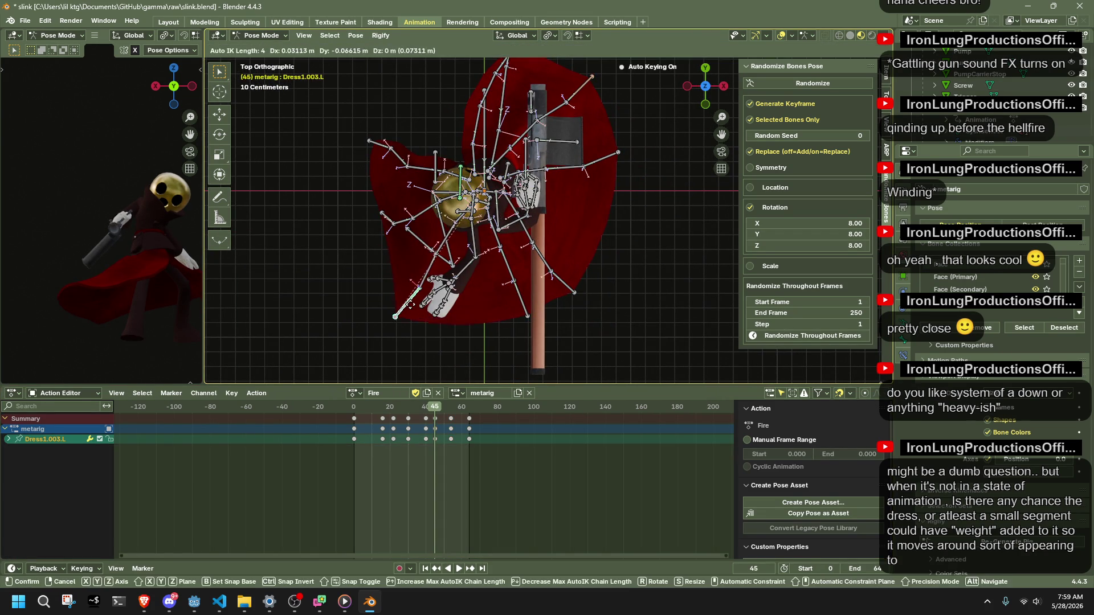
{"action": "left_click", "coordinate": [449, 320]}
{"action": "left_click", "coordinate": [393, 219]}
{"action": "key", "text": "g"}
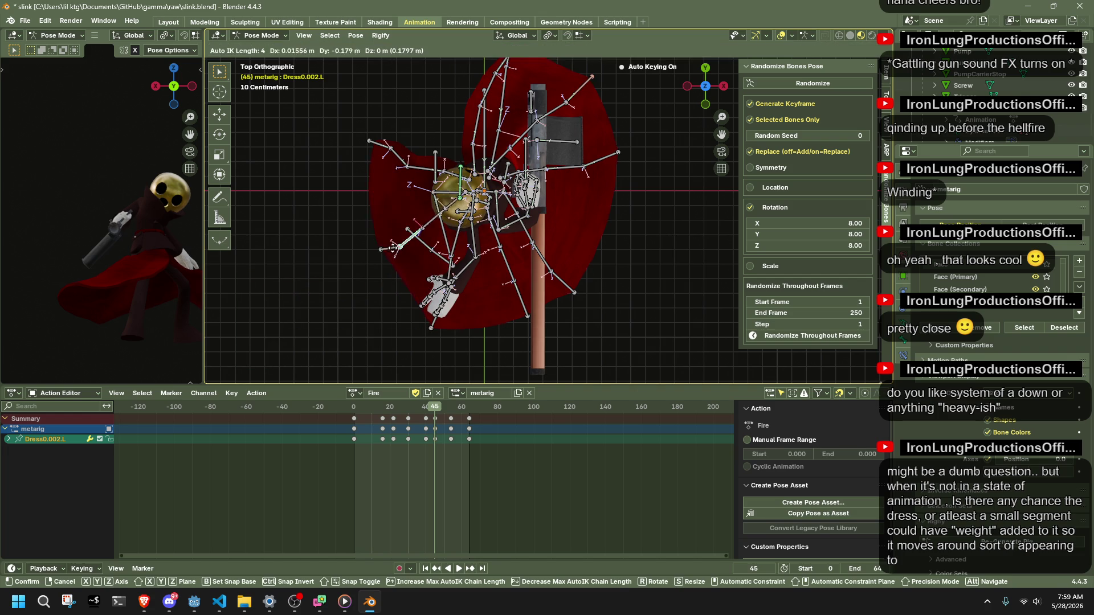
{"action": "left_click", "coordinate": [414, 254]}
{"action": "left_click", "coordinate": [390, 150]}
{"action": "key", "text": "g"}
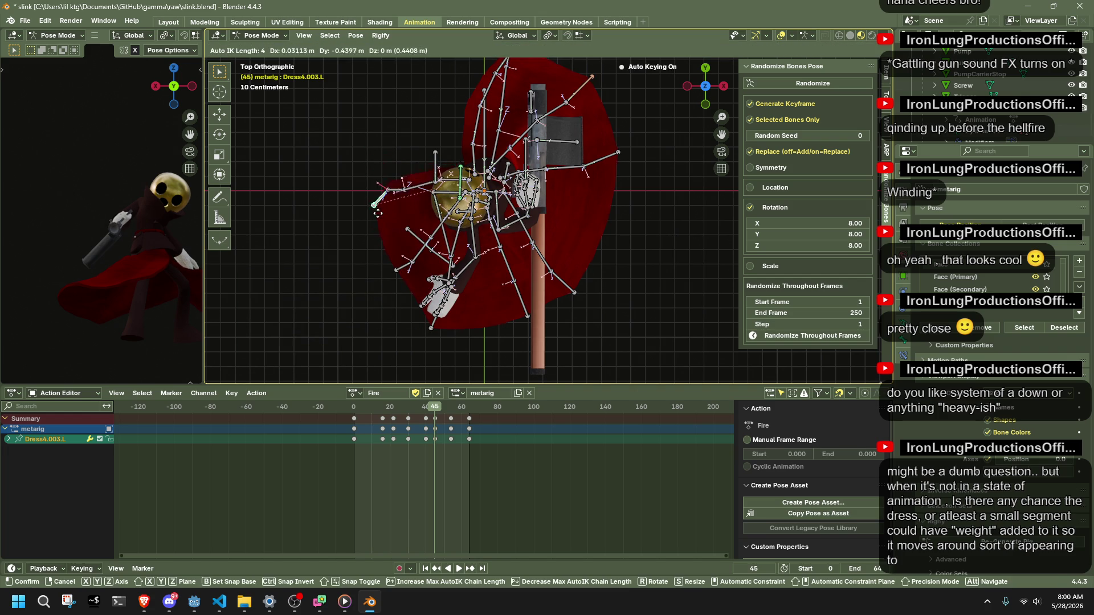
{"action": "left_click", "coordinate": [380, 214]}
Move the right skirt bones Dress1.003.R, Dress0.003.R and Dress4.003.R to their new positions.
{"action": "left_click", "coordinate": [613, 170]}
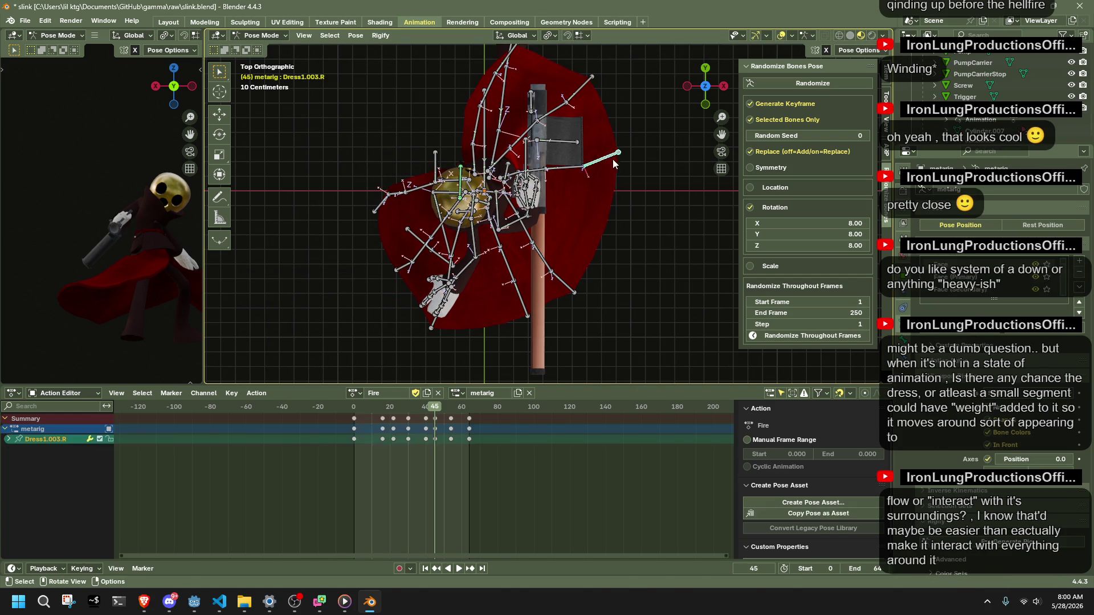
{"action": "key", "text": "g"}
{"action": "left_click", "coordinate": [599, 241]}
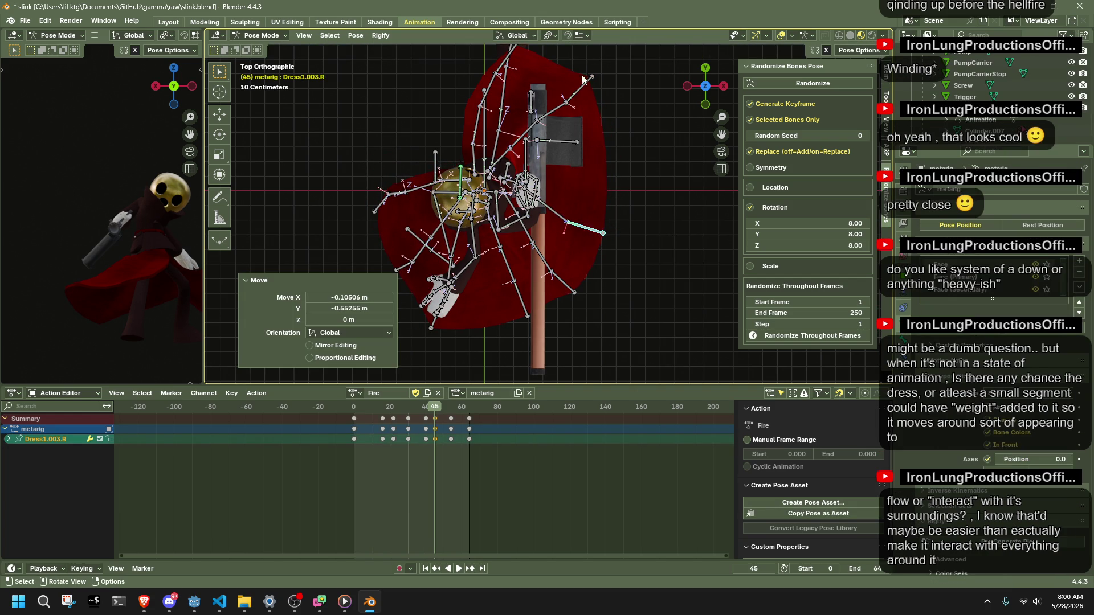
{"action": "left_click", "coordinate": [602, 231]}
{"action": "key", "text": "g"}
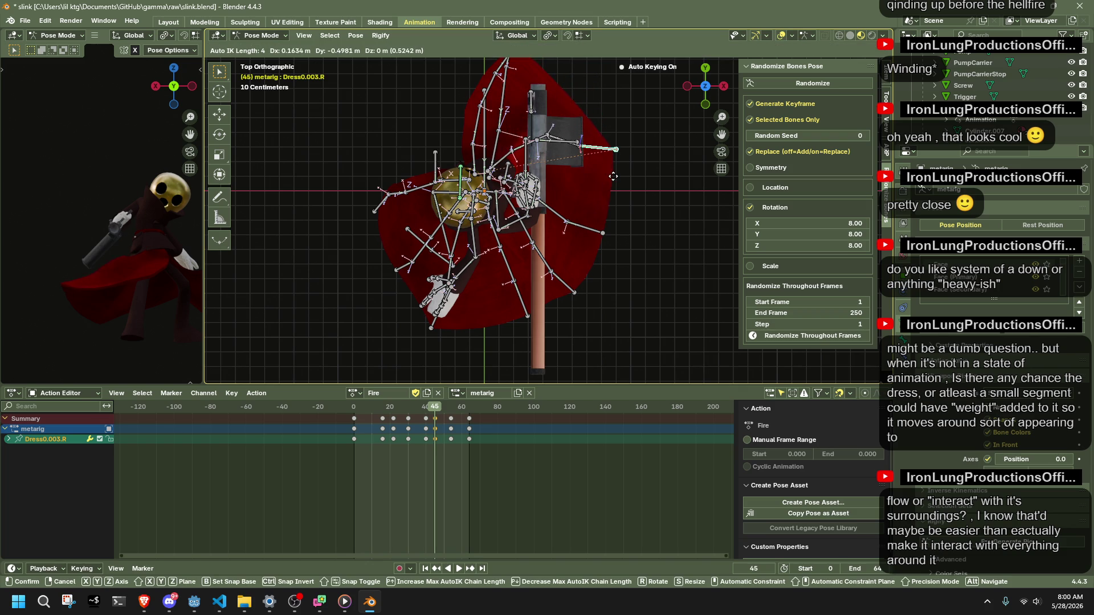
{"action": "left_click", "coordinate": [615, 176]}
{"action": "left_click", "coordinate": [501, 74]}
{"action": "key", "text": "g"}
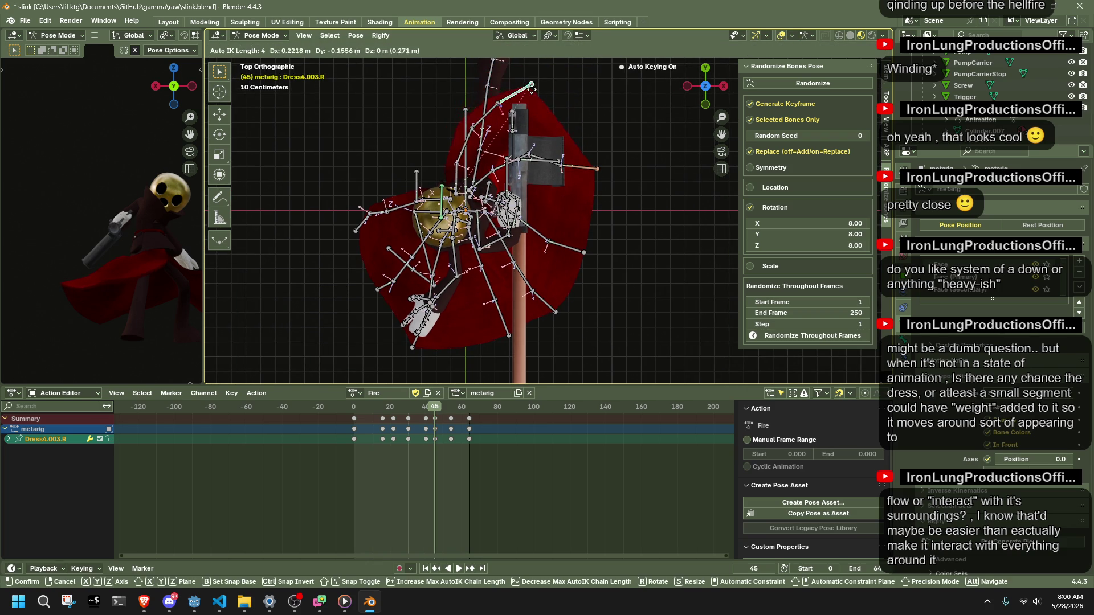
{"action": "left_click", "coordinate": [530, 89]}
Replay the action from the start, settle on frame 45 and select the right dress bone chains.
{"action": "left_click", "coordinate": [356, 408]}
{"action": "key", "text": "space"}
{"action": "left_click_drag", "start_coordinate": [356, 408], "coordinate": [438, 416]}
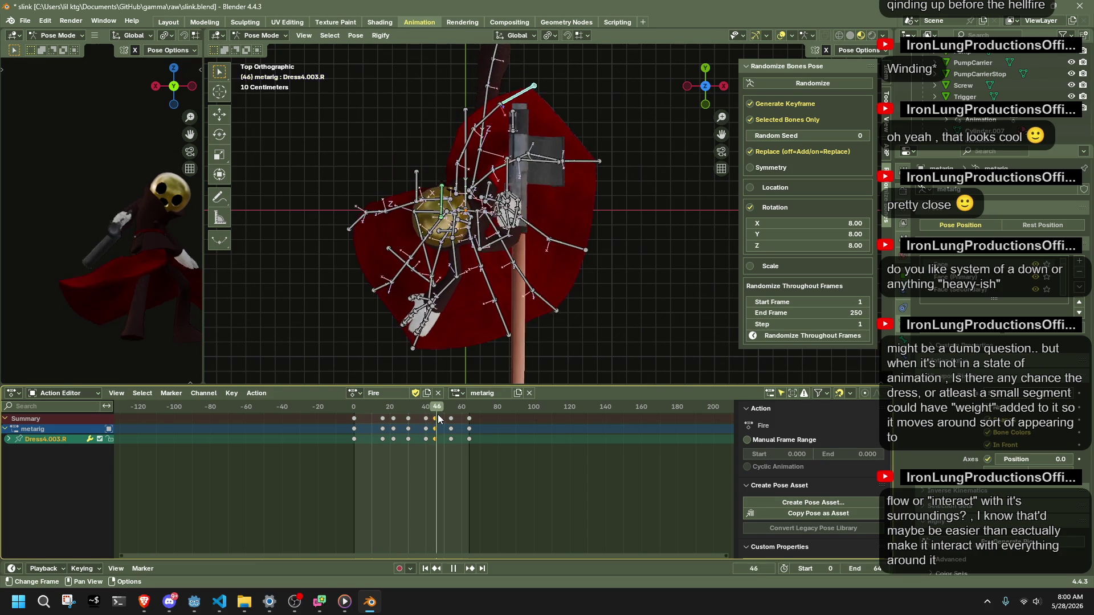
{"action": "left_click_drag", "start_coordinate": [440, 416], "coordinate": [435, 415]}
{"action": "key", "text": "space"}
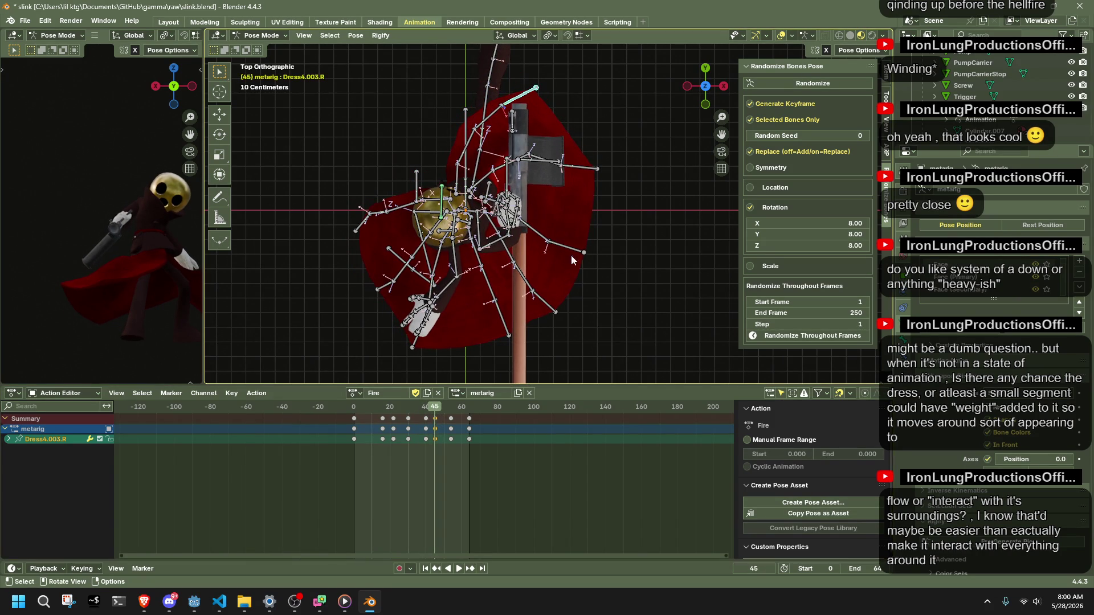
{"action": "key", "text": "l"}
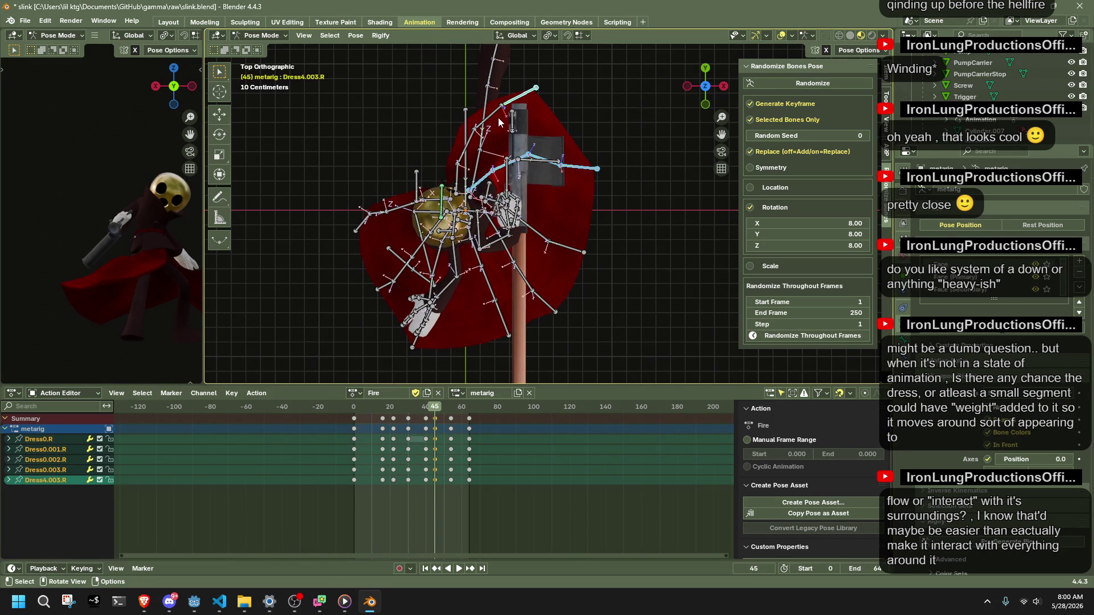
{"action": "key", "text": "l"}
{"action": "key", "text": "l"}
{"action": "key", "text": "l"}
{"action": "key", "text": "l"}
{"action": "key", "text": "l"}
{"action": "key", "text": "l"}
{"action": "key", "text": "l"}
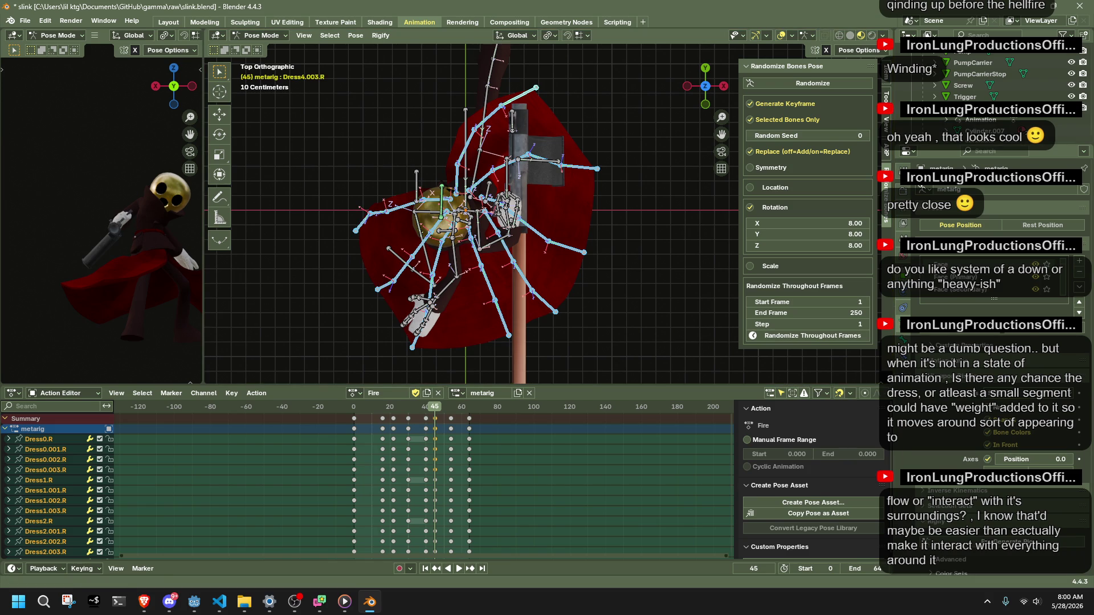
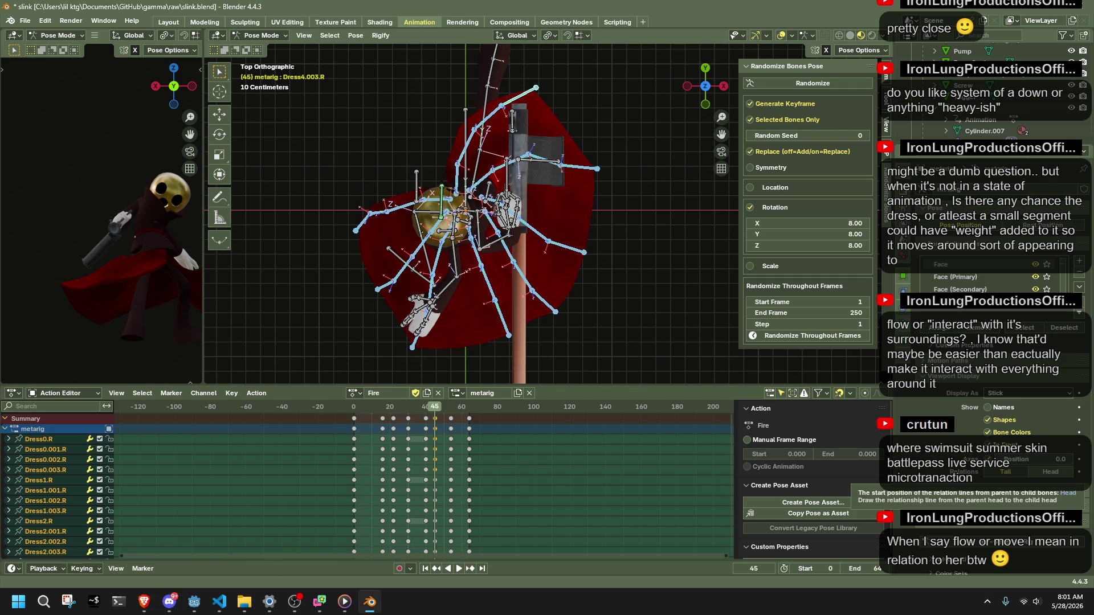
Switch from Blender to the Godot editor via the taskbar.
{"action": "left_click", "coordinate": [195, 604]}
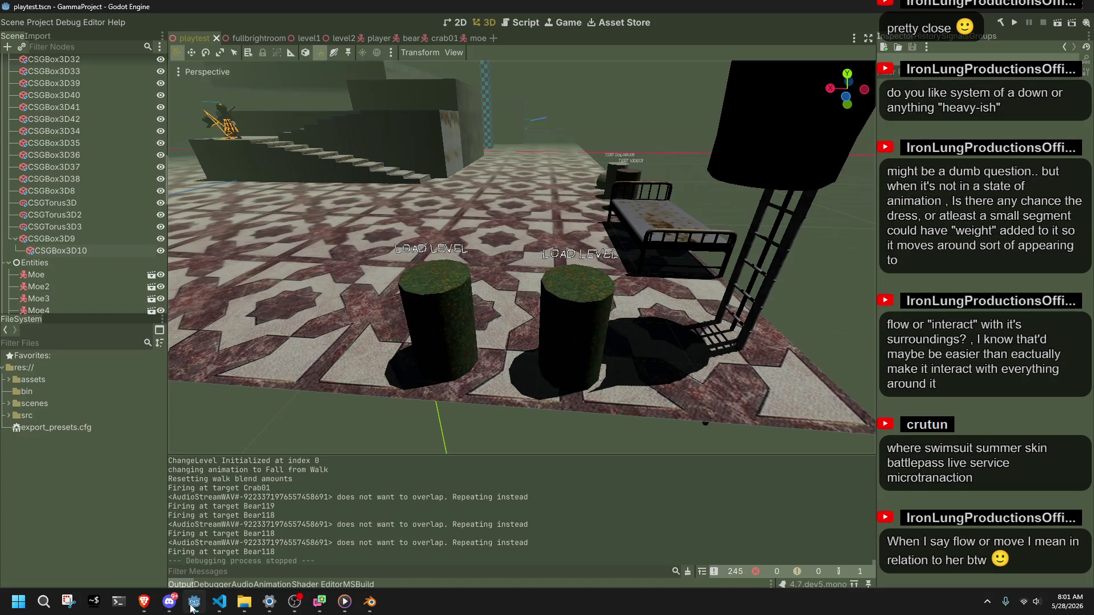
{"action": "left_click", "coordinate": [1017, 20]}
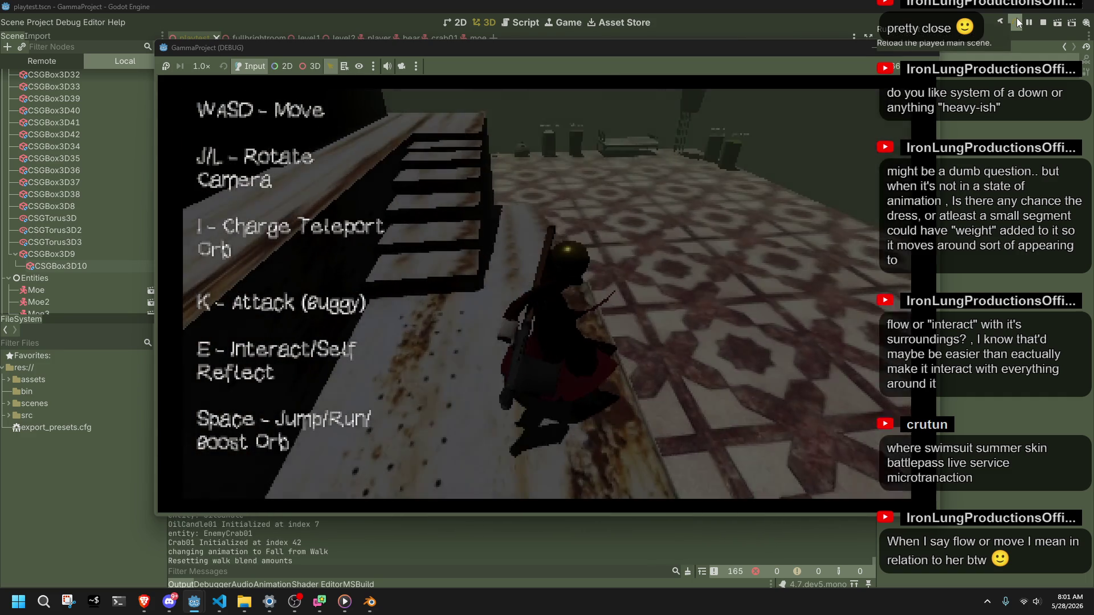
{"action": "key", "text": "w"}
{"action": "key", "text": "w"}
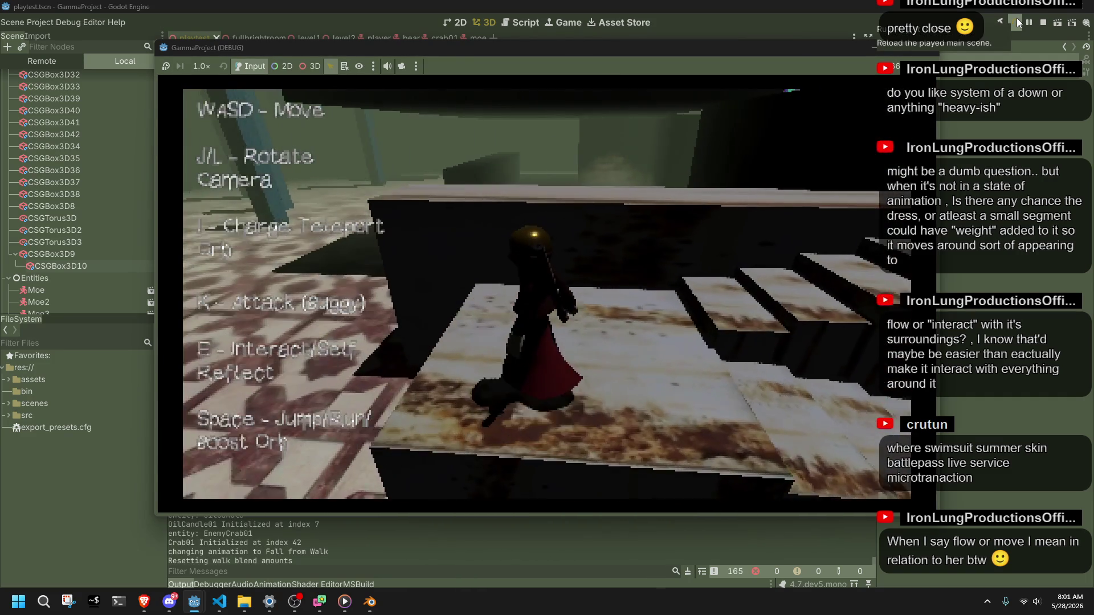
{"action": "key", "text": "w"}
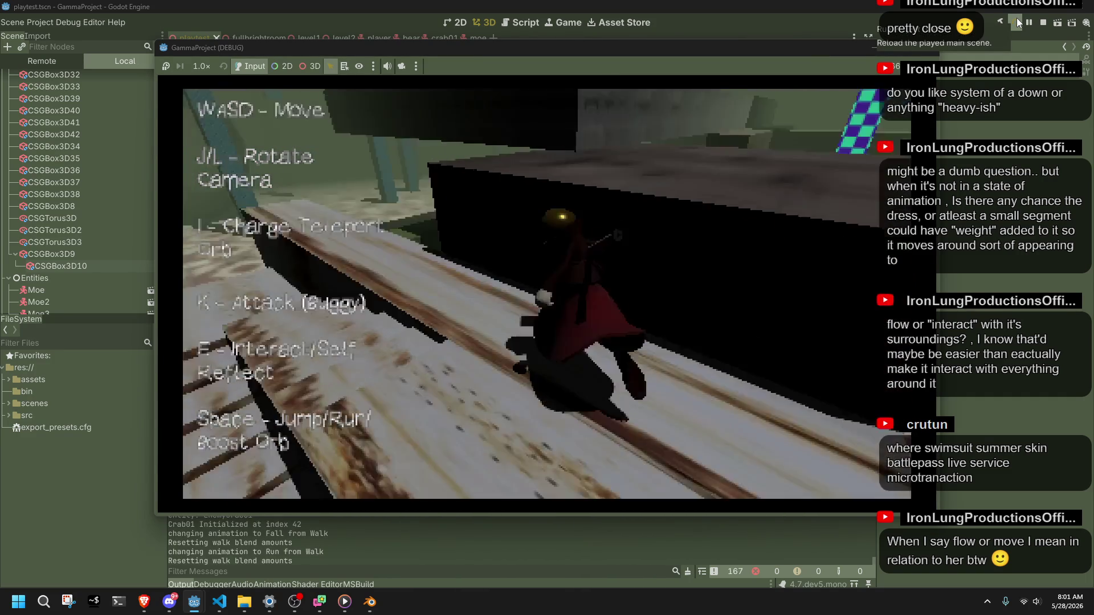
{"action": "key", "text": "space"}
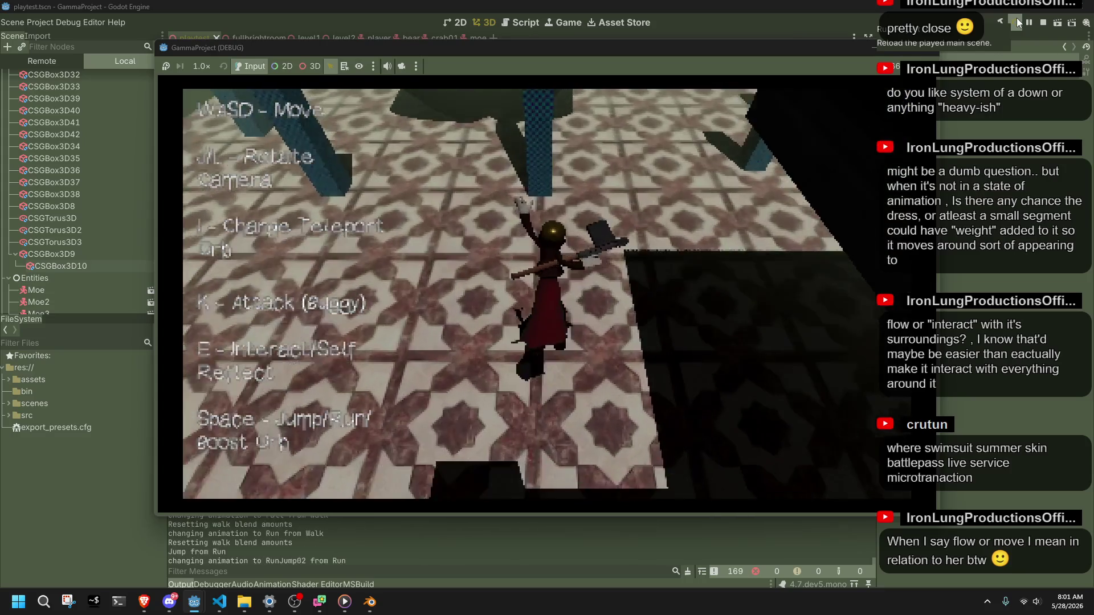
{"action": "key", "text": "w"}
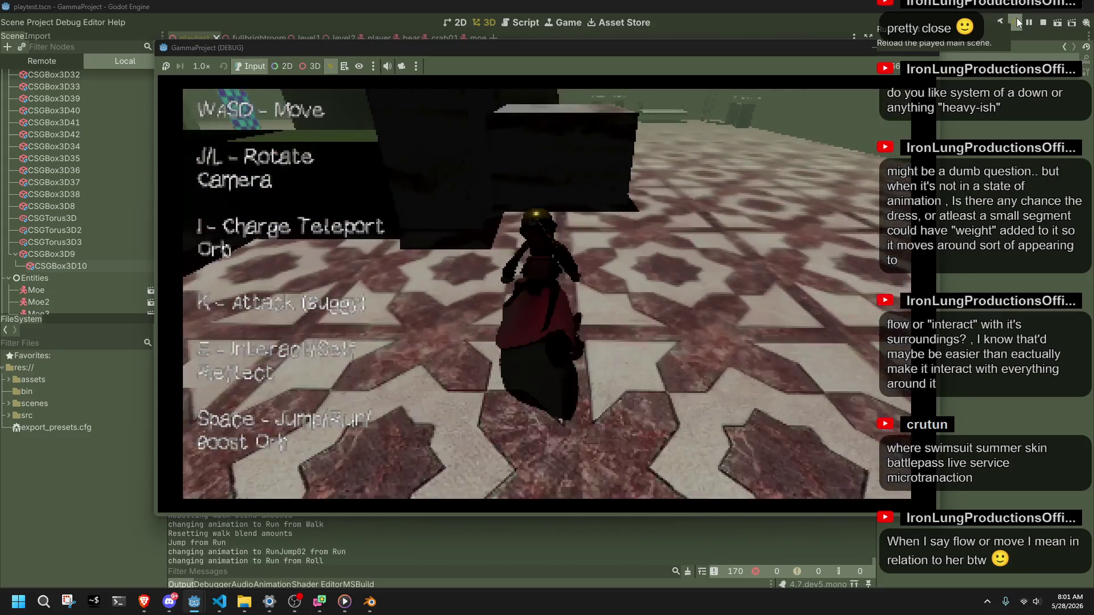
{"action": "key", "text": "space"}
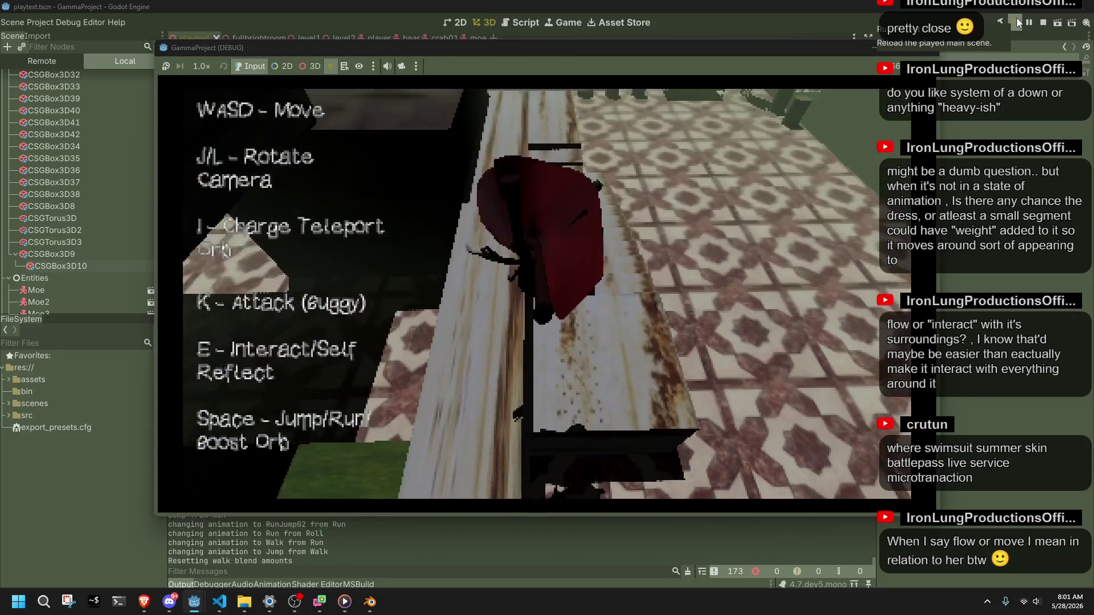
{"action": "key", "text": "w"}
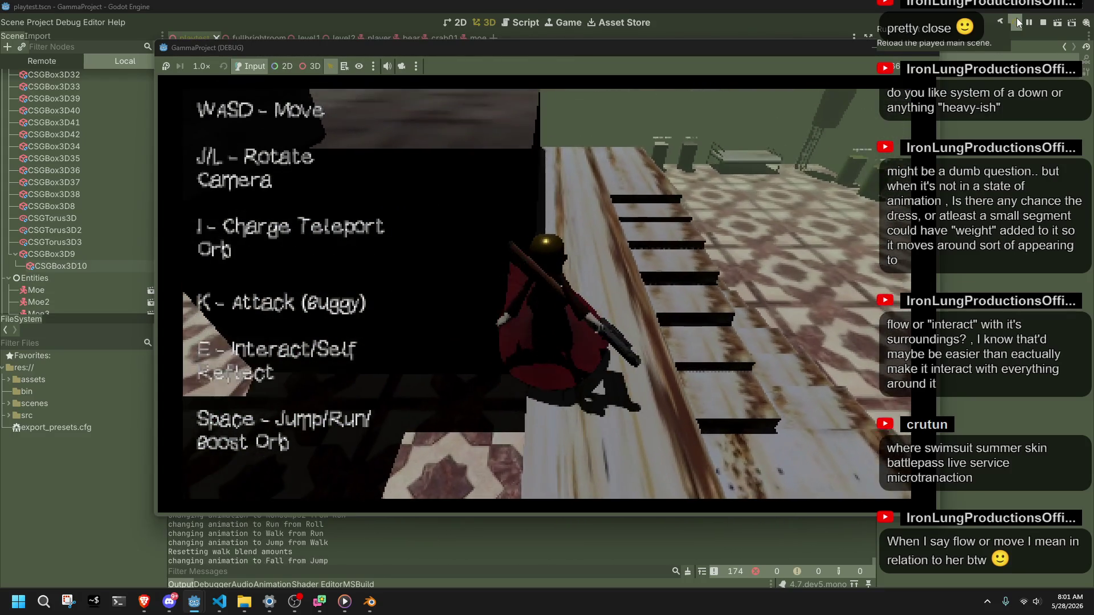
{"action": "key", "text": "space"}
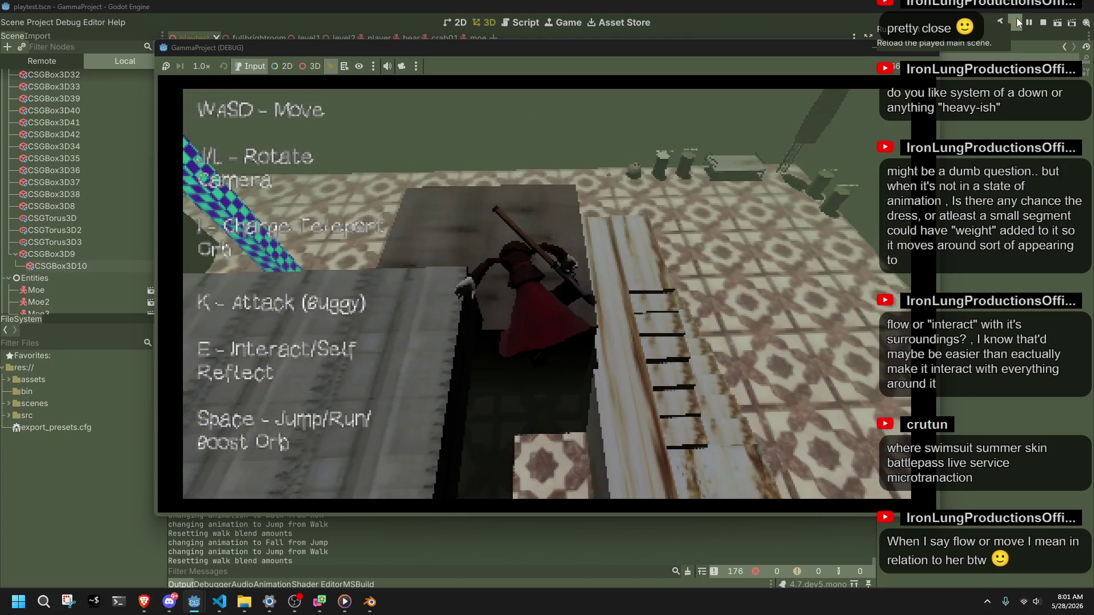
{"action": "key", "text": "w"}
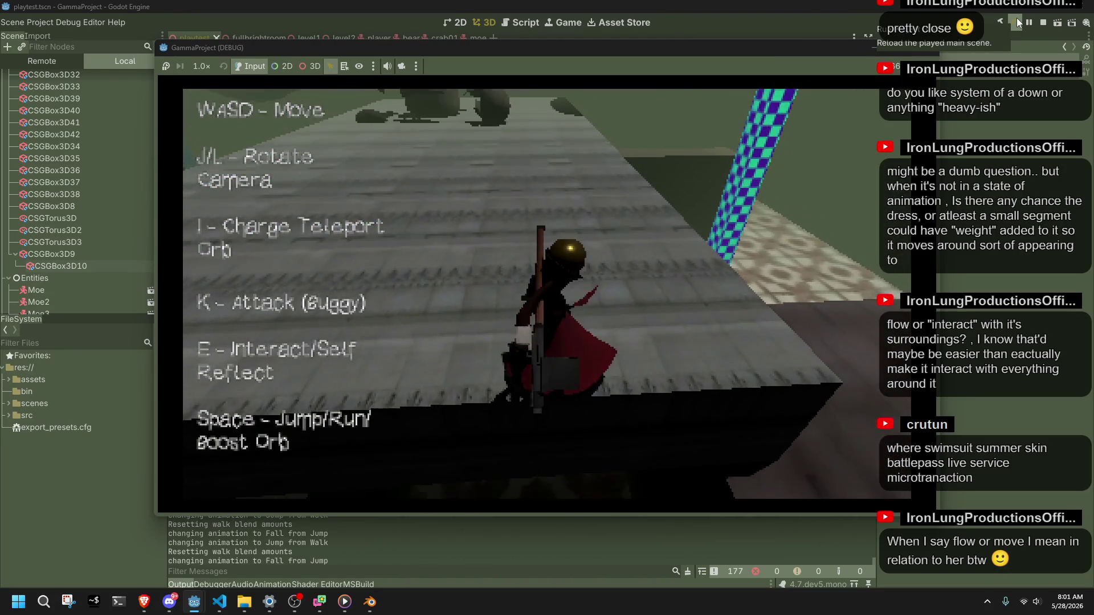
{"action": "key", "text": "w"}
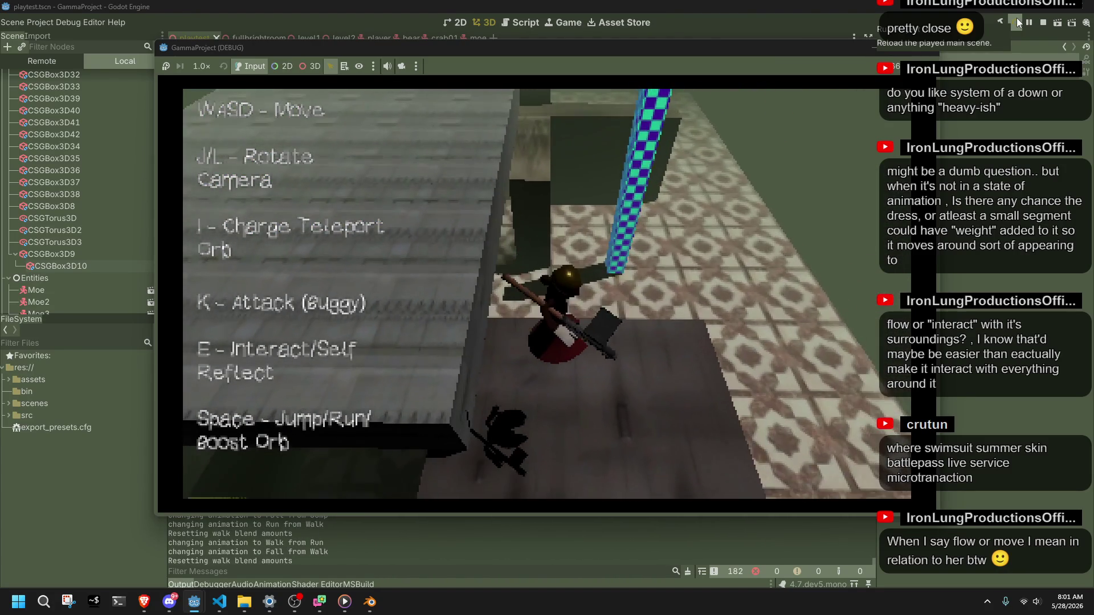
{"action": "key", "text": "w"}
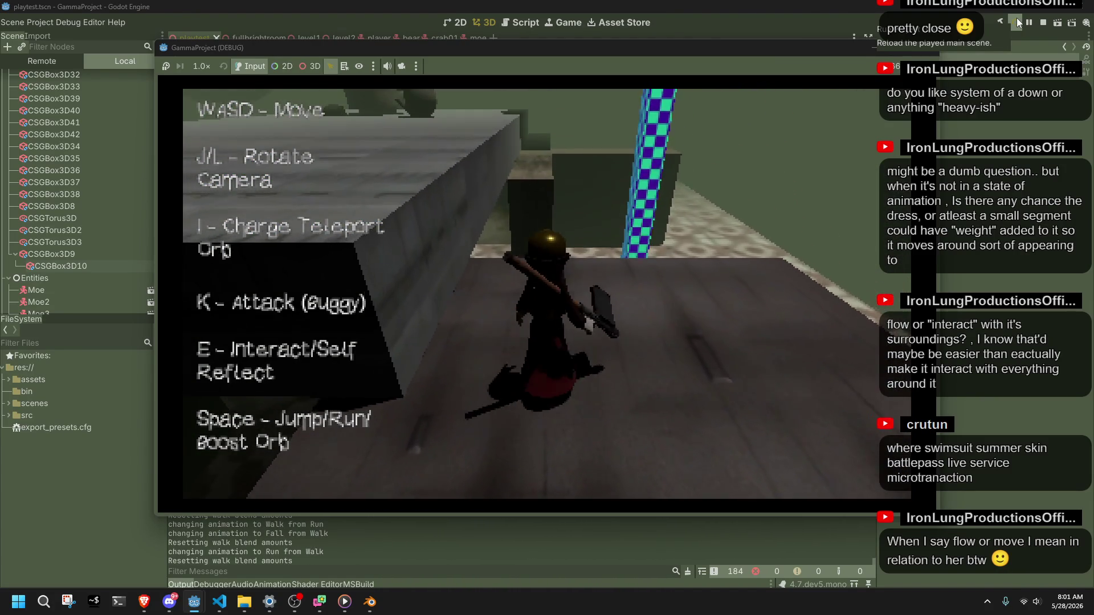
{"action": "key", "text": "space"}
{"action": "key", "text": "w"}
{"action": "key", "text": "w"}
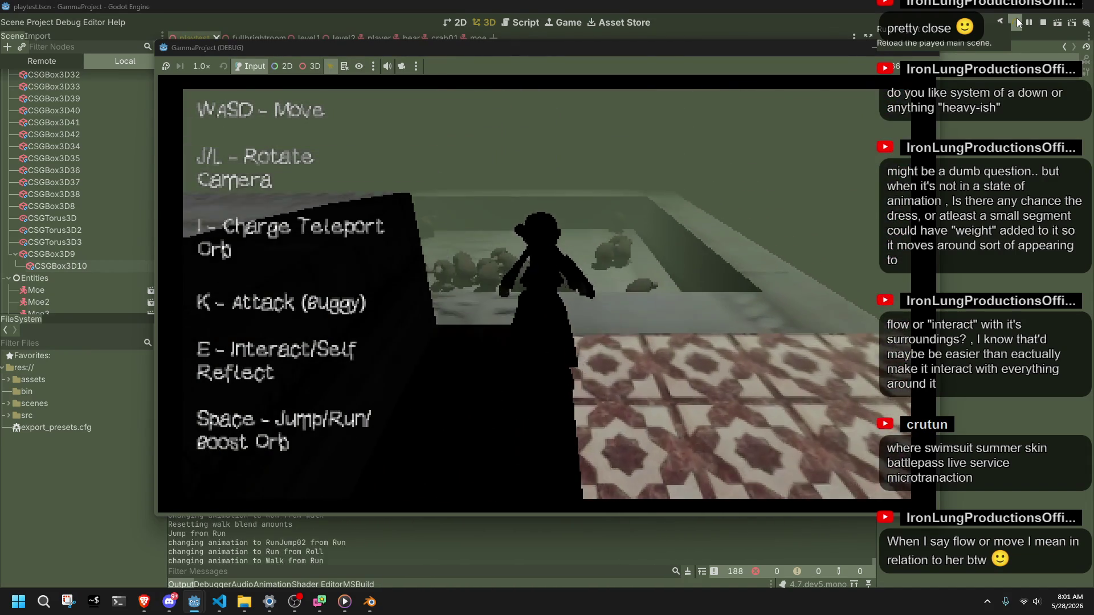
{"action": "key", "text": "w"}
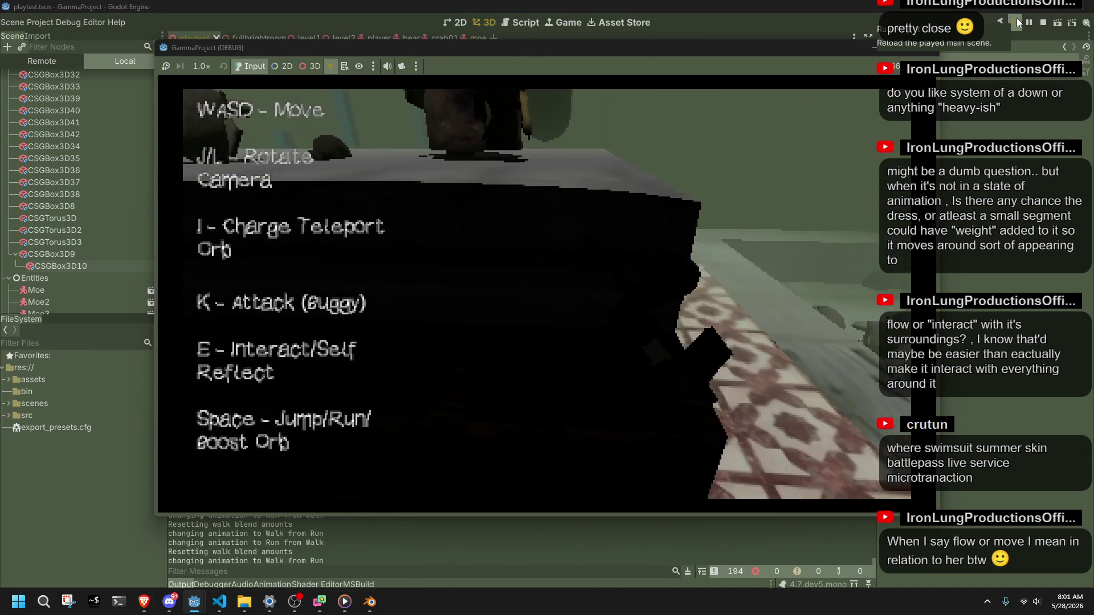
{"action": "key", "text": "space"}
{"action": "key", "text": "w"}
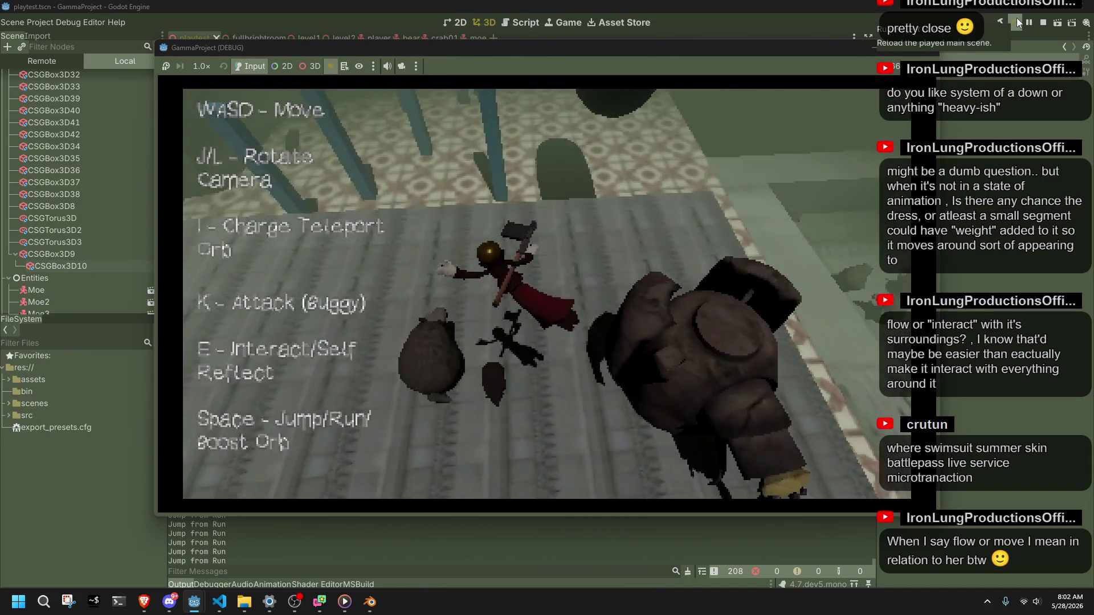
{"action": "key", "text": "w"}
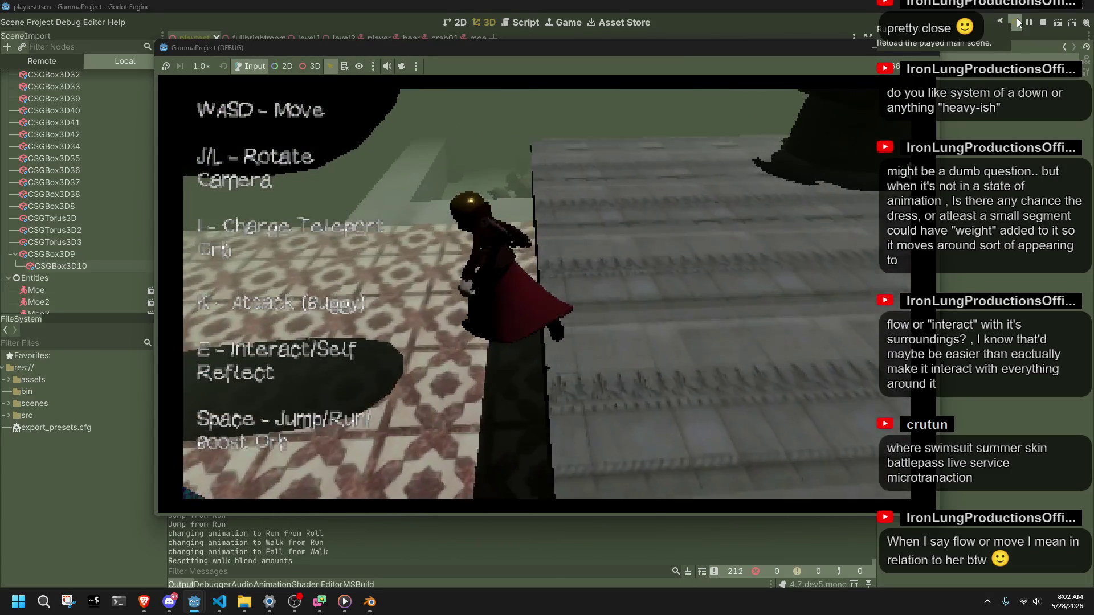
{"action": "key", "text": "w"}
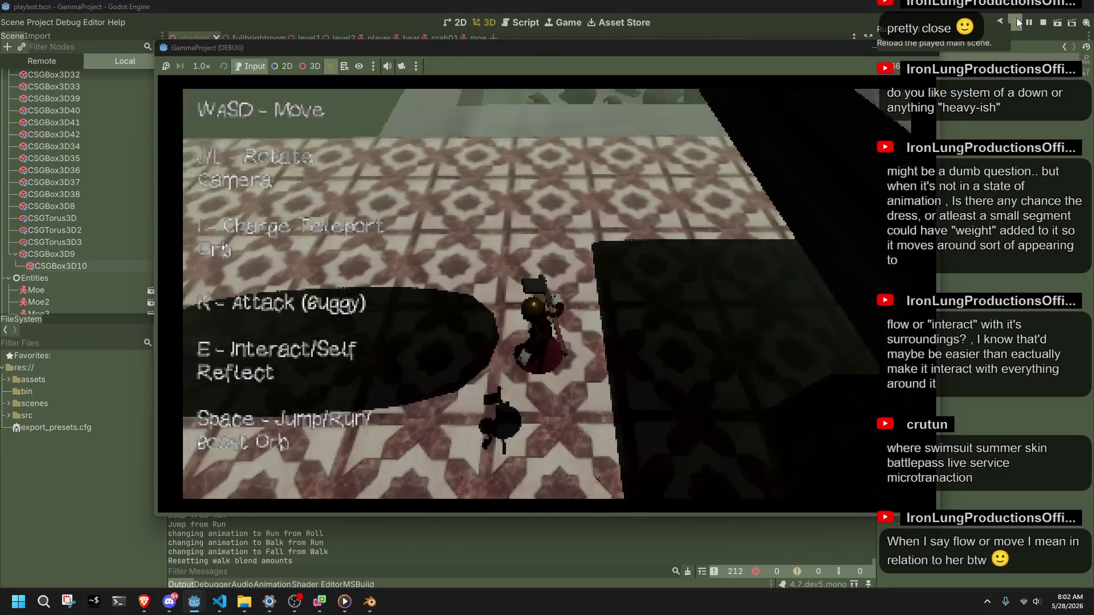
{"action": "left_click", "coordinate": [927, 47]}
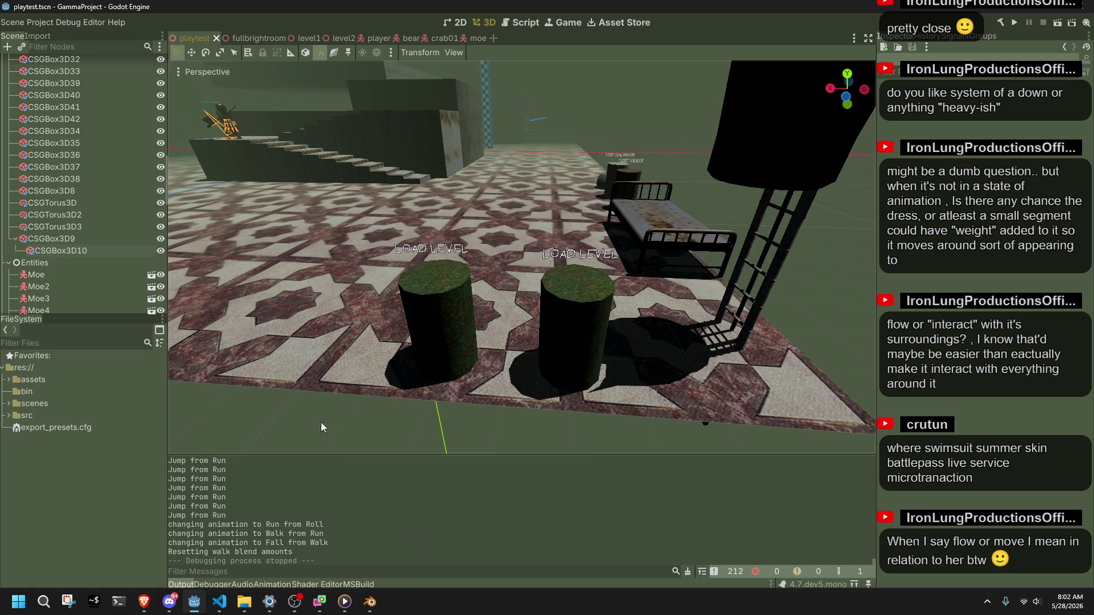
Return to Blender, review playback, and copy the frame 45 pose onto frame 54.
{"action": "left_click", "coordinate": [369, 603]}
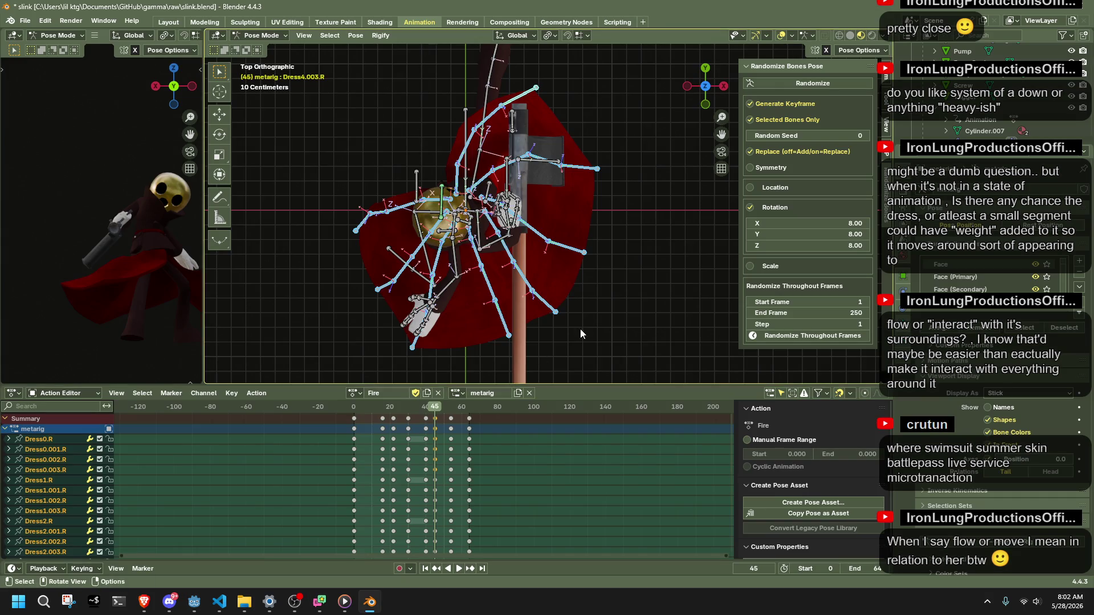
{"action": "key", "text": "space"}
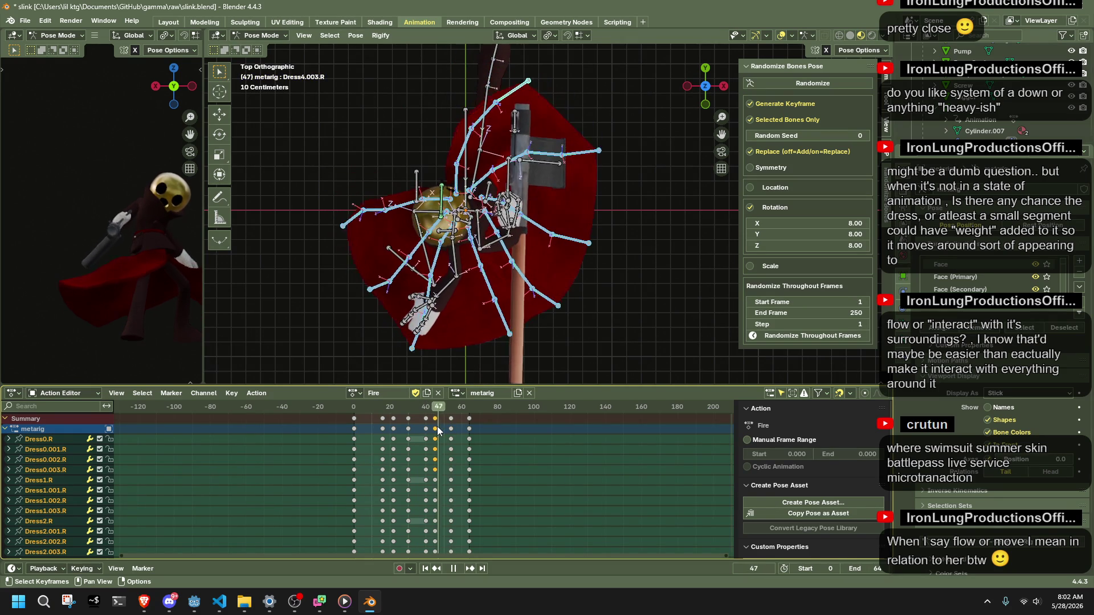
{"action": "key", "text": "Escape"}
{"action": "key", "text": "ctrl+c"}
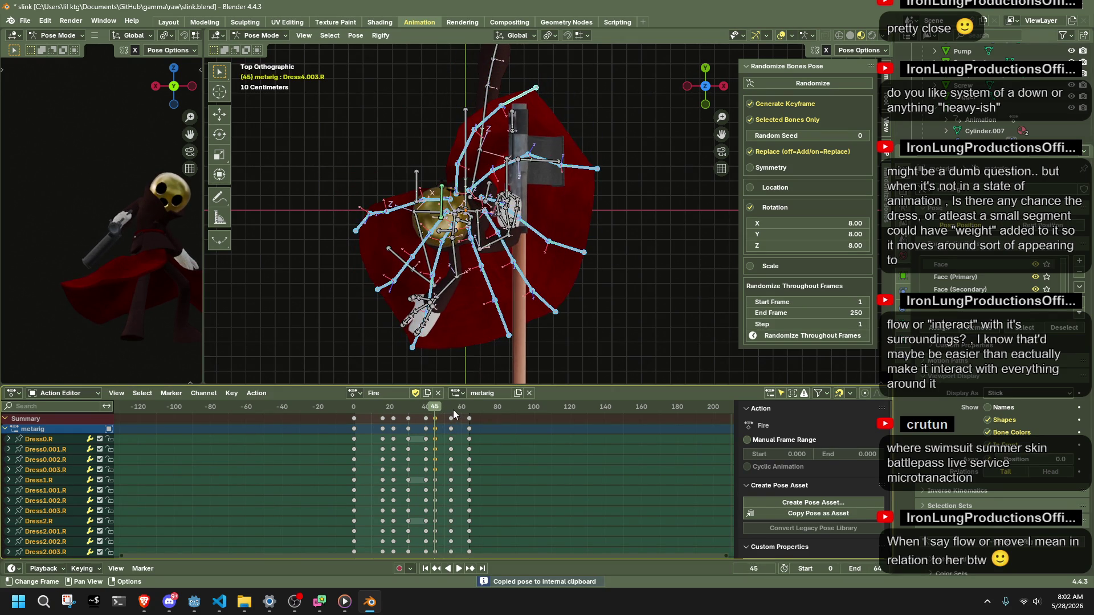
{"action": "key", "text": "space"}
{"action": "key", "text": "space"}
{"action": "key", "text": "ctrl+v"}
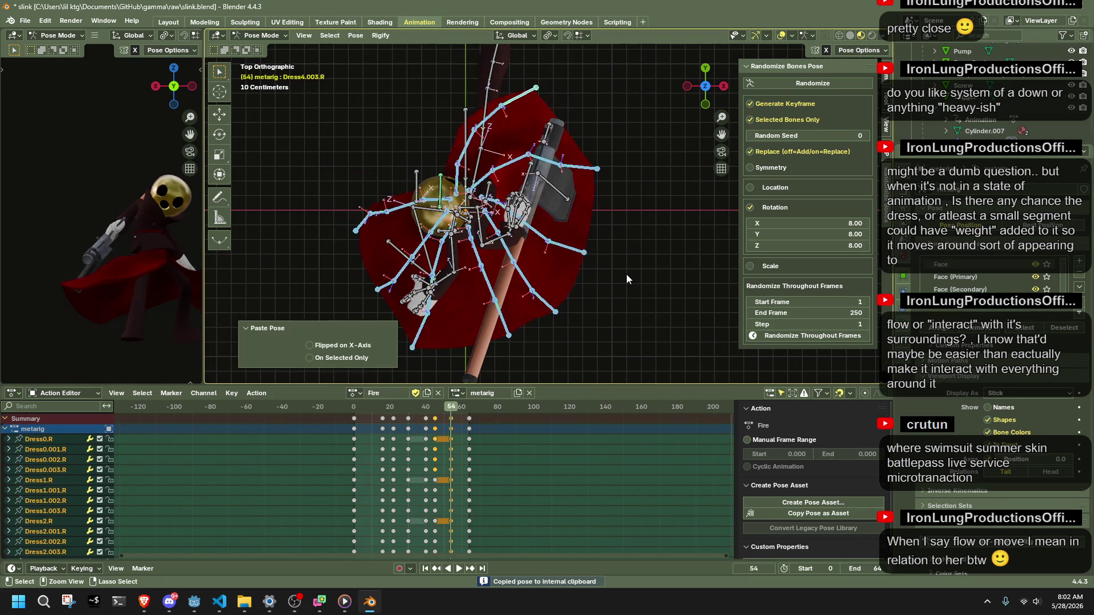
Raise the dress bones along Z and play back to check the motion.
{"action": "mouse_move", "coordinate": [686, 311]}
{"action": "middle_mouse_down"}
{"action": "mouse_move", "coordinate": [572, 190]}
{"action": "mouse_move", "coordinate": [668, 202]}
{"action": "middle_mouse_up"}
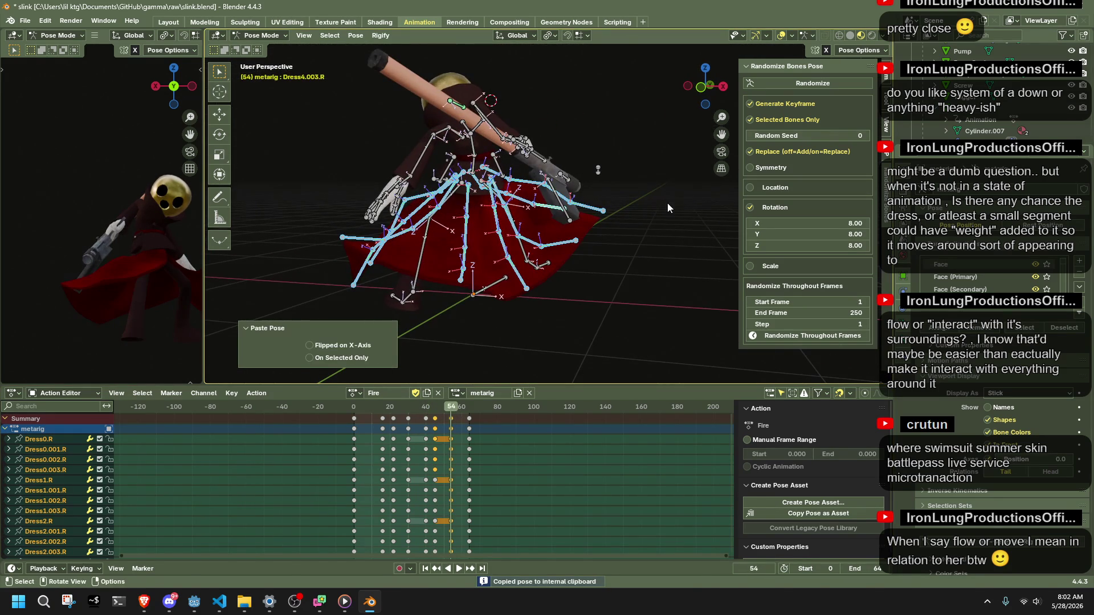
{"action": "key", "text": "g"}
{"action": "key", "text": "z"}
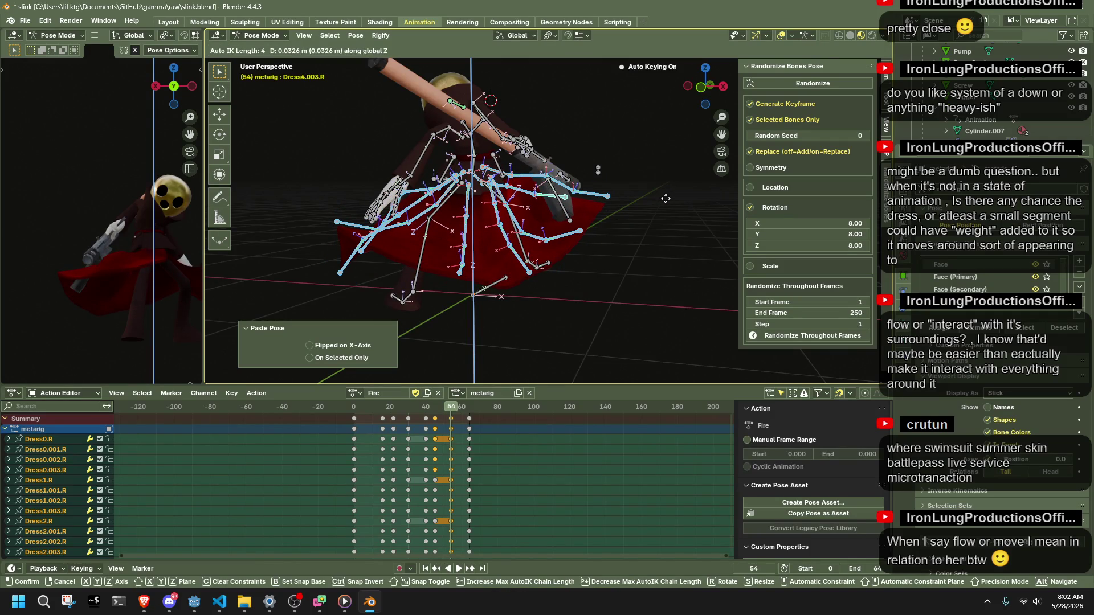
{"action": "left_click", "coordinate": [666, 199]}
{"action": "middle_click_drag", "start_coordinate": [639, 212], "coordinate": [421, 191]}
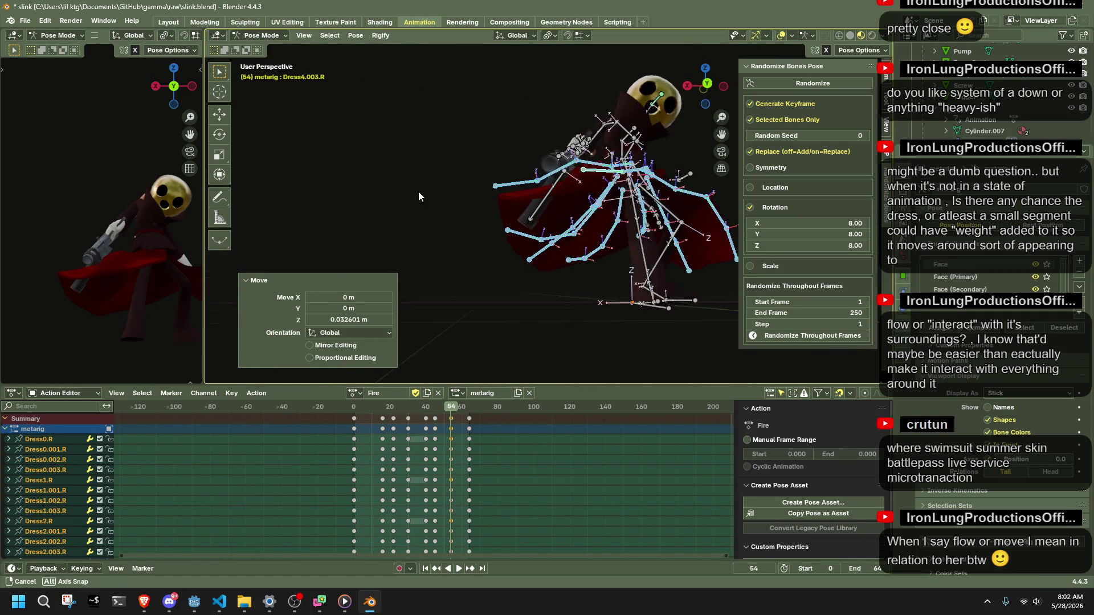
{"action": "key", "text": "space"}
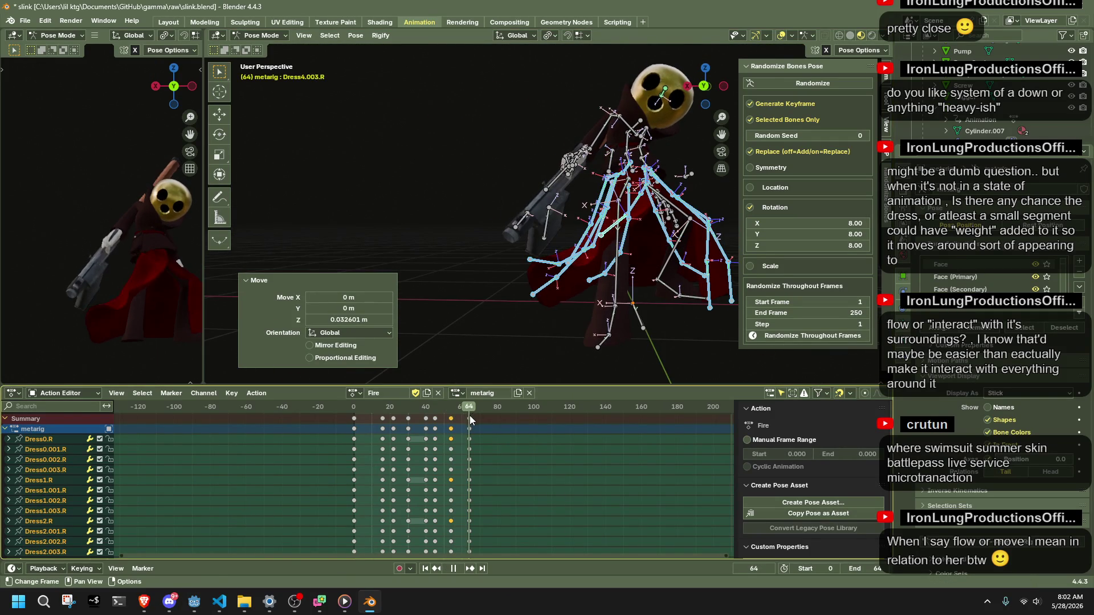
{"action": "key", "text": "space"}
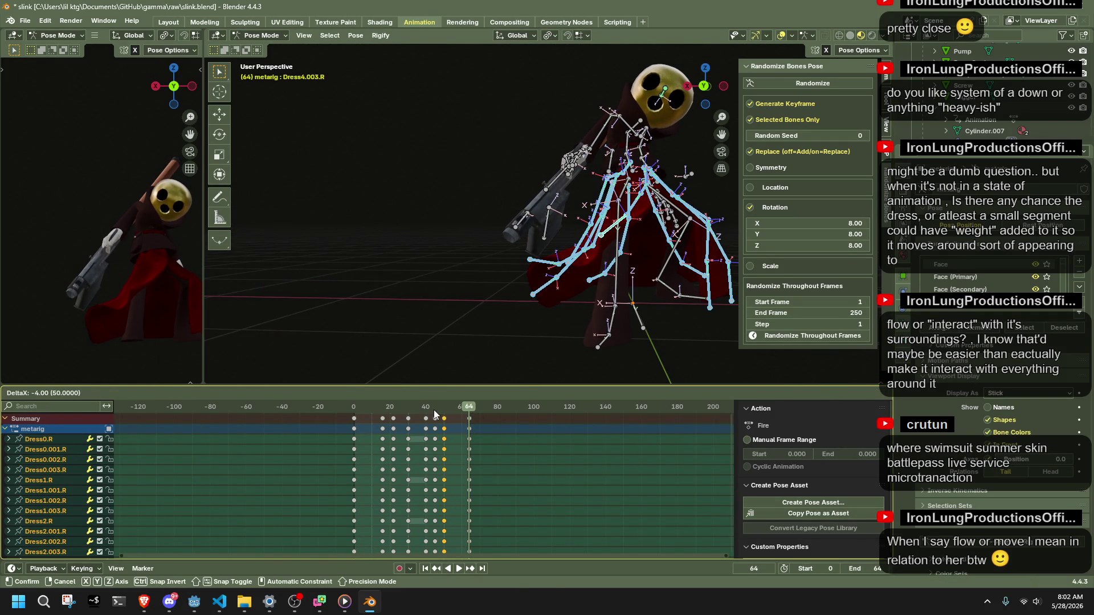
Shift the dress keys earlier, lower the dress bones at frame 50, and replay.
{"action": "left_click", "coordinate": [434, 410]}
{"action": "key", "text": "space"}
{"action": "left_click_drag", "start_coordinate": [380, 405], "coordinate": [469, 413]}
{"action": "key", "text": "space"}
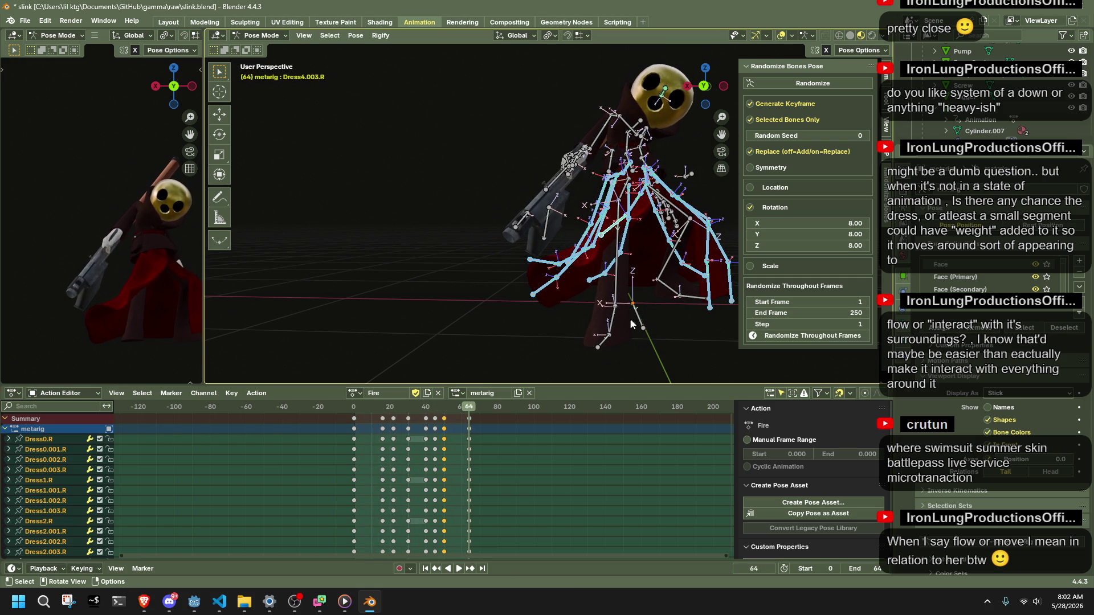
{"action": "left_click", "coordinate": [443, 408]}
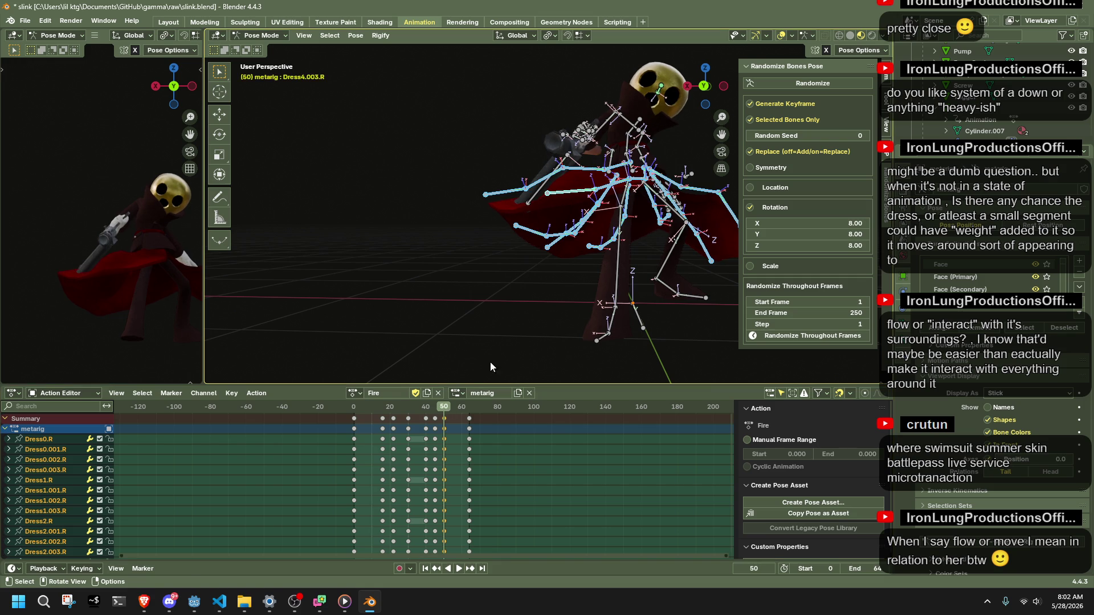
{"action": "key", "text": "z"}
{"action": "key", "text": "Escape"}
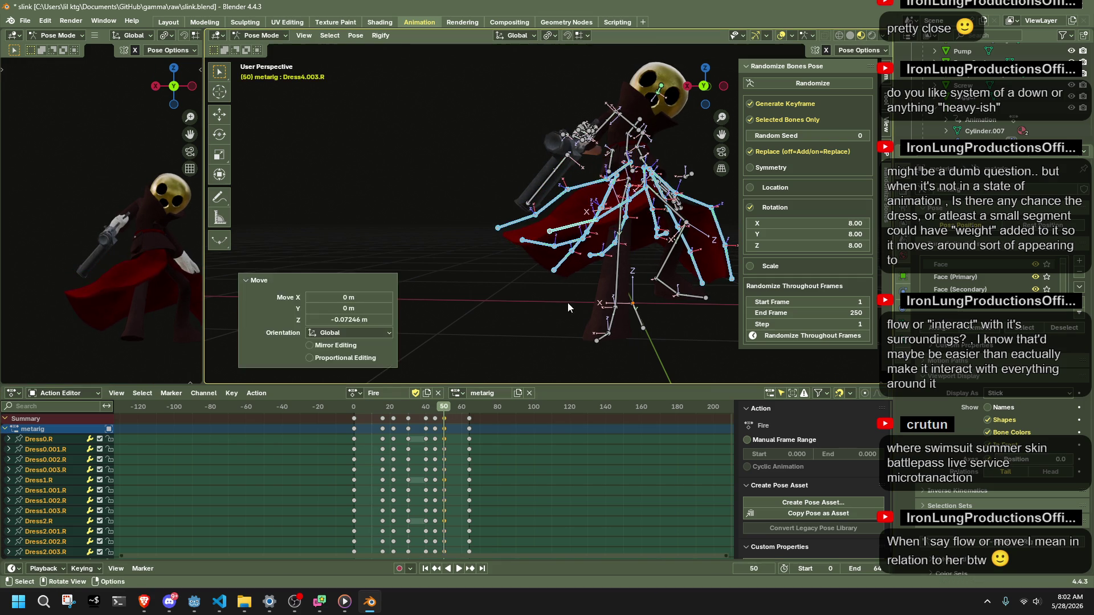
{"action": "key", "text": "space"}
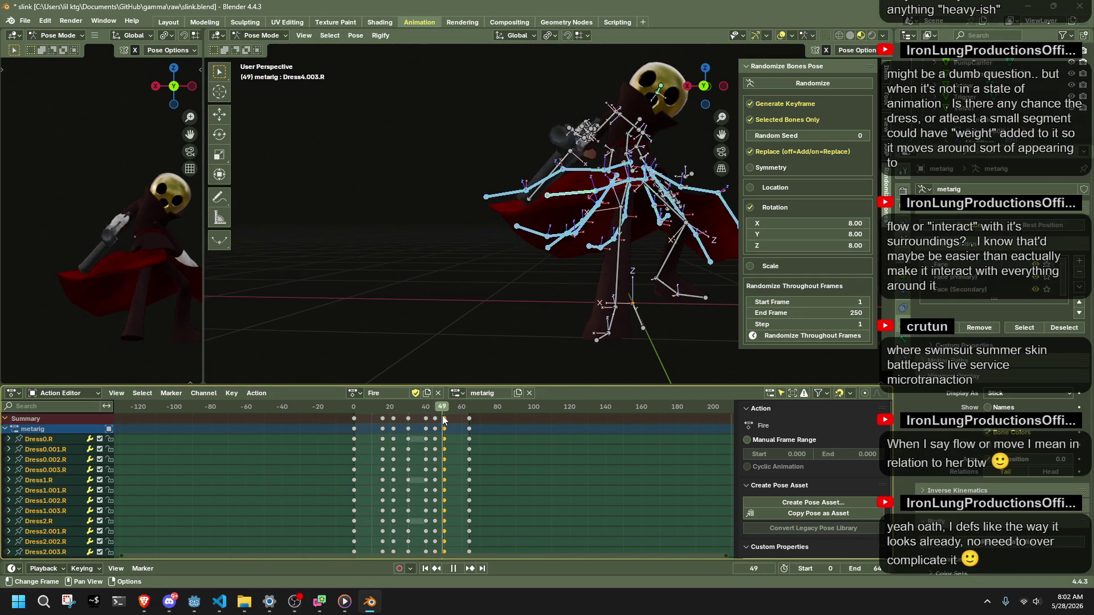
Move the frame 51 dress keys two frames later and play back while orbiting.
{"action": "mouse_move", "coordinate": [439, 417]}
{"action": "left_mouse_down"}
{"action": "mouse_move", "coordinate": [420, 420]}
{"action": "mouse_move", "coordinate": [442, 416]}
{"action": "left_mouse_up"}
{"action": "key", "text": "g"}
{"action": "left_click", "coordinate": [459, 413]}
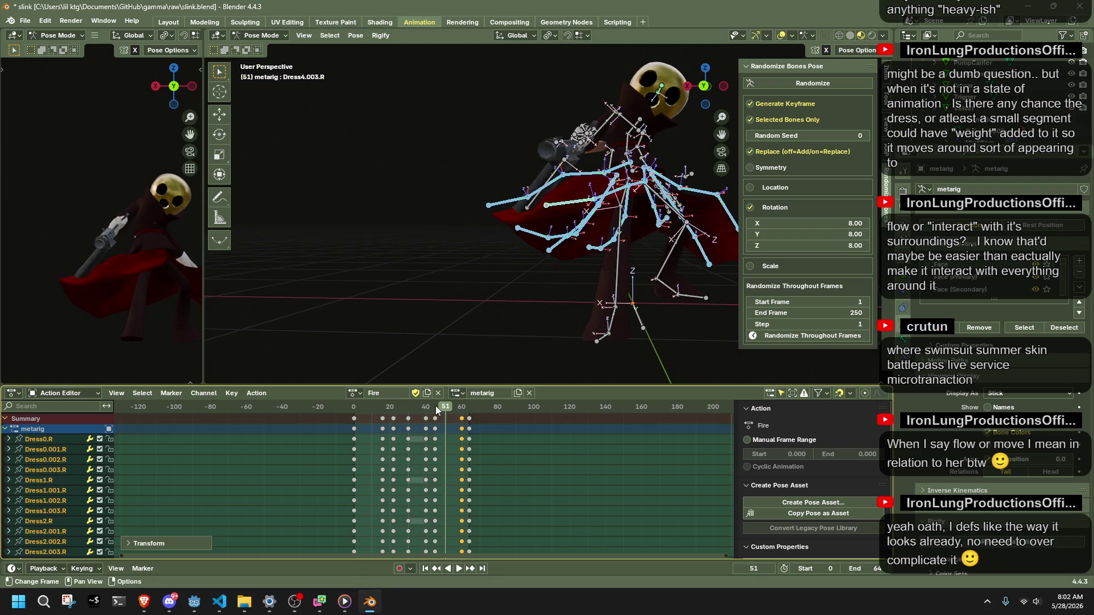
{"action": "key", "text": "space"}
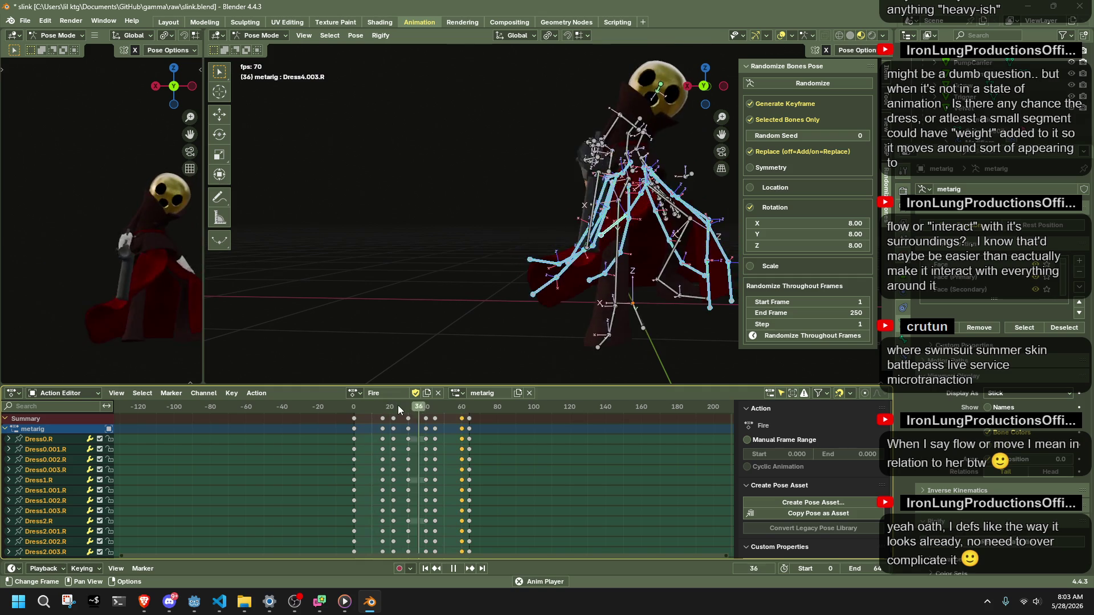
{"action": "mouse_move", "coordinate": [333, 321]}
{"action": "middle_mouse_down"}
{"action": "mouse_move", "coordinate": [503, 318]}
{"action": "mouse_move", "coordinate": [587, 260]}
{"action": "middle_mouse_up"}
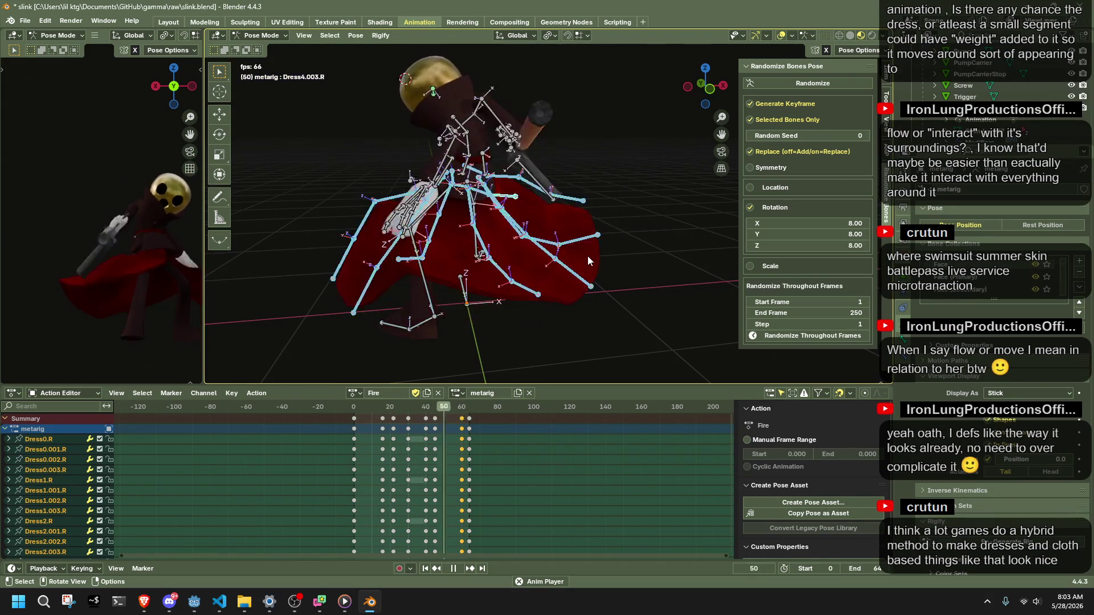
{"action": "mouse_move", "coordinate": [587, 256]}
{"action": "middle_mouse_down"}
{"action": "mouse_move", "coordinate": [321, 259]}
{"action": "mouse_move", "coordinate": [347, 268]}
{"action": "middle_mouse_up"}
{"action": "scroll", "coordinate": [406, 299], "scroll_direction": "up", "scroll_amount": 2}
{"action": "scroll", "coordinate": [406, 299], "scroll_direction": "up", "scroll_amount": 2}
{"action": "scroll", "coordinate": [405, 299], "scroll_direction": "up", "scroll_amount": 1}
Stop playback and inspect the splayed dress from several angles, then replay.
{"action": "middle_click_drag", "start_coordinate": [406, 299], "coordinate": [376, 297]}
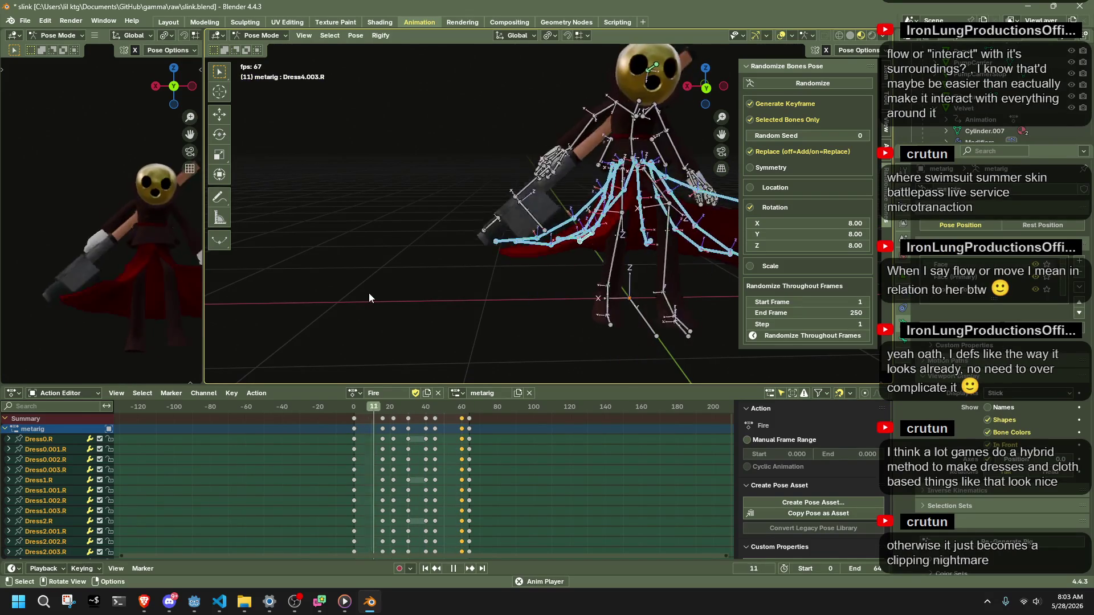
{"action": "key", "text": "space"}
{"action": "scroll", "coordinate": [437, 320], "scroll_direction": "up", "scroll_amount": 1}
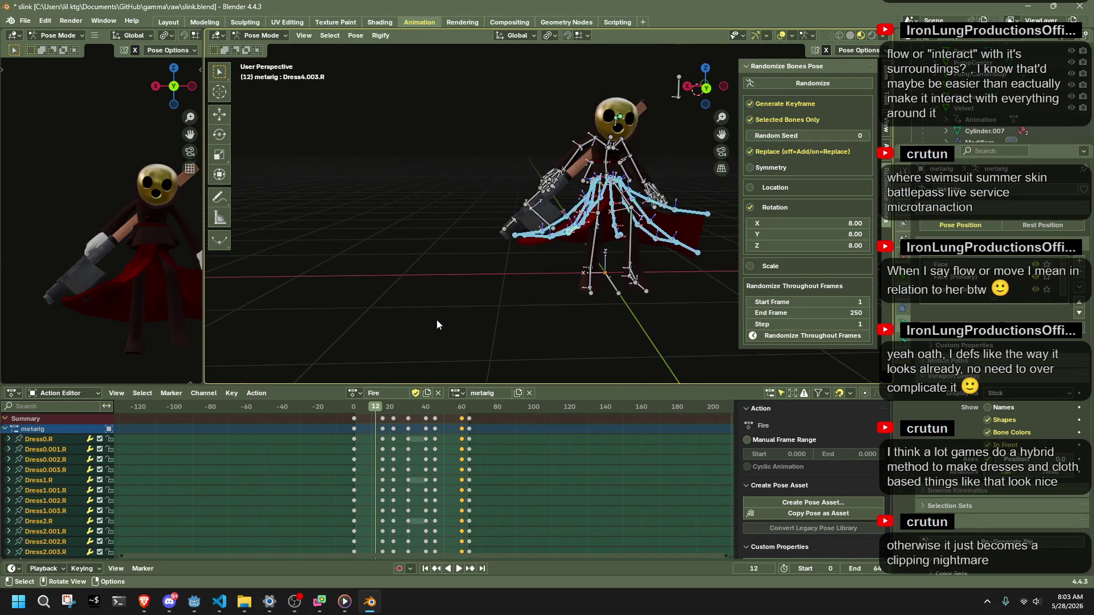
{"action": "scroll", "coordinate": [437, 321], "scroll_direction": "up", "scroll_amount": 2}
{"action": "middle_click_drag", "start_coordinate": [509, 306], "coordinate": [383, 287]}
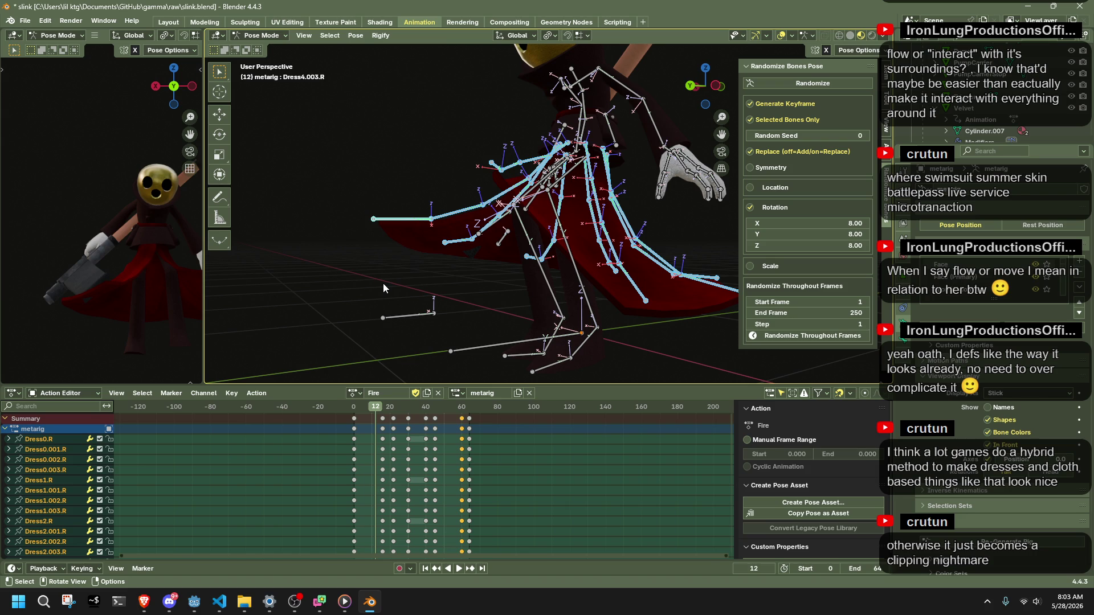
{"action": "mouse_move", "coordinate": [383, 288]}
{"action": "middle_mouse_down"}
{"action": "mouse_move", "coordinate": [679, 291]}
{"action": "mouse_move", "coordinate": [587, 291]}
{"action": "middle_mouse_up"}
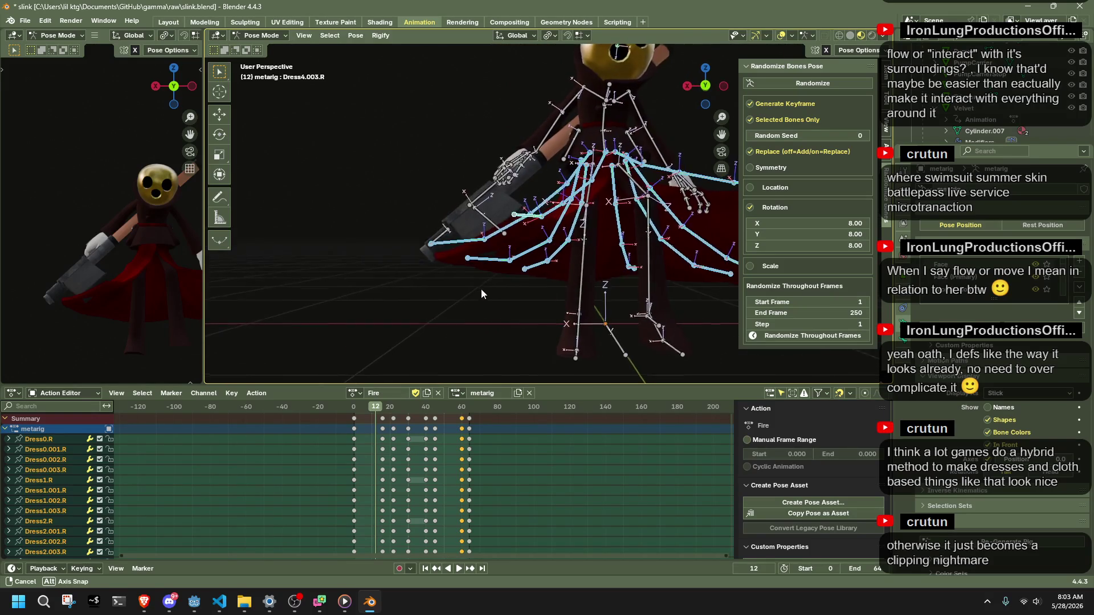
{"action": "mouse_move", "coordinate": [587, 290]}
{"action": "middle_mouse_down"}
{"action": "mouse_move", "coordinate": [563, 322]}
{"action": "mouse_move", "coordinate": [389, 289]}
{"action": "mouse_move", "coordinate": [569, 240]}
{"action": "mouse_move", "coordinate": [462, 393]}
{"action": "middle_mouse_up"}
{"action": "scroll", "coordinate": [389, 289], "scroll_direction": "up", "scroll_amount": 3}
{"action": "scroll", "coordinate": [568, 240], "scroll_direction": "down", "scroll_amount": 4}
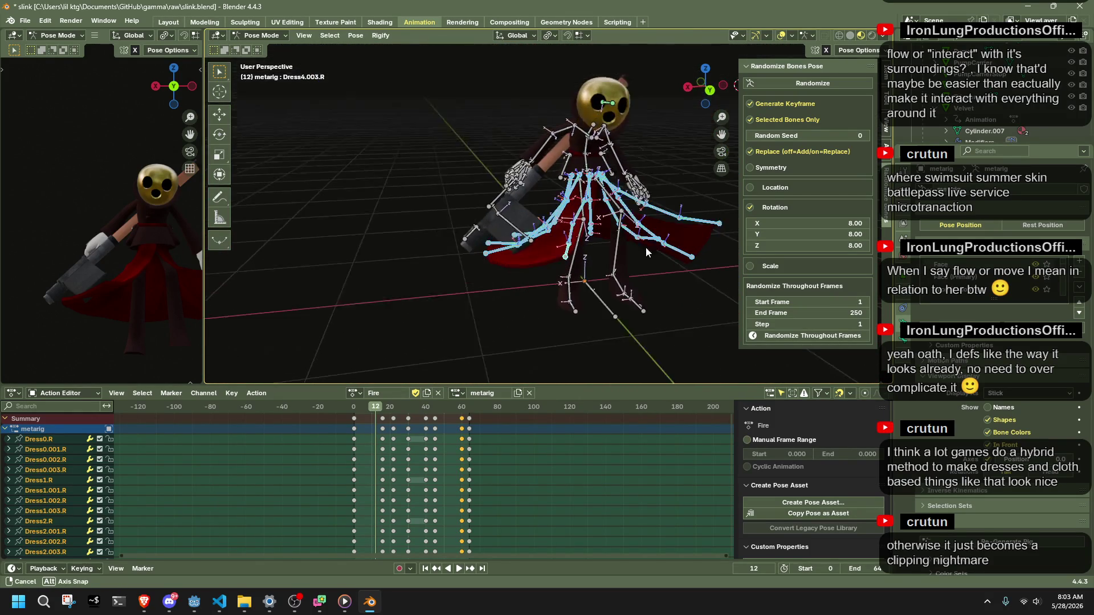
{"action": "key", "text": "space"}
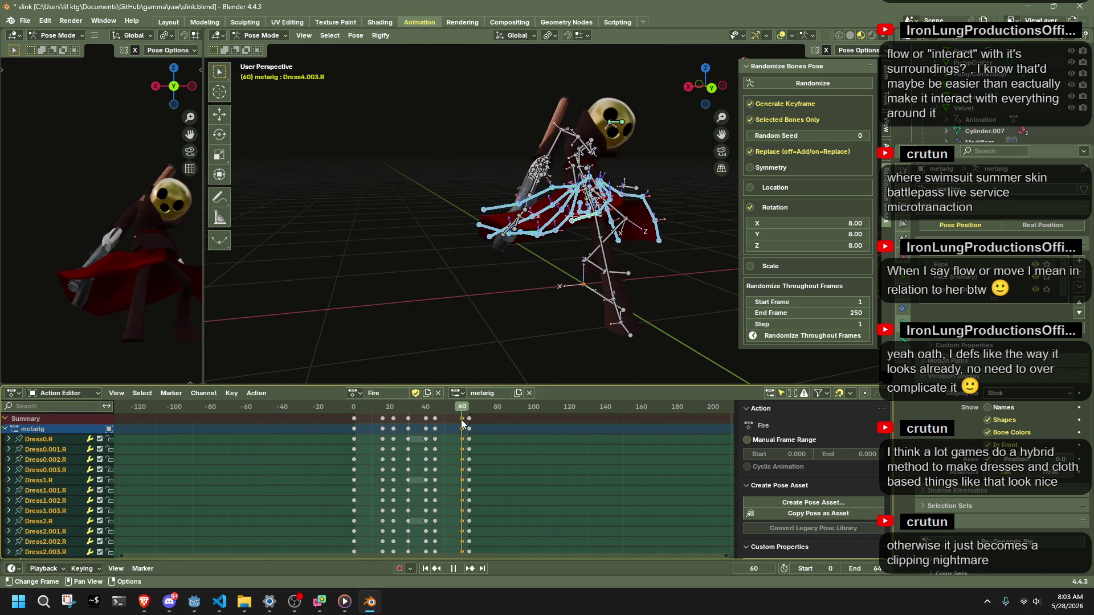
Push the frame 60 key column to frame 64 and review from the action start.
{"action": "left_click_drag", "start_coordinate": [464, 437], "coordinate": [454, 415]}
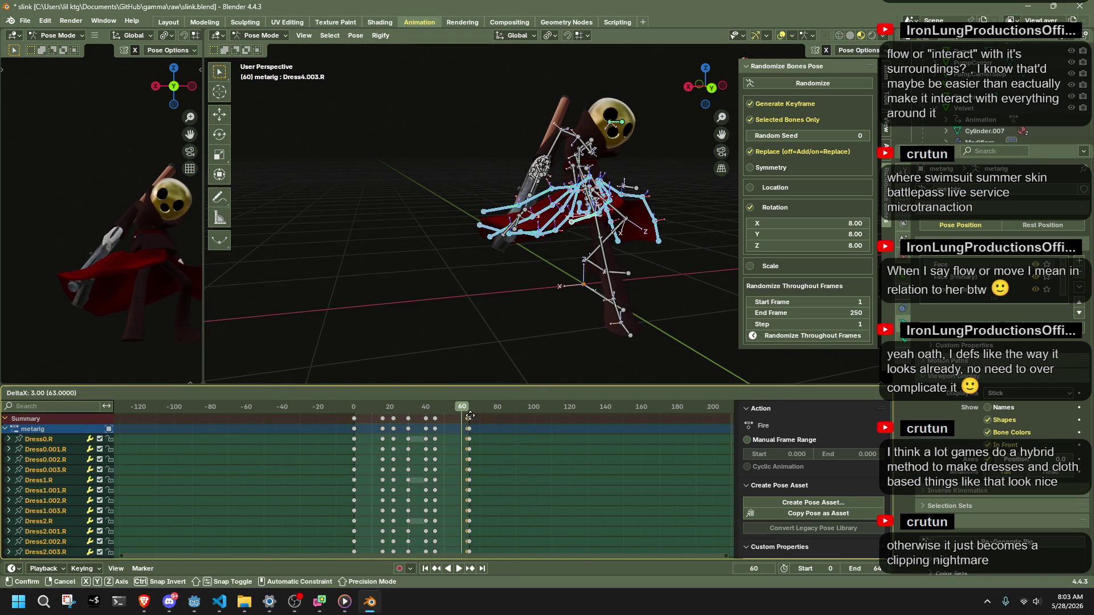
{"action": "left_click", "coordinate": [469, 417]}
{"action": "left_click", "coordinate": [354, 407]}
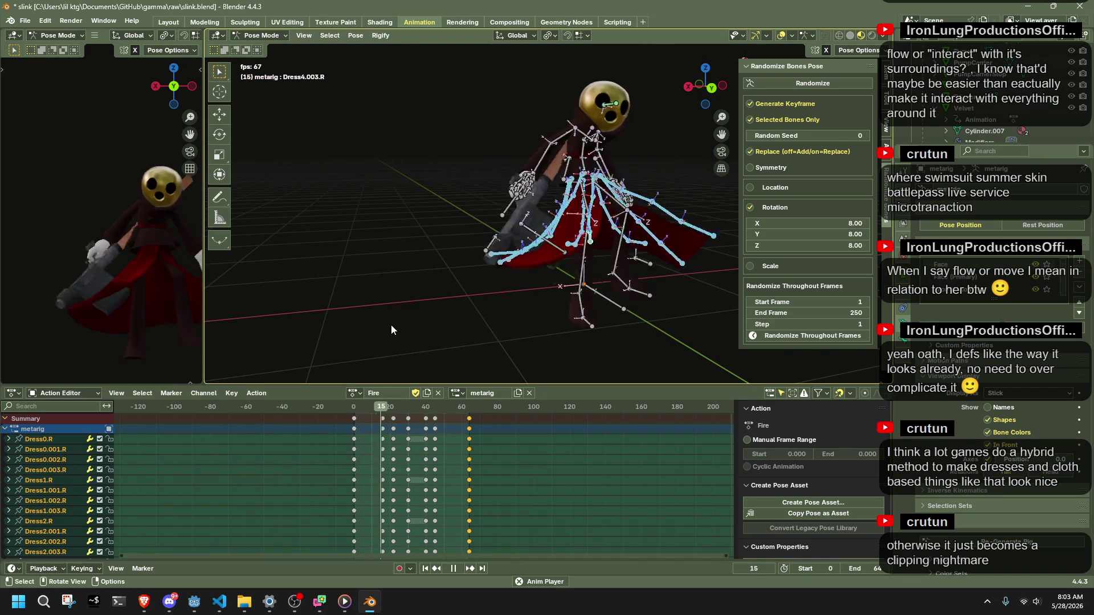
{"action": "mouse_move", "coordinate": [381, 259]}
{"action": "middle_mouse_down"}
{"action": "mouse_move", "coordinate": [596, 255]}
{"action": "mouse_move", "coordinate": [547, 256]}
{"action": "middle_mouse_up"}
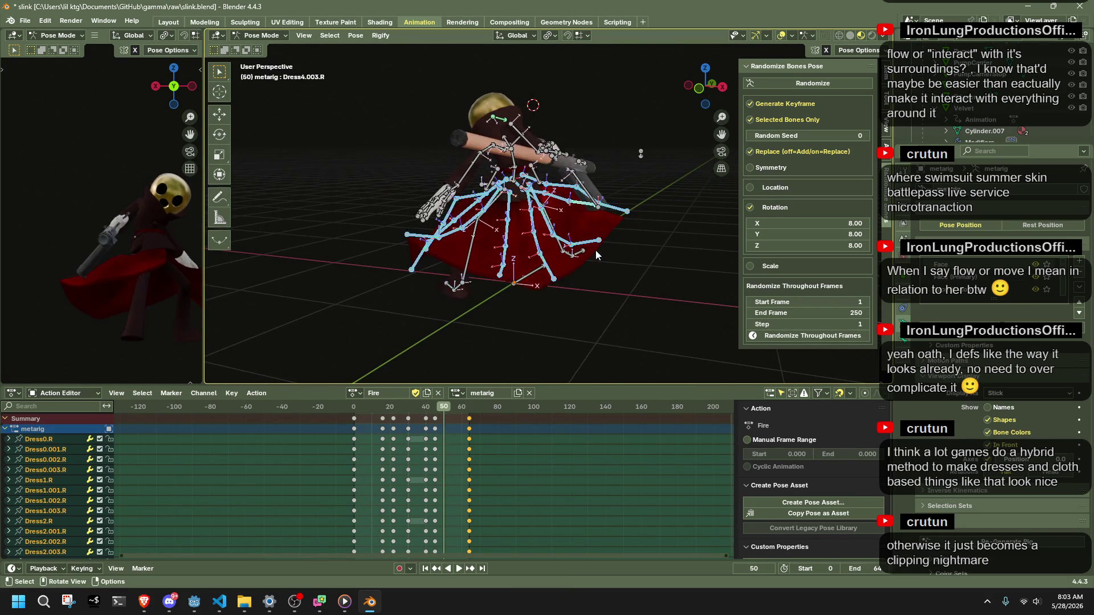
{"action": "mouse_move", "coordinate": [440, 411]}
{"action": "left_mouse_down"}
{"action": "mouse_move", "coordinate": [409, 414]}
{"action": "mouse_move", "coordinate": [446, 414]}
{"action": "left_mouse_up"}
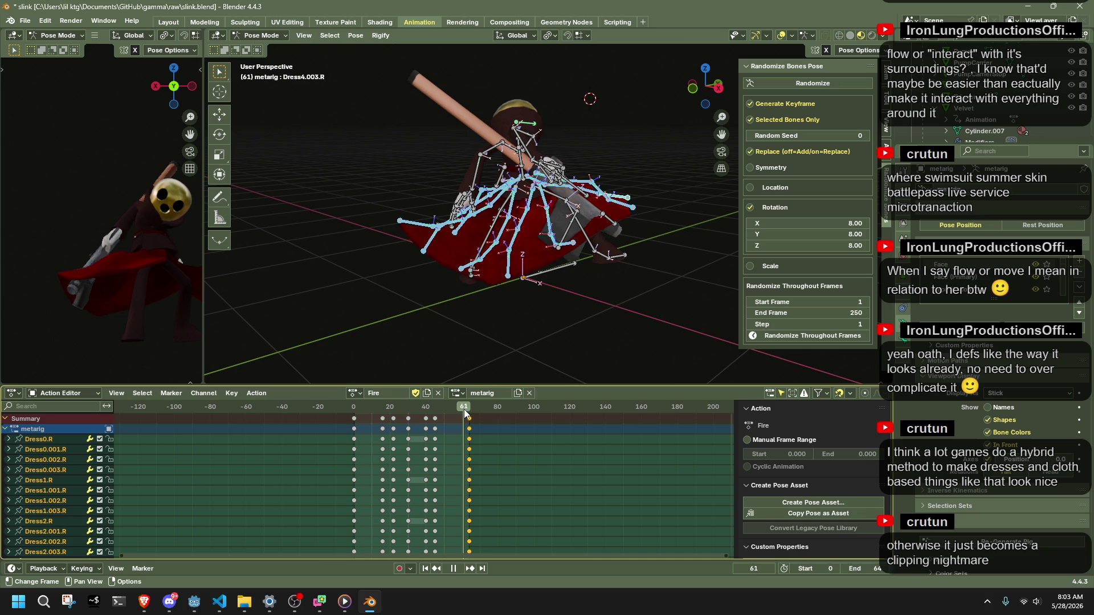
{"action": "middle_click_drag", "start_coordinate": [462, 325], "coordinate": [352, 288]}
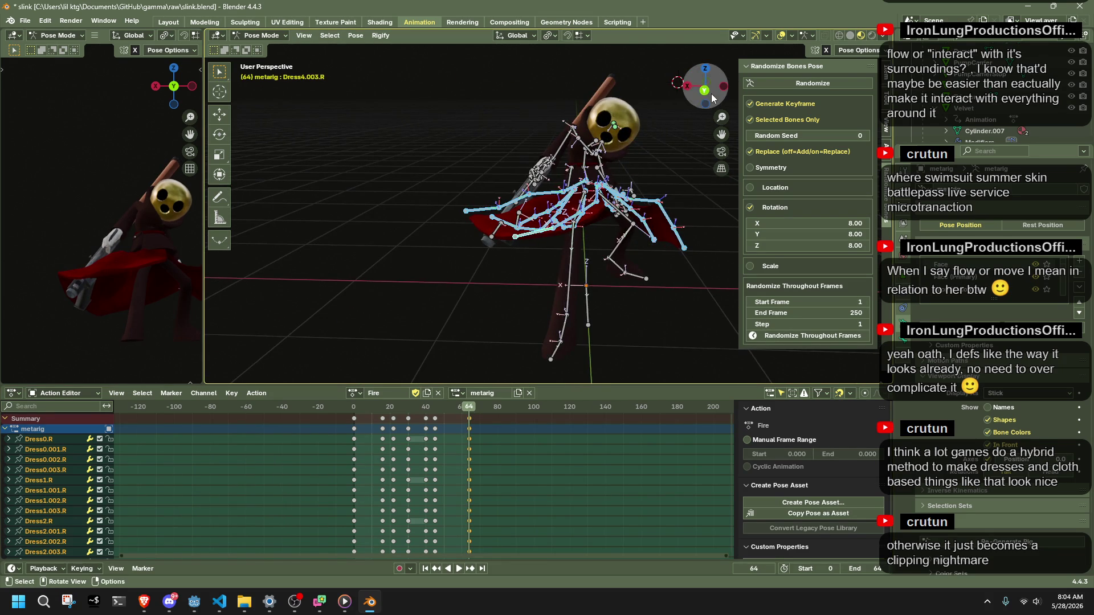
From back view, reposition forearm.R and forearm.L at frame 64.
{"action": "left_click", "coordinate": [704, 90]}
{"action": "left_click", "coordinate": [554, 147]}
{"action": "key", "text": "g"}
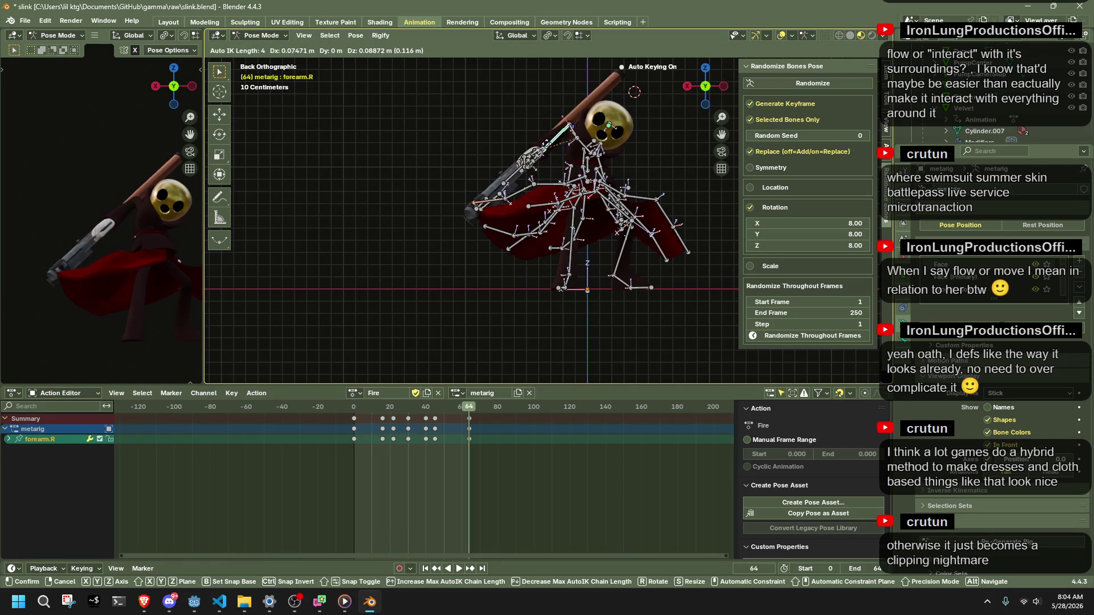
{"action": "key", "text": "Return"}
{"action": "mouse_move", "coordinate": [548, 188]}
{"action": "middle_mouse_down"}
{"action": "mouse_move", "coordinate": [823, 232]}
{"action": "mouse_move", "coordinate": [530, 196]}
{"action": "middle_mouse_up"}
{"action": "left_click", "coordinate": [444, 175]}
{"action": "key", "text": "g"}
{"action": "middle_click_drag", "start_coordinate": [436, 176], "coordinate": [637, 269]}
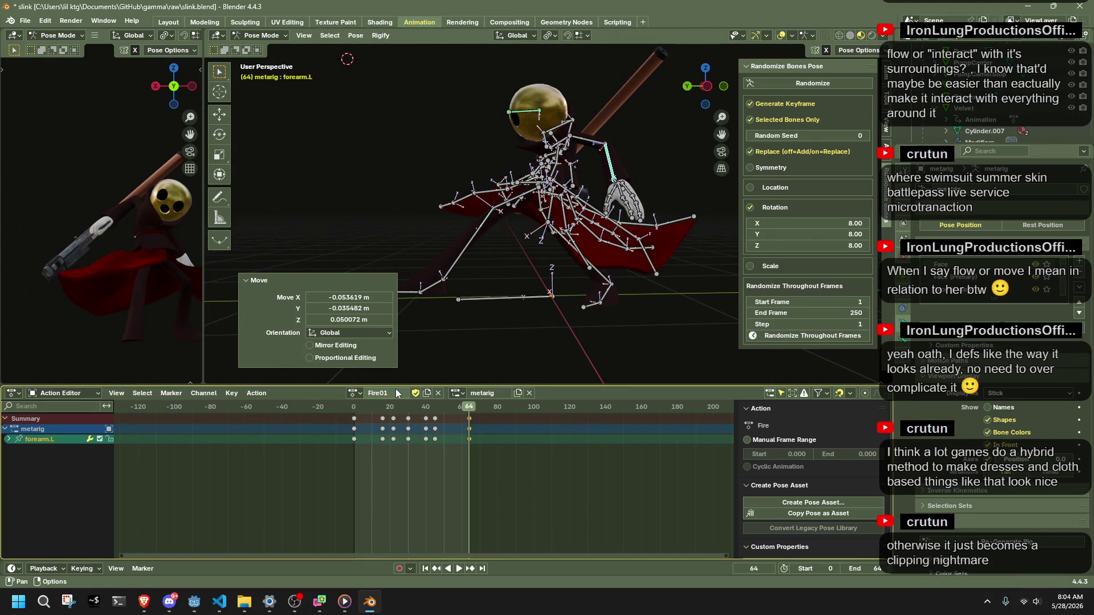
Save slink.blend and play the action back from frame 1, stopping at frame 4.
{"action": "key", "text": "ctrl+s"}
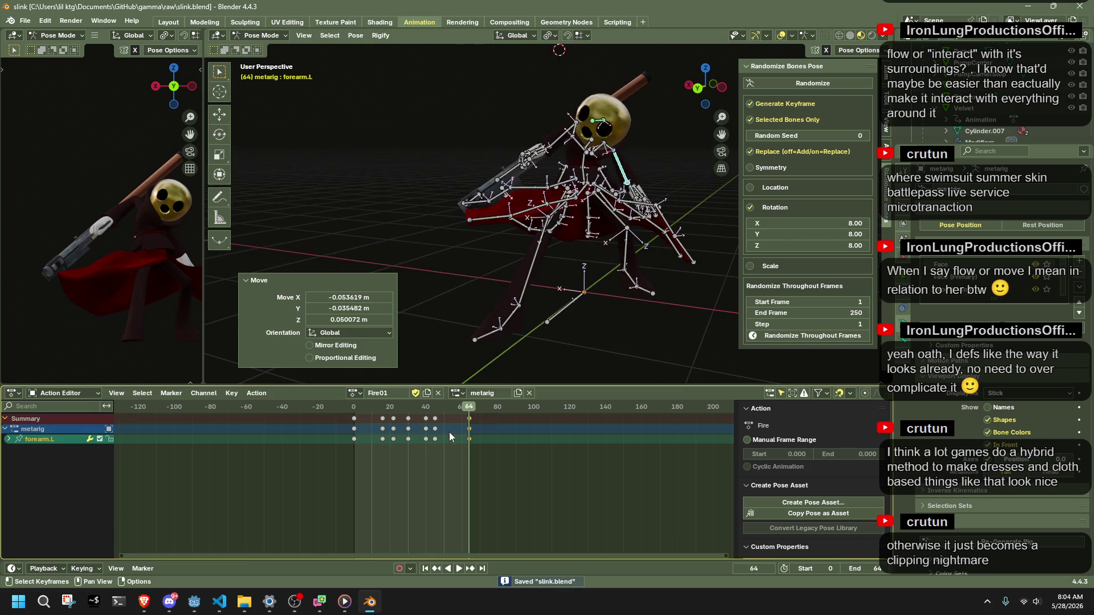
{"action": "left_click", "coordinate": [353, 414]}
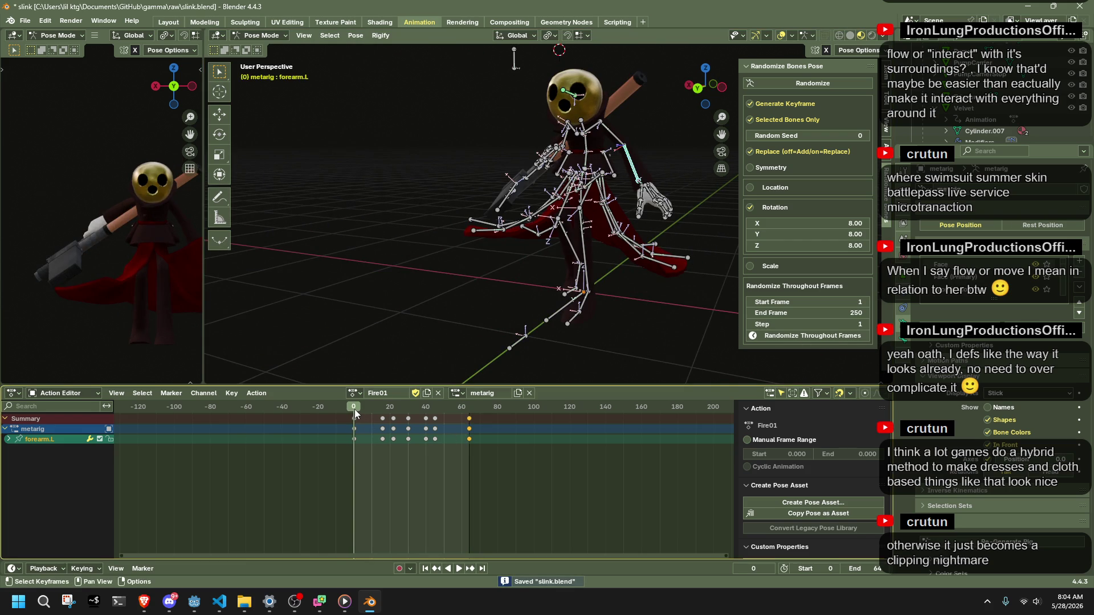
{"action": "key", "text": "space"}
{"action": "middle_click_drag", "start_coordinate": [427, 312], "coordinate": [352, 322]}
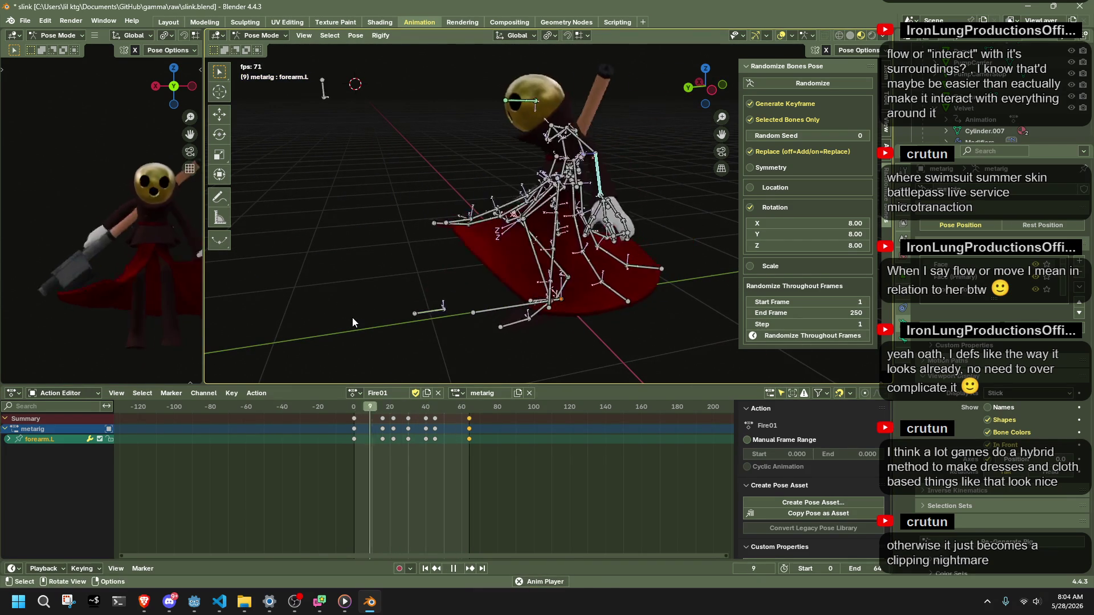
{"action": "key", "text": "space"}
{"action": "key", "text": "space"}
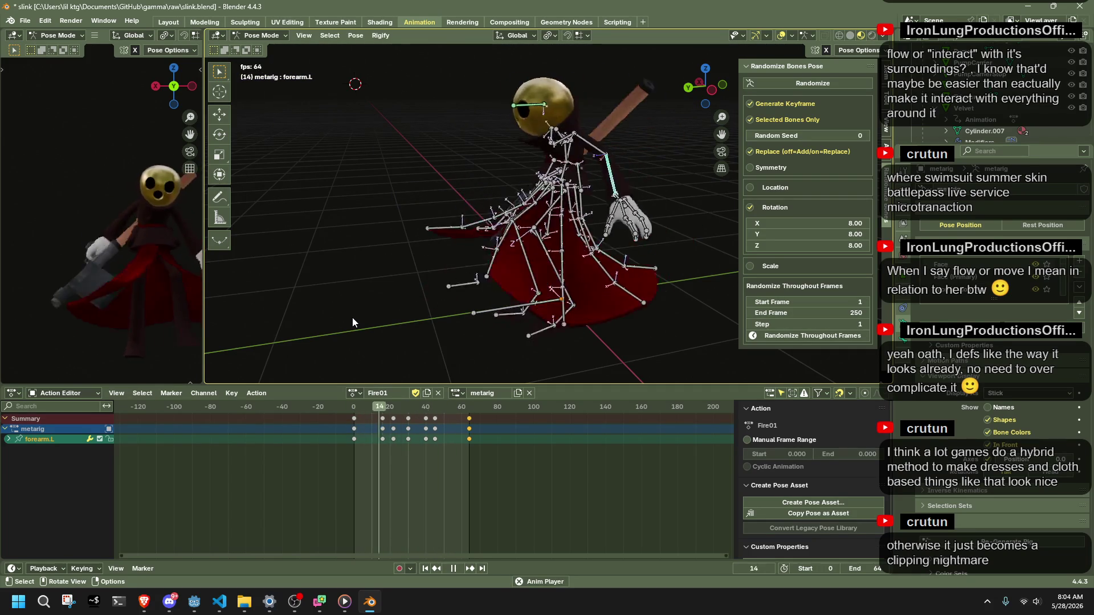
{"action": "middle_click_drag", "start_coordinate": [472, 256], "coordinate": [435, 366]}
{"action": "key", "text": "space"}
{"action": "left_click", "coordinate": [415, 303]}
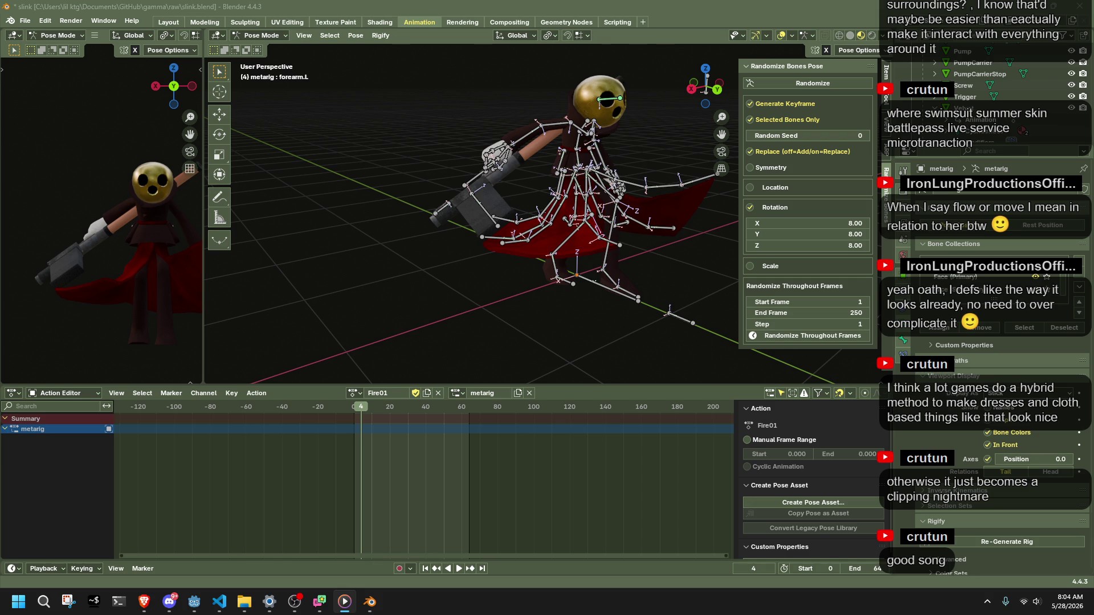
Play and scrub the opening frames, then select all bones to show their keys.
{"action": "mouse_move", "coordinate": [582, 295]}
{"action": "middle_mouse_down"}
{"action": "mouse_move", "coordinate": [663, 328]}
{"action": "mouse_move", "coordinate": [810, 268]}
{"action": "mouse_move", "coordinate": [579, 341]}
{"action": "mouse_move", "coordinate": [448, 349]}
{"action": "mouse_move", "coordinate": [589, 268]}
{"action": "mouse_move", "coordinate": [513, 282]}
{"action": "middle_mouse_up"}
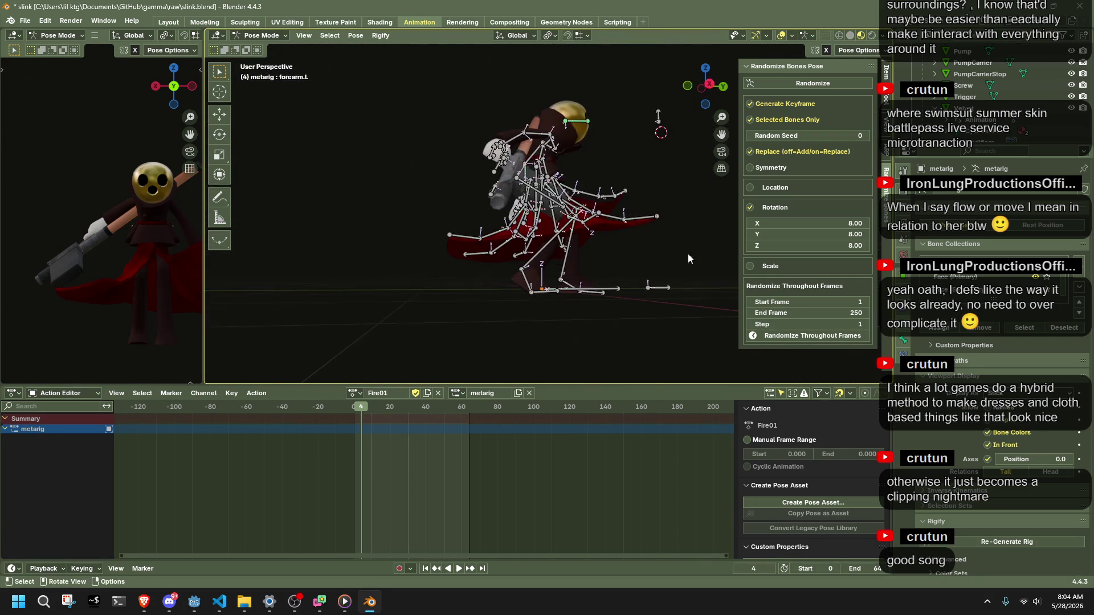
{"action": "key", "text": "space"}
{"action": "left_click", "coordinate": [357, 406]}
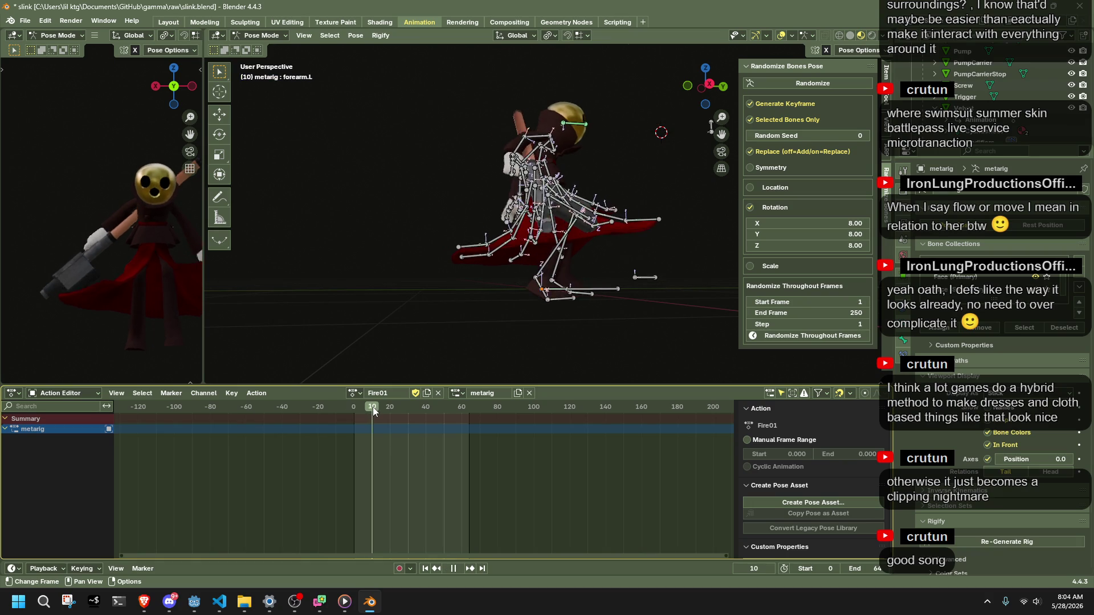
{"action": "left_click_drag", "start_coordinate": [354, 404], "coordinate": [362, 409]}
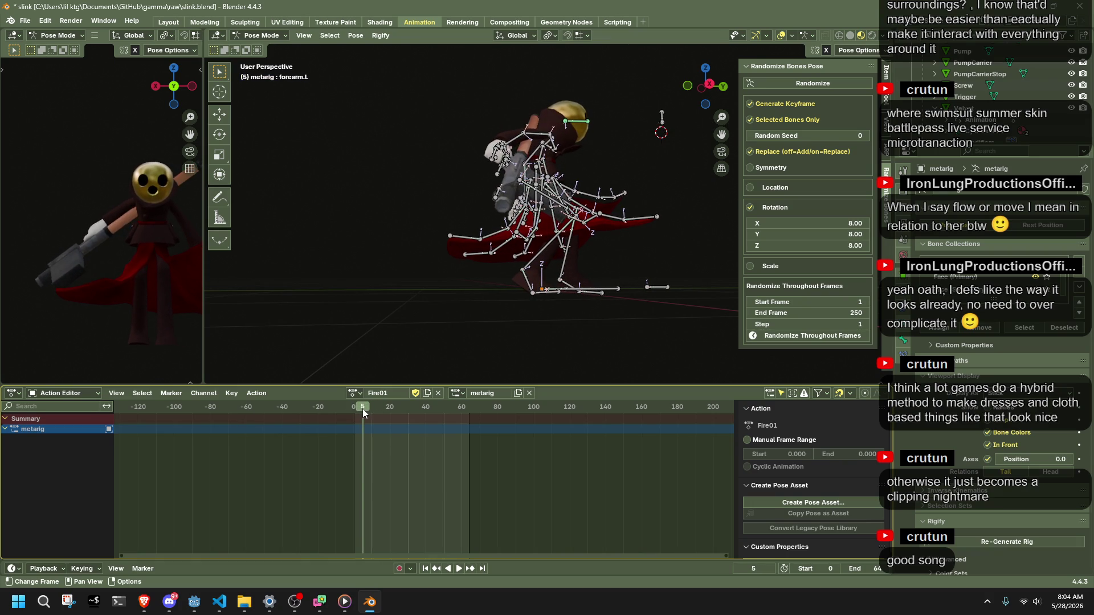
{"action": "key", "text": "a"}
Review the Fire action from Right Orthographic, scrubbing to frame 13.
{"action": "left_click", "coordinate": [709, 84]}
{"action": "key", "text": "space"}
{"action": "left_click", "coordinate": [353, 408]}
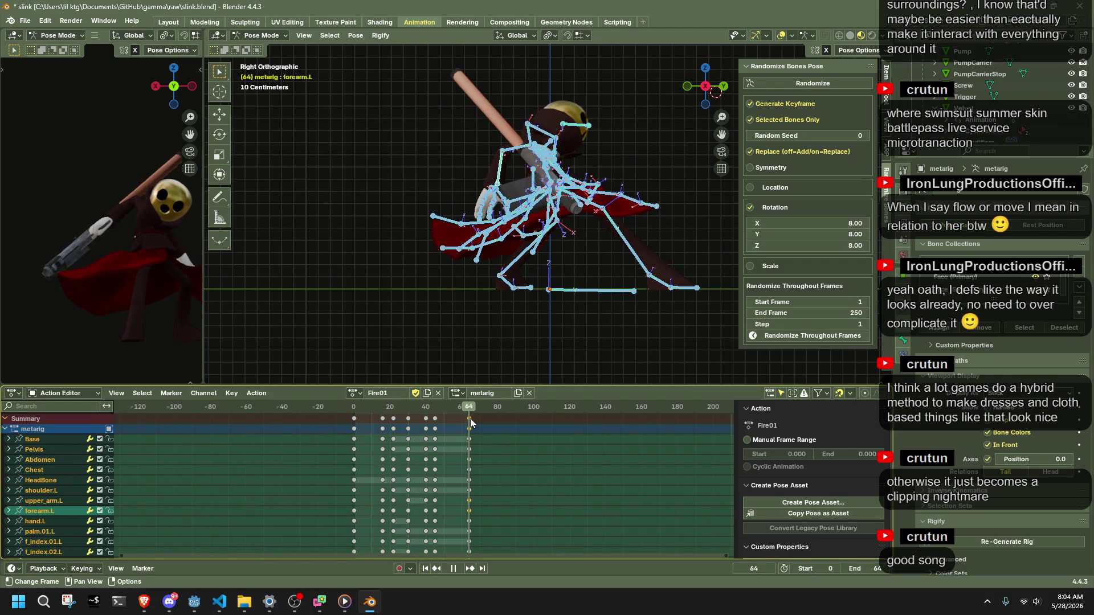
{"action": "left_click", "coordinate": [356, 416]}
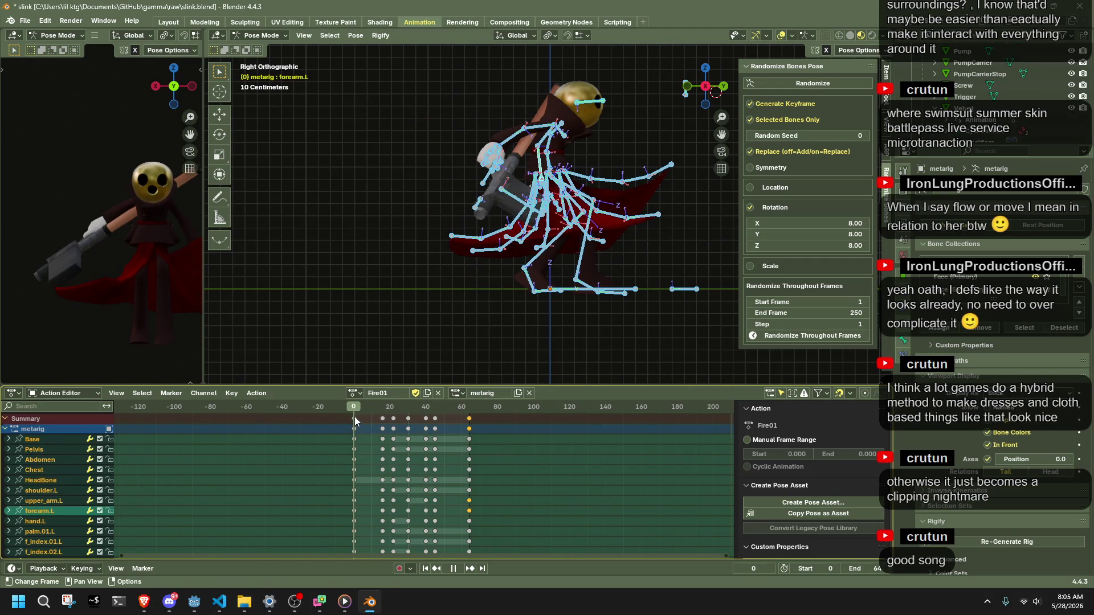
{"action": "left_click_drag", "start_coordinate": [355, 417], "coordinate": [383, 419]}
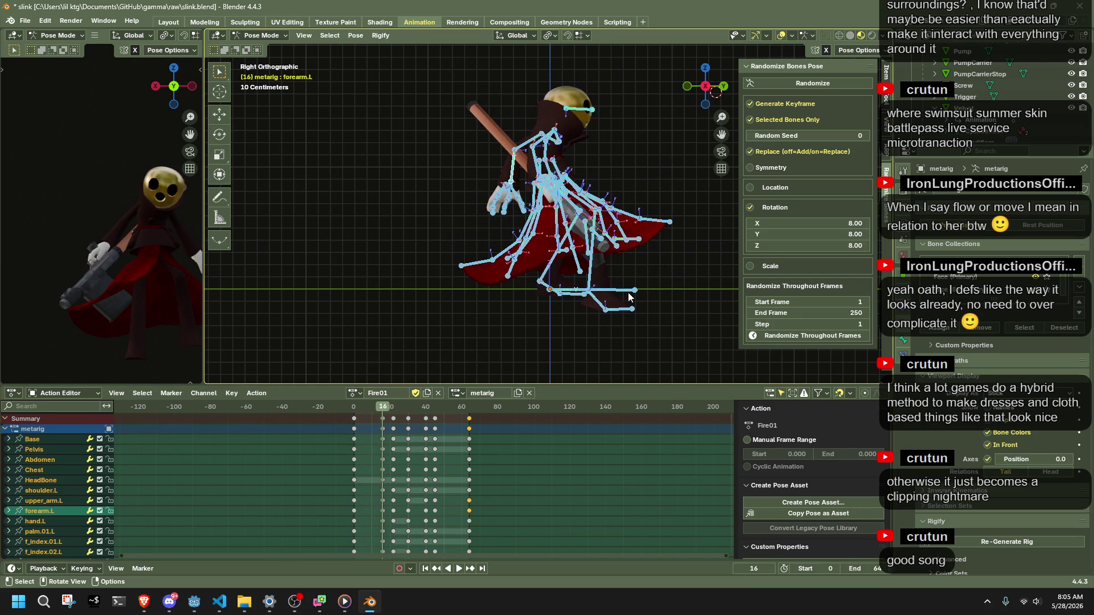
Select the Base bone and delete its keyframes between frames 10 and 60.
{"action": "left_click", "coordinate": [629, 297]}
{"action": "key", "text": "g"}
{"action": "key", "text": "y"}
{"action": "right_click", "coordinate": [596, 291]}
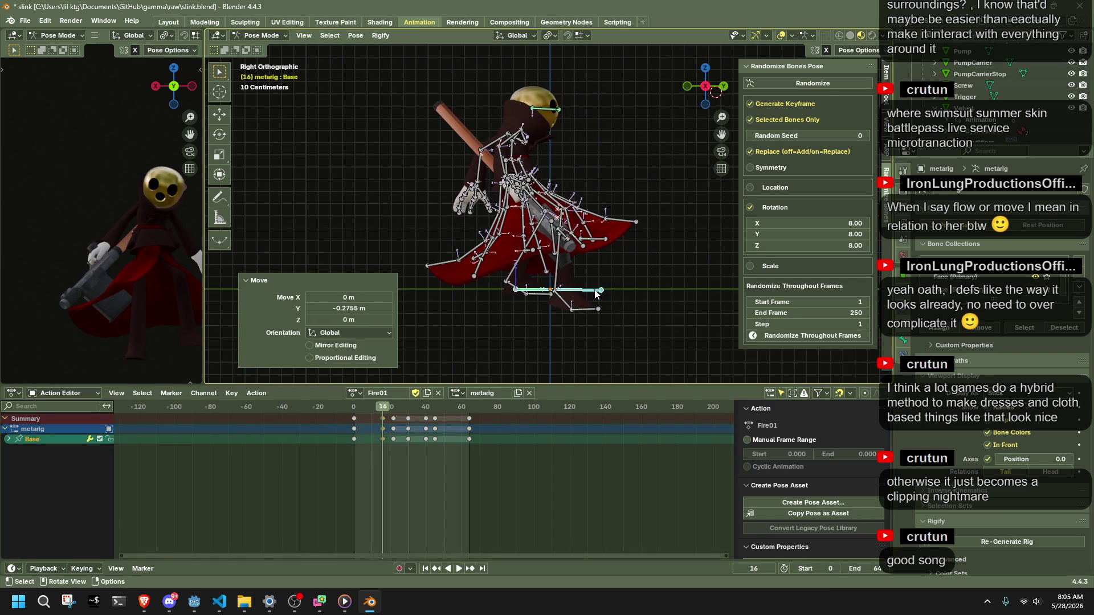
{"action": "left_click_drag", "start_coordinate": [352, 409], "coordinate": [390, 416]}
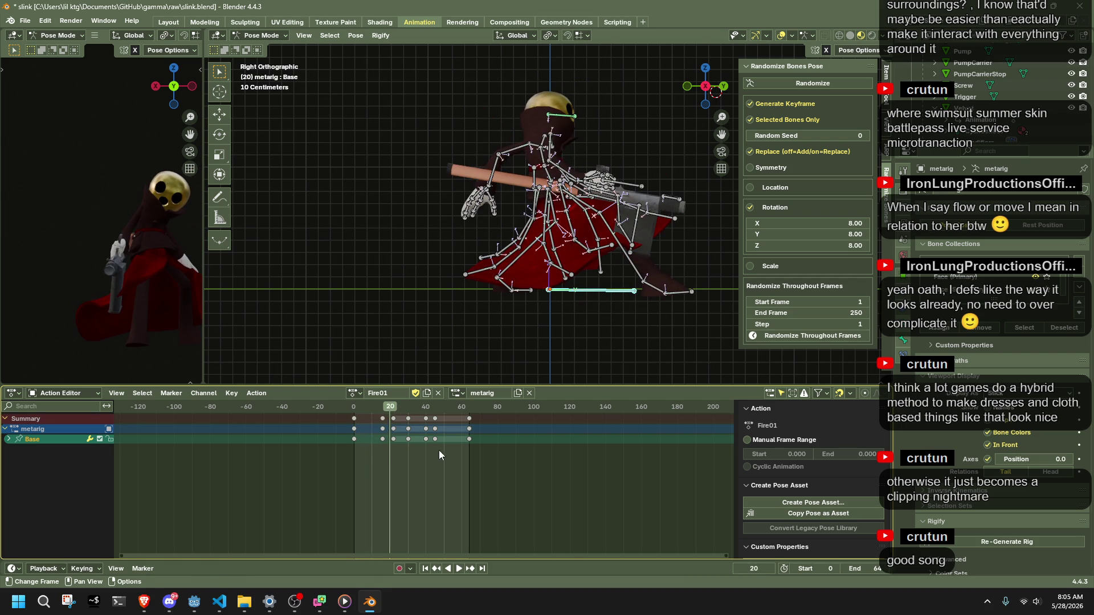
{"action": "key", "text": "Delete"}
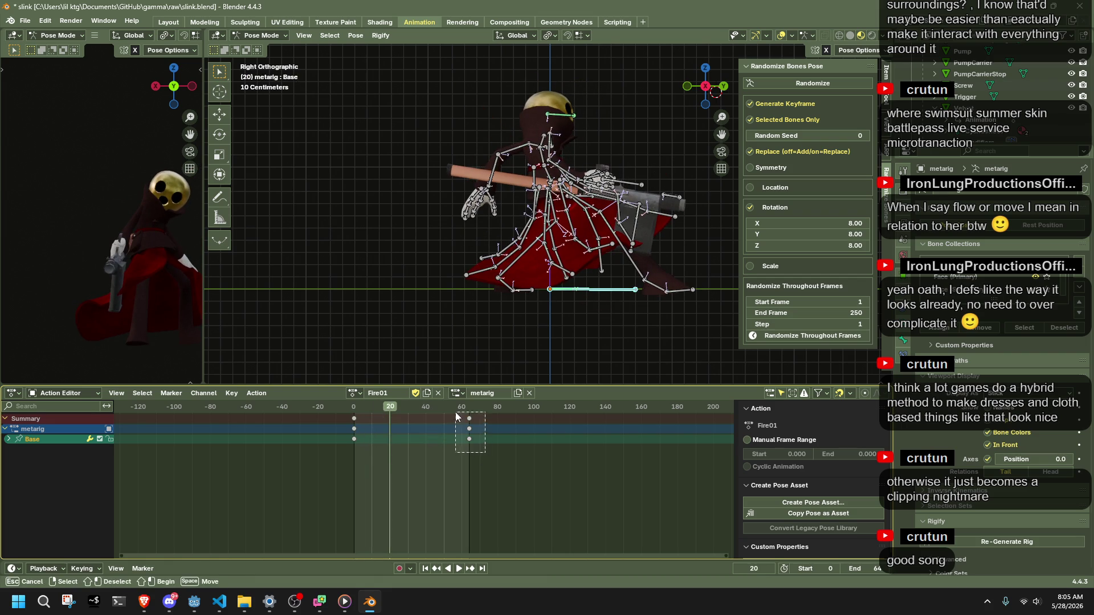
Scrub and replay the opening, then select only Base at frame 23.
{"action": "mouse_move", "coordinate": [386, 409]}
{"action": "left_mouse_down"}
{"action": "mouse_move", "coordinate": [355, 412]}
{"action": "mouse_move", "coordinate": [370, 411]}
{"action": "left_mouse_up"}
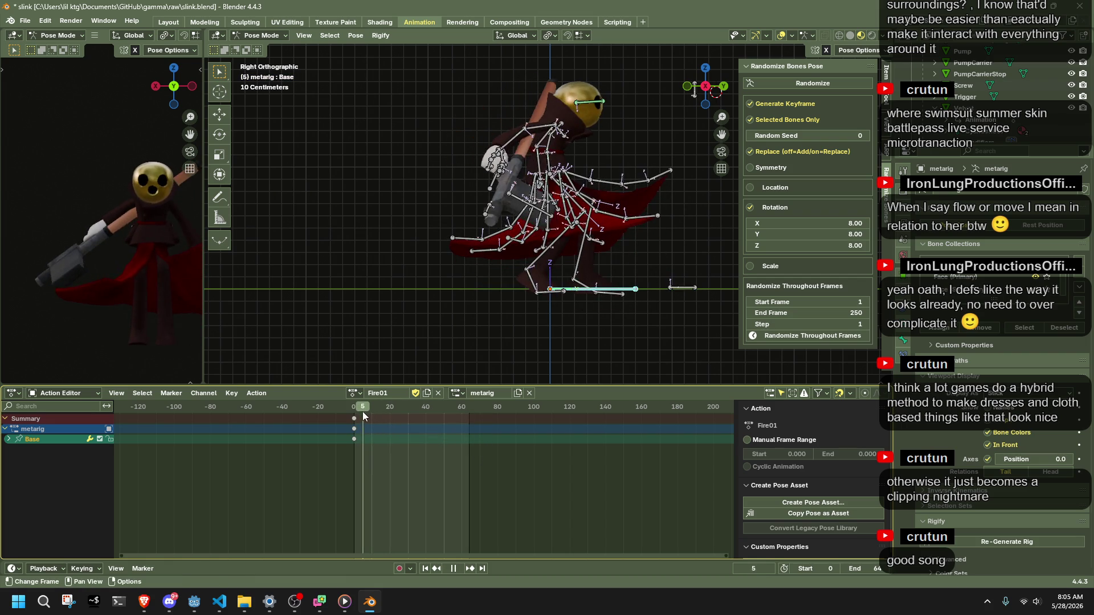
{"action": "mouse_move", "coordinate": [370, 411]}
{"action": "left_mouse_down"}
{"action": "mouse_move", "coordinate": [345, 415]}
{"action": "mouse_move", "coordinate": [394, 417]}
{"action": "left_mouse_up"}
{"action": "key", "text": "a"}
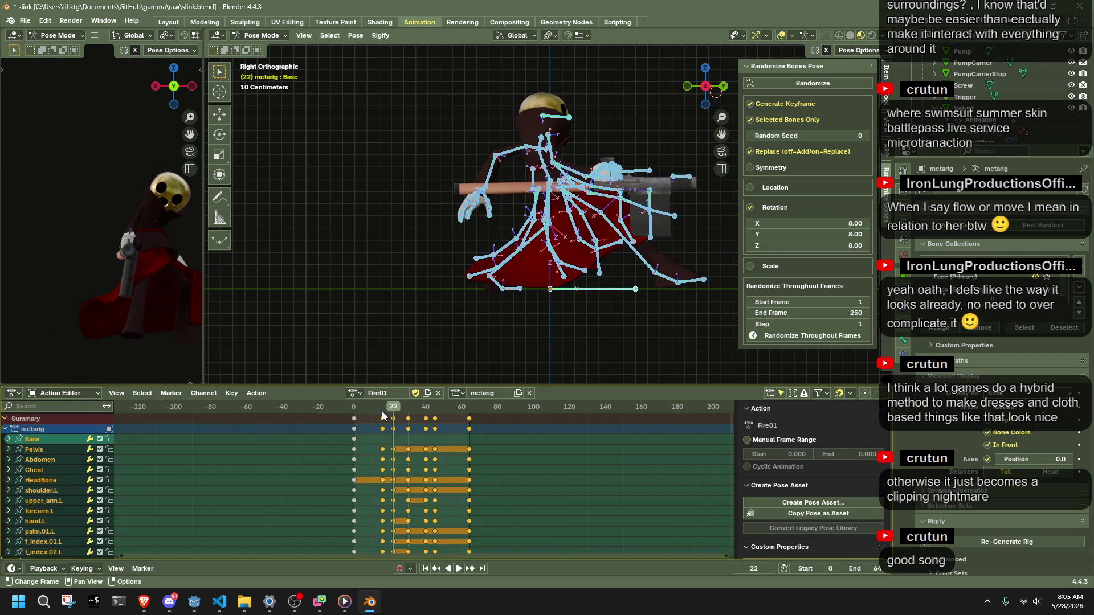
{"action": "left_click", "coordinate": [360, 408]}
{"action": "key", "text": "space"}
{"action": "left_click_drag", "start_coordinate": [391, 414], "coordinate": [394, 413]}
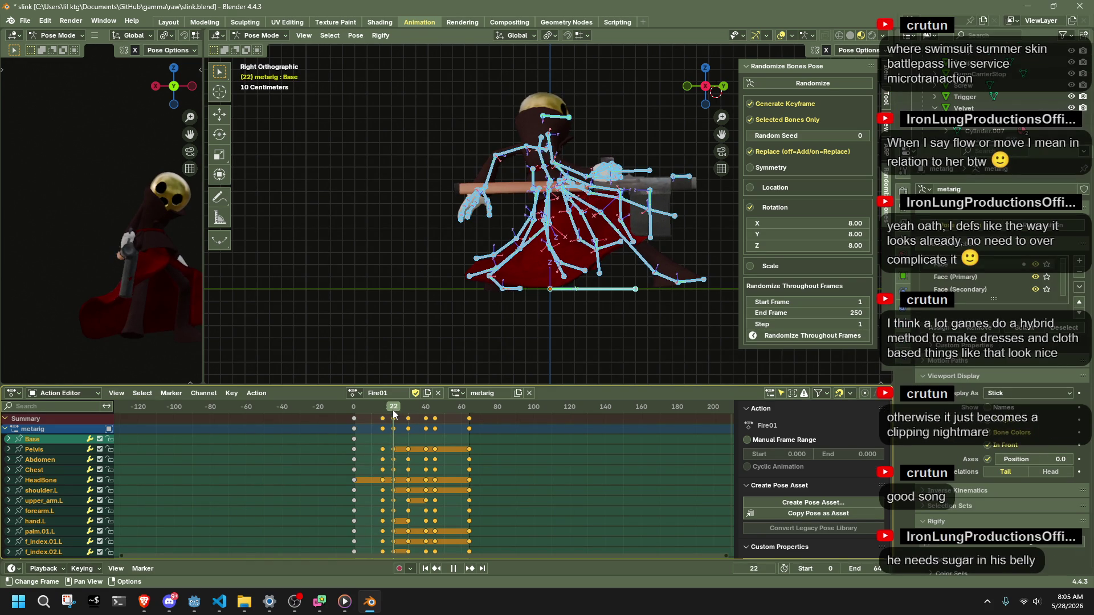
{"action": "left_click_drag", "start_coordinate": [393, 413], "coordinate": [358, 416]}
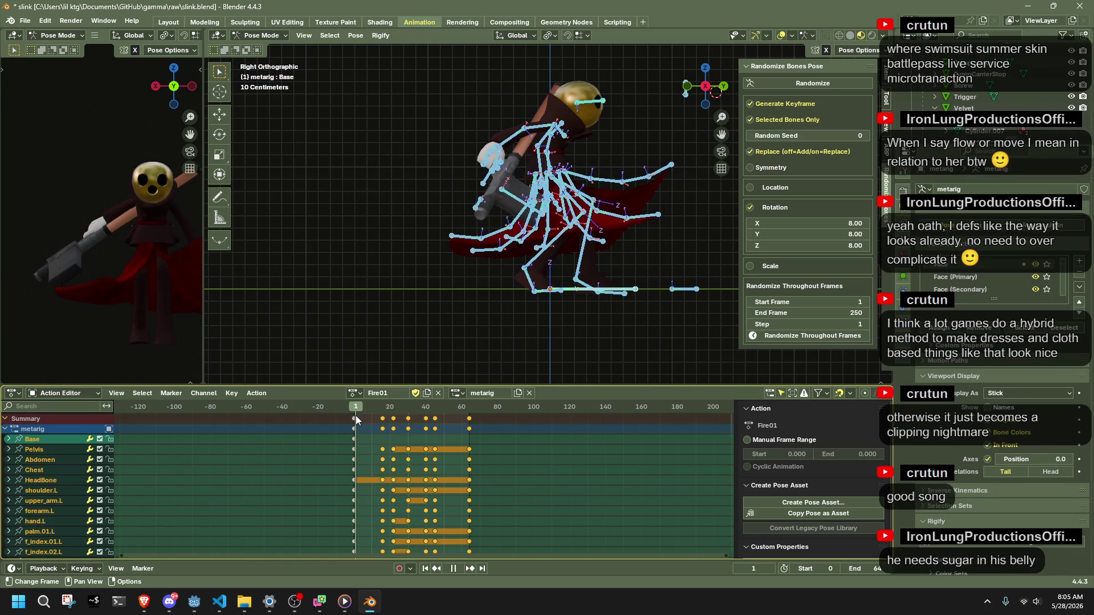
{"action": "left_click", "coordinate": [572, 290]}
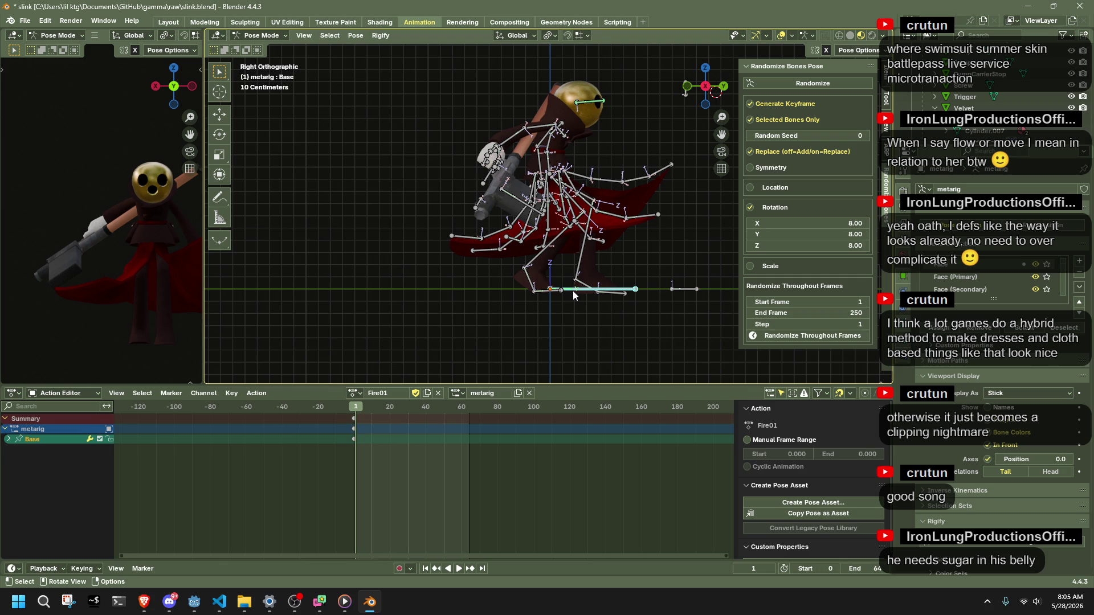
{"action": "left_click_drag", "start_coordinate": [354, 414], "coordinate": [395, 407]}
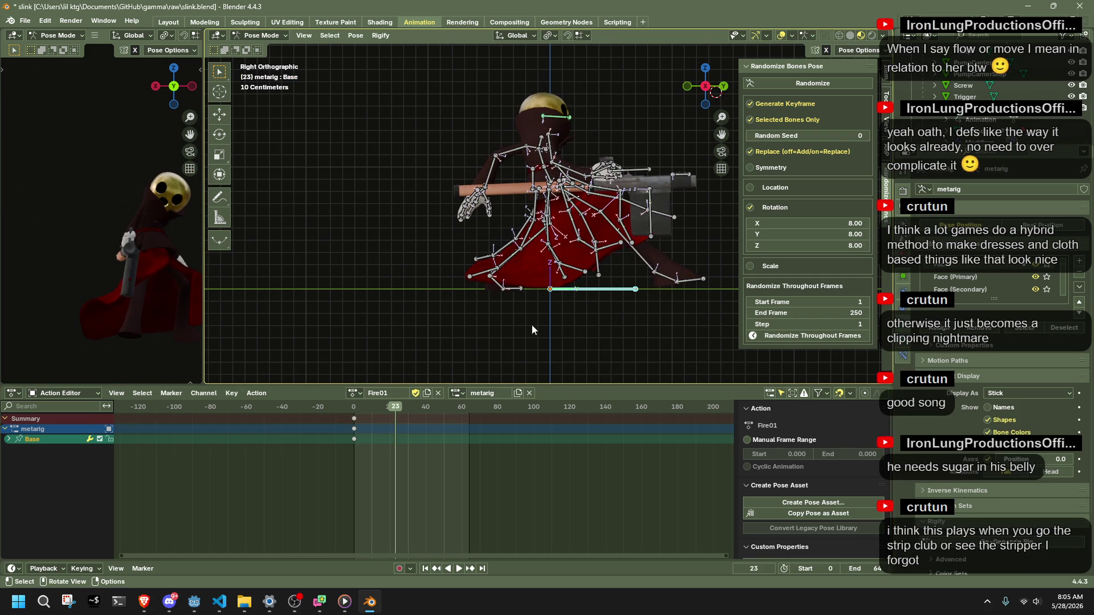
Key a Y shift of Base at frame 23 and paste the stored pose at frame 41.
{"action": "key", "text": "g"}
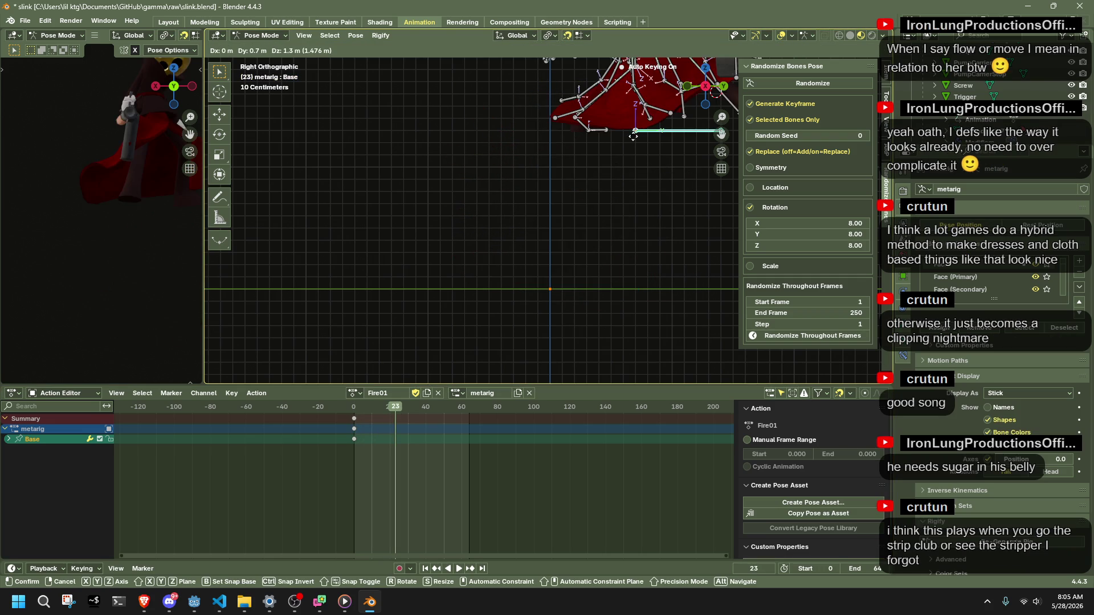
{"action": "key", "text": "y"}
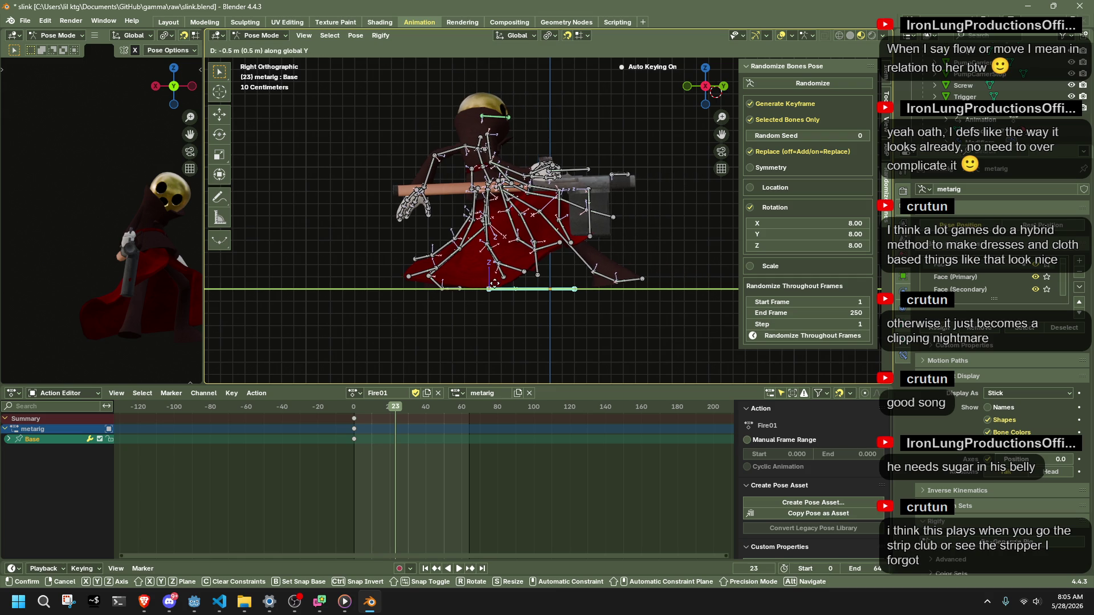
{"action": "key", "text": "Return"}
{"action": "key", "text": "space"}
{"action": "left_click_drag", "start_coordinate": [358, 408], "coordinate": [356, 408]}
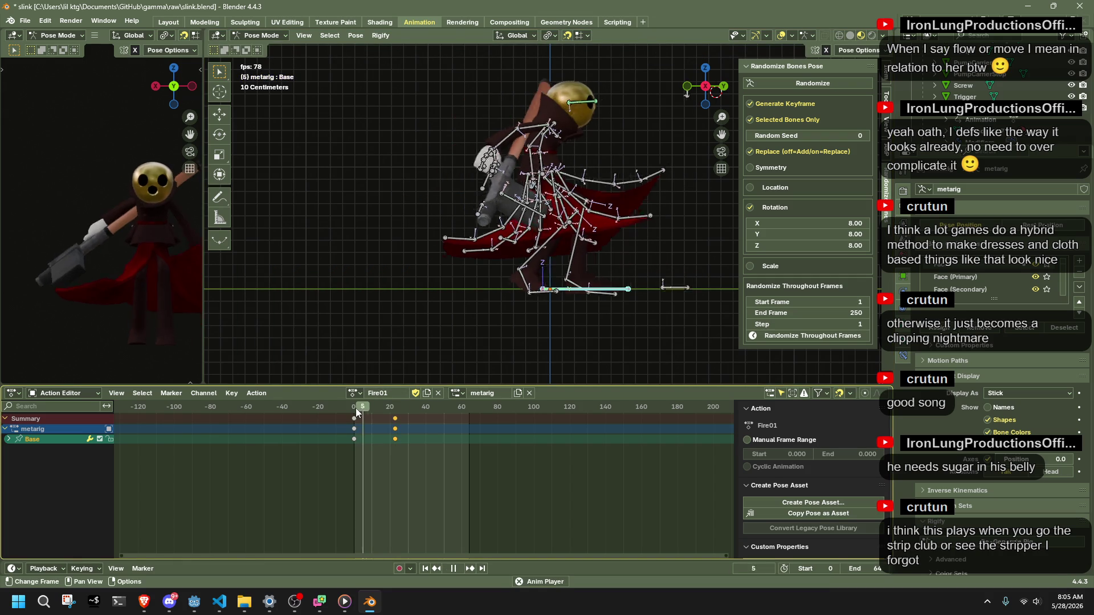
{"action": "key", "text": "space"}
{"action": "key", "text": "space"}
{"action": "left_click_drag", "start_coordinate": [356, 408], "coordinate": [415, 417]}
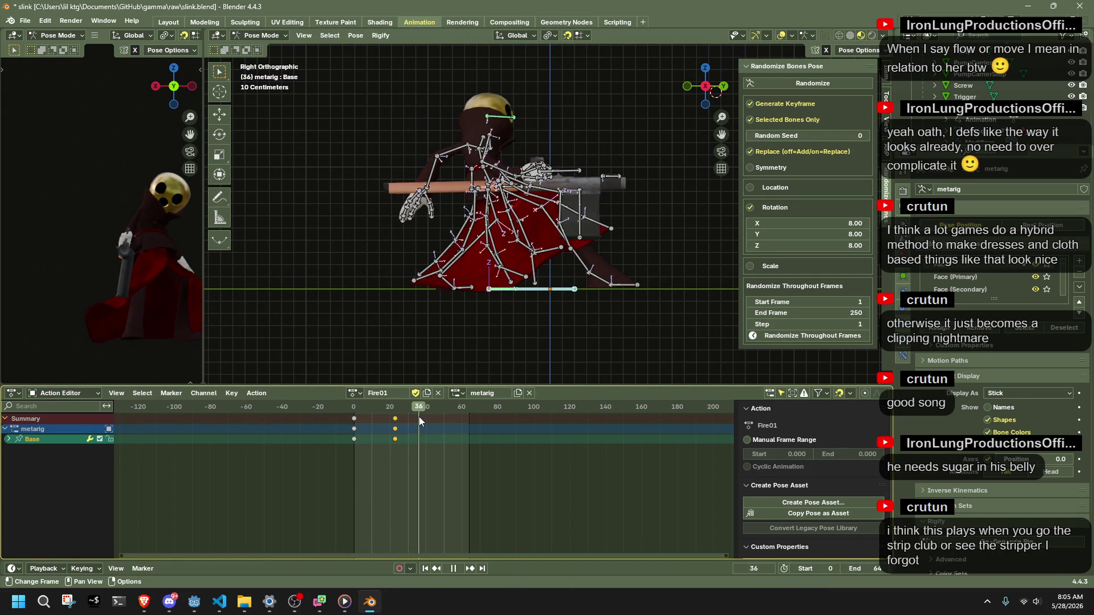
{"action": "left_click_drag", "start_coordinate": [414, 417], "coordinate": [469, 409]}
{"action": "key", "text": "ctrl+v"}
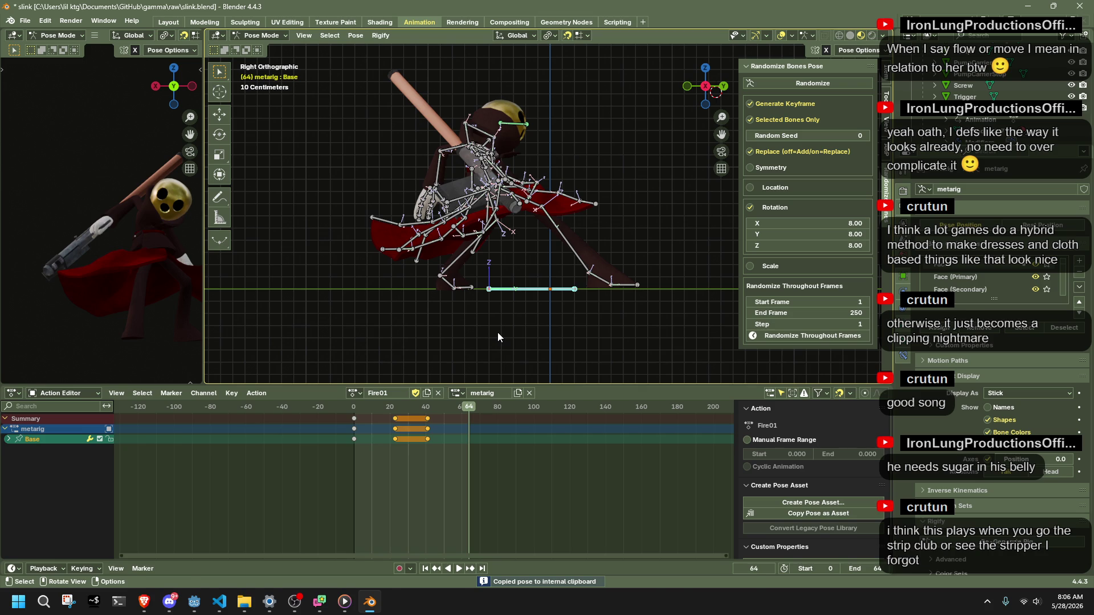
Key Base's Y shift at frame 64, refining the offset, then play back.
{"action": "key", "text": "g"}
{"action": "key", "text": "y"}
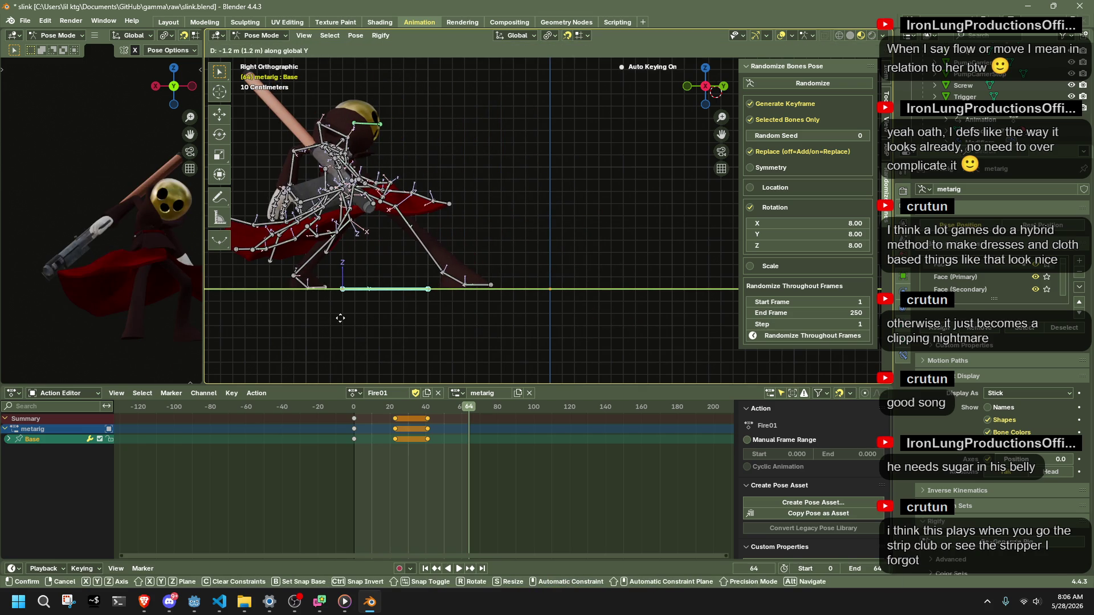
{"action": "left_click", "coordinate": [341, 318]}
{"action": "key", "text": "g"}
{"action": "key", "text": "y"}
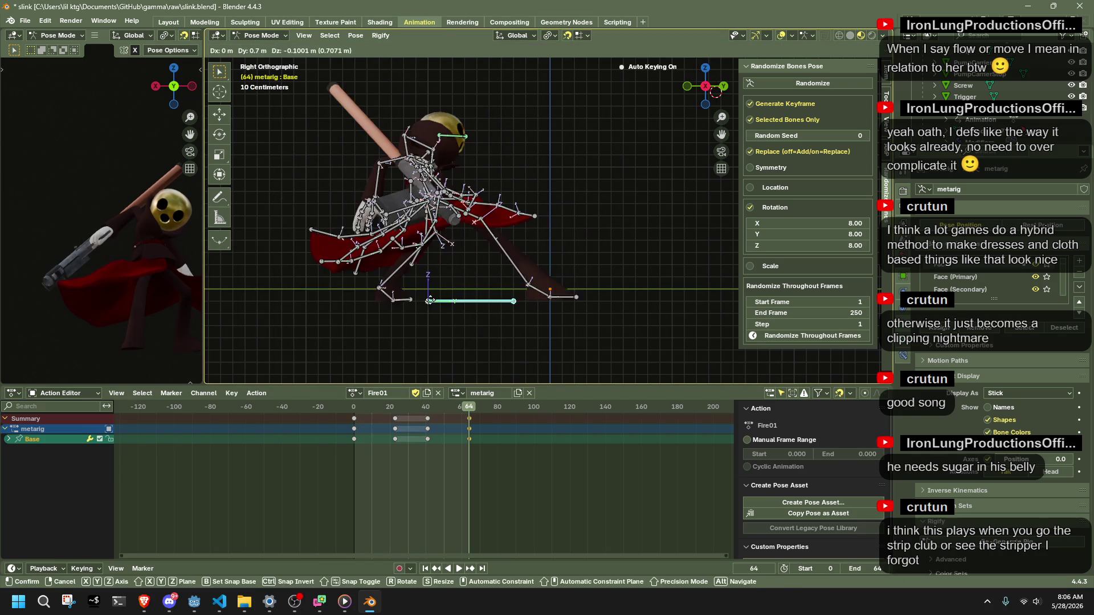
{"action": "left_click", "coordinate": [326, 286]}
{"action": "key", "text": "g"}
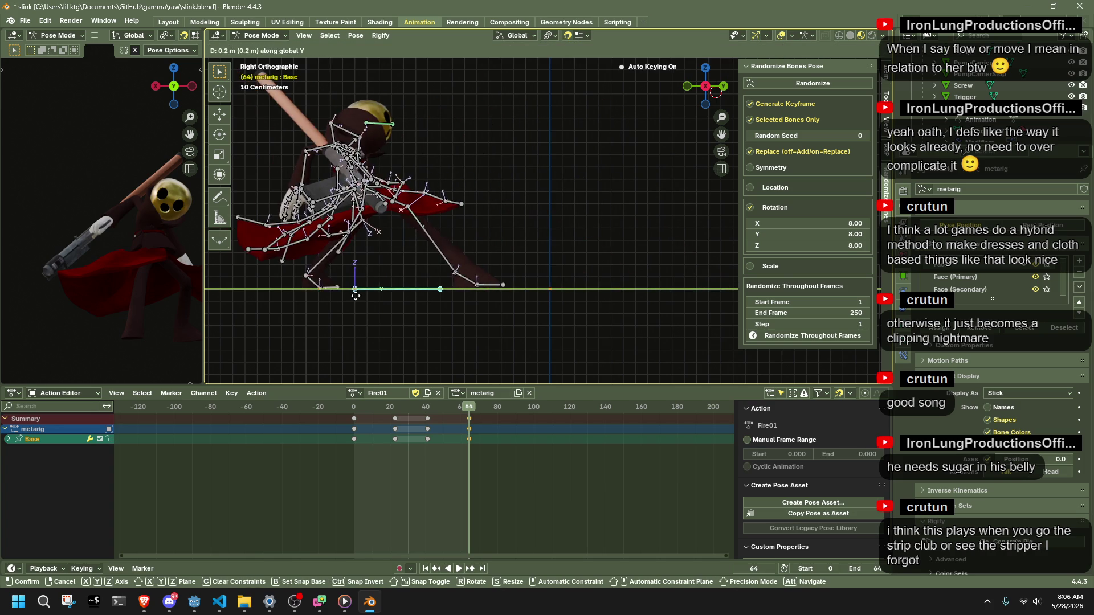
{"action": "left_click", "coordinate": [363, 294]}
{"action": "key", "text": "space"}
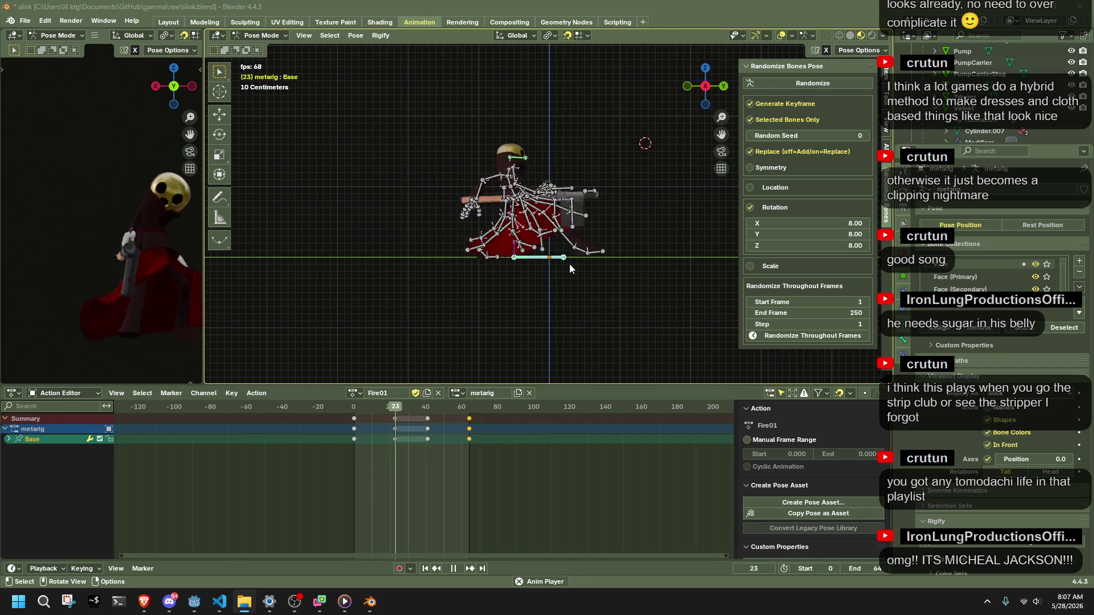
Select shin.R around frame 10 and switch to Left Orthographic view.
{"action": "left_click", "coordinate": [502, 279]}
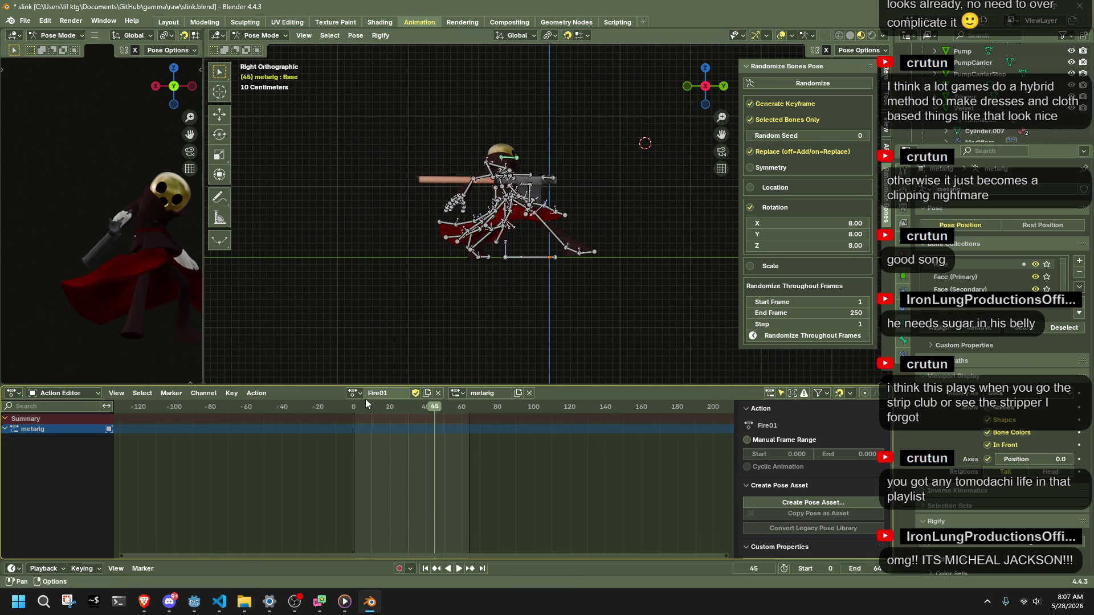
{"action": "left_click_drag", "start_coordinate": [372, 413], "coordinate": [379, 414]}
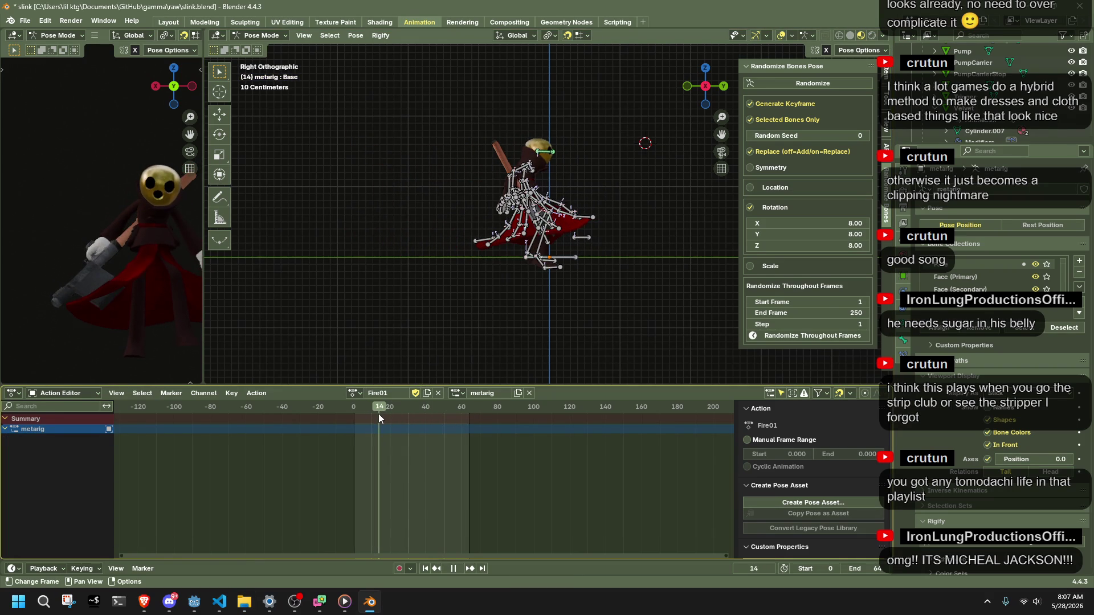
{"action": "key", "text": "a"}
{"action": "left_click_drag", "start_coordinate": [373, 410], "coordinate": [372, 409]}
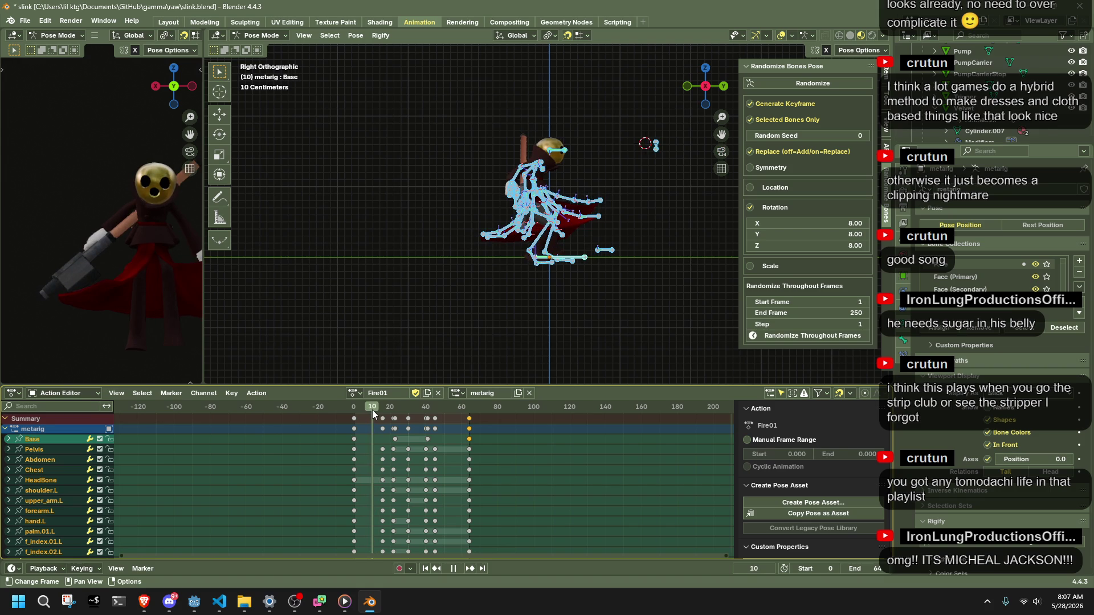
{"action": "scroll", "coordinate": [599, 332], "scroll_direction": "up", "scroll_amount": 2}
{"action": "scroll", "coordinate": [599, 332], "scroll_direction": "up", "scroll_amount": 2}
{"action": "left_click", "coordinate": [523, 280]}
{"action": "middle_click_drag", "start_coordinate": [524, 280], "coordinate": [689, 129]}
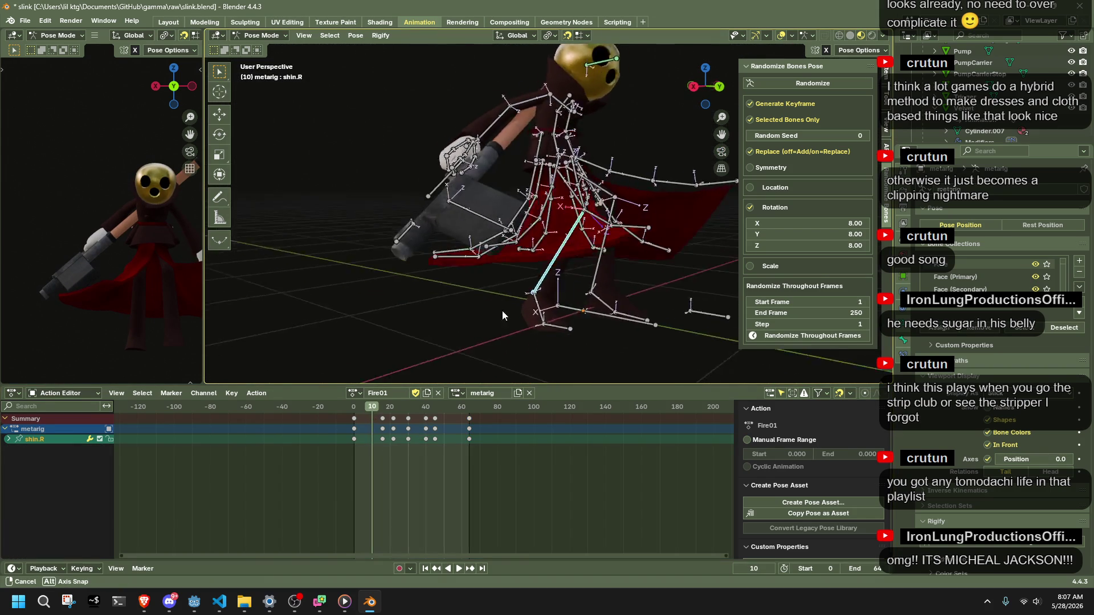
{"action": "left_click", "coordinate": [718, 88]}
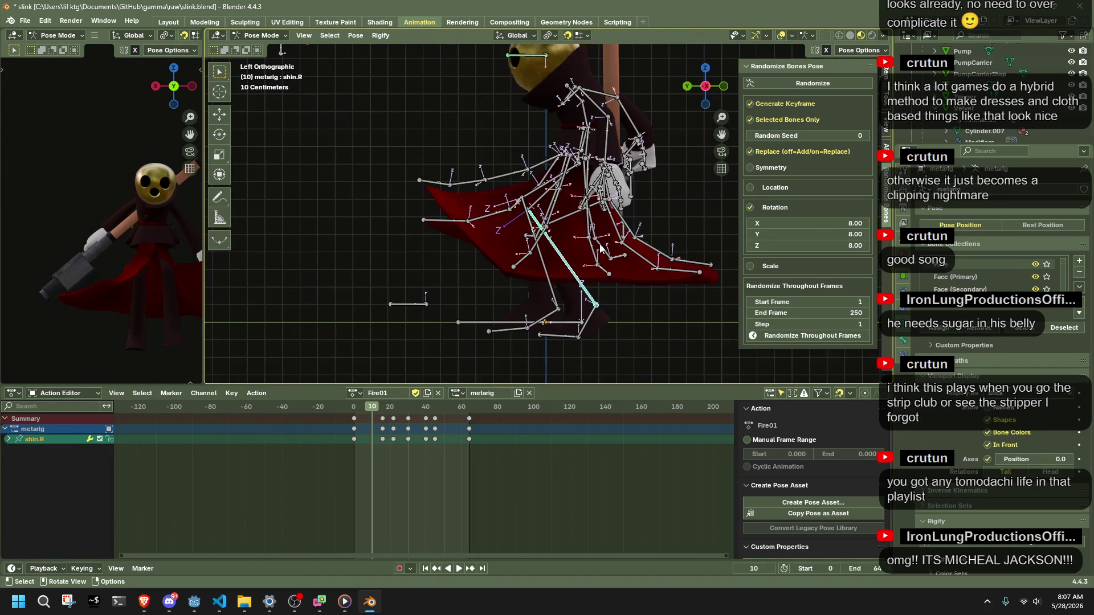
Rotate shin.R about −28.7° around global X at frame 10 and check the bend.
{"action": "key", "text": "r"}
{"action": "key", "text": "Escape"}
{"action": "key", "text": "r"}
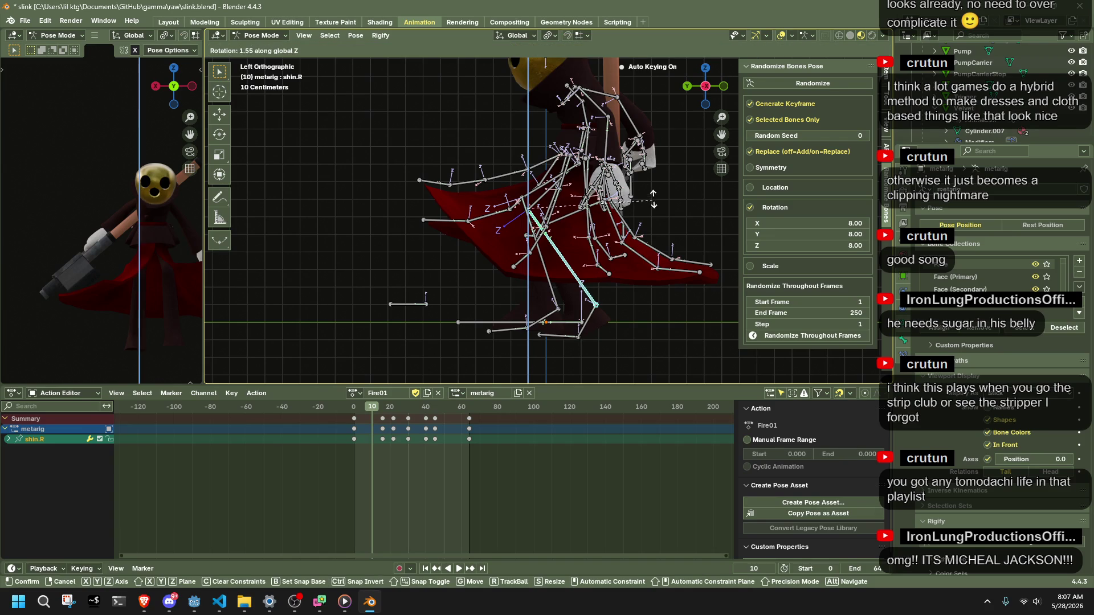
{"action": "key", "text": "x"}
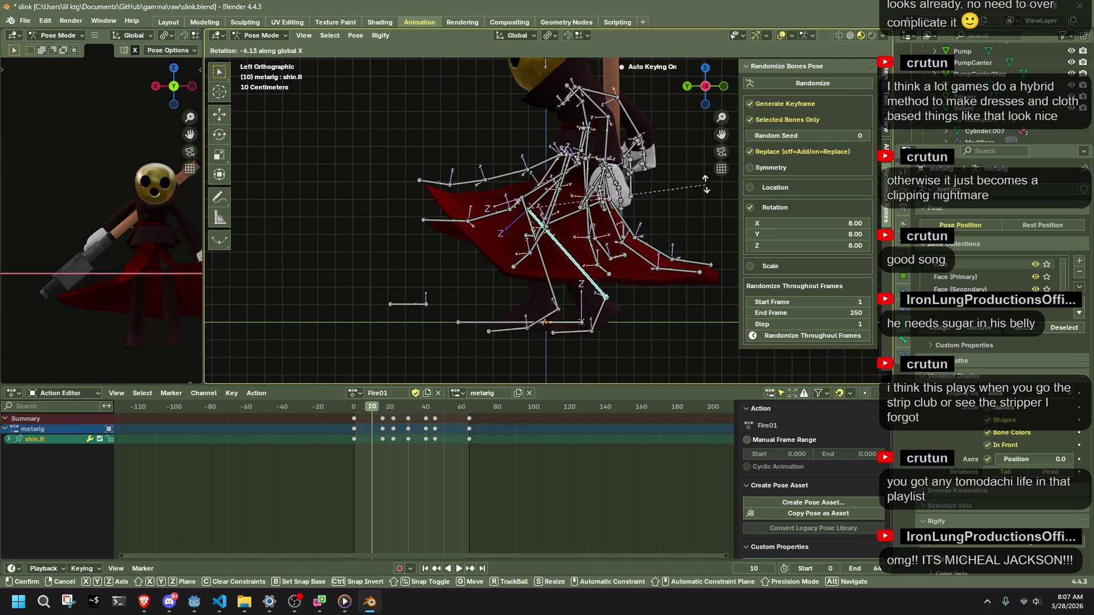
{"action": "left_click", "coordinate": [672, 134]}
{"action": "left_click_drag", "start_coordinate": [348, 412], "coordinate": [381, 411]}
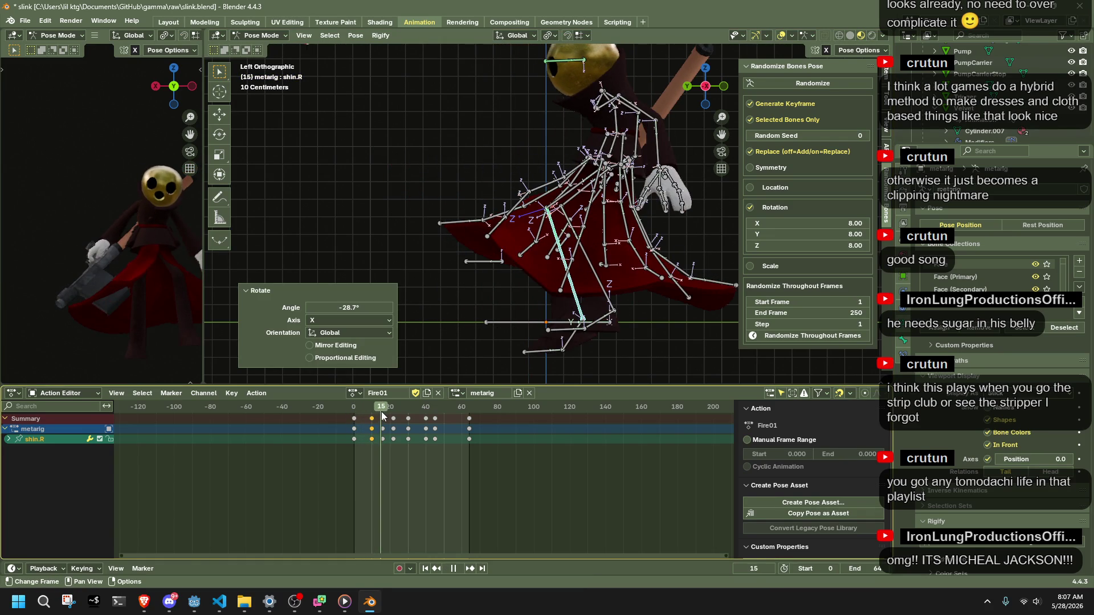
{"action": "mouse_move", "coordinate": [444, 325]}
{"action": "middle_mouse_down"}
{"action": "mouse_move", "coordinate": [700, 246]}
{"action": "mouse_move", "coordinate": [705, 238]}
{"action": "mouse_move", "coordinate": [436, 336]}
{"action": "mouse_move", "coordinate": [716, 191]}
{"action": "middle_mouse_up"}
{"action": "key", "text": "Down"}
{"action": "scroll", "coordinate": [147, 237], "scroll_direction": "down", "scroll_amount": 2}
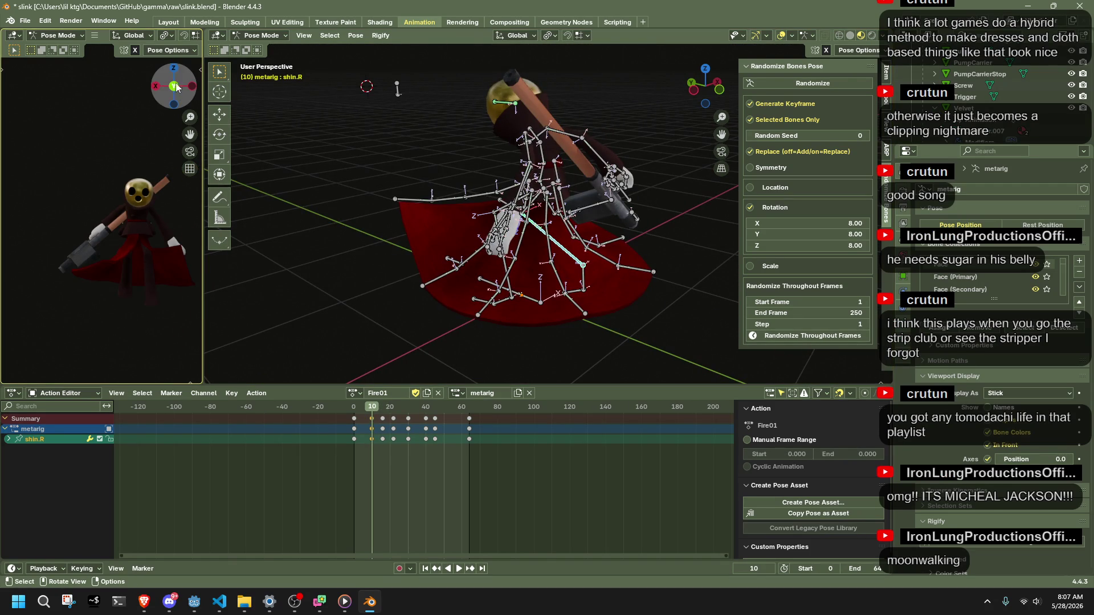
Play the Fire01 action from frame 1, pulling the view back to watch the bent shin.
{"action": "left_click_drag", "start_coordinate": [176, 88], "coordinate": [134, 237]}
{"action": "key", "text": "space"}
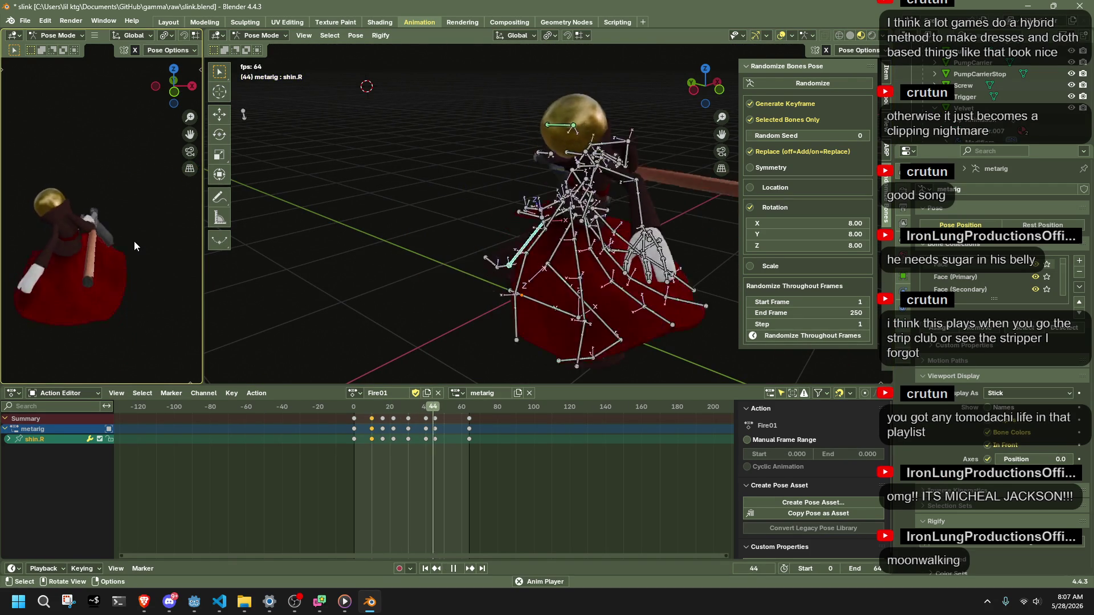
{"action": "middle_click_drag", "start_coordinate": [427, 214], "coordinate": [647, 242]}
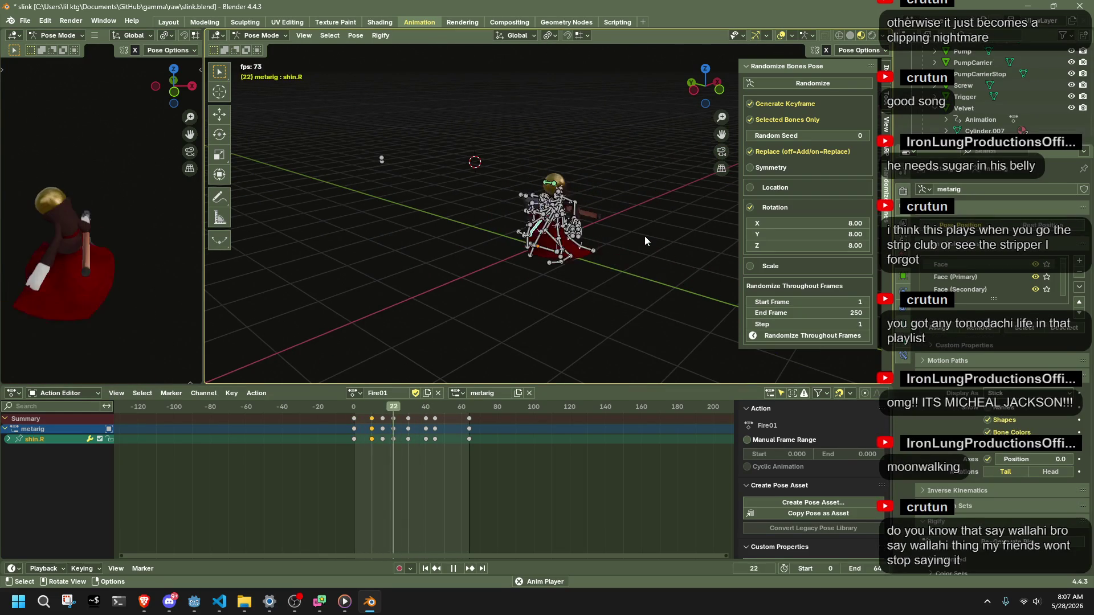
{"action": "key", "text": "space"}
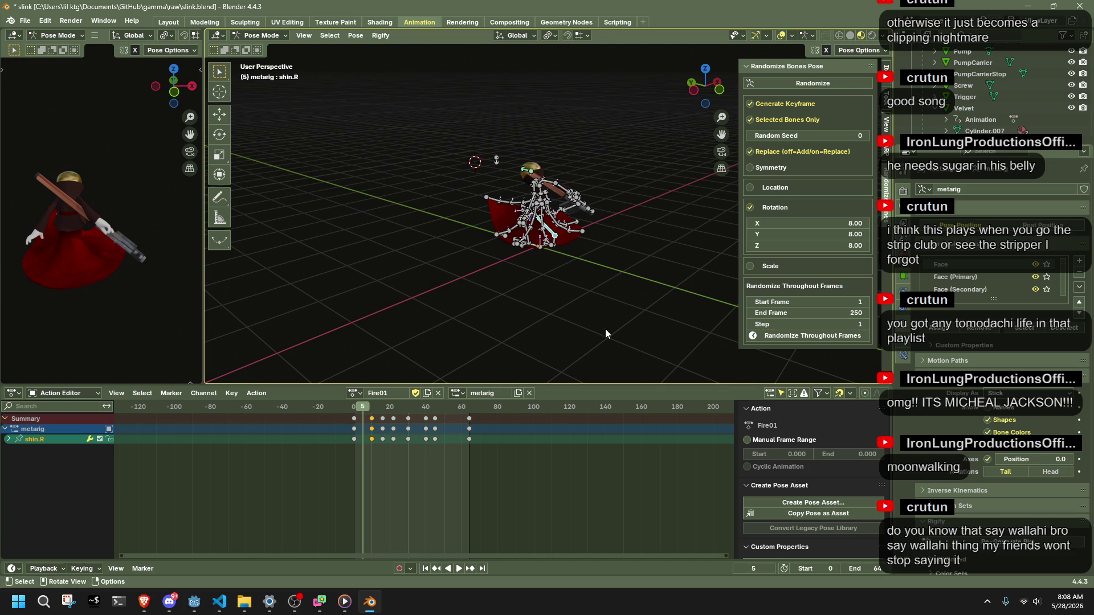
{"action": "key", "text": "space"}
{"action": "left_click", "coordinate": [356, 413]}
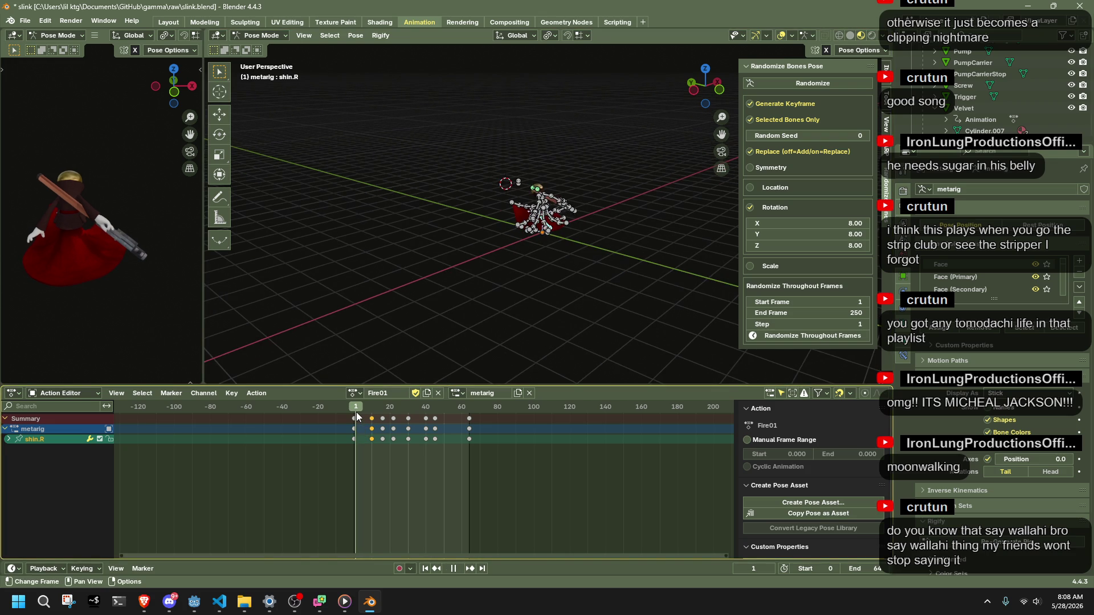
{"action": "mouse_move", "coordinate": [357, 412]}
{"action": "left_mouse_down"}
{"action": "mouse_move", "coordinate": [470, 418]}
{"action": "mouse_move", "coordinate": [357, 412]}
{"action": "left_mouse_up"}
{"action": "key", "text": "space"}
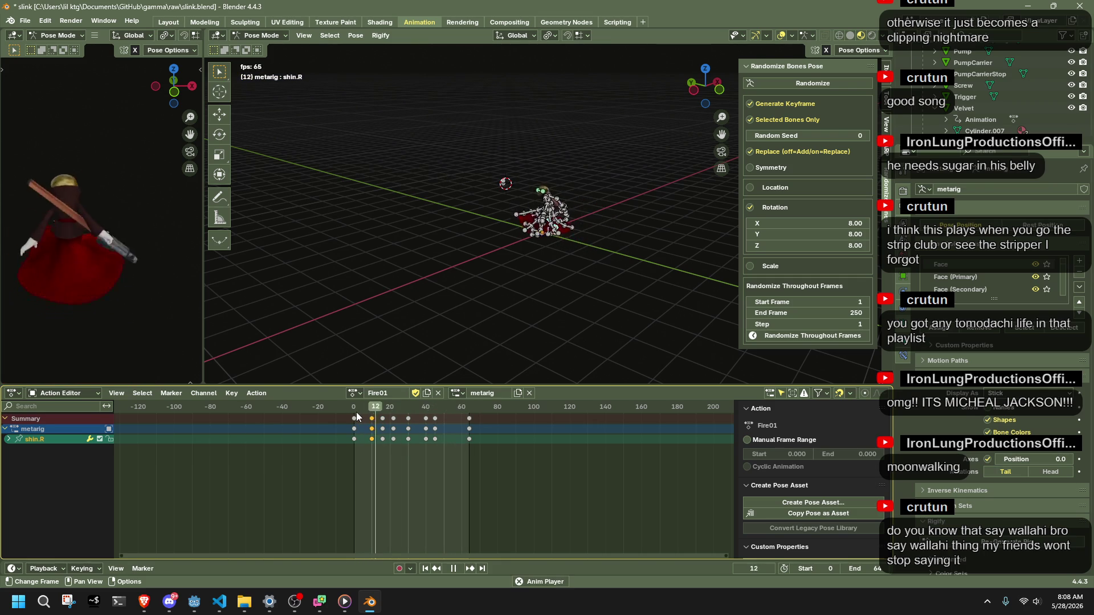
Set the Manual Frame Range end to 92 and play over the longer range.
{"action": "key", "text": "space"}
{"action": "left_click", "coordinate": [697, 91]}
{"action": "left_click", "coordinate": [471, 410]}
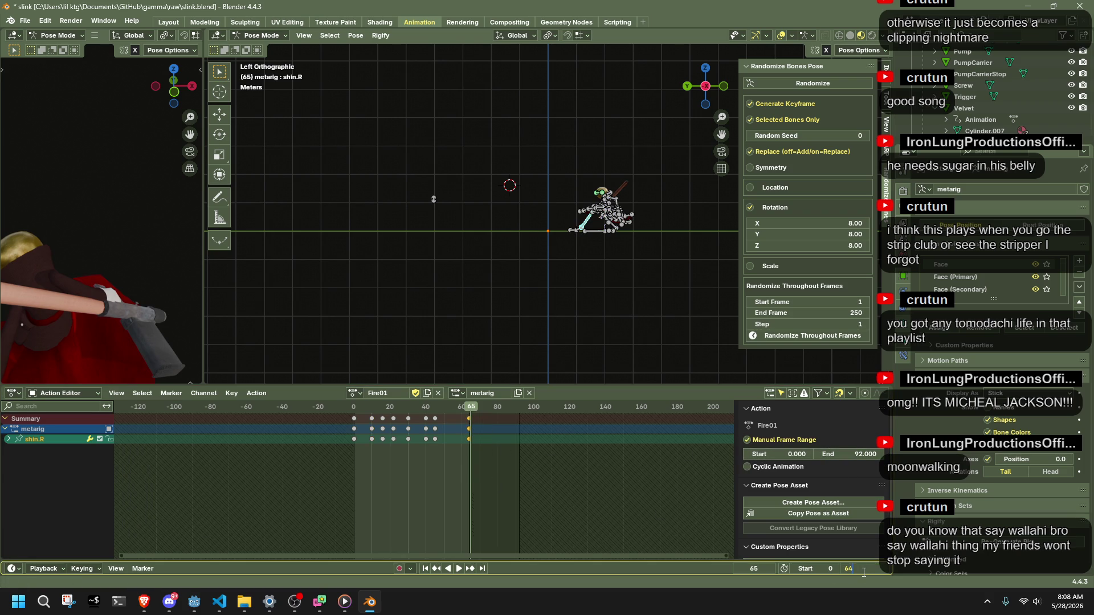
{"action": "type", "text": "92"}
{"action": "key", "text": "Return"}
{"action": "key", "text": "space"}
{"action": "left_click", "coordinate": [428, 409]}
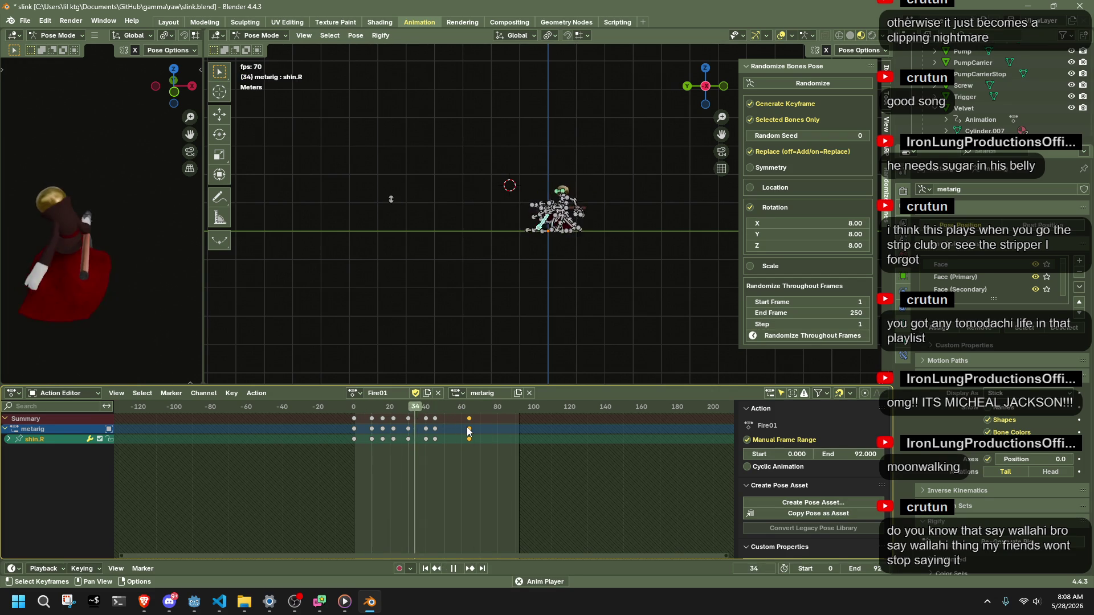
{"action": "key", "text": "space"}
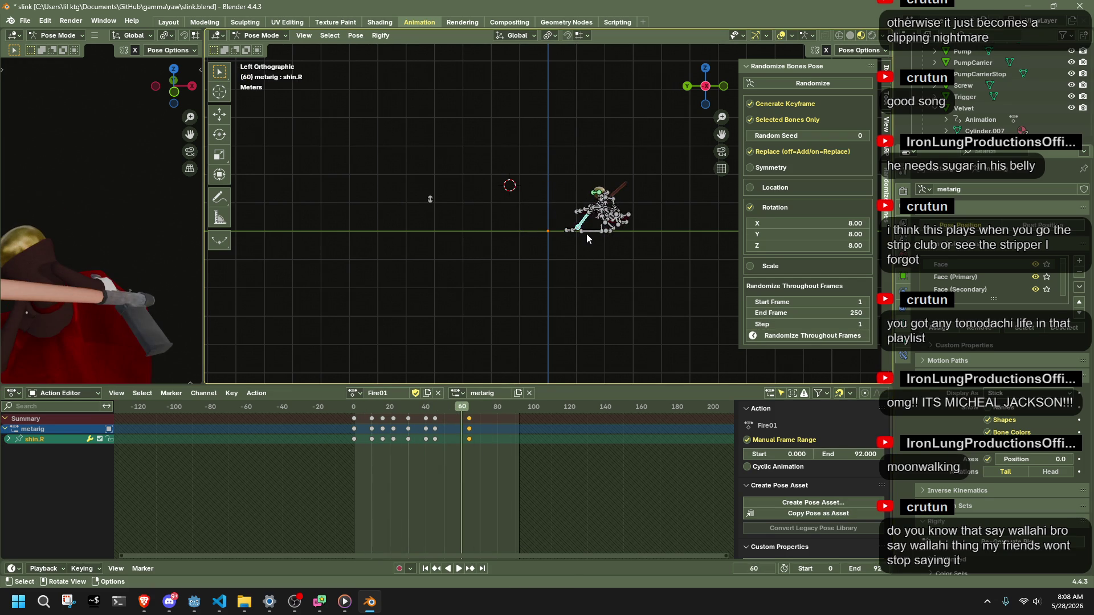
{"action": "key", "text": "space"}
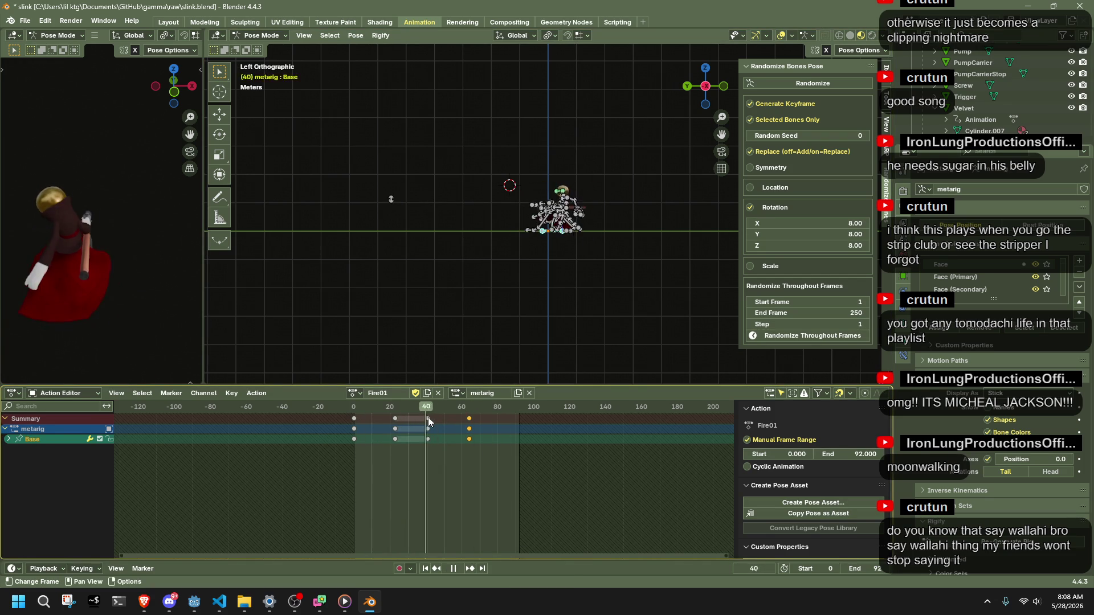
Move the final pose keyframes from 64 to 92, replay, and select all bones.
{"action": "left_click_drag", "start_coordinate": [474, 426], "coordinate": [511, 425]}
{"action": "left_click", "coordinate": [511, 427]}
{"action": "key", "text": "space"}
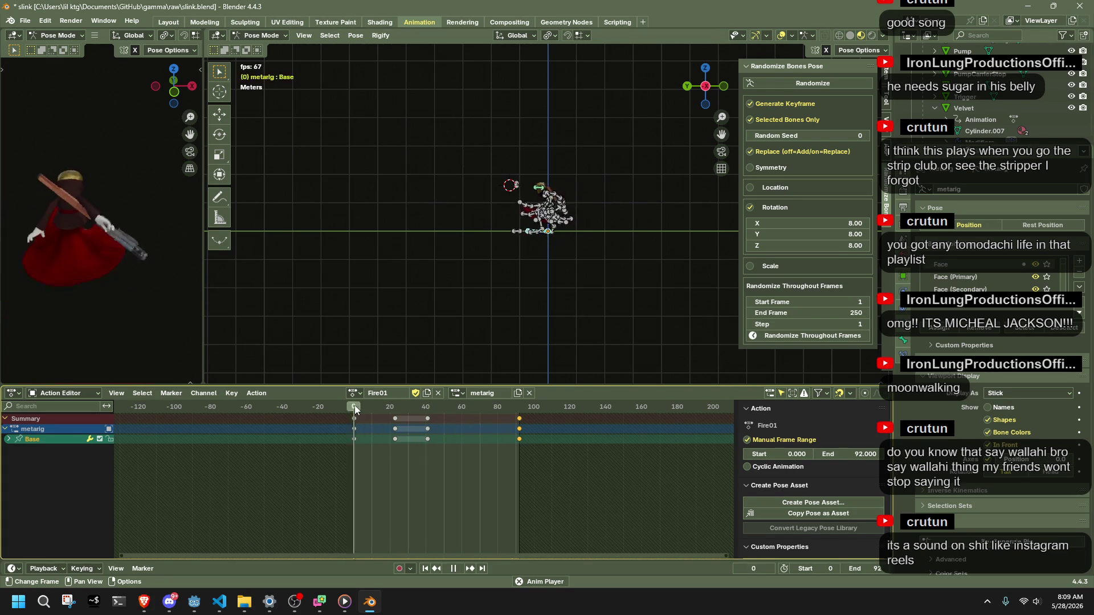
{"action": "key", "text": "space"}
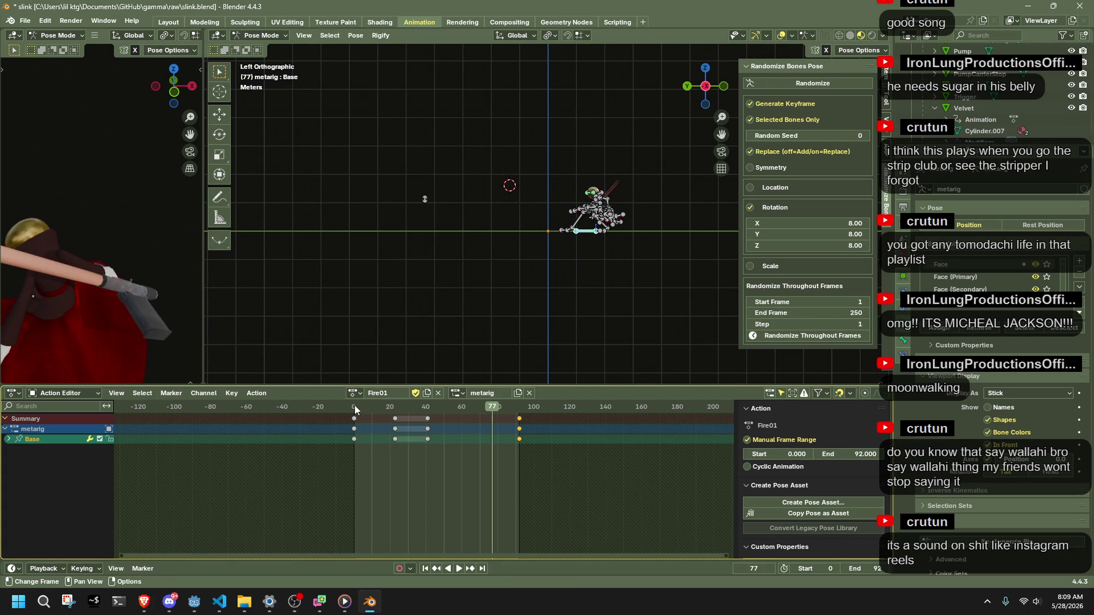
{"action": "scroll", "coordinate": [603, 240], "scroll_direction": "up", "scroll_amount": 5}
{"action": "key", "text": "a"}
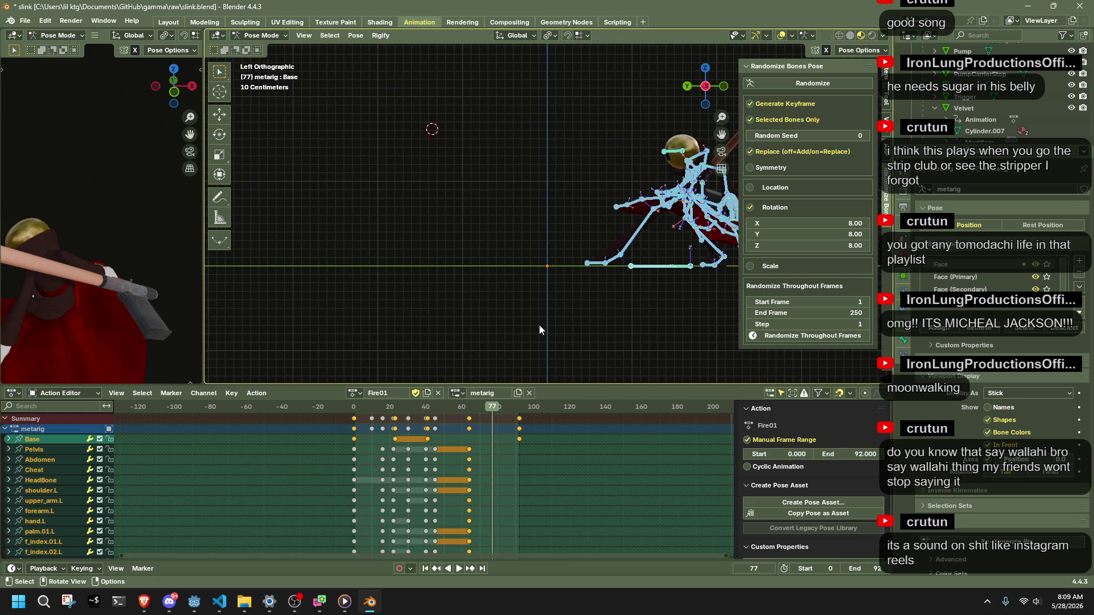
{"action": "left_click", "coordinate": [430, 440]}
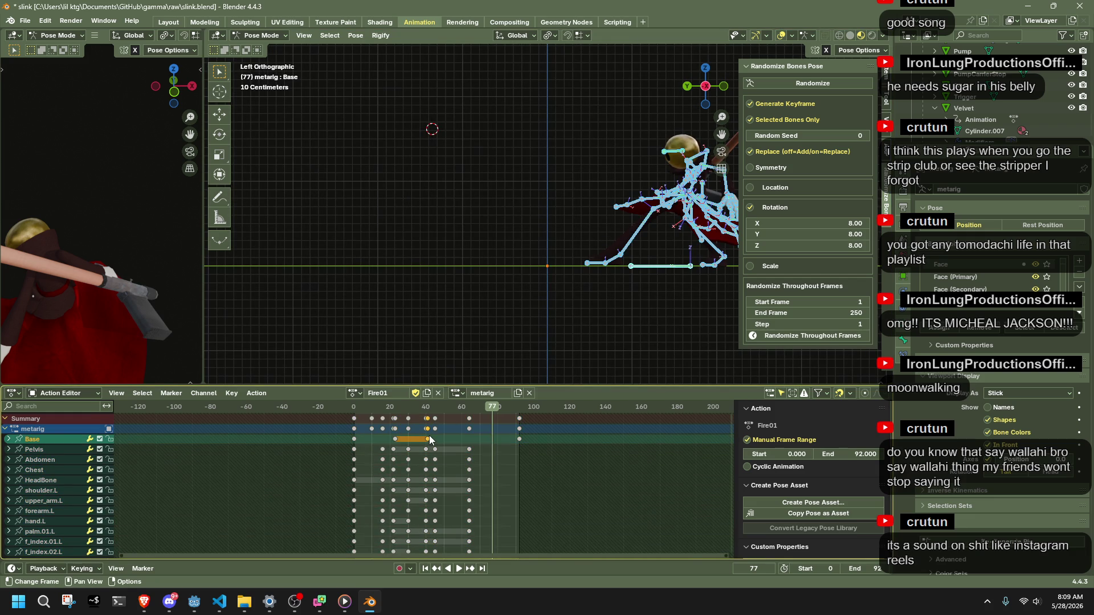
{"action": "key", "text": "g"}
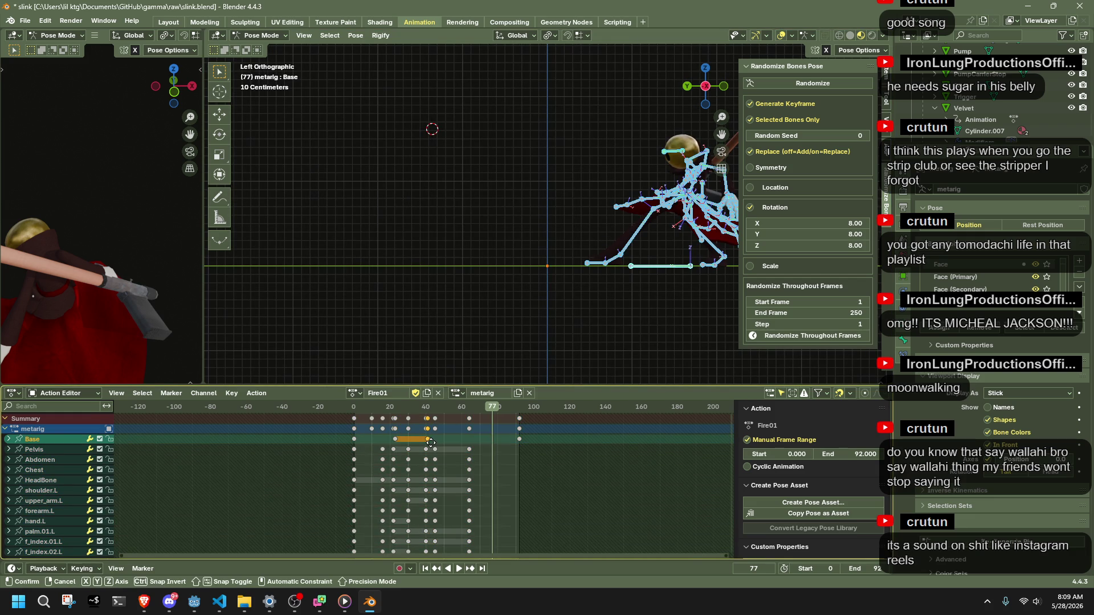
{"action": "left_click", "coordinate": [432, 446]}
{"action": "left_click", "coordinate": [392, 430]}
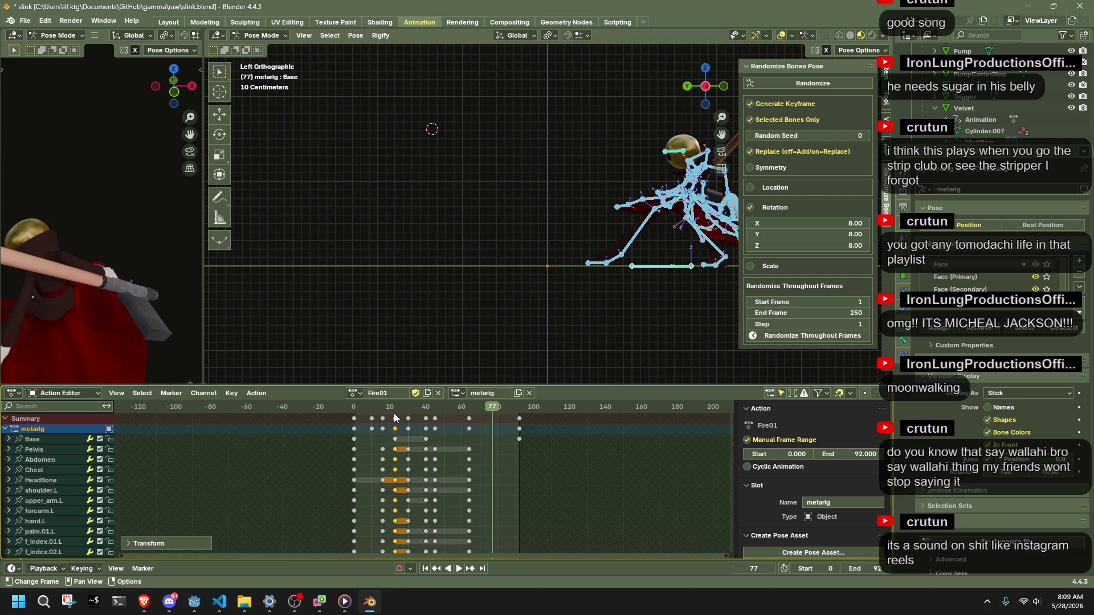
{"action": "left_click", "coordinate": [394, 408]}
{"action": "key", "text": "shift+ctrl+space"}
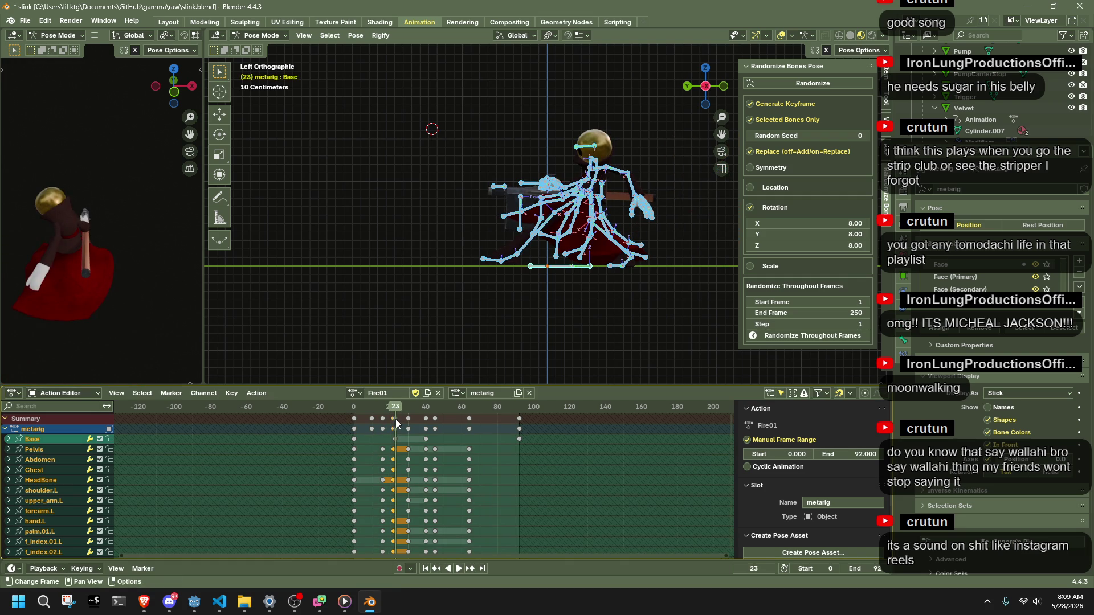
{"action": "key", "text": "Escape"}
{"action": "key", "text": "space"}
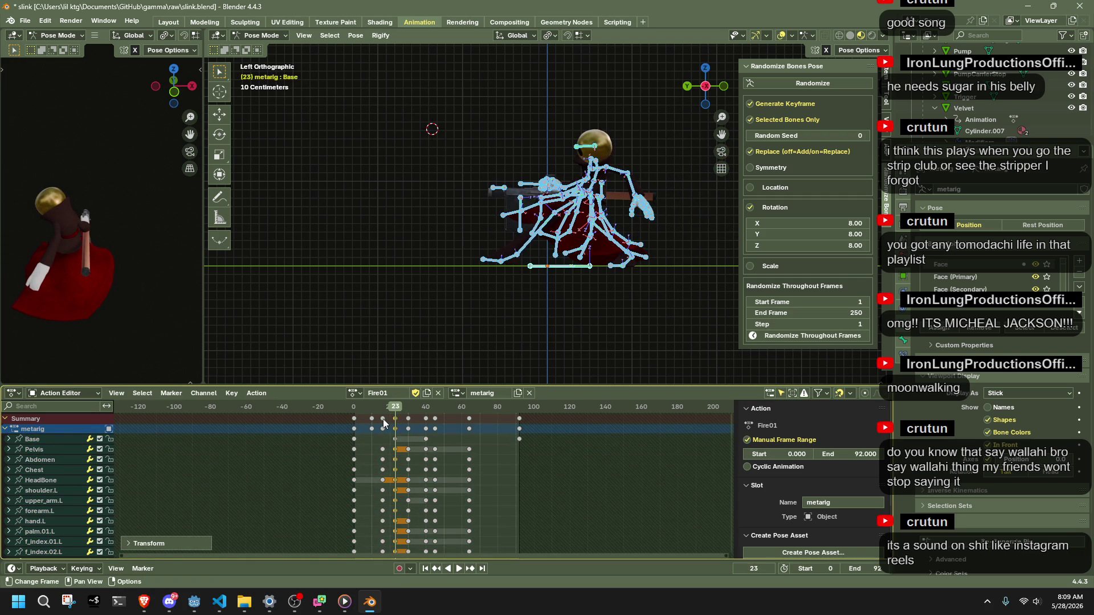
{"action": "left_click", "coordinate": [355, 413]}
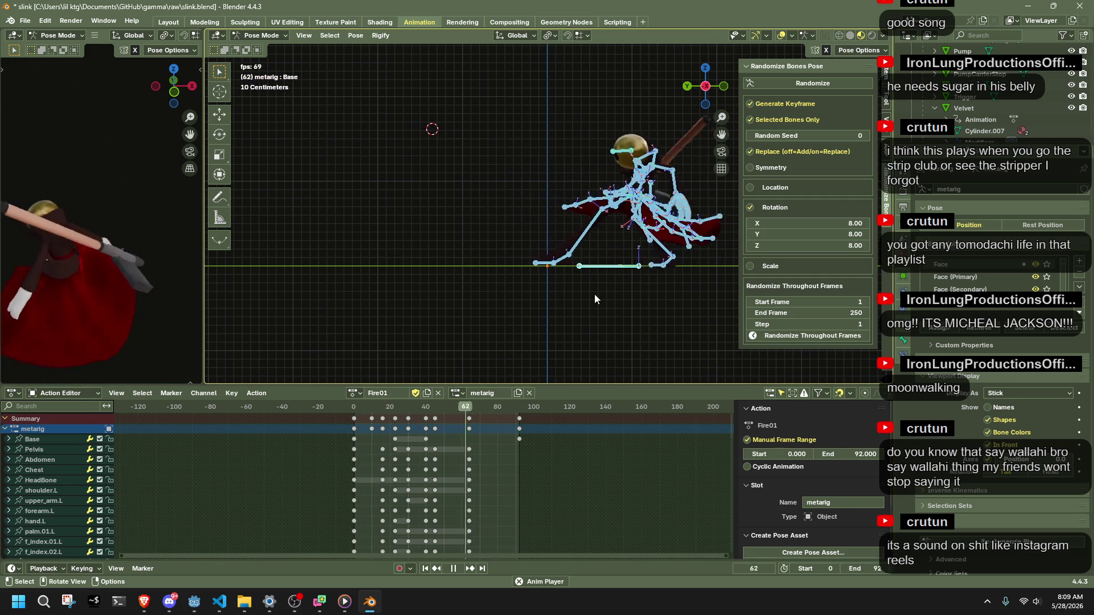
{"action": "key", "text": "space"}
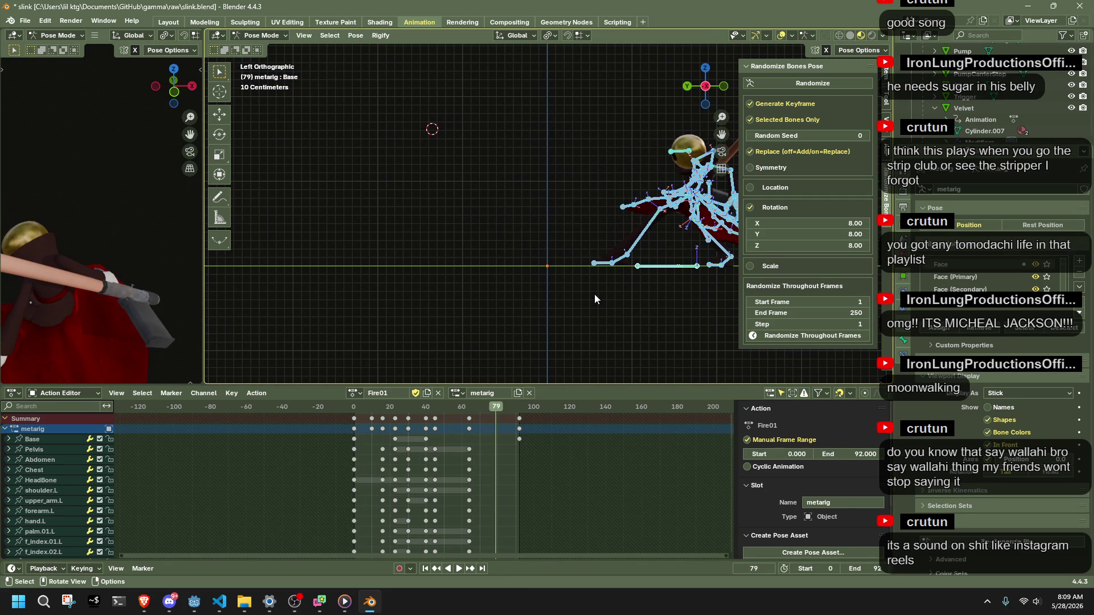
{"action": "left_click_drag", "start_coordinate": [537, 456], "coordinate": [516, 411]}
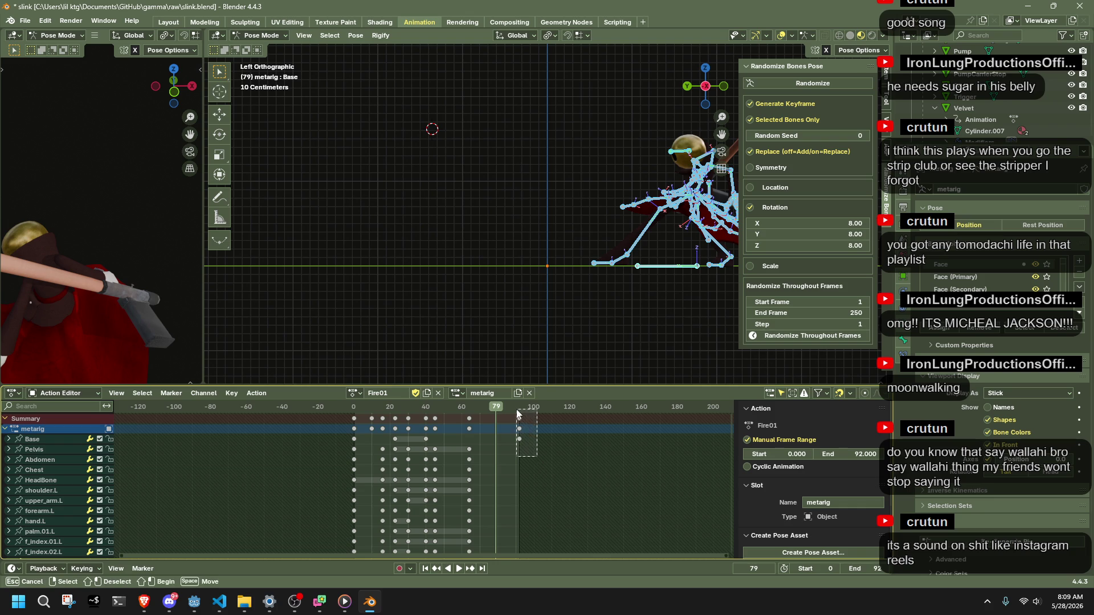
Move Fire01's final keyframes from frame 92 back to 64 and set the action end to 64.
{"action": "key", "text": "g"}
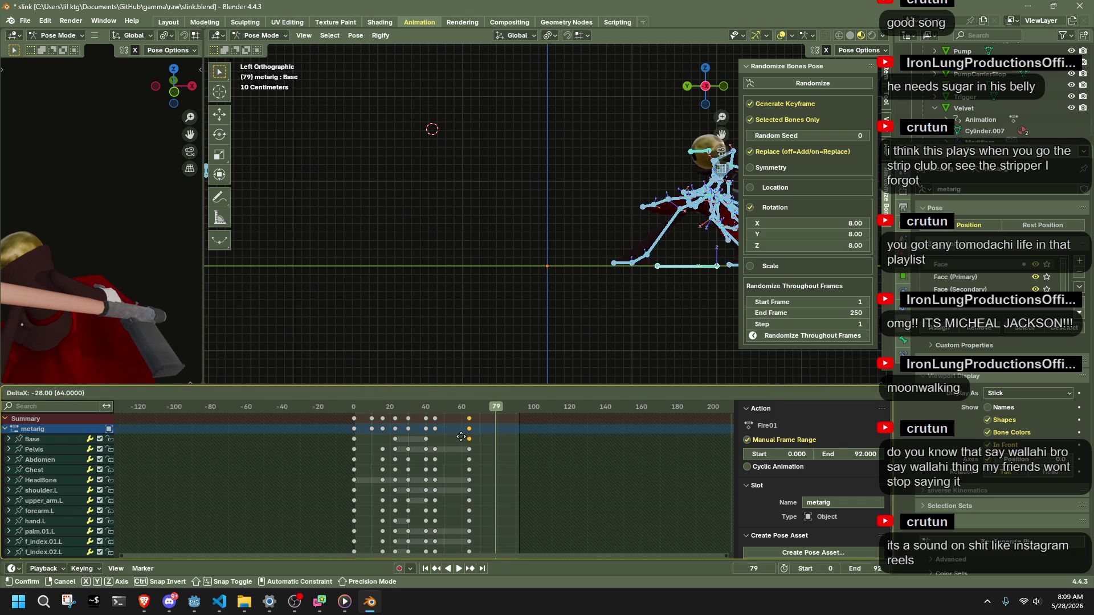
{"action": "left_click", "coordinate": [462, 437]}
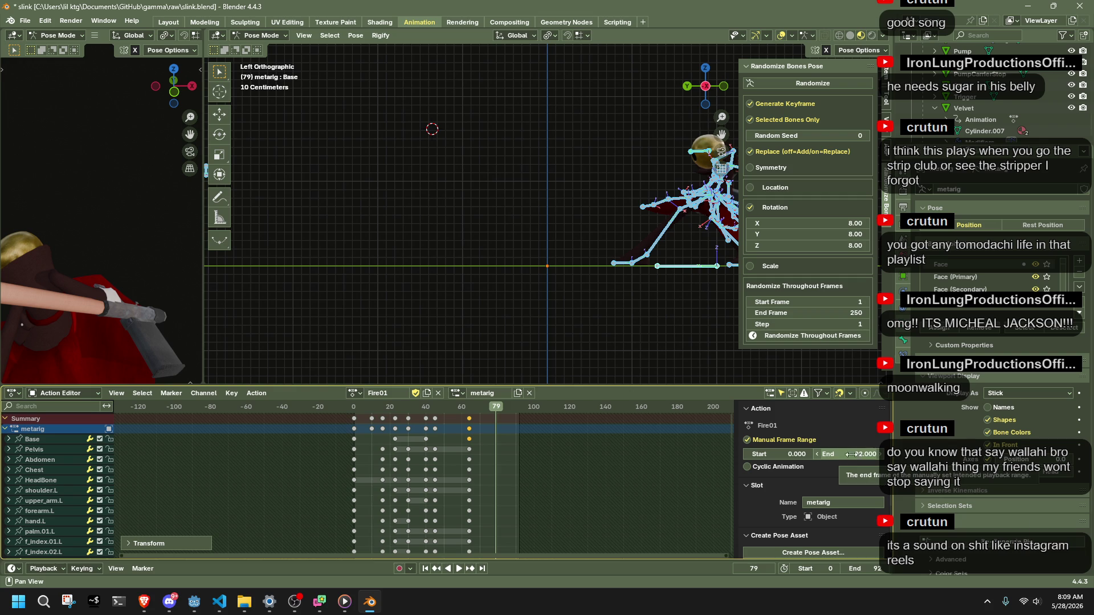
{"action": "left_click", "coordinate": [356, 392]}
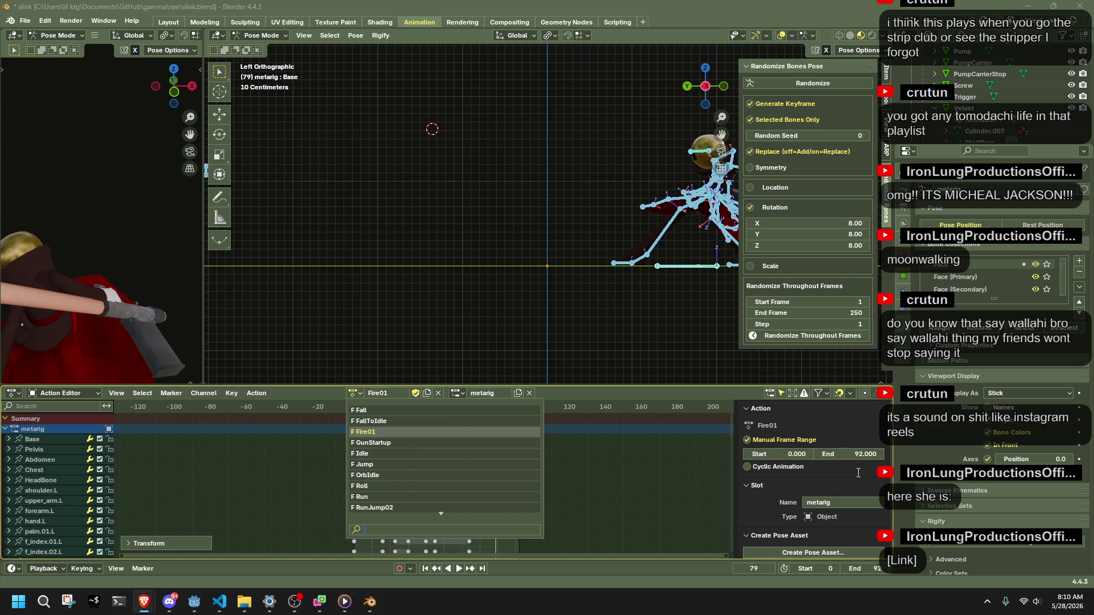
{"action": "left_click", "coordinate": [856, 455]}
{"action": "type", "text": "44"}
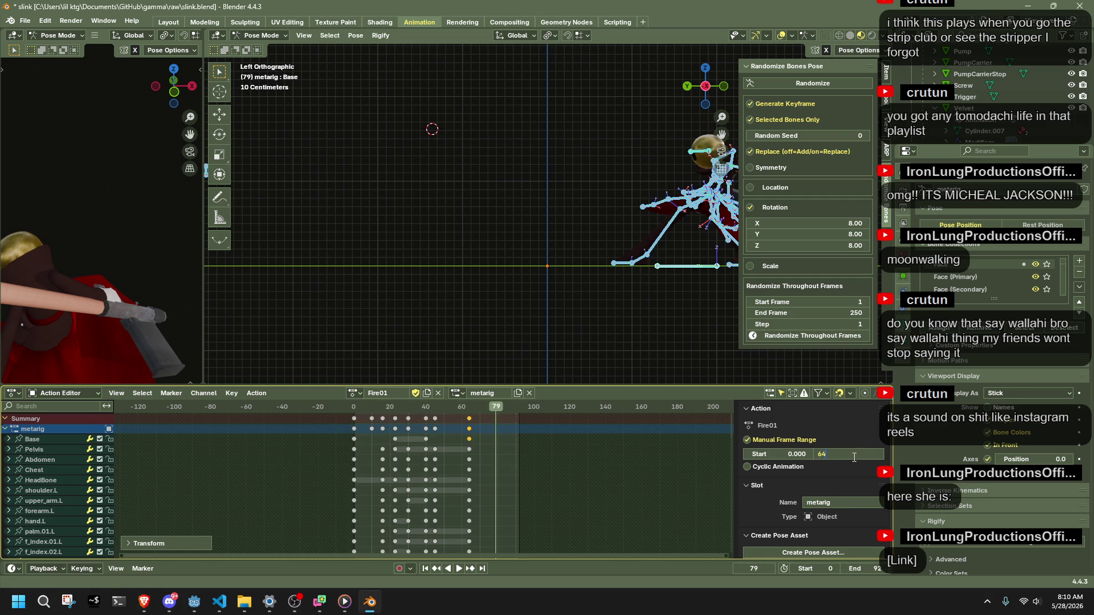
{"action": "key", "text": "Return"}
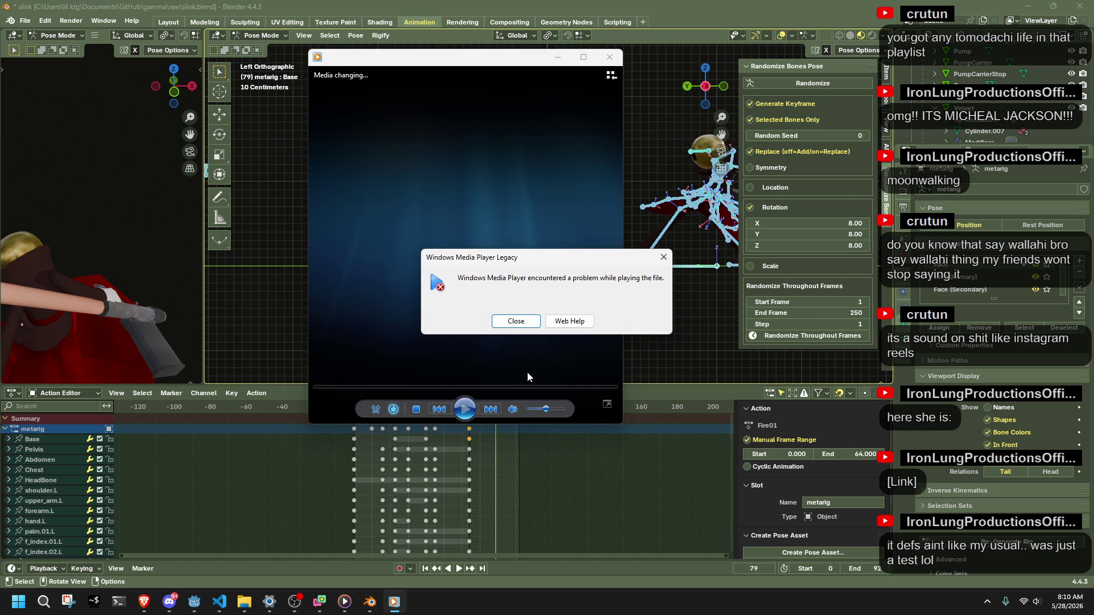
Dismiss the Windows Media Player error, close the player and minimize down to the desktop.
{"action": "left_click", "coordinate": [516, 320]}
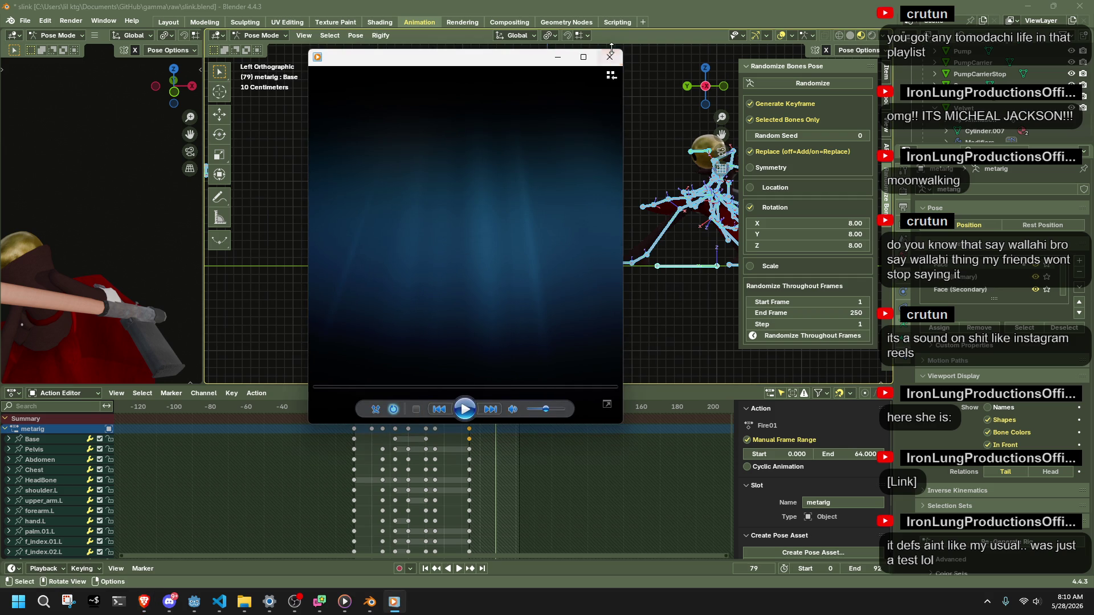
{"action": "left_click", "coordinate": [610, 57]}
{"action": "left_click", "coordinate": [1032, 5]}
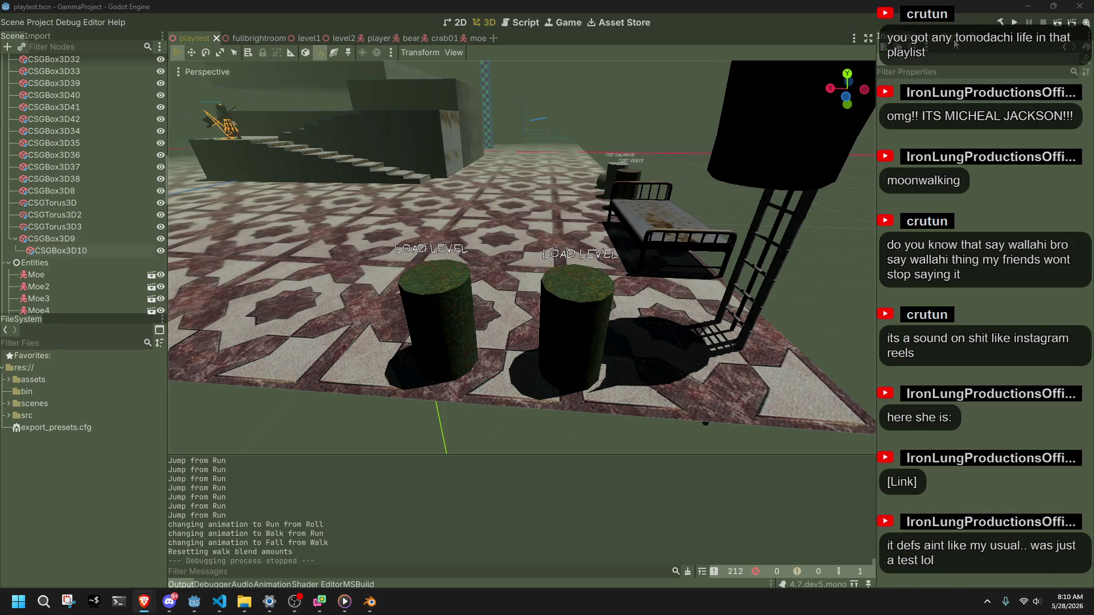
{"action": "left_click", "coordinate": [1032, 5]}
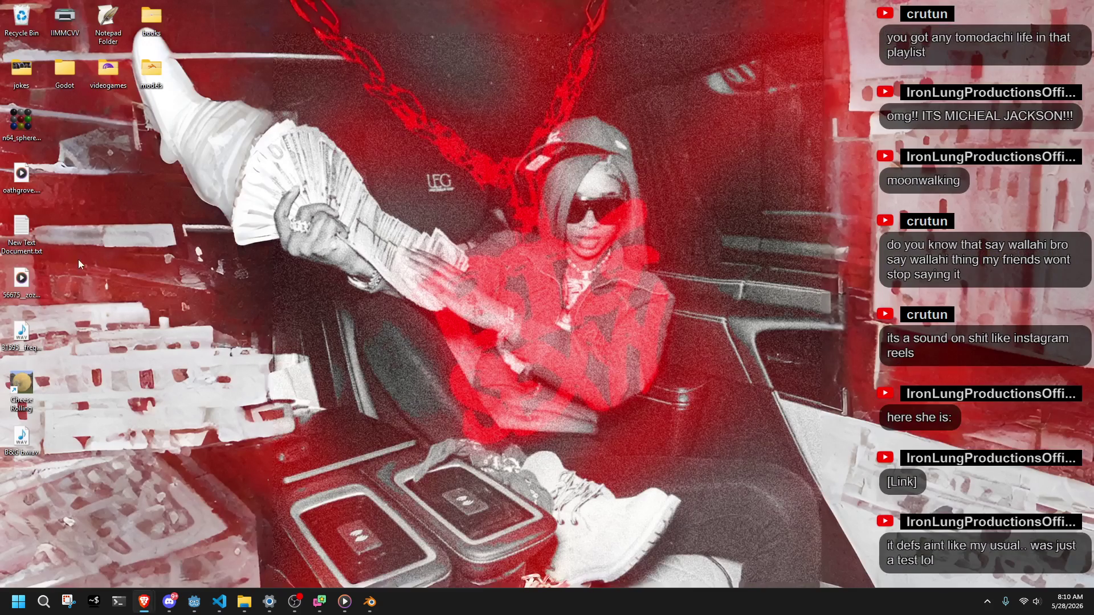
After B&G b.wav fails again in Media Player, open it with VLC media player instead.
{"action": "double_click", "coordinate": [26, 436]}
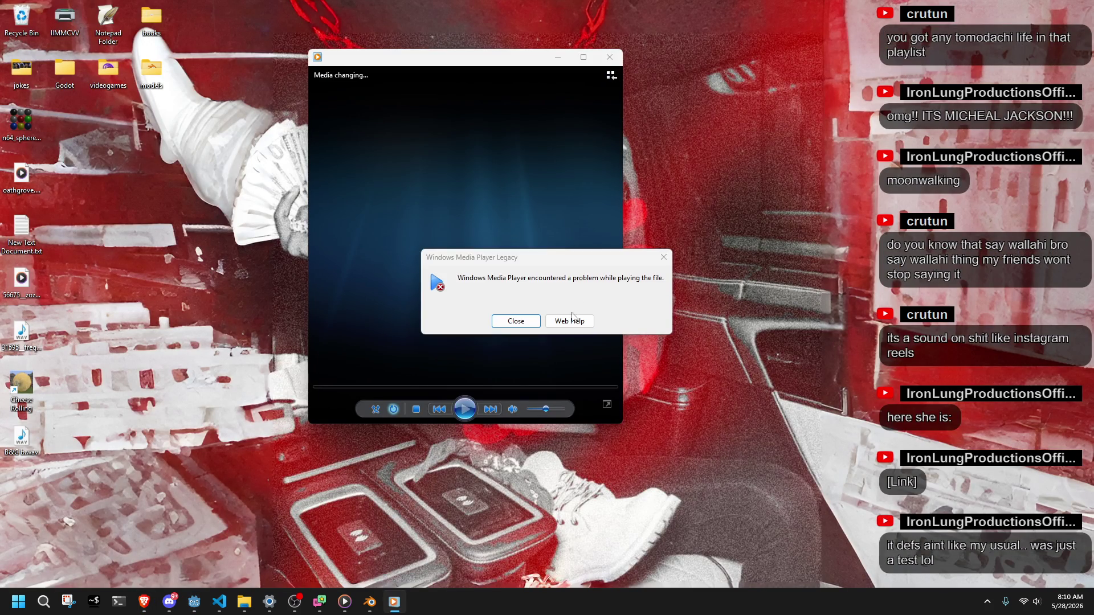
{"action": "left_click", "coordinate": [516, 322]}
{"action": "left_click", "coordinate": [609, 57]}
{"action": "right_click", "coordinate": [23, 445]}
{"action": "mouse_move", "coordinate": [63, 270]}
{"action": "left_click", "coordinate": [226, 288]}
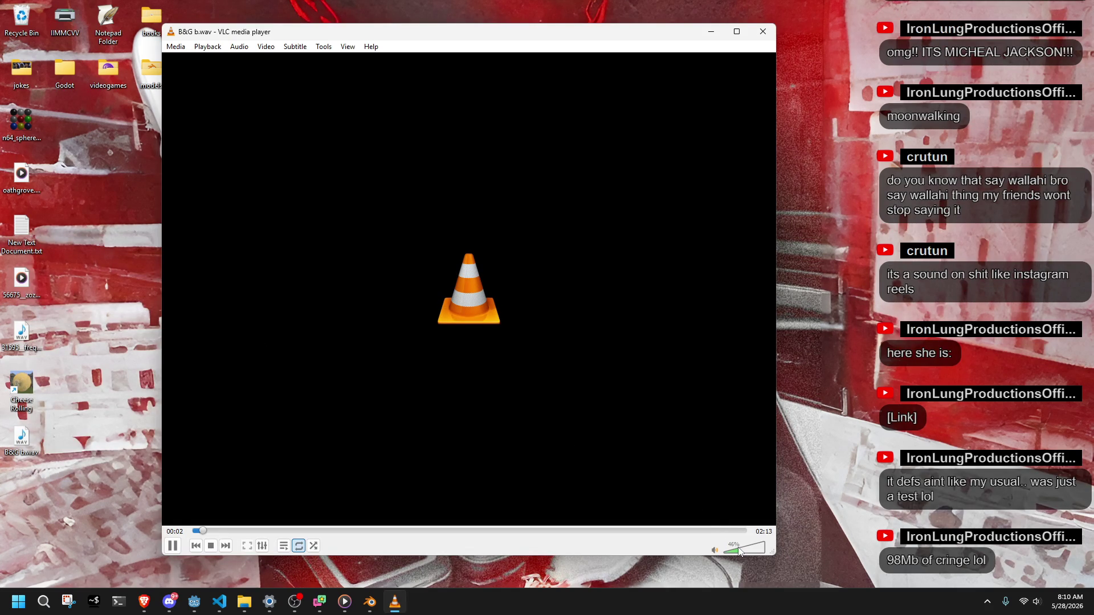
Raise VLC's playback volume from 46% to about 56%.
{"action": "left_click_drag", "start_coordinate": [740, 552], "coordinate": [745, 555]}
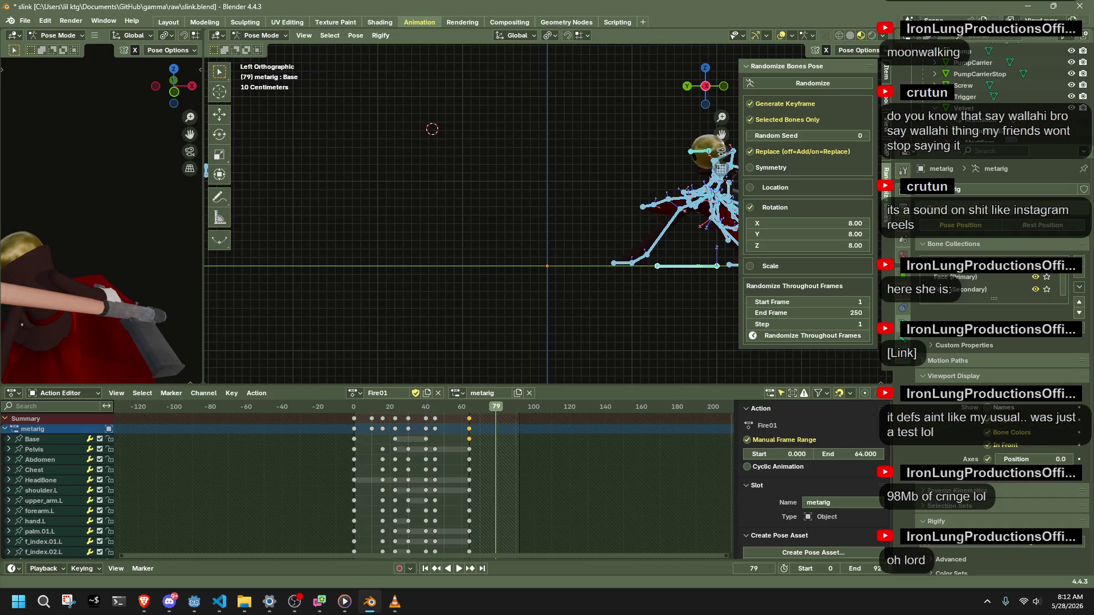
{"action": "key", "text": "space"}
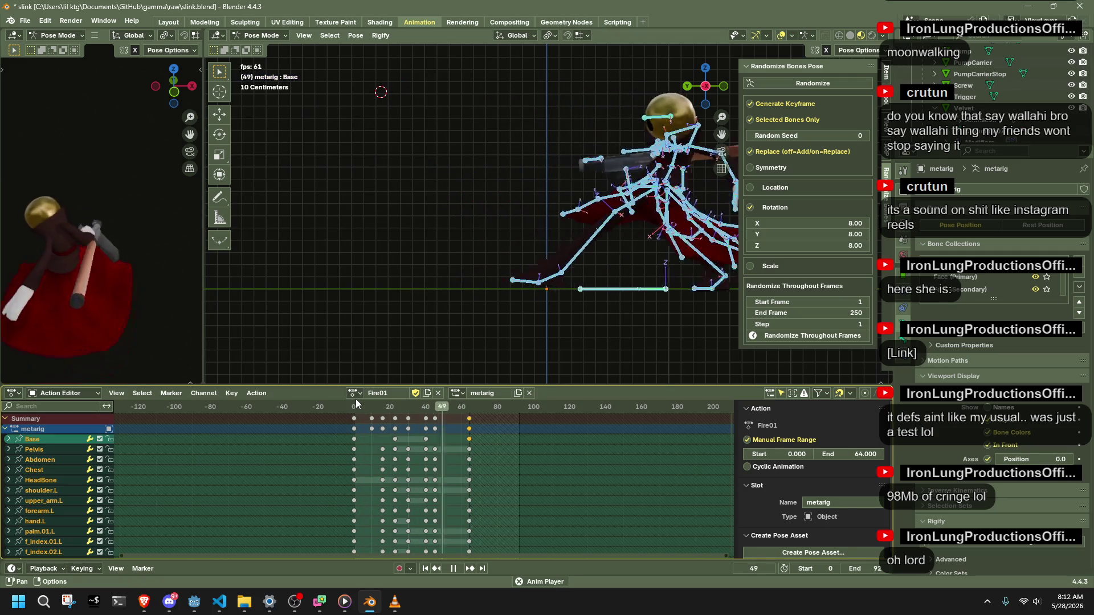
{"action": "key", "text": "space"}
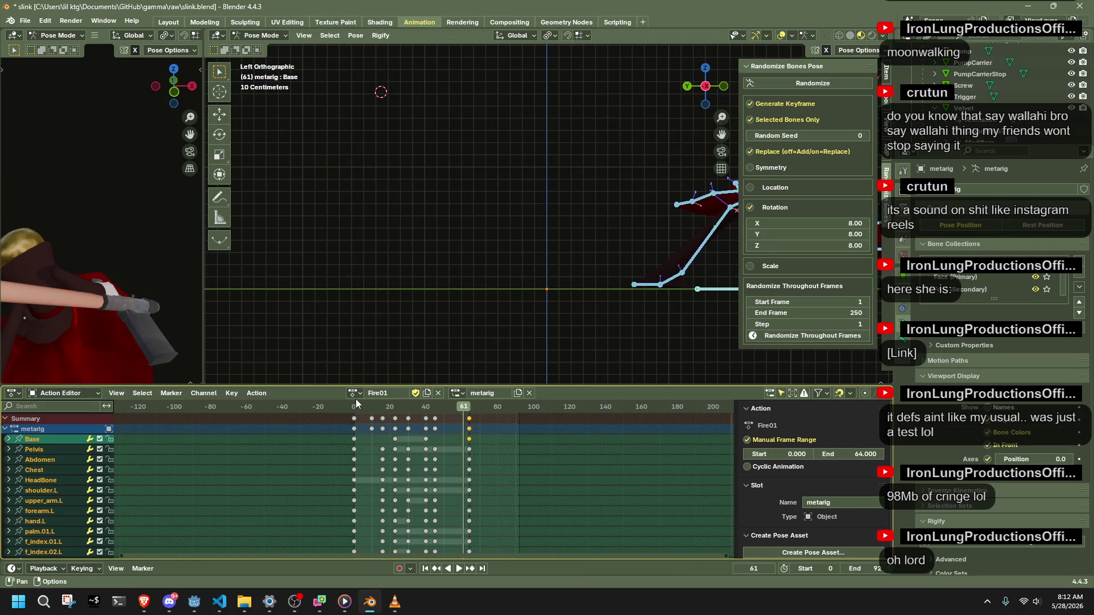
{"action": "key", "text": "space"}
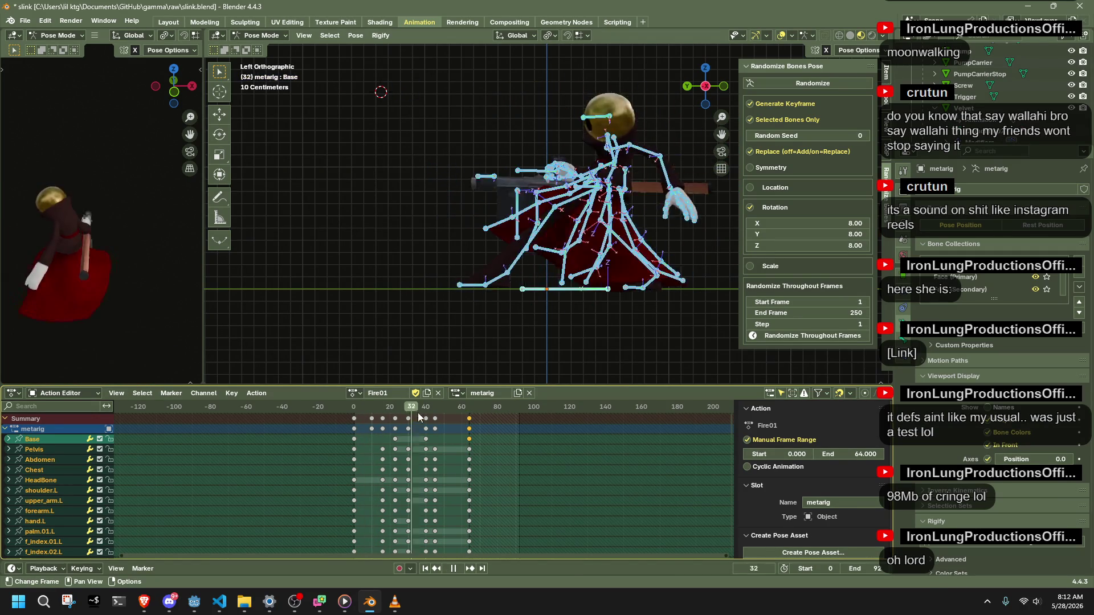
{"action": "left_click_drag", "start_coordinate": [466, 428], "coordinate": [469, 431]}
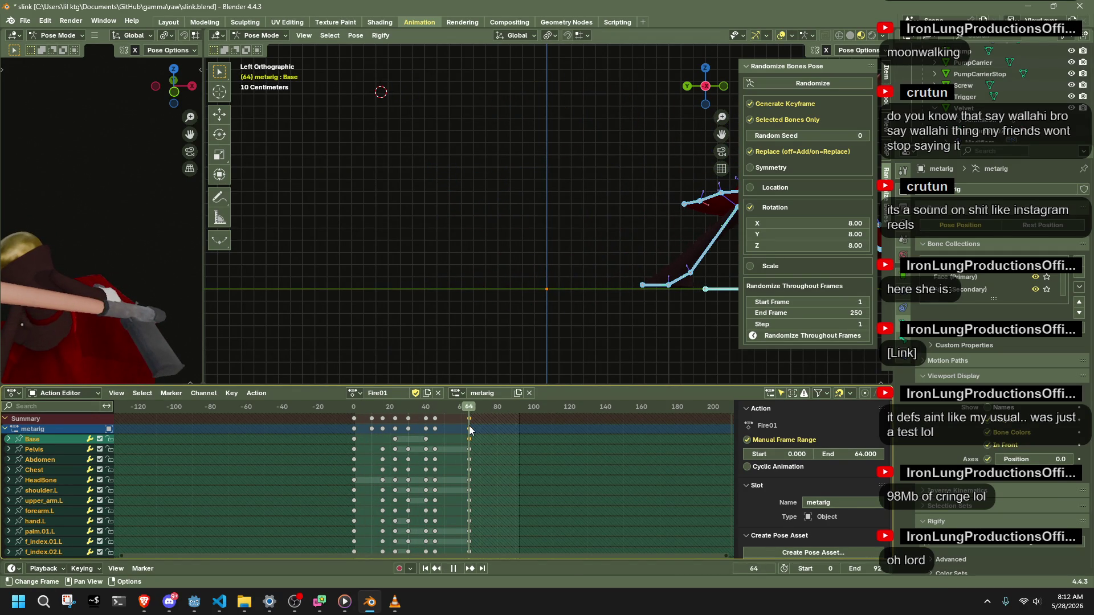
{"action": "left_click_drag", "start_coordinate": [470, 430], "coordinate": [470, 449]}
{"action": "key", "text": "space"}
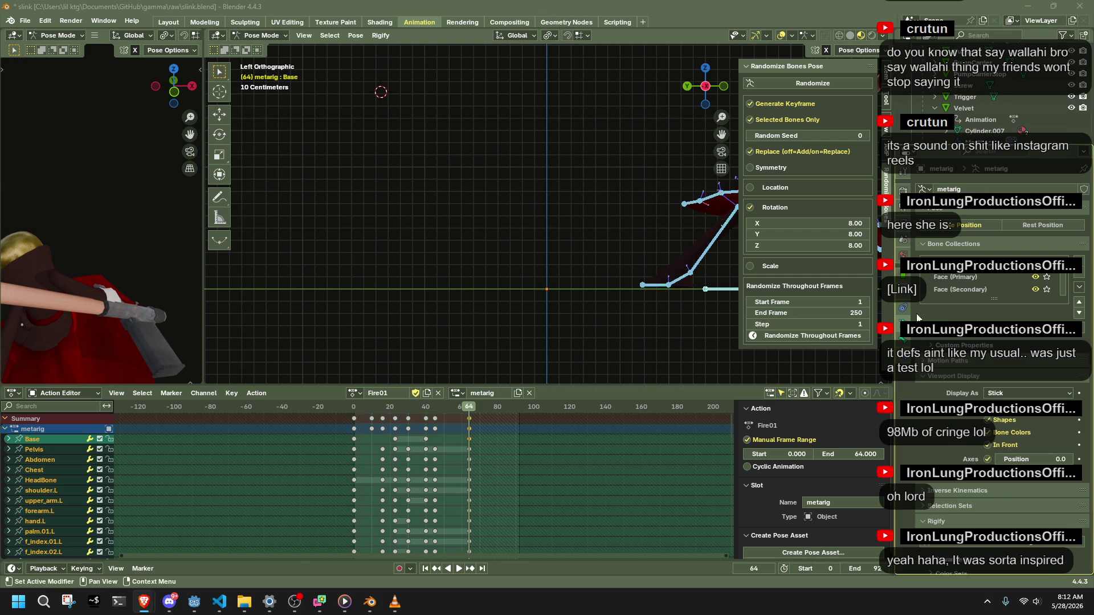
{"action": "key", "text": "space"}
{"action": "key", "text": "space"}
{"action": "left_click_drag", "start_coordinate": [502, 415], "coordinate": [498, 416]}
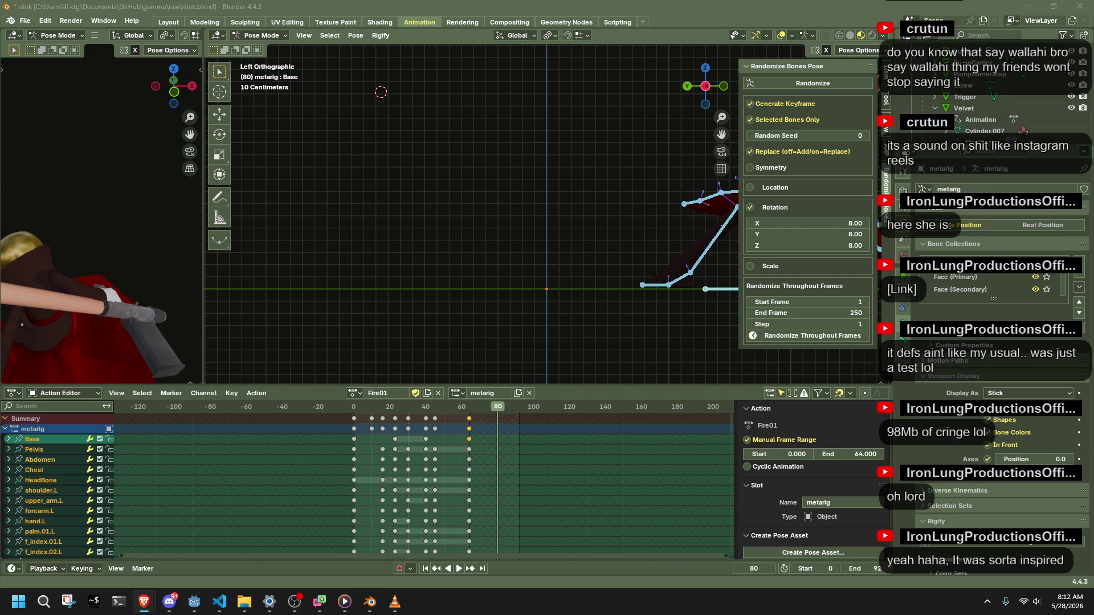
{"action": "key", "text": "space"}
{"action": "left_click", "coordinate": [487, 417]}
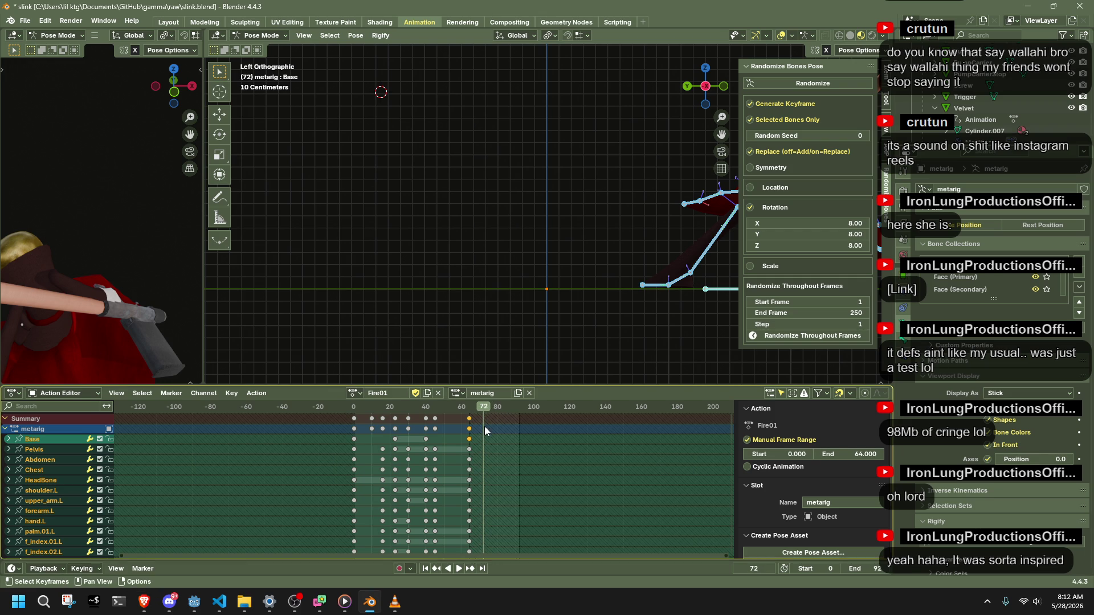
{"action": "scroll", "coordinate": [483, 459], "scroll_direction": "up", "scroll_amount": 2}
{"action": "key", "text": "space"}
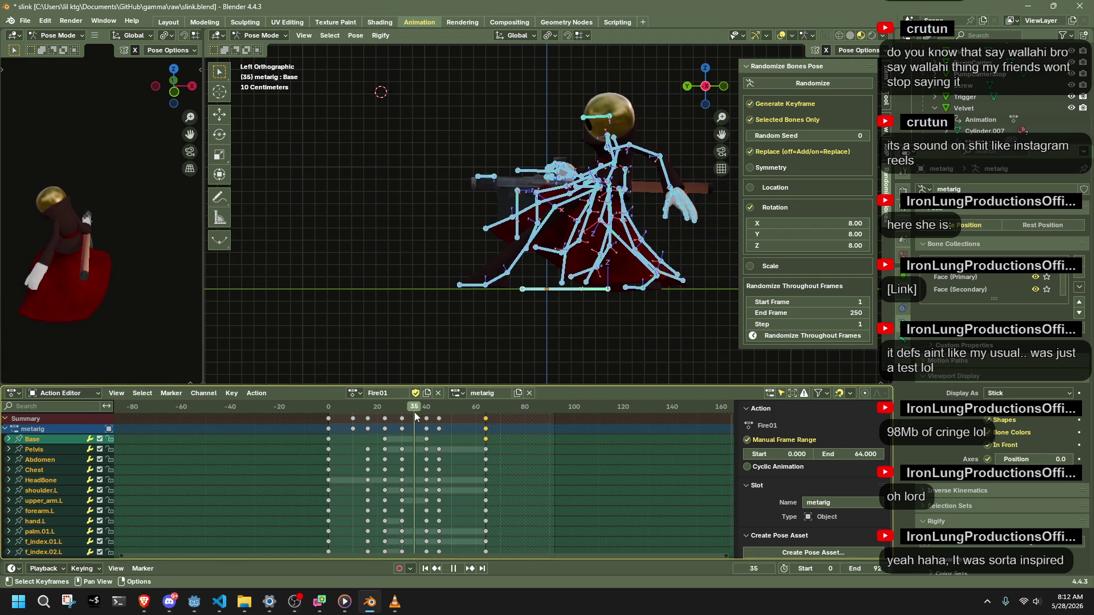
{"action": "left_click_drag", "start_coordinate": [414, 413], "coordinate": [408, 415]}
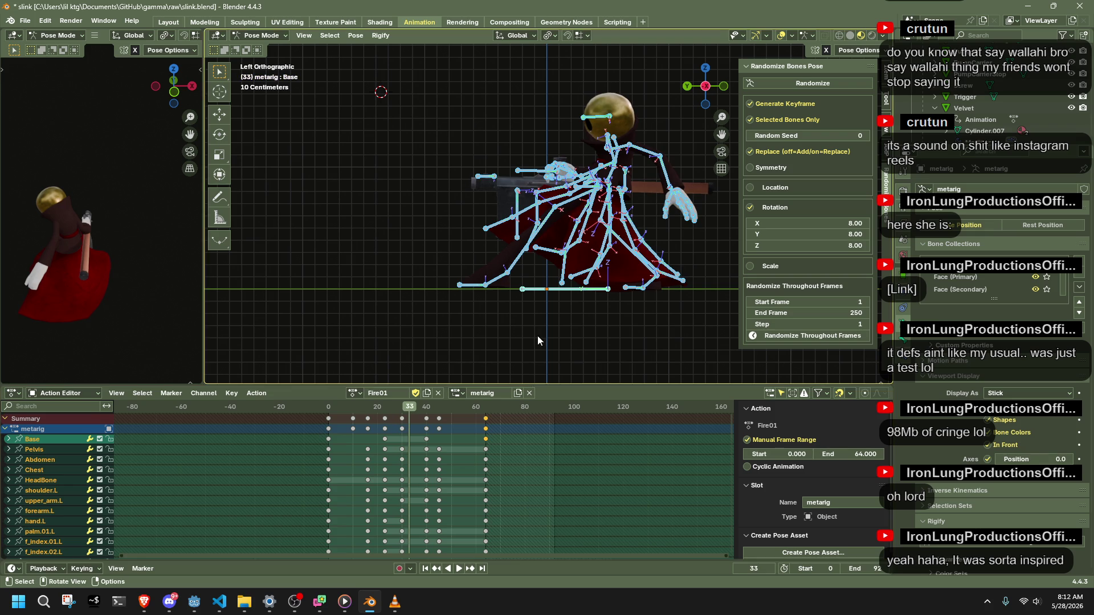
{"action": "left_click", "coordinate": [403, 413]}
{"action": "key", "text": "space"}
Duplicate the frame-30 keyframes about 43 frames later in Fire01 and preview playback.
{"action": "left_click", "coordinate": [406, 419]}
{"action": "key", "text": "g"}
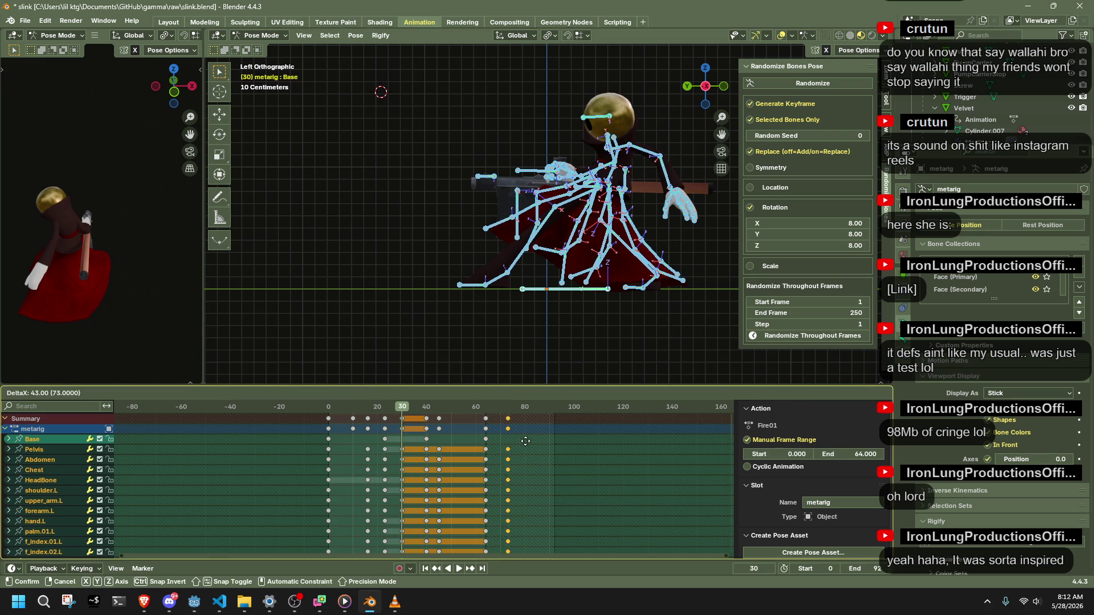
{"action": "left_click", "coordinate": [529, 441]}
{"action": "key", "text": "space"}
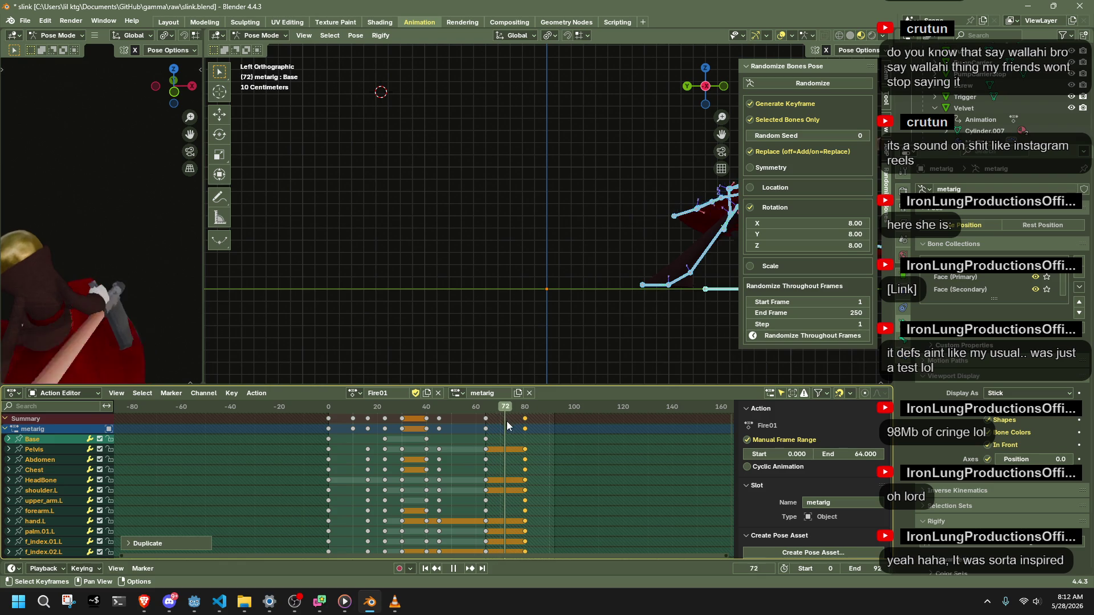
{"action": "left_click", "coordinate": [452, 421]}
{"action": "key", "text": "space"}
Set the Action end frame to 80, play and scrub the result, then select the frame-0 keys.
{"action": "left_click", "coordinate": [867, 456]}
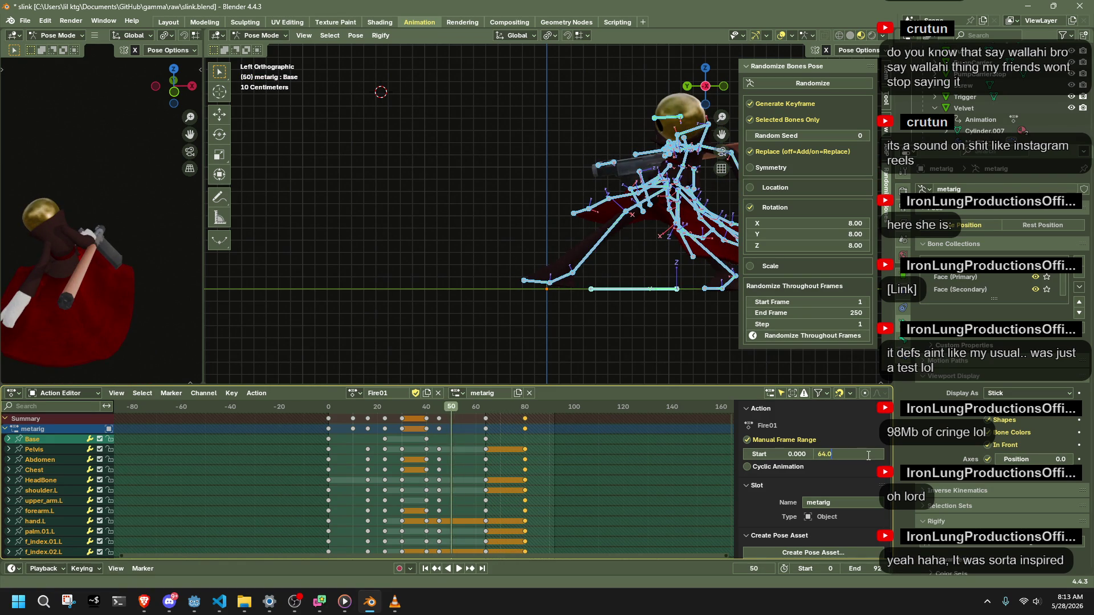
{"action": "type", "text": "80"}
{"action": "key", "text": "Return"}
{"action": "left_click", "coordinate": [327, 415]}
{"action": "key", "text": "space"}
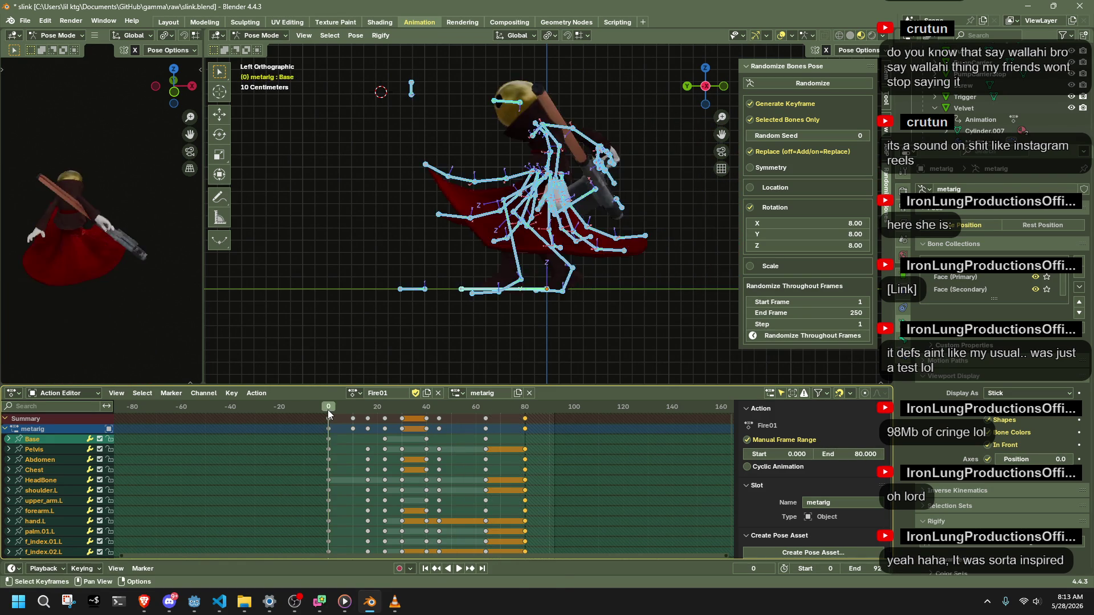
{"action": "left_click", "coordinate": [412, 416]}
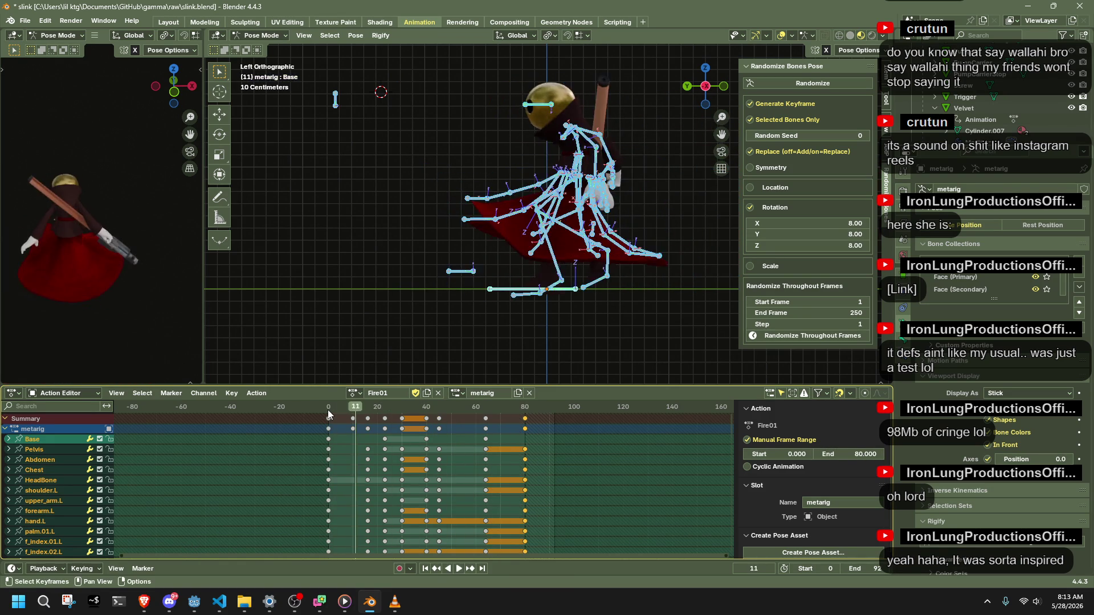
{"action": "left_click_drag", "start_coordinate": [412, 416], "coordinate": [502, 415]}
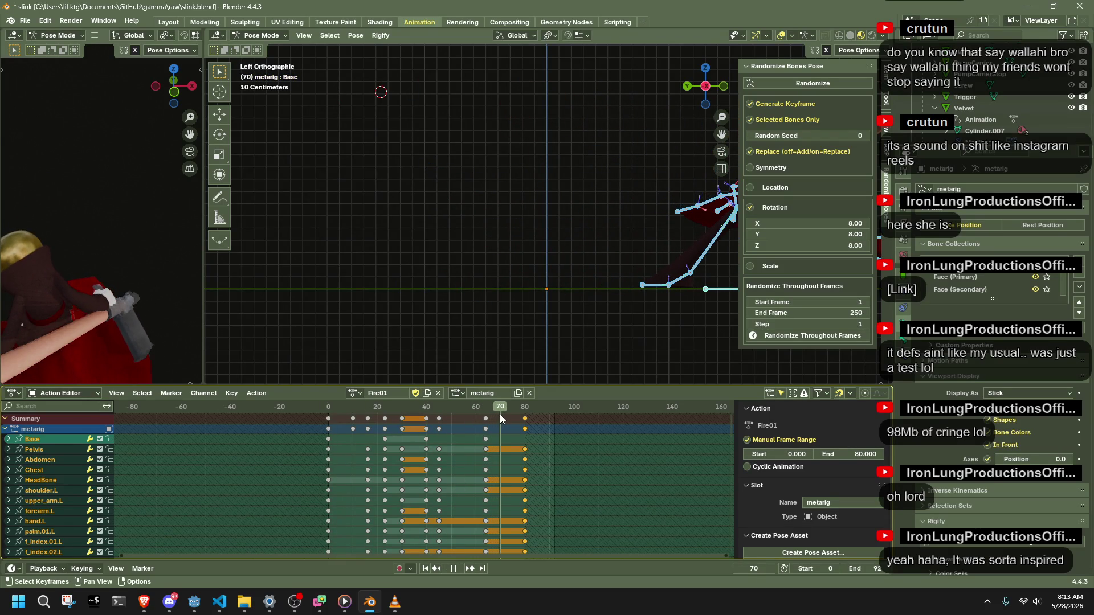
{"action": "key", "text": "space"}
{"action": "left_click", "coordinate": [326, 415]}
Copy the frame-0 pose (without the Base bone) and paste it at frame 80 to close the loop.
{"action": "key", "text": "ctrl+c"}
{"action": "left_click", "coordinate": [525, 409]}
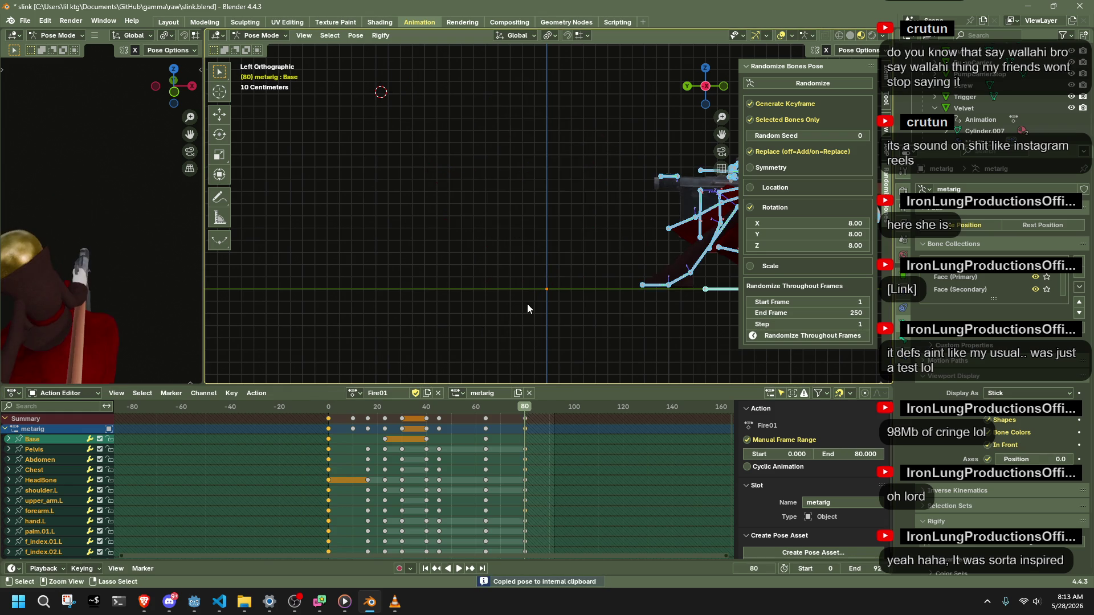
{"action": "key", "text": "ctrl+v"}
{"action": "key", "text": "ctrl+z"}
{"action": "left_click_drag", "start_coordinate": [659, 267], "coordinate": [670, 289]}
{"action": "left_click", "coordinate": [328, 407]}
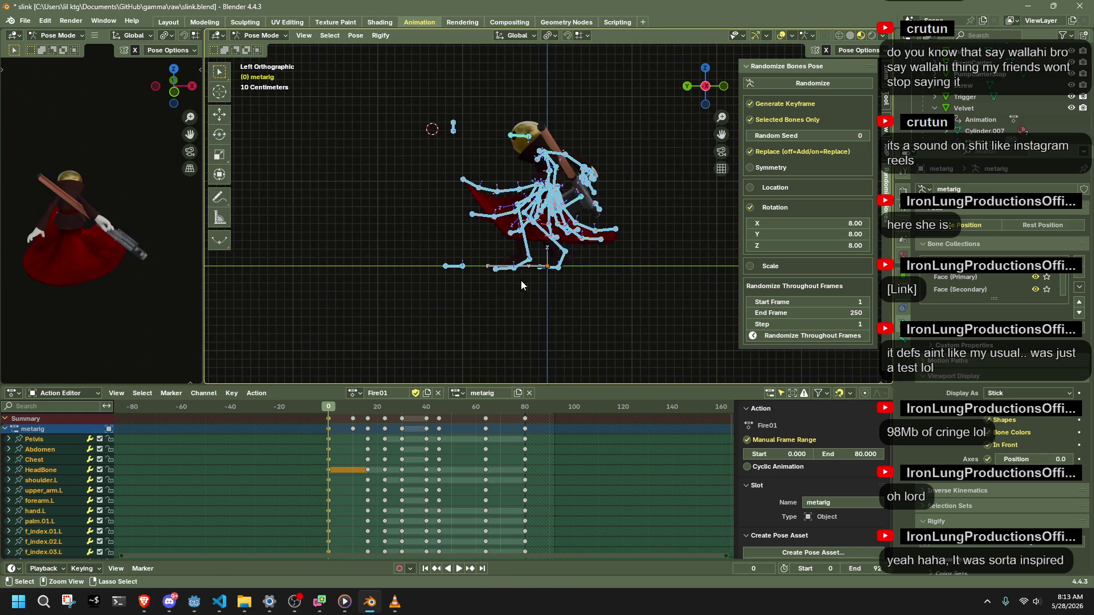
{"action": "left_click", "coordinate": [523, 407]}
{"action": "key", "text": "ctrl+v"}
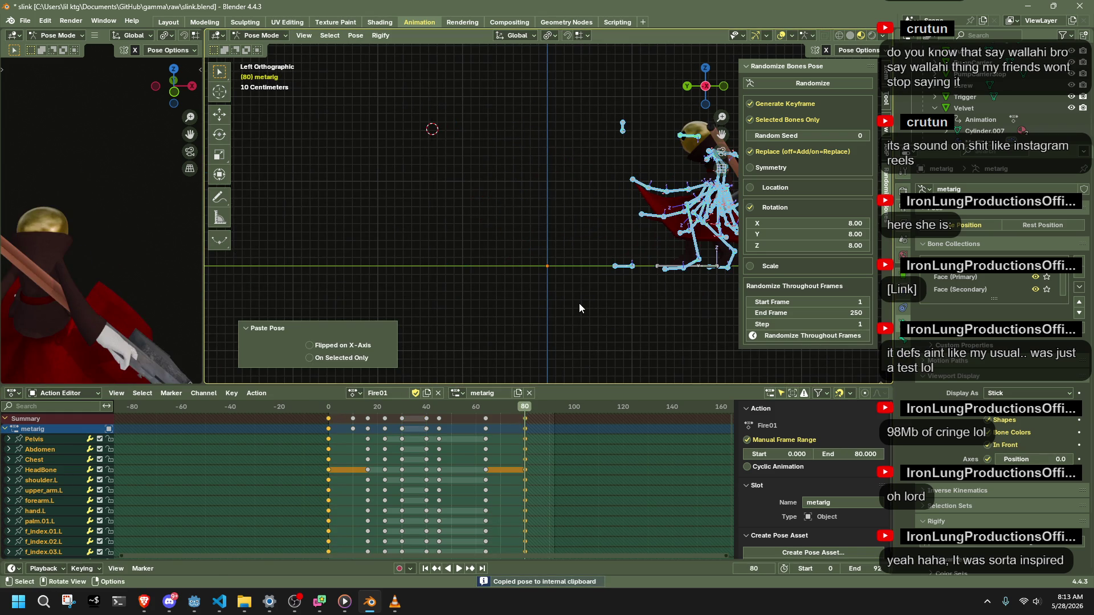
Play the looping animation, check the reference audio, then start shifting selected keys nine frames earlier.
{"action": "left_click", "coordinate": [329, 409]}
{"action": "key", "text": "space"}
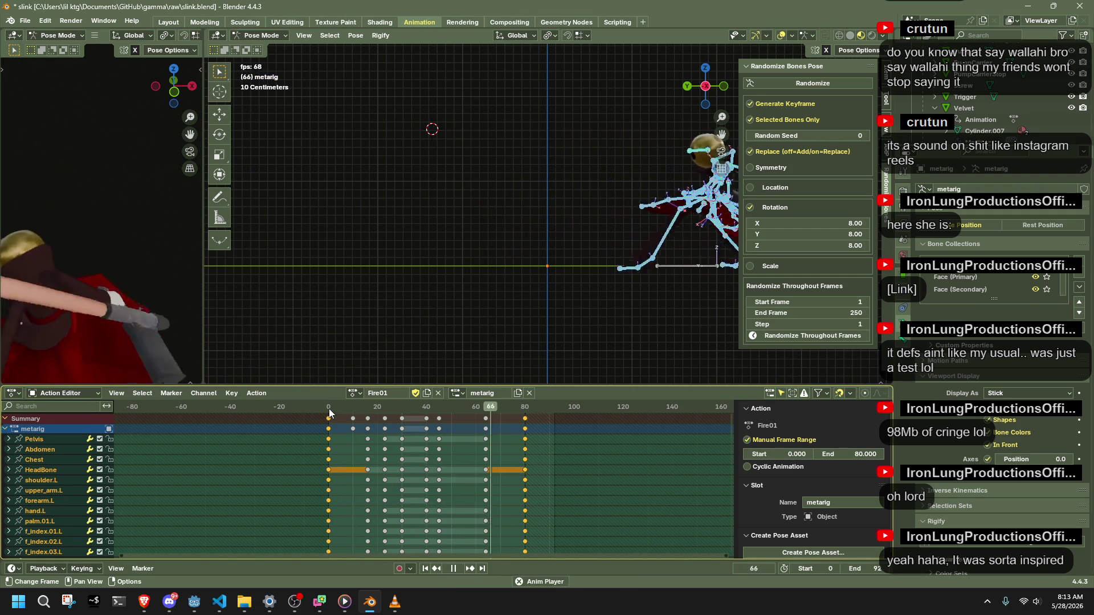
{"action": "key", "text": "space"}
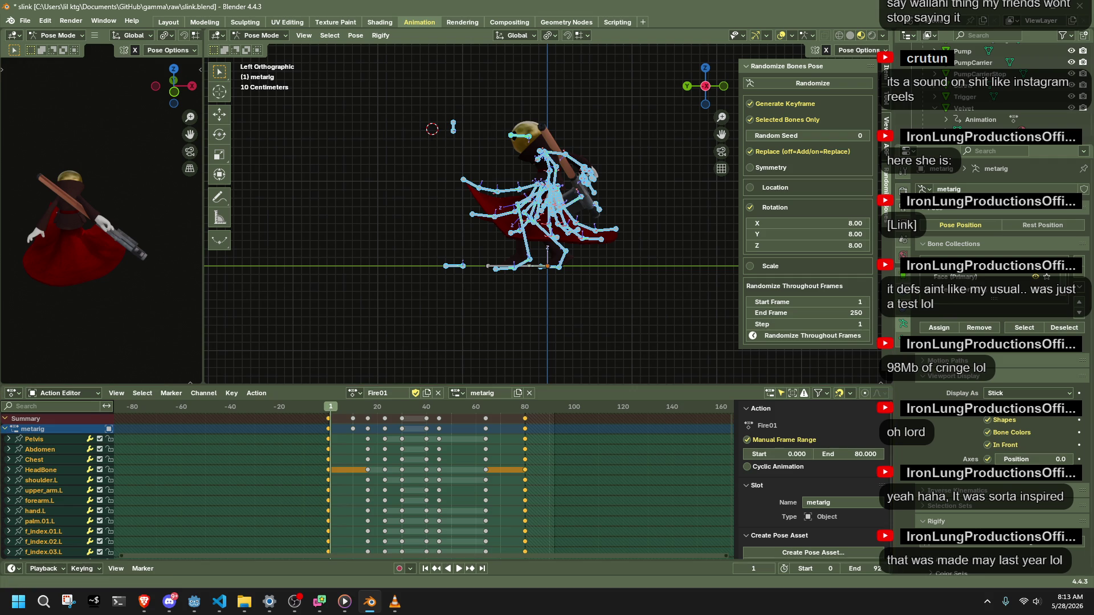
{"action": "left_click", "coordinate": [344, 601]}
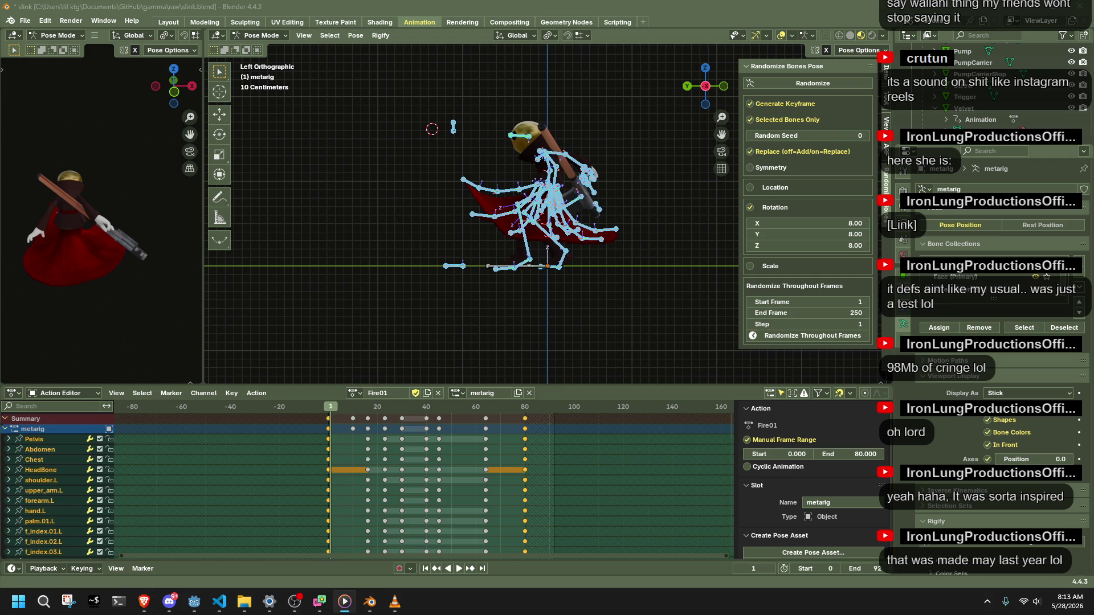
{"action": "left_click", "coordinate": [393, 602]}
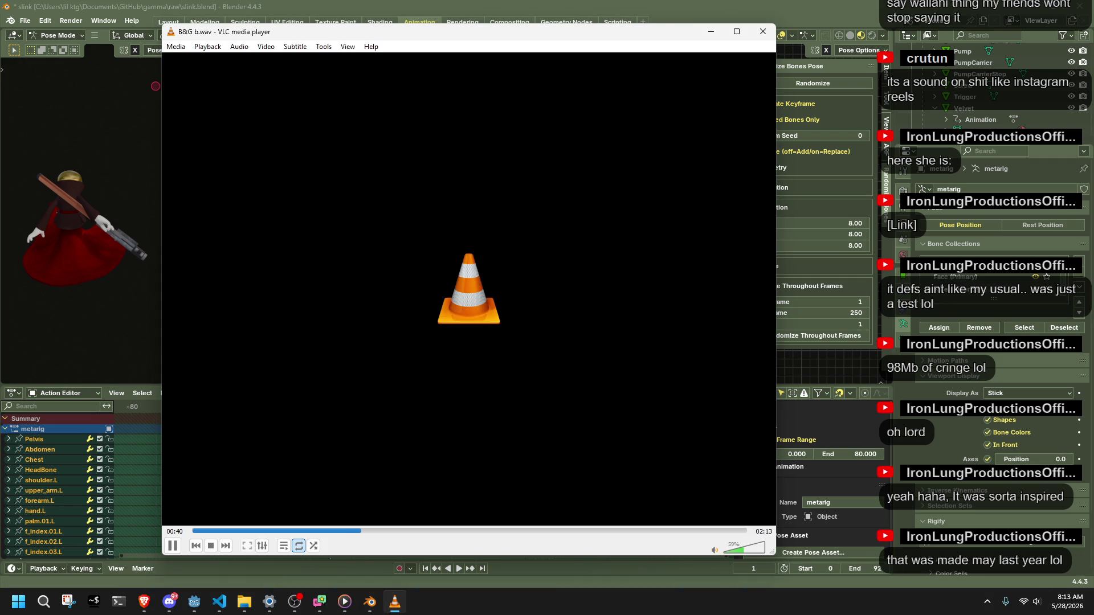
{"action": "left_click", "coordinate": [394, 601]}
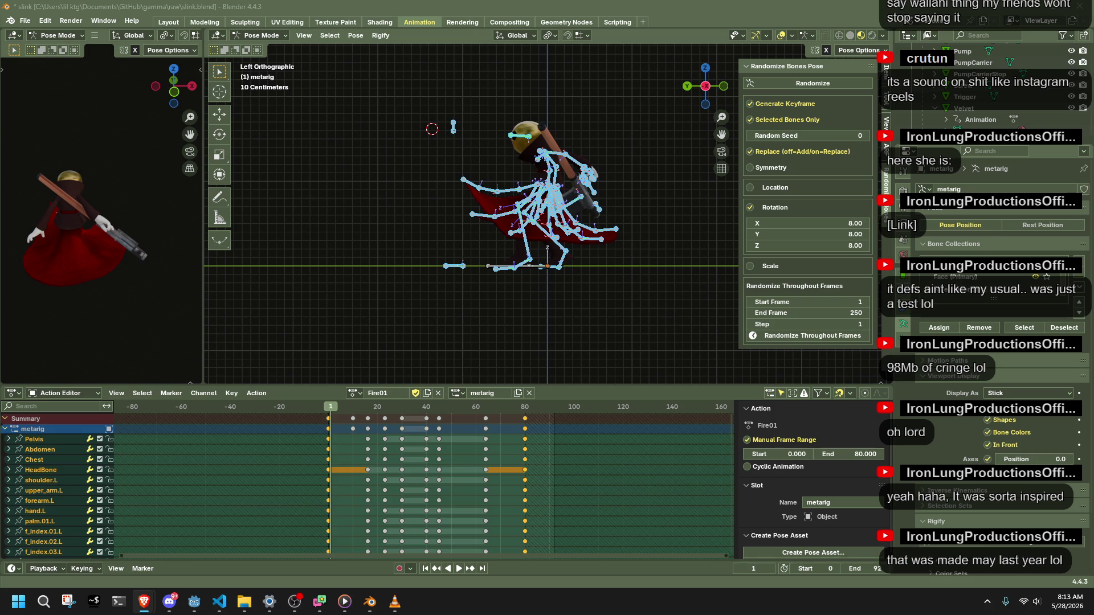
{"action": "left_click_drag", "start_coordinate": [351, 418], "coordinate": [328, 411]}
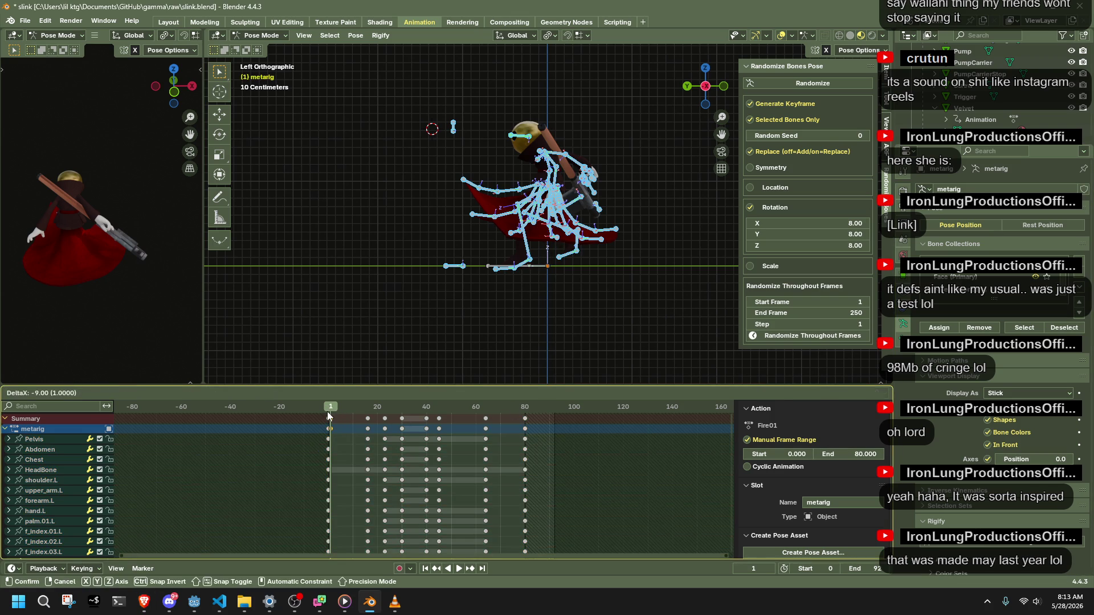
Confirm the keyframe move, play and scrub the timeline, then copy the rig's pose at frame 40.
{"action": "left_click", "coordinate": [329, 411]}
{"action": "key", "text": "space"}
{"action": "key", "text": "space"}
{"action": "key", "text": "space"}
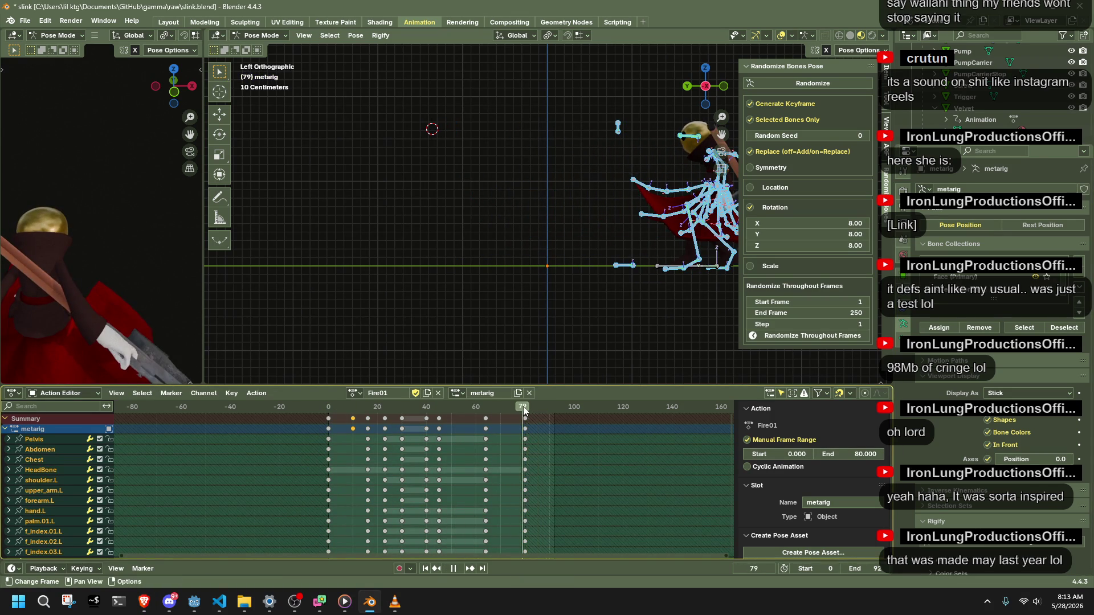
{"action": "mouse_move", "coordinate": [522, 411]}
{"action": "left_mouse_down"}
{"action": "mouse_move", "coordinate": [476, 415]}
{"action": "mouse_move", "coordinate": [517, 427]}
{"action": "mouse_move", "coordinate": [523, 416]}
{"action": "mouse_move", "coordinate": [396, 417]}
{"action": "left_mouse_up"}
{"action": "key", "text": "space"}
{"action": "key", "text": "space"}
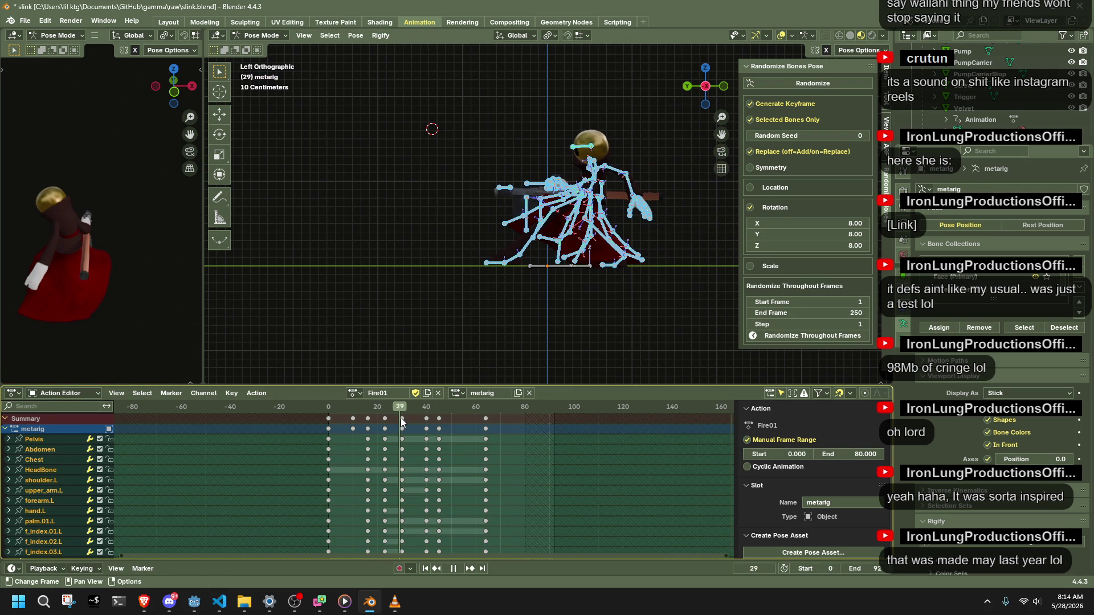
{"action": "left_click_drag", "start_coordinate": [446, 423], "coordinate": [482, 438]}
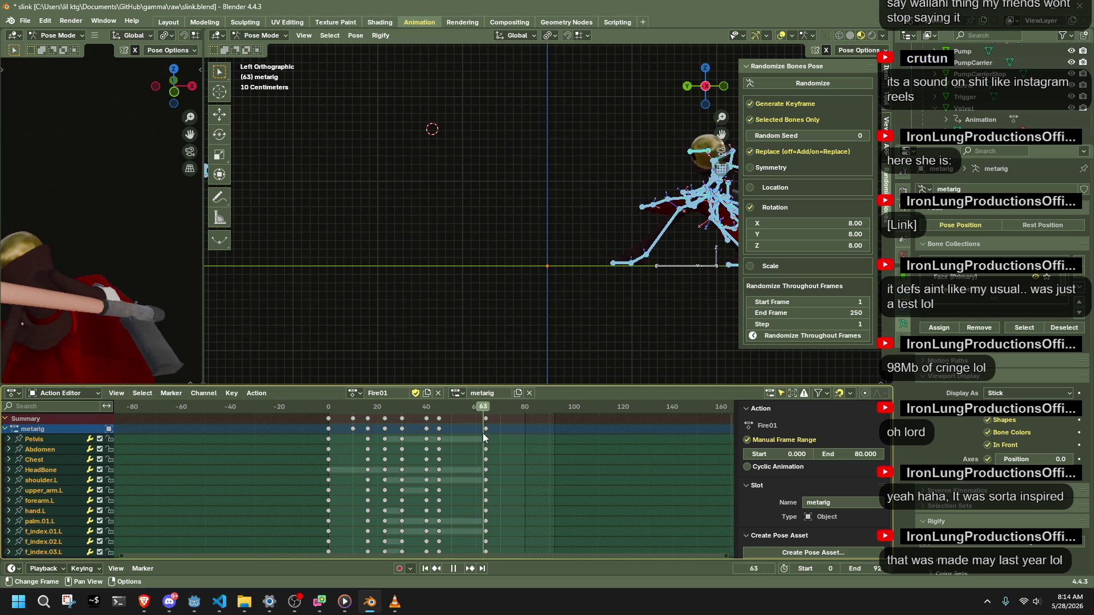
{"action": "left_click_drag", "start_coordinate": [481, 438], "coordinate": [426, 437]}
{"action": "key", "text": "ctrl+c"}
{"action": "key", "text": "ctrl+c"}
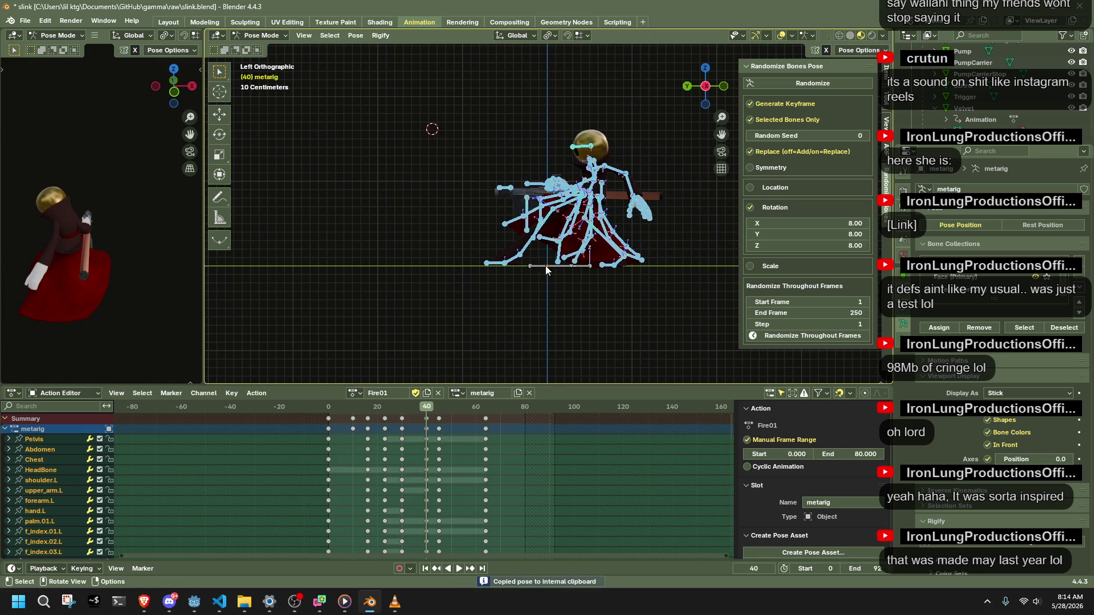
{"action": "left_click", "coordinate": [526, 411]}
{"action": "key", "text": "ctrl+v"}
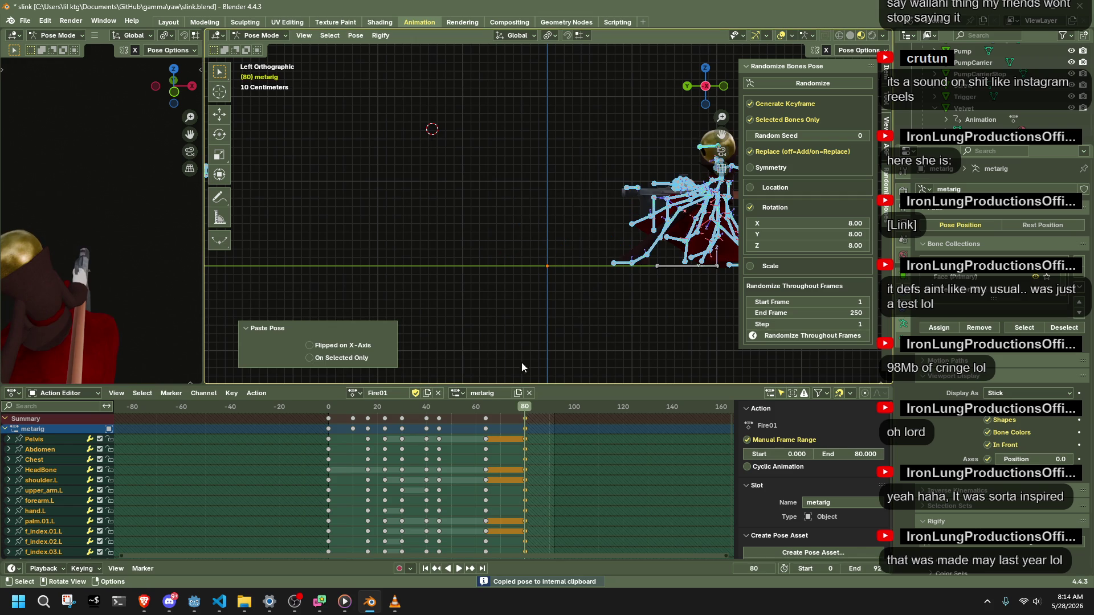
{"action": "left_click", "coordinate": [485, 410]}
{"action": "mouse_move", "coordinate": [630, 334]}
{"action": "middle_mouse_down", "text": "ctrl"}
{"action": "mouse_move", "coordinate": [651, 316]}
{"action": "mouse_move", "coordinate": [519, 268]}
{"action": "mouse_move", "coordinate": [529, 239]}
{"action": "mouse_move", "coordinate": [631, 229]}
{"action": "mouse_move", "coordinate": [659, 137]}
{"action": "middle_mouse_up", "text": "ctrl"}
{"action": "mouse_move", "coordinate": [494, 107]}
{"action": "middle_mouse_down"}
{"action": "mouse_move", "coordinate": [427, 93]}
{"action": "mouse_move", "coordinate": [528, 98]}
{"action": "mouse_move", "coordinate": [535, 141]}
{"action": "mouse_move", "coordinate": [559, 168]}
{"action": "middle_mouse_up"}
{"action": "left_click", "coordinate": [509, 114]}
{"action": "key", "text": "l"}
{"action": "key", "text": "ctrl+c"}
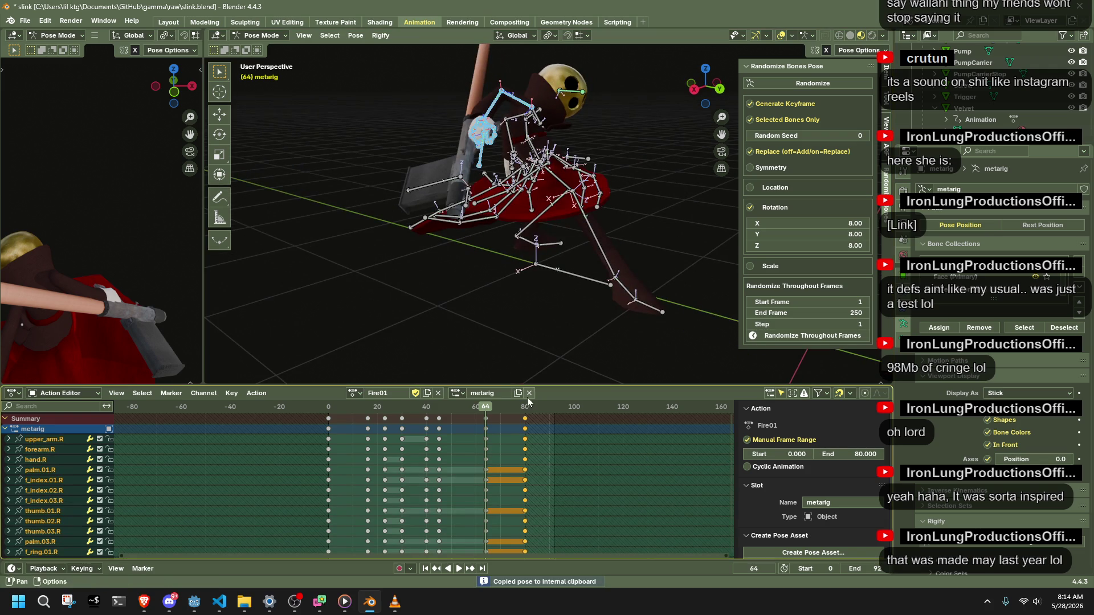
{"action": "key", "text": "Up"}
{"action": "key", "text": "ctrl+v"}
{"action": "middle_click_drag", "start_coordinate": [630, 232], "coordinate": [590, 256]}
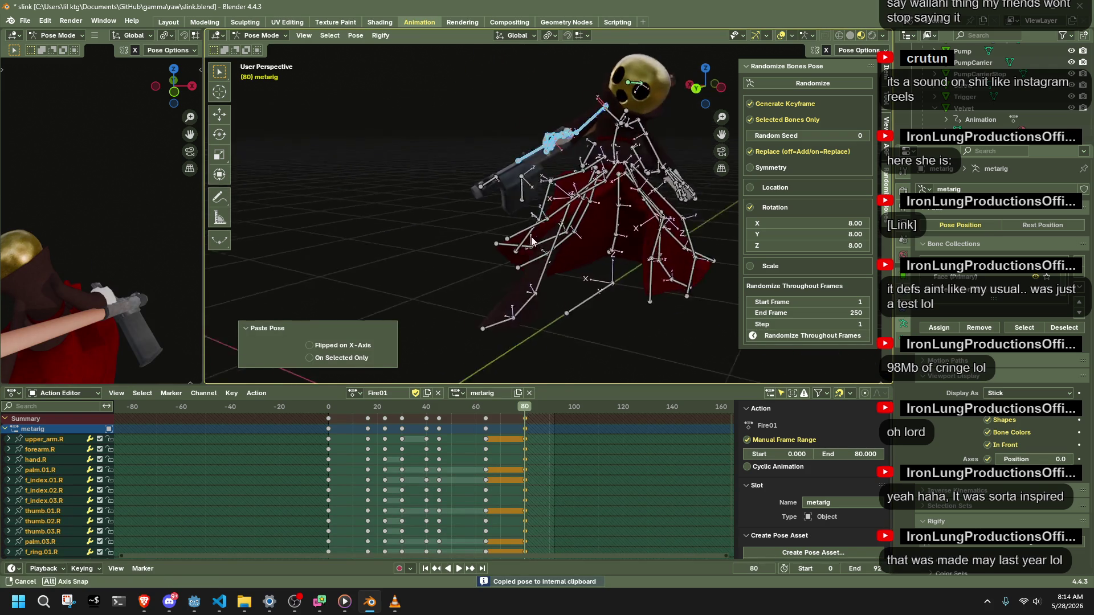
{"action": "key", "text": "space"}
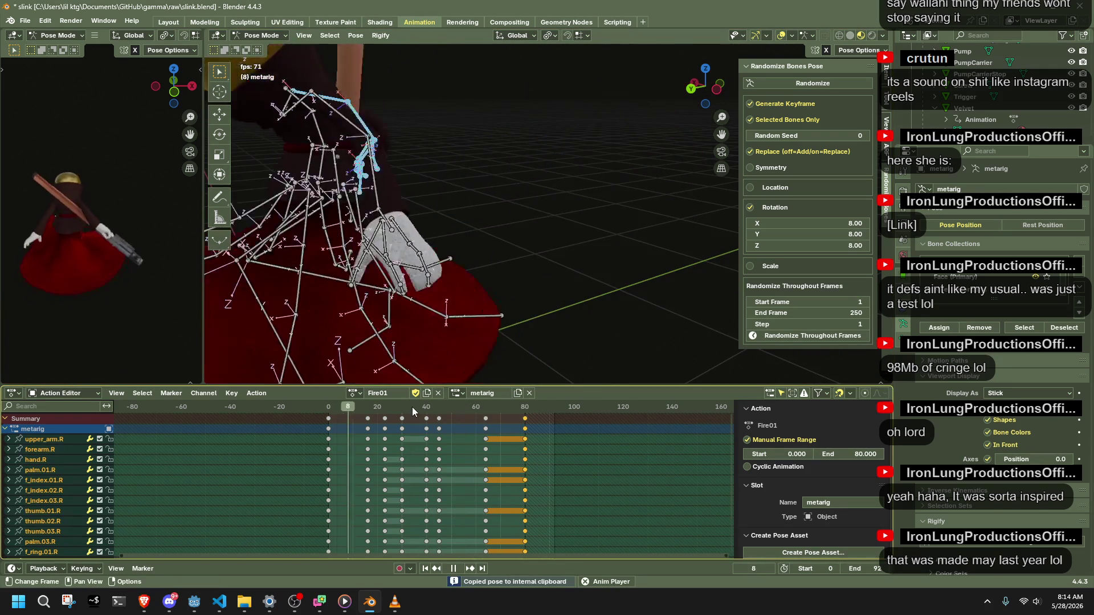
{"action": "key", "text": "space"}
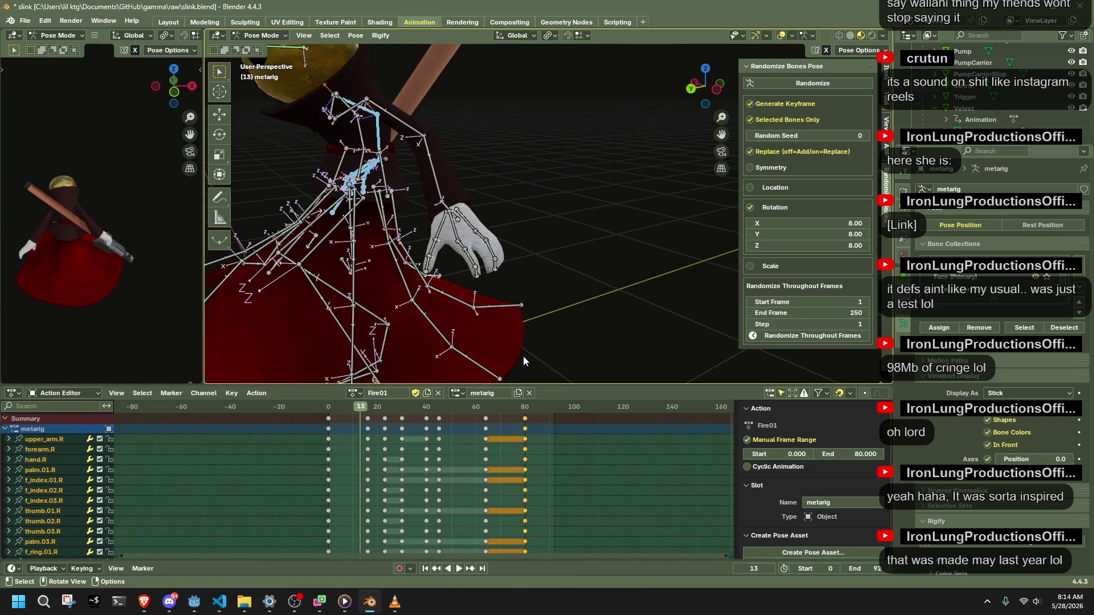
{"action": "left_click_drag", "start_coordinate": [479, 411], "coordinate": [524, 432]}
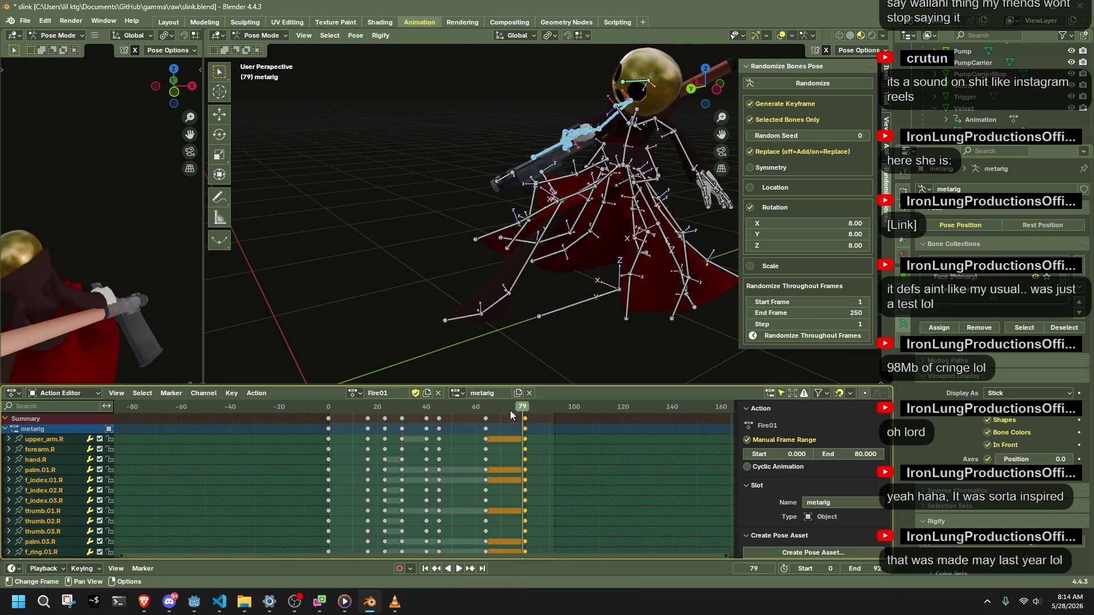
{"action": "mouse_move", "coordinate": [582, 342]}
{"action": "middle_mouse_down"}
{"action": "mouse_move", "coordinate": [738, 236]}
{"action": "mouse_move", "coordinate": [494, 231]}
{"action": "mouse_move", "coordinate": [488, 325]}
{"action": "middle_mouse_up"}
{"action": "key", "text": "space"}
{"action": "left_click_drag", "start_coordinate": [483, 418], "coordinate": [526, 437]}
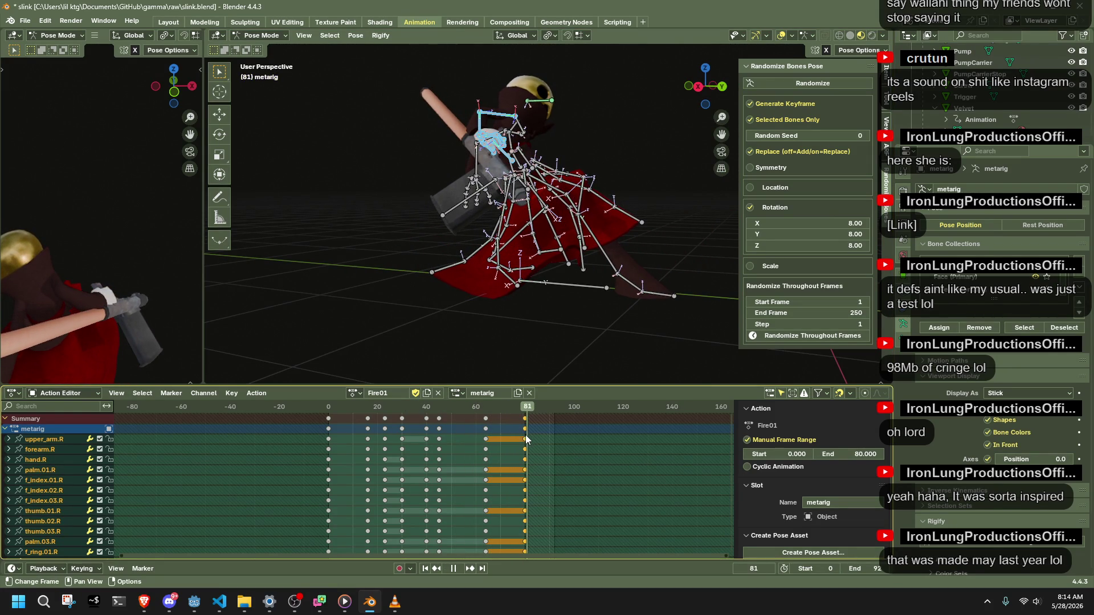
{"action": "scroll", "coordinate": [119, 298], "scroll_direction": "down", "scroll_amount": 3}
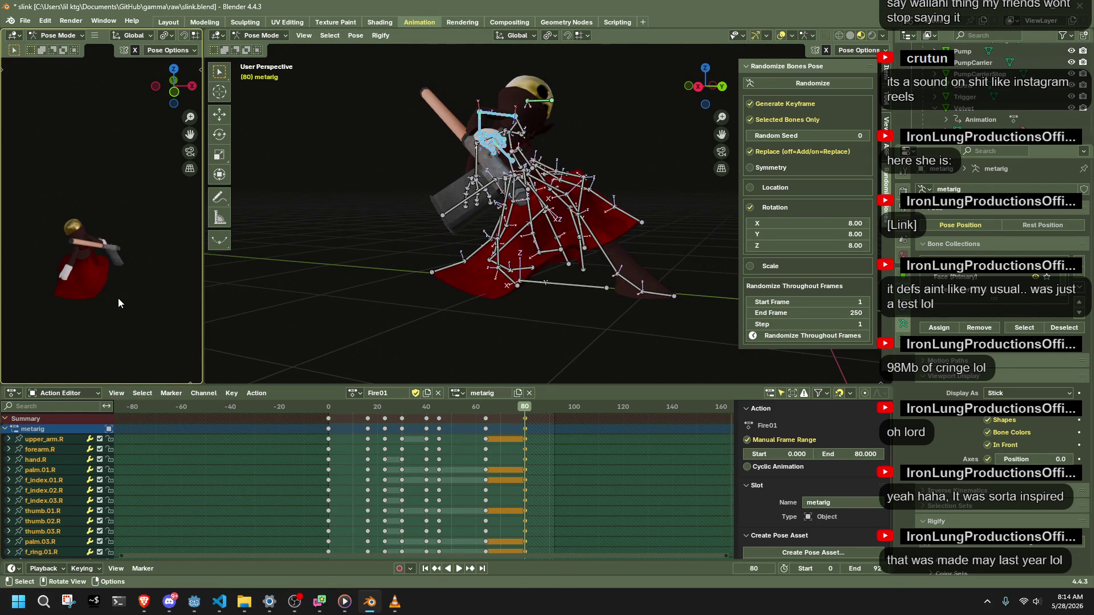
{"action": "key", "text": "space"}
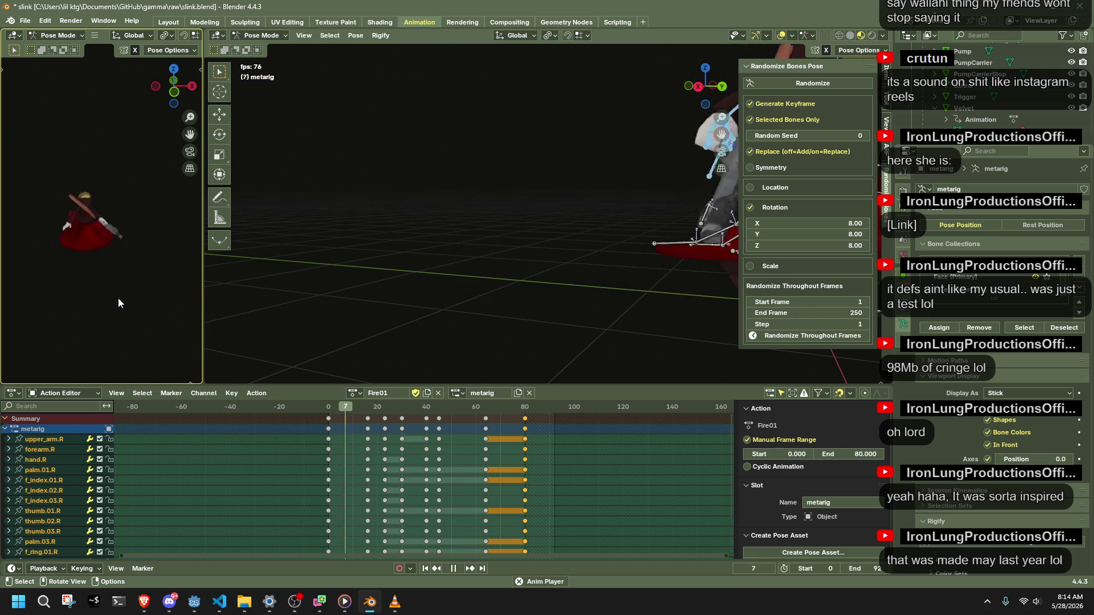
{"action": "left_click_drag", "start_coordinate": [428, 407], "coordinate": [493, 415]}
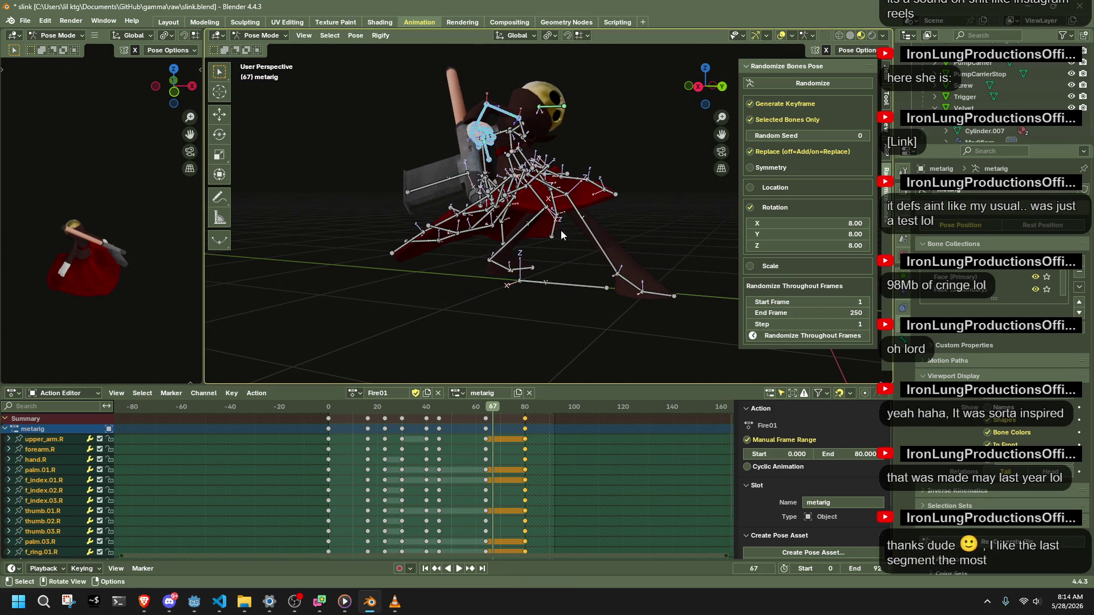
Clear the selection and select the linked dress bone chains plus Dress4.001.L.
{"action": "middle_click_drag", "start_coordinate": [514, 343], "coordinate": [445, 318]}
{"action": "left_click", "coordinate": [550, 251]}
{"action": "key", "text": "l"}
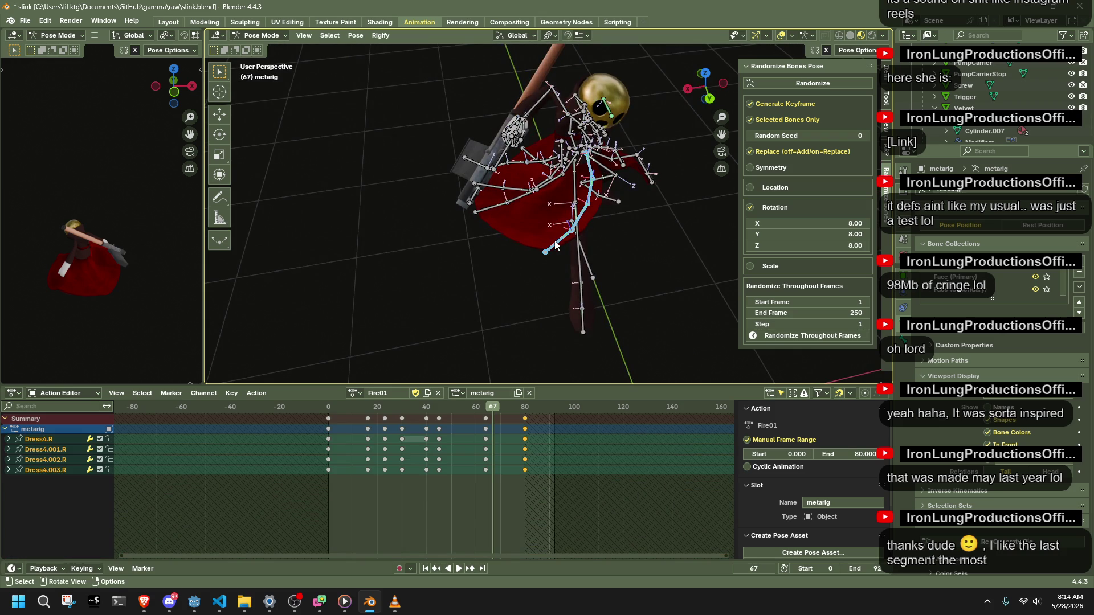
{"action": "key", "text": "l"}
{"action": "key", "text": "l"}
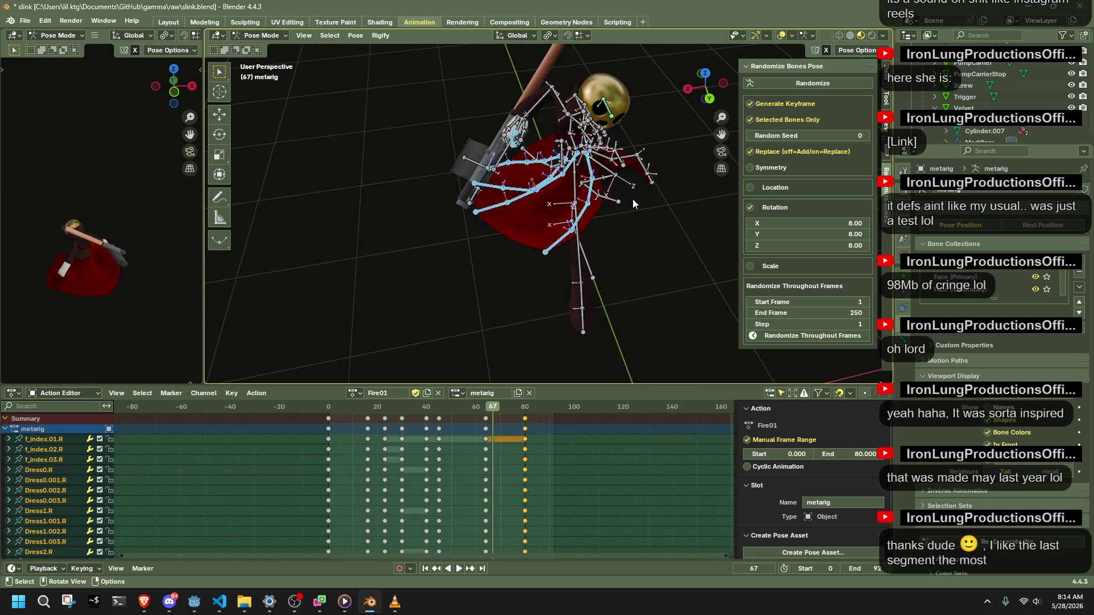
{"action": "mouse_move", "coordinate": [628, 195]}
{"action": "middle_mouse_down"}
{"action": "mouse_move", "coordinate": [416, 279]}
{"action": "mouse_move", "coordinate": [484, 315]}
{"action": "middle_mouse_up"}
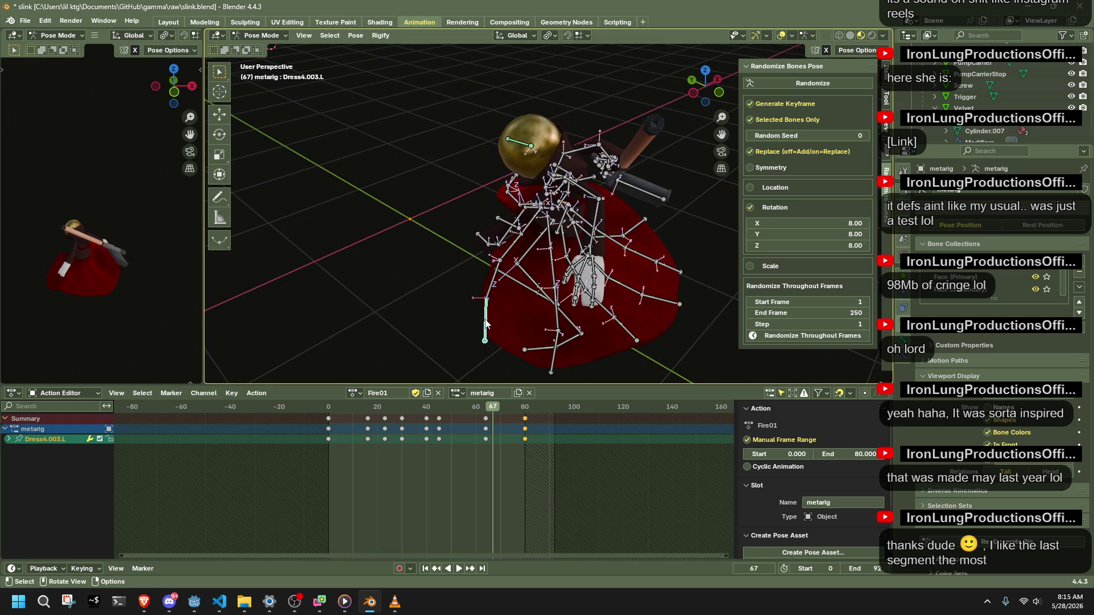
{"action": "scroll", "coordinate": [486, 323], "scroll_direction": "up", "scroll_amount": 2}
{"action": "scroll", "coordinate": [461, 288], "scroll_direction": "up", "scroll_amount": 2}
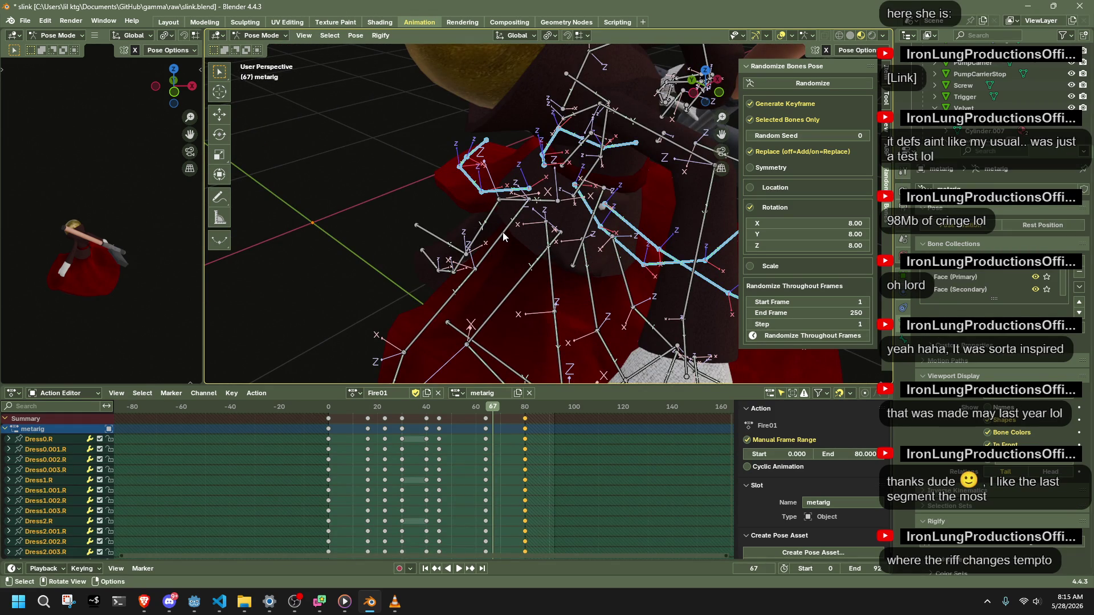
{"action": "scroll", "coordinate": [504, 240], "scroll_direction": "down", "scroll_amount": 3}
{"action": "left_click", "coordinate": [494, 257], "text": "shift"}
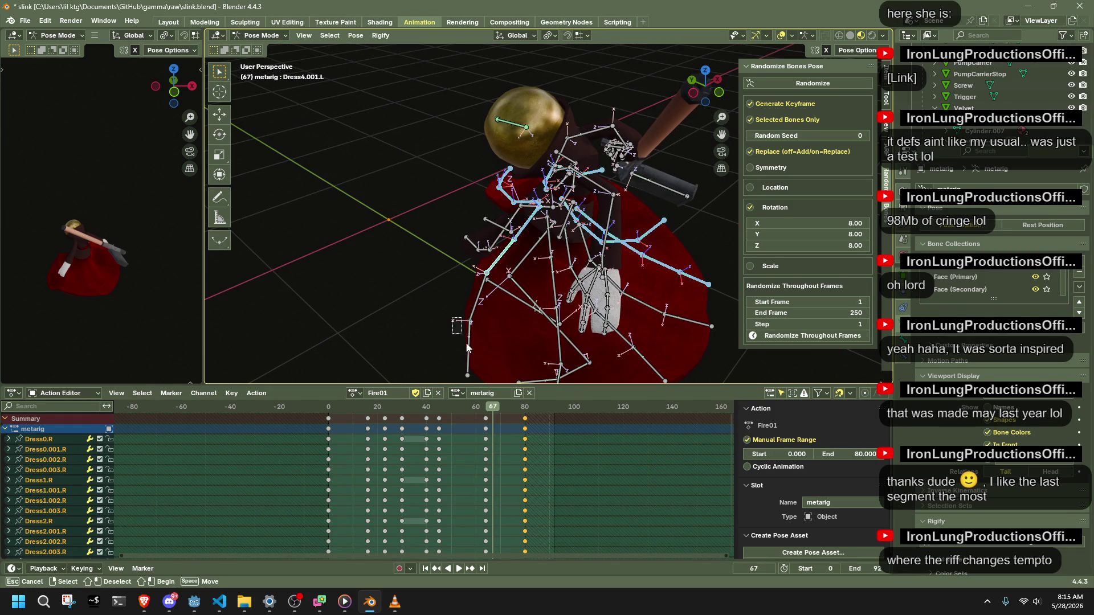
Preview the dress motion from the front up to frame 64, then bring up the reference audio player.
{"action": "middle_click_drag", "start_coordinate": [519, 357], "coordinate": [468, 333]}
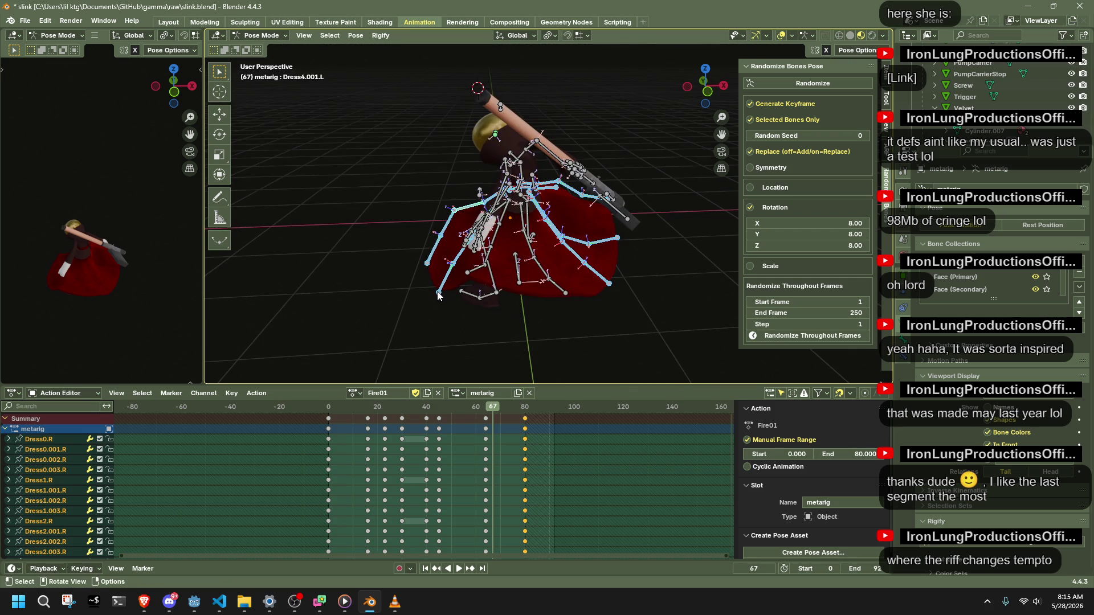
{"action": "mouse_move", "coordinate": [566, 295]}
{"action": "middle_mouse_down"}
{"action": "mouse_move", "coordinate": [618, 309]}
{"action": "mouse_move", "coordinate": [682, 282]}
{"action": "middle_mouse_up"}
{"action": "key", "text": "space"}
{"action": "left_click", "coordinate": [440, 409]}
{"action": "key", "text": "space"}
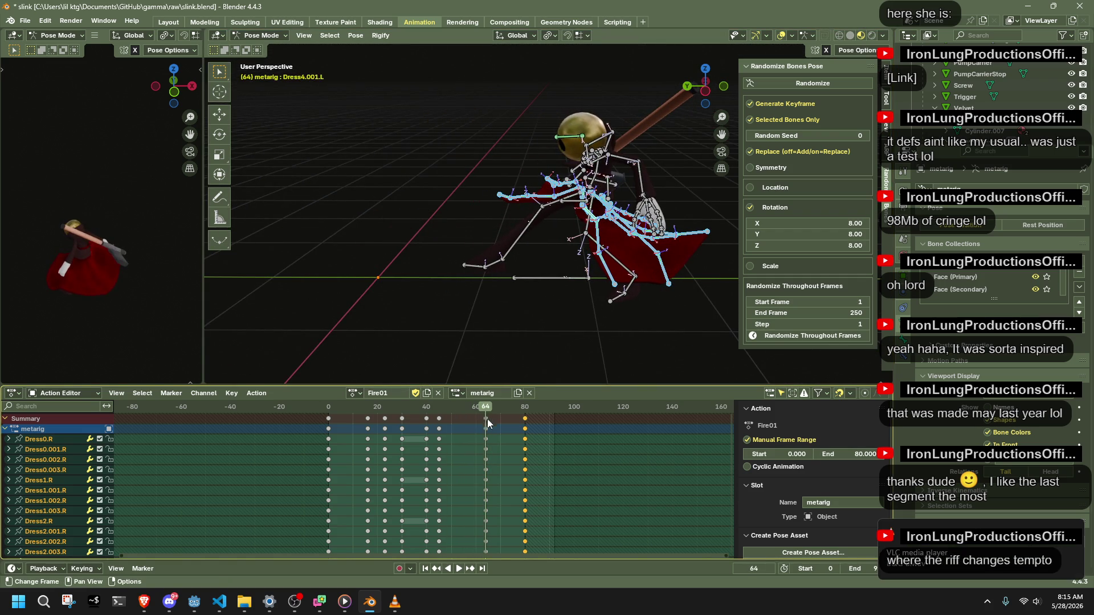
{"action": "left_click", "coordinate": [394, 602]}
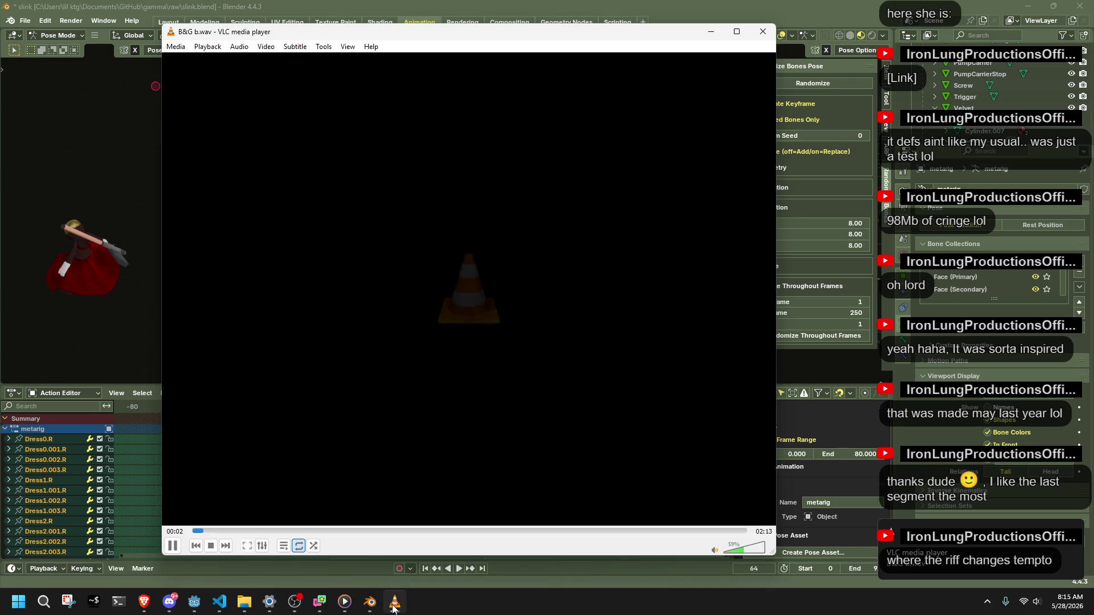
{"action": "left_click", "coordinate": [762, 33]}
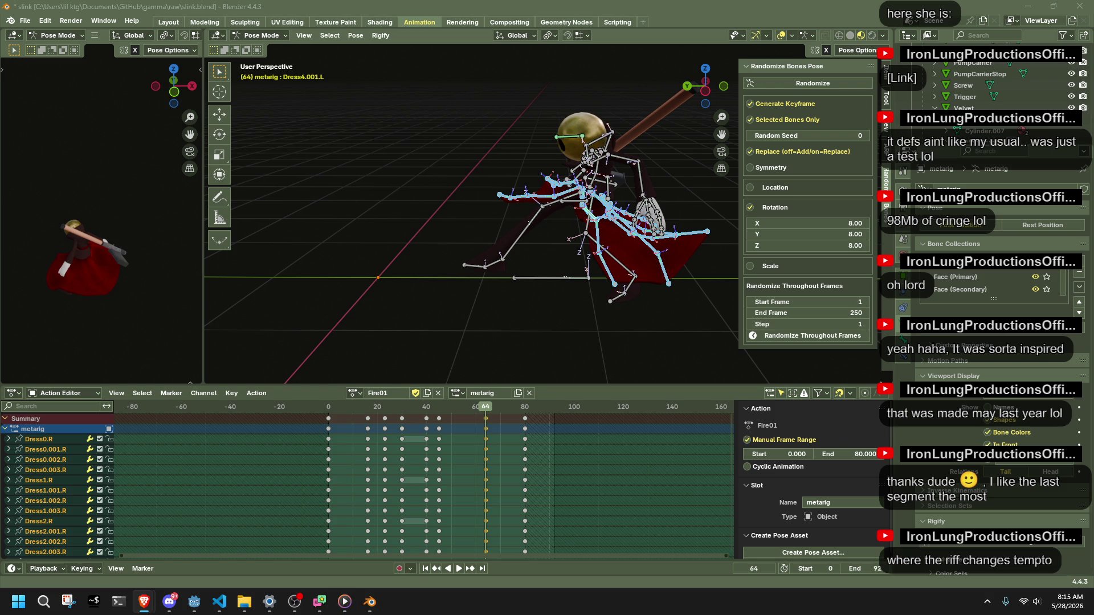
Play and scrub the action, then move the dress bone keys to around frame 50.
{"action": "middle_click_drag", "start_coordinate": [670, 348], "coordinate": [530, 431]}
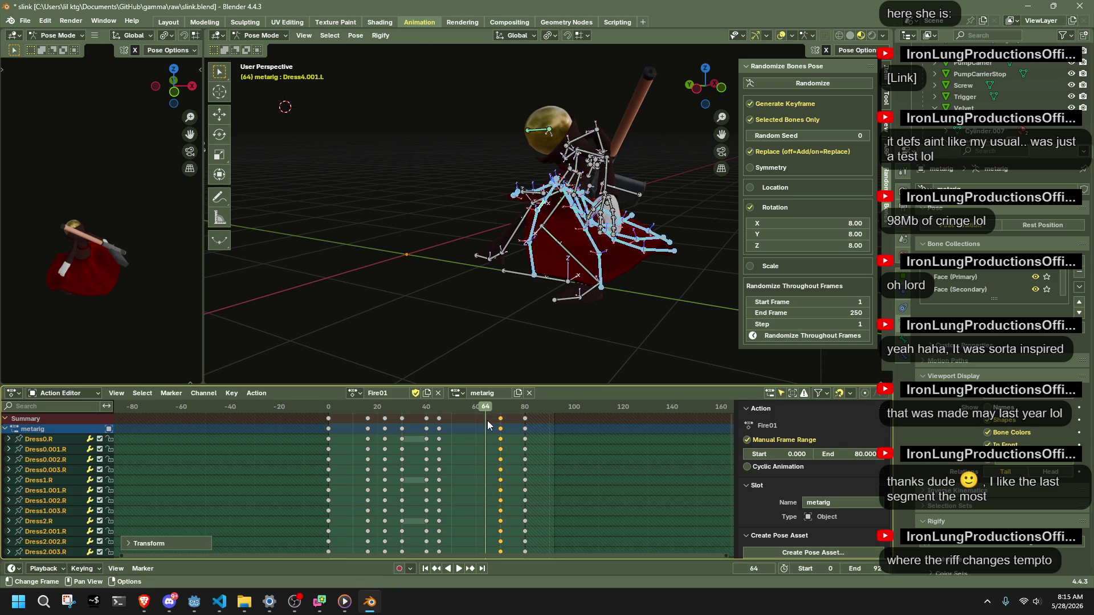
{"action": "key", "text": "space"}
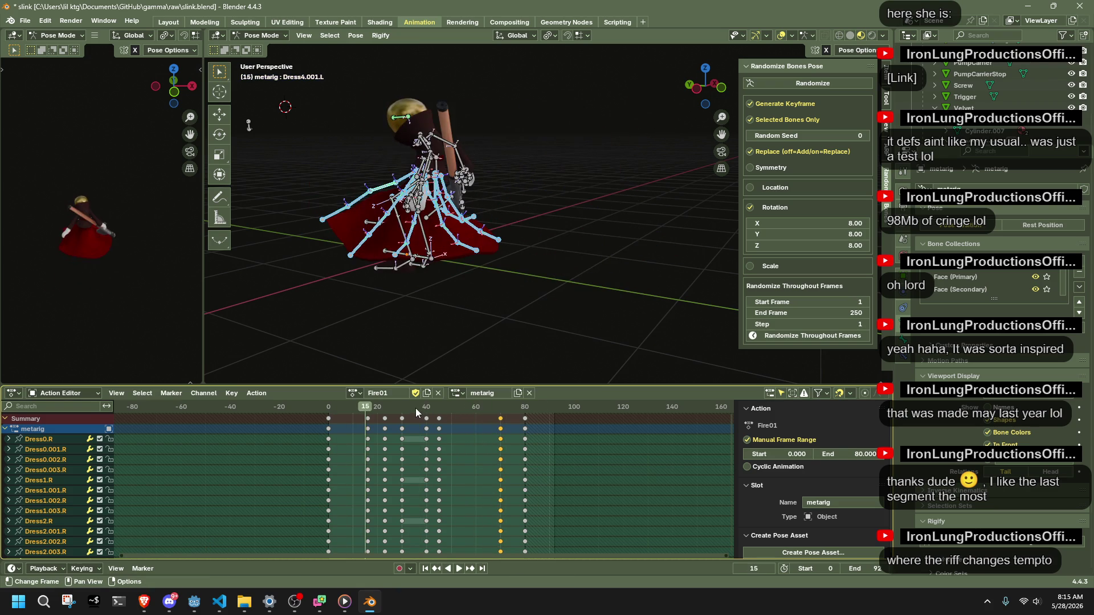
{"action": "key", "text": "space"}
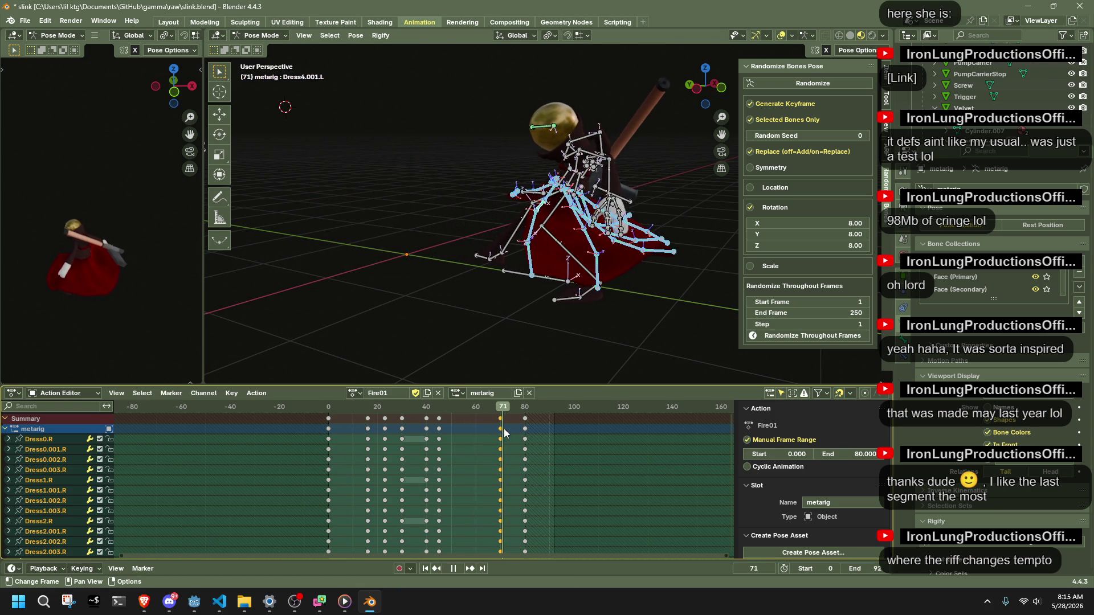
{"action": "left_click", "coordinate": [452, 432]}
{"action": "mouse_move", "coordinate": [453, 432]}
{"action": "left_mouse_down"}
{"action": "mouse_move", "coordinate": [420, 428]}
{"action": "mouse_move", "coordinate": [496, 447]}
{"action": "left_mouse_up"}
{"action": "key", "text": "g"}
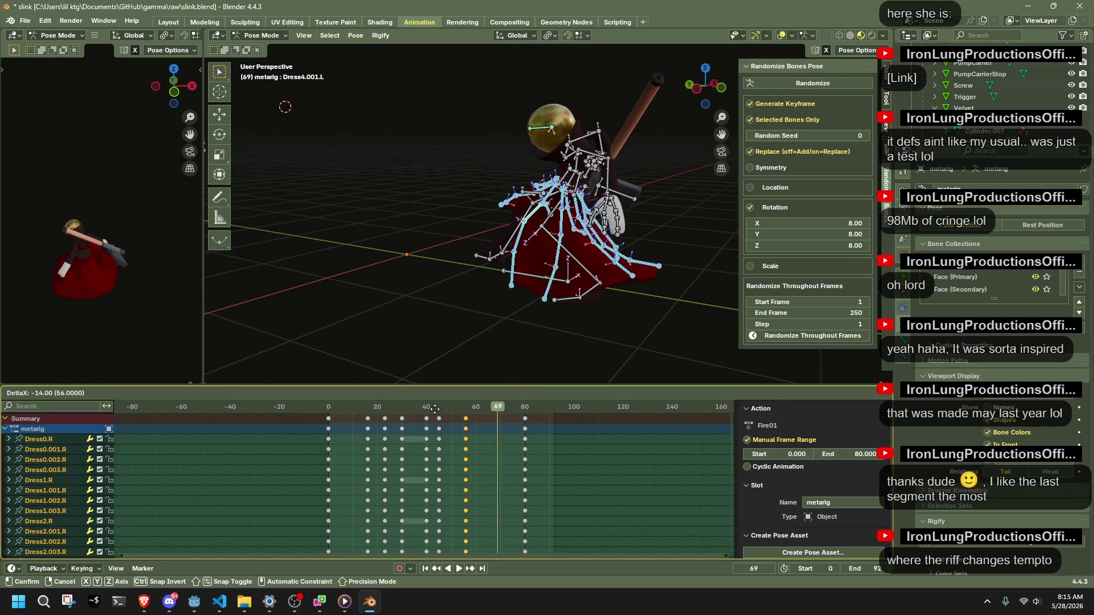
{"action": "left_click", "coordinate": [426, 407]}
{"action": "key", "text": "g"}
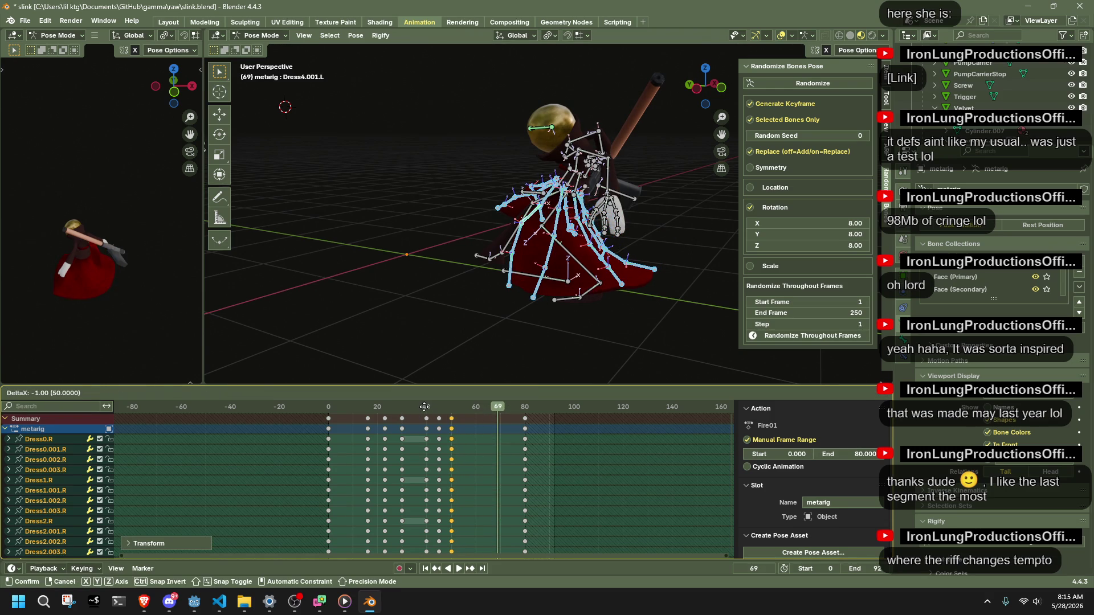
{"action": "left_click_drag", "start_coordinate": [421, 406], "coordinate": [446, 415]}
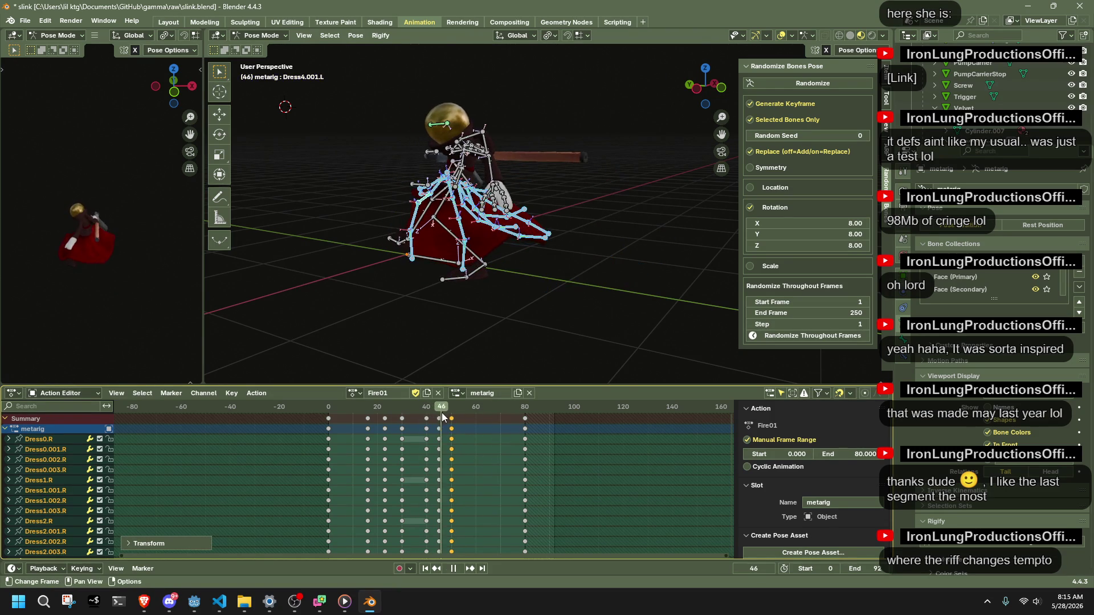
{"action": "left_click_drag", "start_coordinate": [446, 415], "coordinate": [515, 439]}
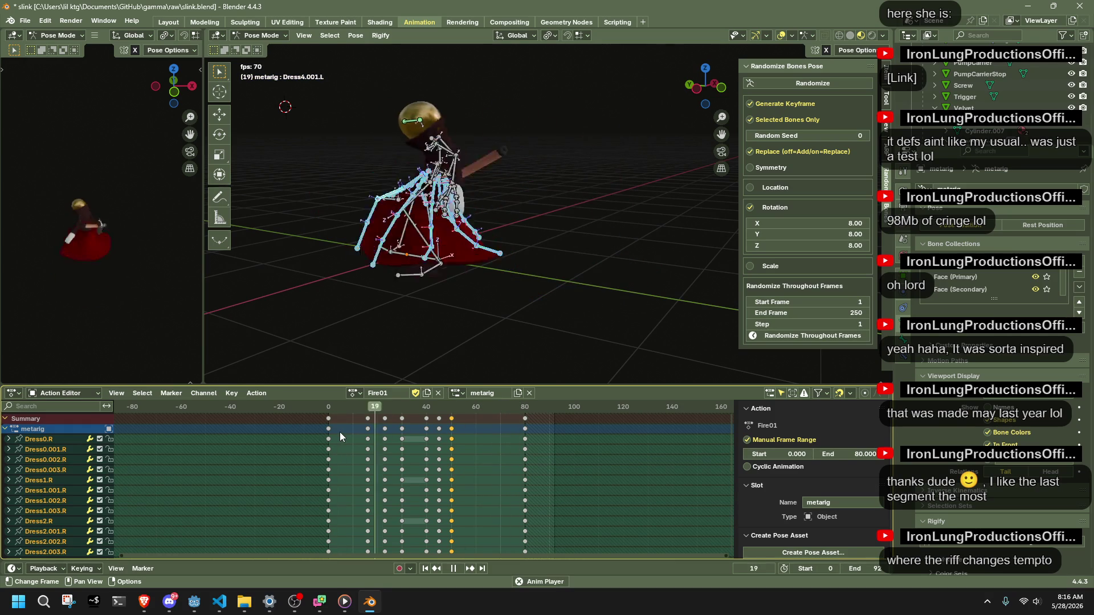
{"action": "key", "text": "space"}
Box-select and delete the stray dress keys near frame 51, then play to check.
{"action": "key", "text": "b"}
{"action": "left_click_drag", "start_coordinate": [462, 442], "coordinate": [448, 410]}
{"action": "key", "text": "Delete"}
{"action": "key", "text": "space"}
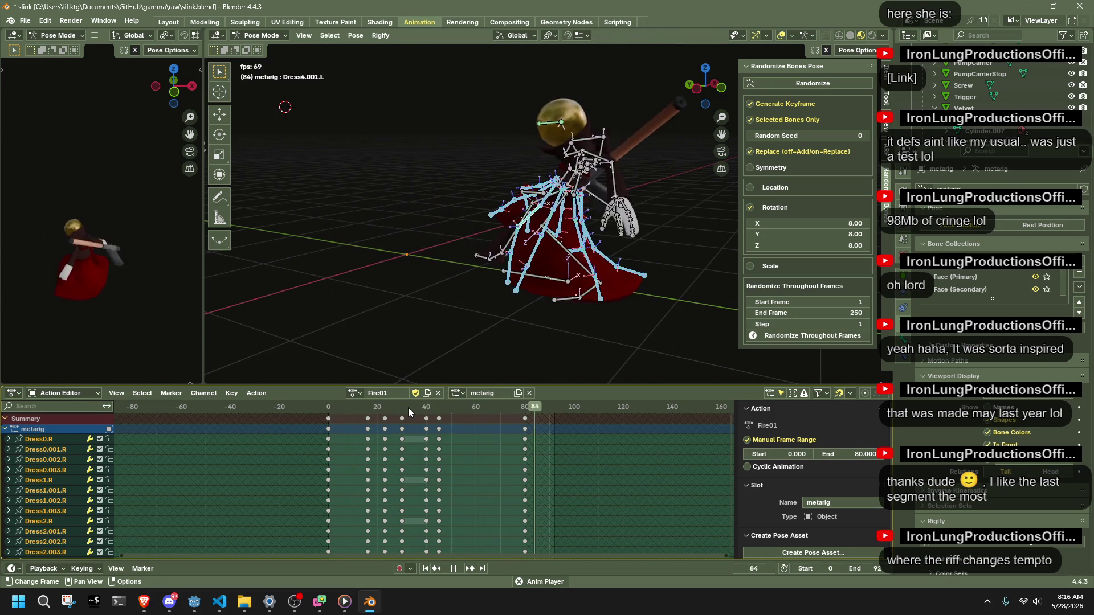
{"action": "mouse_move", "coordinate": [487, 292]}
{"action": "middle_mouse_down"}
{"action": "mouse_move", "coordinate": [574, 288]}
{"action": "mouse_move", "coordinate": [475, 313]}
{"action": "middle_mouse_up"}
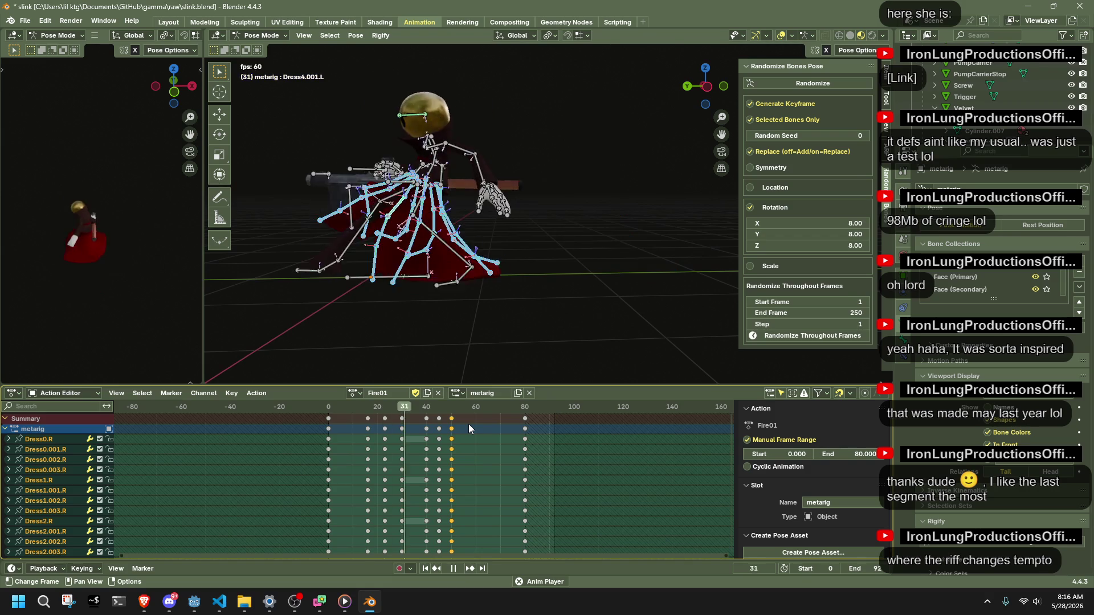
{"action": "key", "text": "space"}
Duplicate the frame-51 dress keys to frame 80 so the pose holds, and play from there.
{"action": "key", "text": "Down"}
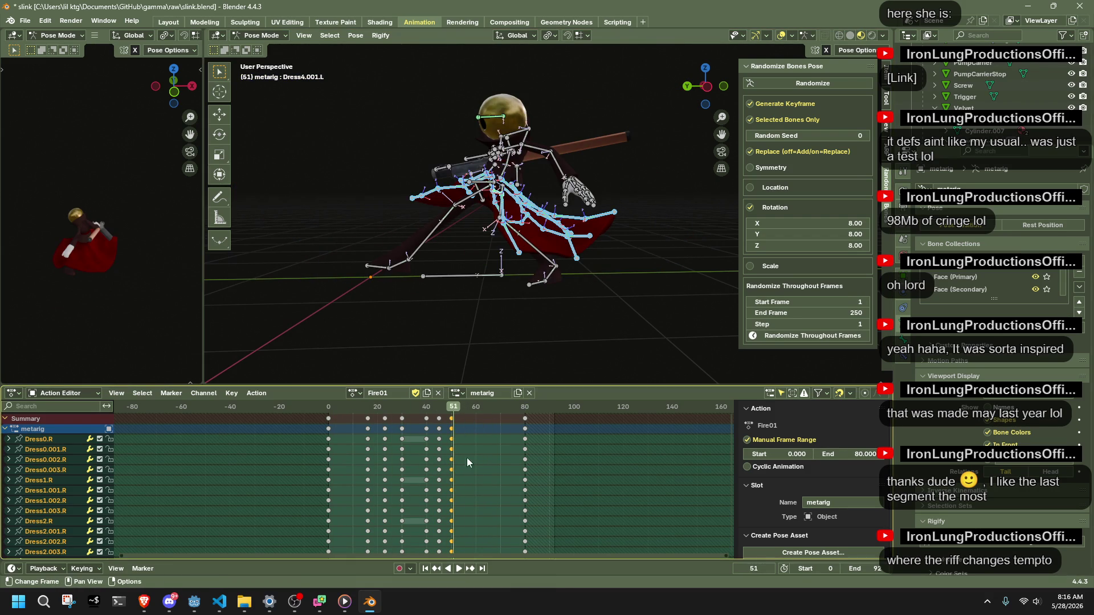
{"action": "key", "text": "g"}
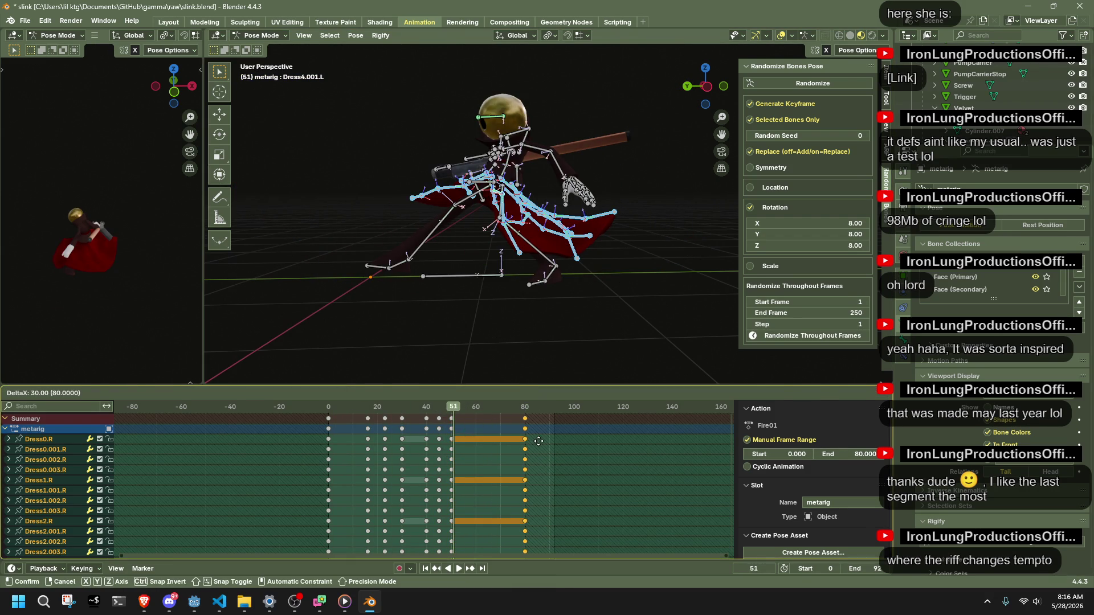
{"action": "left_click", "coordinate": [538, 440]}
{"action": "left_click", "coordinate": [525, 410]}
{"action": "key", "text": "space"}
{"action": "middle_click_drag", "start_coordinate": [707, 291], "coordinate": [519, 290]}
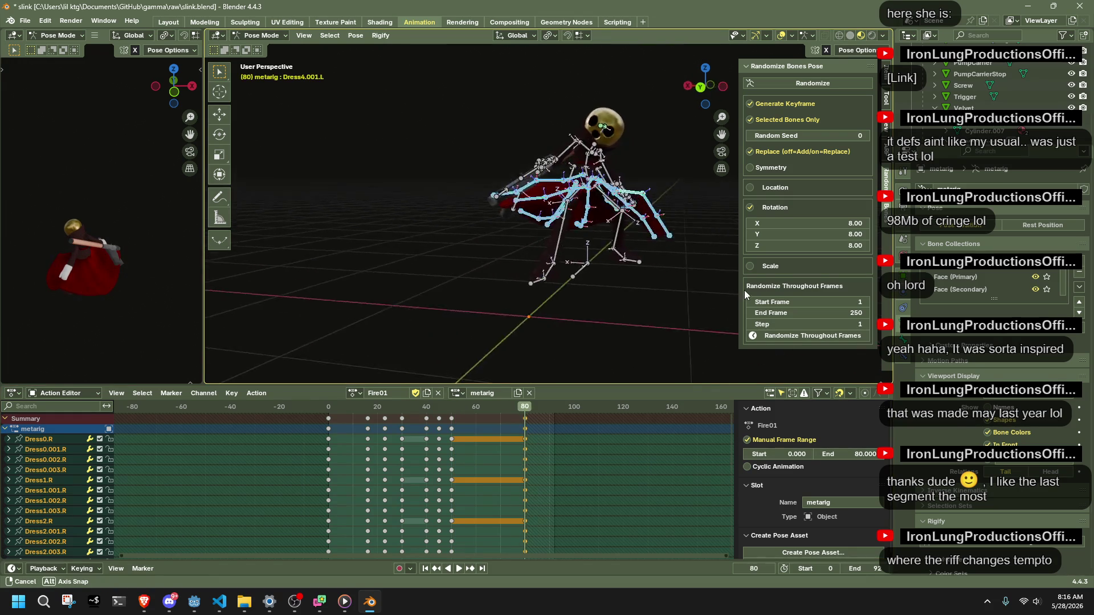
At frame 80, move the selected dress bone along Z in front view, then reposition Dress4.001.R.
{"action": "left_click", "coordinate": [705, 85]}
{"action": "key", "text": "r"}
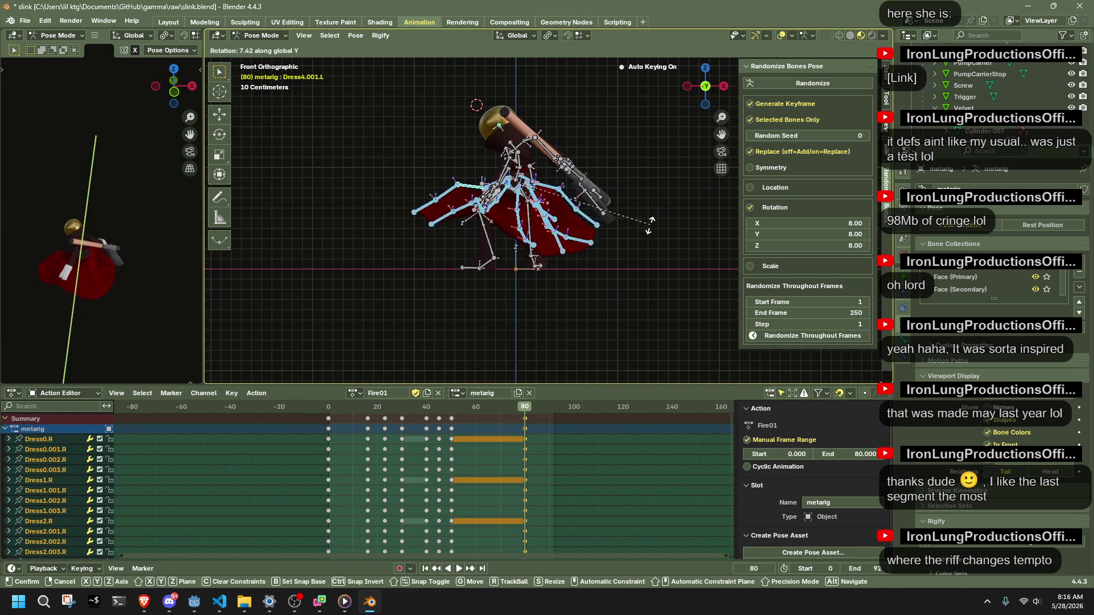
{"action": "key", "text": "g"}
{"action": "key", "text": "z"}
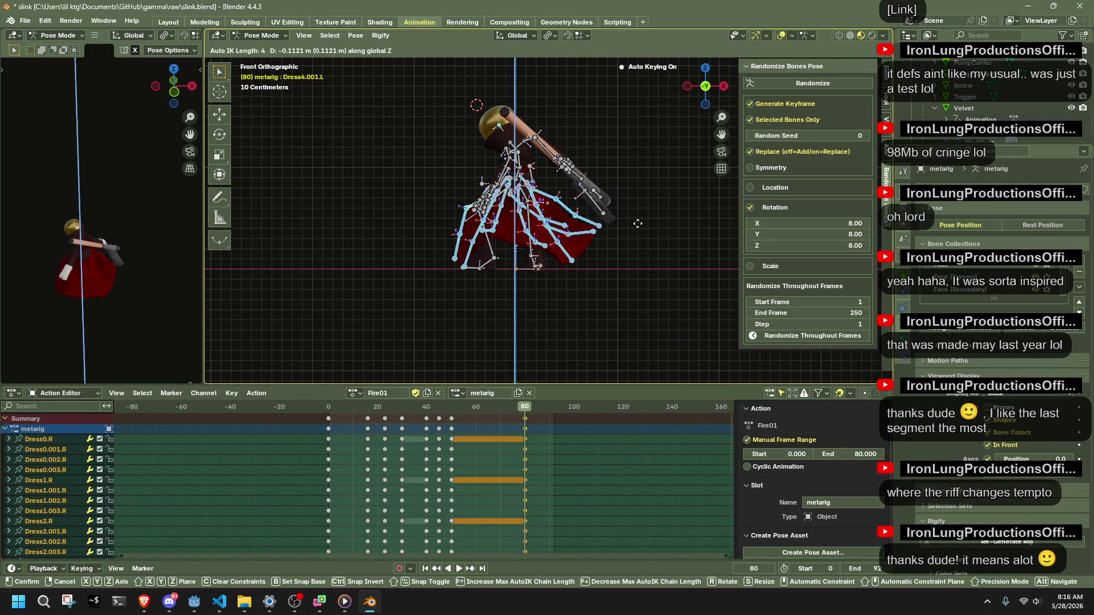
{"action": "left_click", "coordinate": [637, 224]}
{"action": "mouse_move", "coordinate": [638, 224]}
{"action": "middle_mouse_down"}
{"action": "mouse_move", "coordinate": [345, 276]}
{"action": "mouse_move", "coordinate": [566, 232]}
{"action": "middle_mouse_up"}
{"action": "scroll", "coordinate": [566, 231], "scroll_direction": "up", "scroll_amount": 3}
{"action": "left_click", "coordinate": [537, 192]}
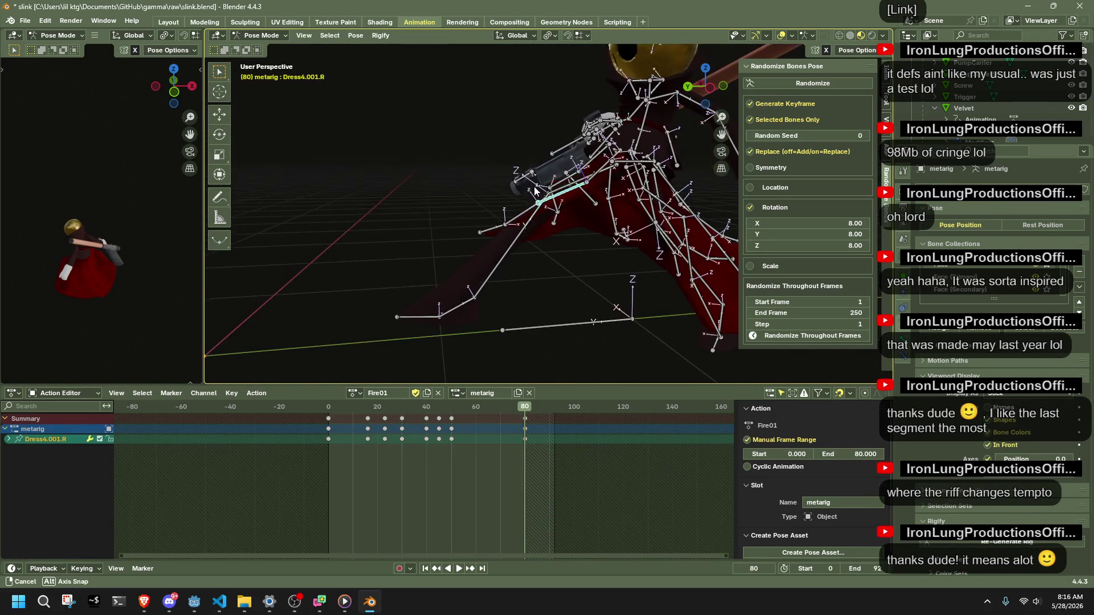
{"action": "key", "text": "g"}
{"action": "left_click", "coordinate": [523, 168]}
{"action": "middle_click_drag", "start_coordinate": [523, 167], "coordinate": [526, 113]}
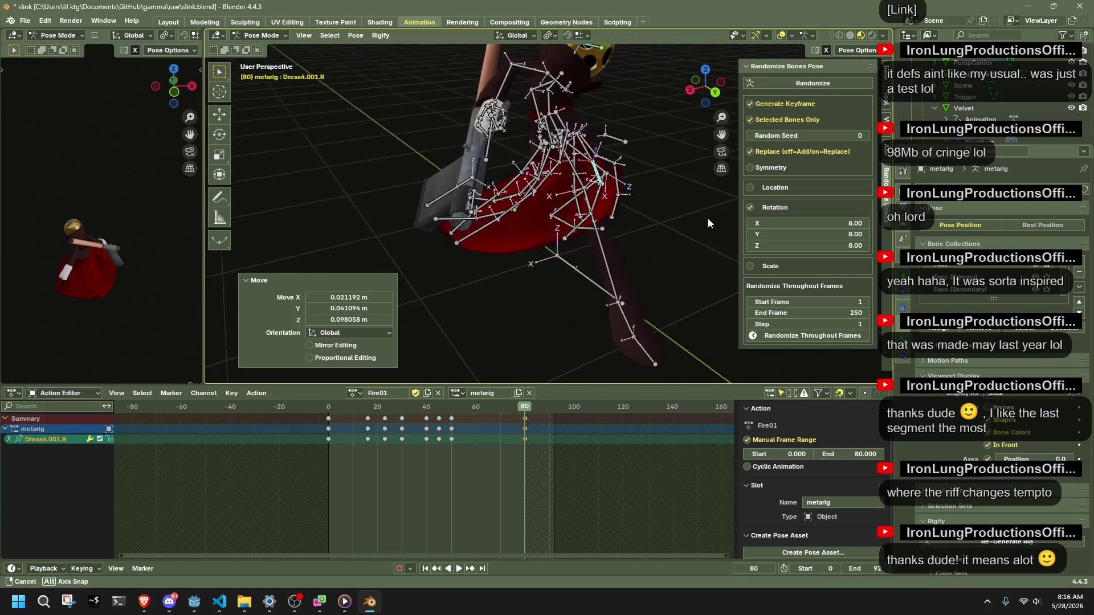
Rotate the next dress bone on X, Z and X again to flare the skirt.
{"action": "key", "text": "g"}
{"action": "right_click", "coordinate": [485, 131]}
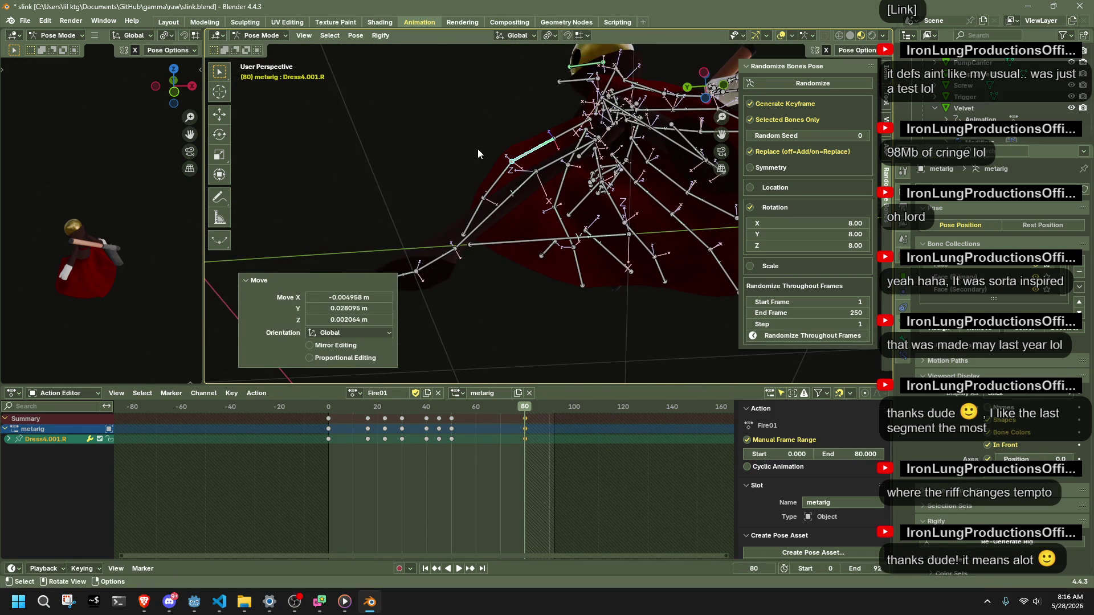
{"action": "left_click", "coordinate": [484, 130]}
{"action": "mouse_move", "coordinate": [483, 132]}
{"action": "middle_mouse_down"}
{"action": "mouse_move", "coordinate": [520, 222]}
{"action": "mouse_move", "coordinate": [581, 299]}
{"action": "middle_mouse_up"}
{"action": "key", "text": "r"}
{"action": "key", "text": "x"}
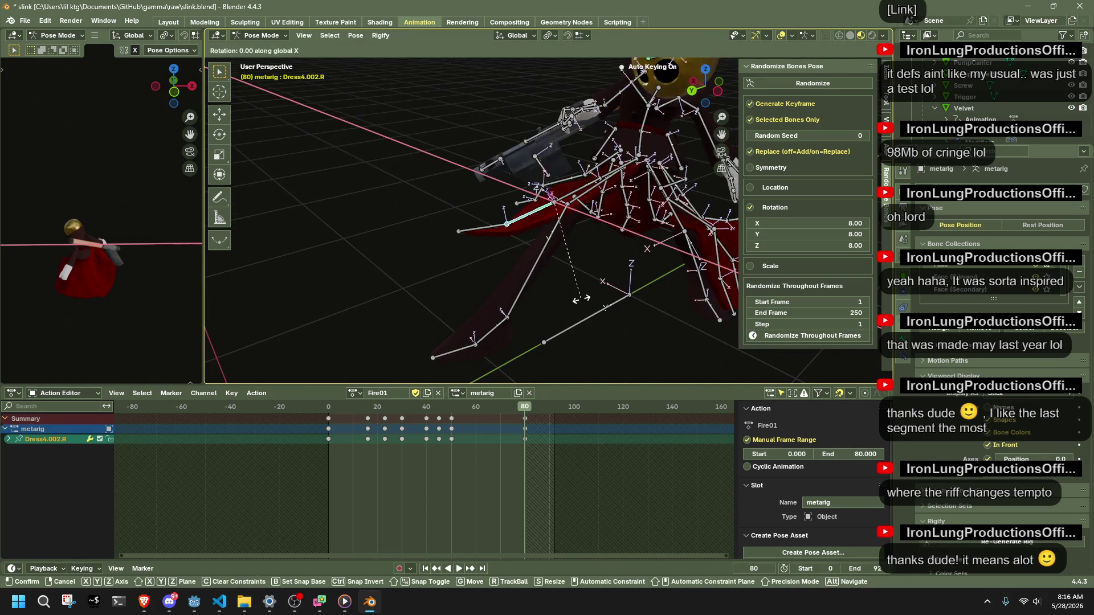
{"action": "left_click", "coordinate": [615, 268]}
{"action": "middle_click_drag", "start_coordinate": [620, 263], "coordinate": [731, 273]}
{"action": "key", "text": "r"}
{"action": "key", "text": "z"}
{"action": "left_click", "coordinate": [674, 213]}
{"action": "middle_click_drag", "start_coordinate": [674, 213], "coordinate": [624, 256]}
{"action": "key", "text": "r"}
{"action": "key", "text": "x"}
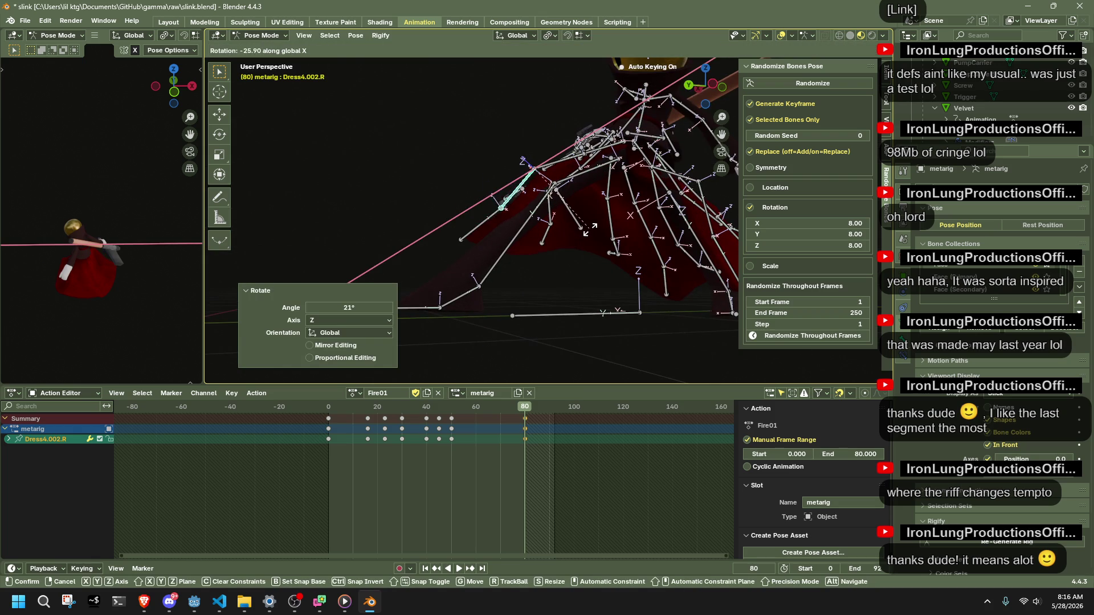
{"action": "left_click", "coordinate": [578, 227]}
{"action": "mouse_move", "coordinate": [579, 228]}
{"action": "middle_mouse_down"}
{"action": "mouse_move", "coordinate": [766, 277]}
{"action": "mouse_move", "coordinate": [640, 257]}
{"action": "mouse_move", "coordinate": [628, 213]}
{"action": "middle_mouse_up"}
Move Dress1.003.L and Dress2.003.L into new keyed positions.
{"action": "left_click", "coordinate": [629, 214]}
{"action": "key", "text": "g"}
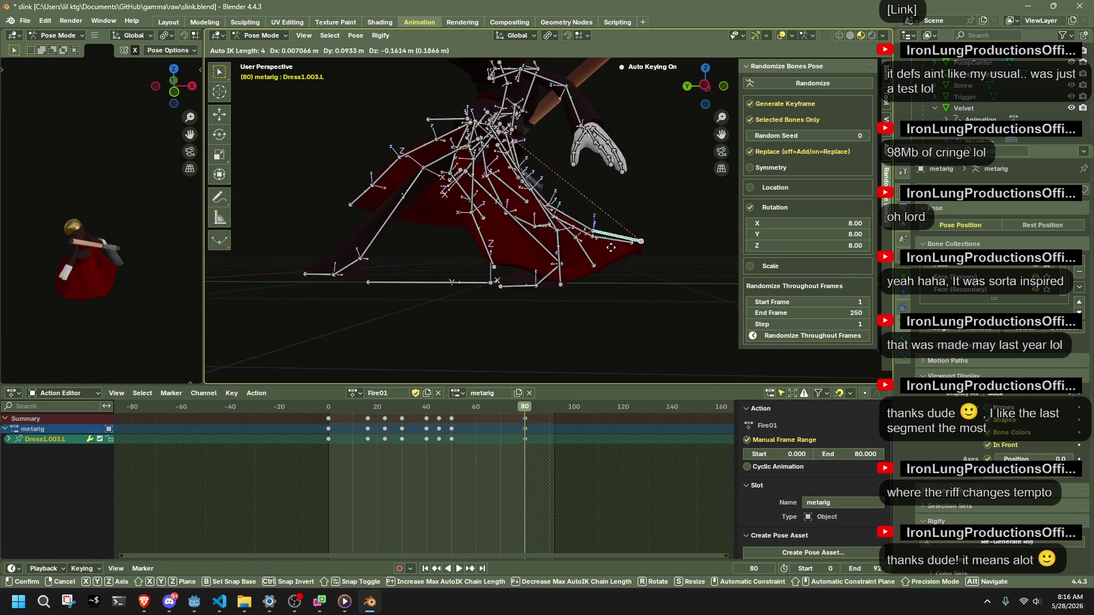
{"action": "left_click", "coordinate": [608, 258]}
{"action": "middle_click_drag", "start_coordinate": [608, 257], "coordinate": [470, 251]}
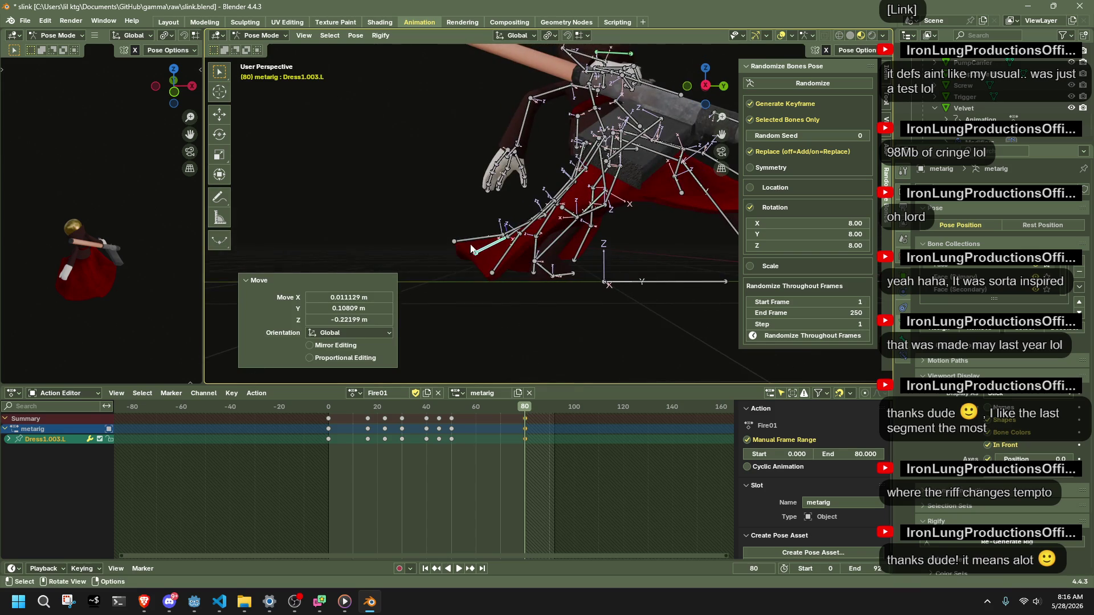
{"action": "left_click", "coordinate": [479, 247]}
{"action": "key", "text": "g"}
{"action": "left_click", "coordinate": [522, 252]}
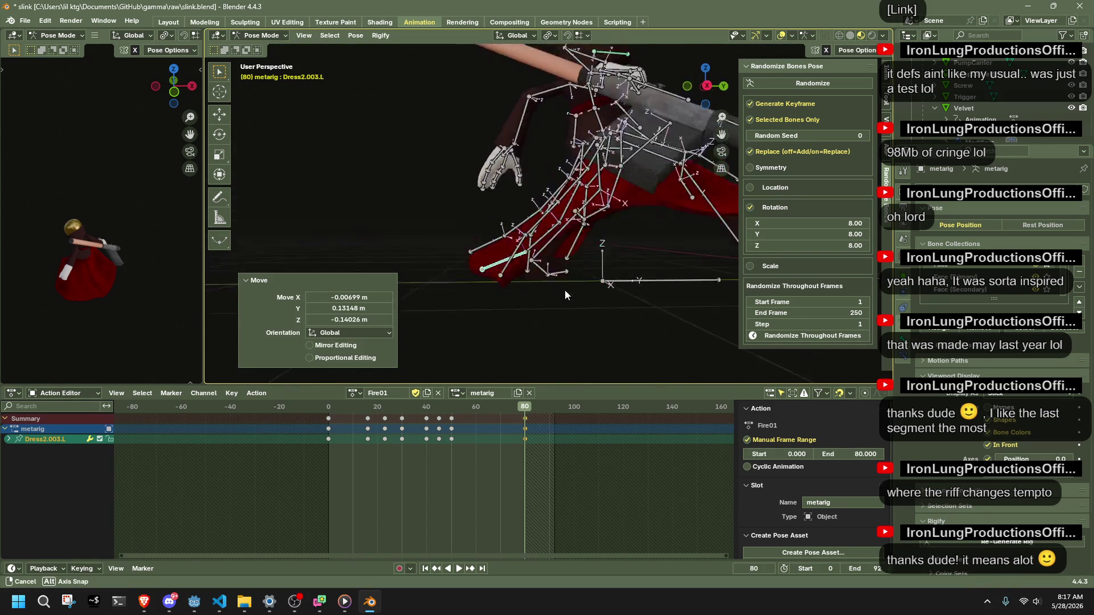
{"action": "middle_click_drag", "start_coordinate": [522, 253], "coordinate": [457, 261]}
Rotate Dress2.003.R on X and move it, then reposition Dress1.003.R.
{"action": "left_click", "coordinate": [457, 261]}
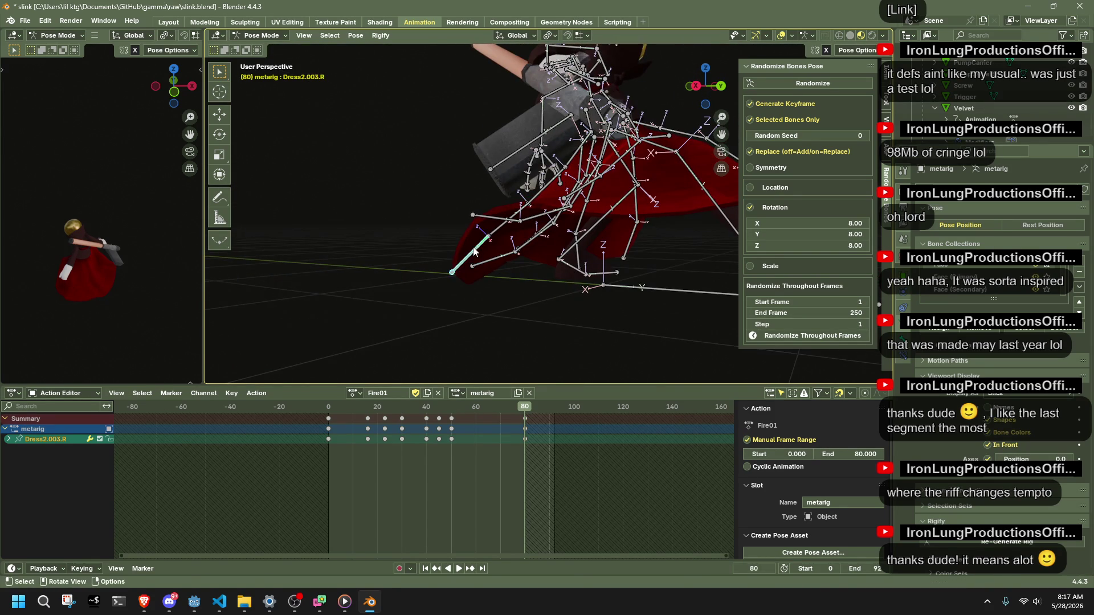
{"action": "key", "text": "r"}
{"action": "key", "text": "x"}
{"action": "left_click", "coordinate": [434, 238]}
{"action": "key", "text": "g"}
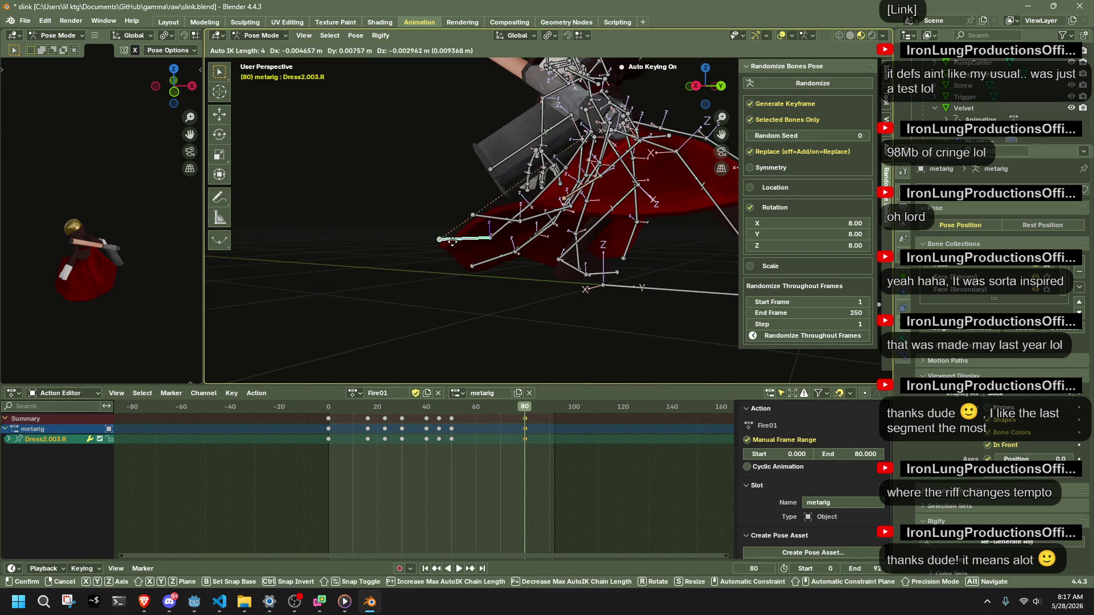
{"action": "left_click", "coordinate": [473, 270]}
{"action": "mouse_move", "coordinate": [487, 280]}
{"action": "middle_mouse_down"}
{"action": "mouse_move", "coordinate": [624, 283]}
{"action": "mouse_move", "coordinate": [653, 230]}
{"action": "middle_mouse_up"}
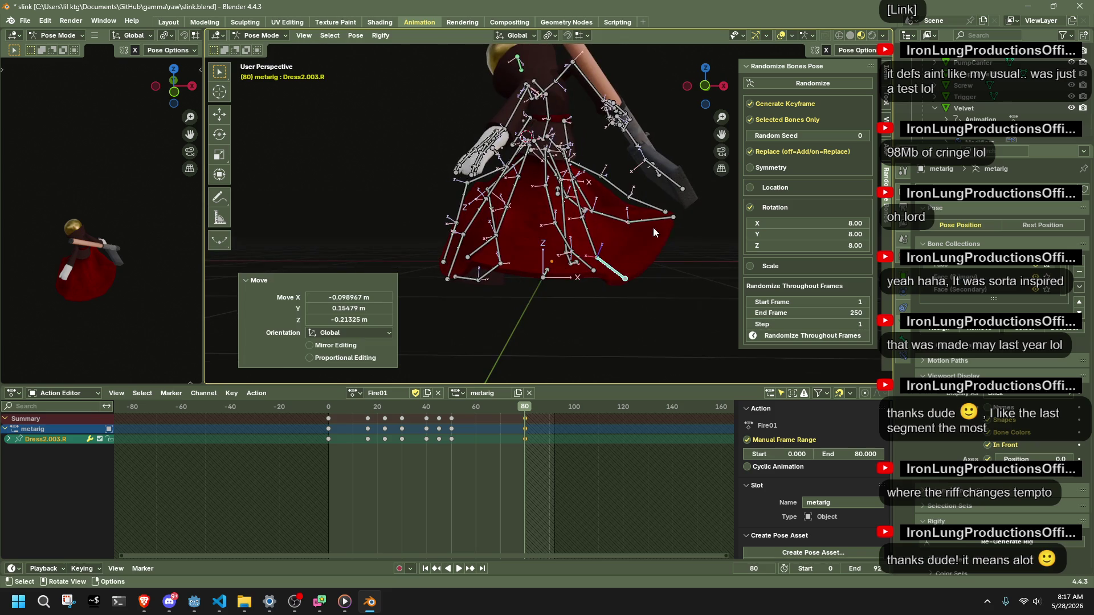
{"action": "left_click", "coordinate": [653, 232]}
{"action": "key", "text": "g"}
{"action": "left_click", "coordinate": [630, 268]}
Move Dress0.003.R into place and orbit to review the flared skirt from the front.
{"action": "mouse_move", "coordinate": [631, 269]}
{"action": "middle_mouse_down"}
{"action": "mouse_move", "coordinate": [441, 279]}
{"action": "mouse_move", "coordinate": [390, 269]}
{"action": "middle_mouse_up"}
{"action": "left_click", "coordinate": [427, 181]}
{"action": "key", "text": "g"}
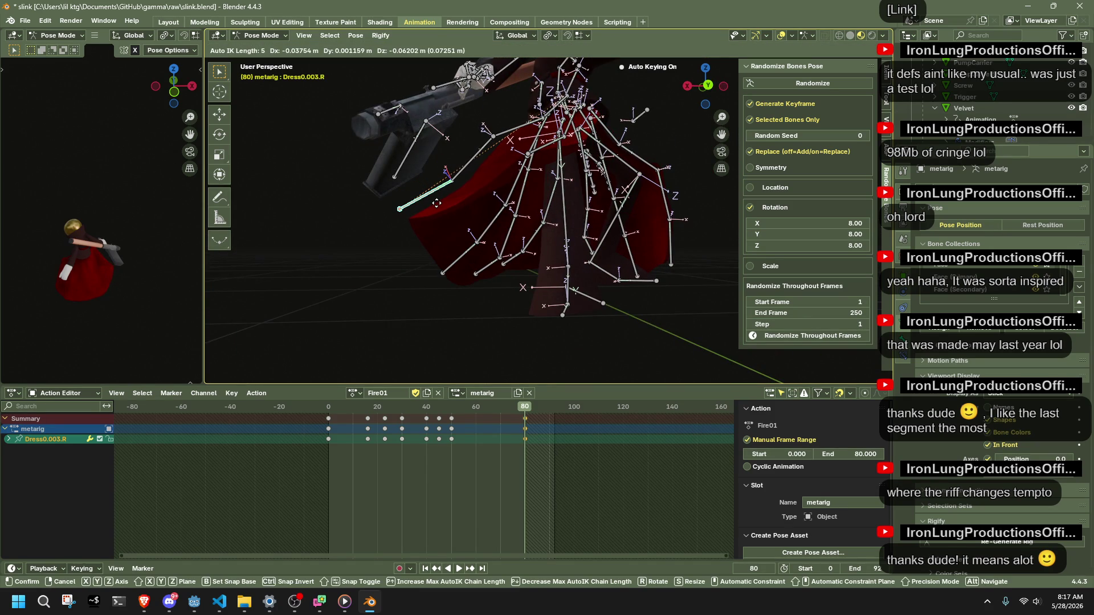
{"action": "left_click", "coordinate": [476, 232]}
{"action": "mouse_move", "coordinate": [447, 272]}
{"action": "middle_mouse_down"}
{"action": "mouse_move", "coordinate": [520, 284]}
{"action": "mouse_move", "coordinate": [543, 271]}
{"action": "middle_mouse_up"}
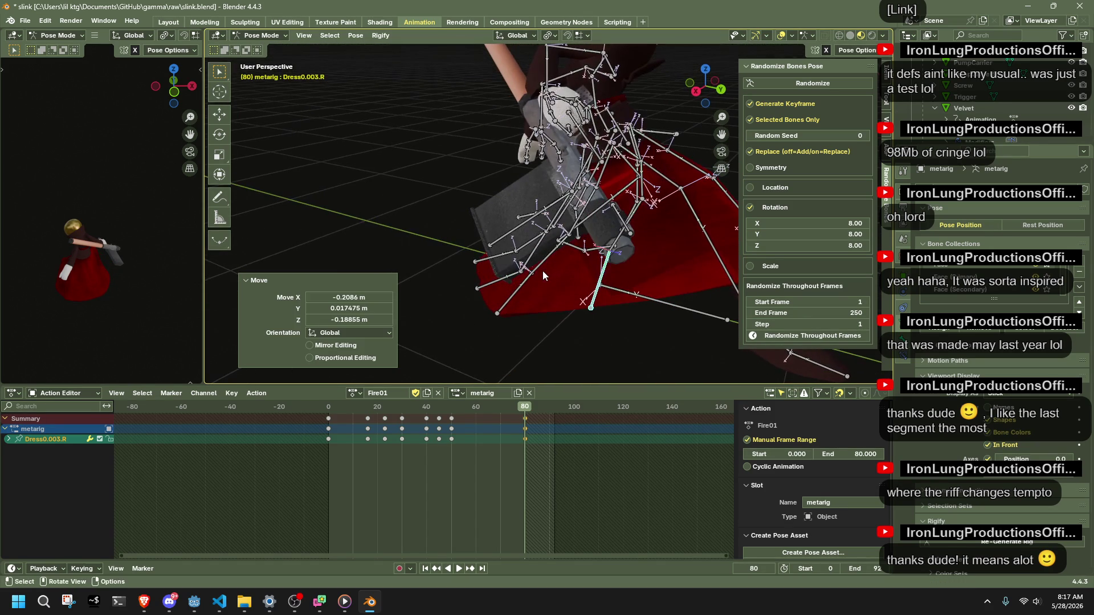
{"action": "mouse_move", "coordinate": [676, 359]}
{"action": "middle_mouse_down"}
{"action": "mouse_move", "coordinate": [603, 319]}
{"action": "mouse_move", "coordinate": [449, 271]}
{"action": "middle_mouse_up"}
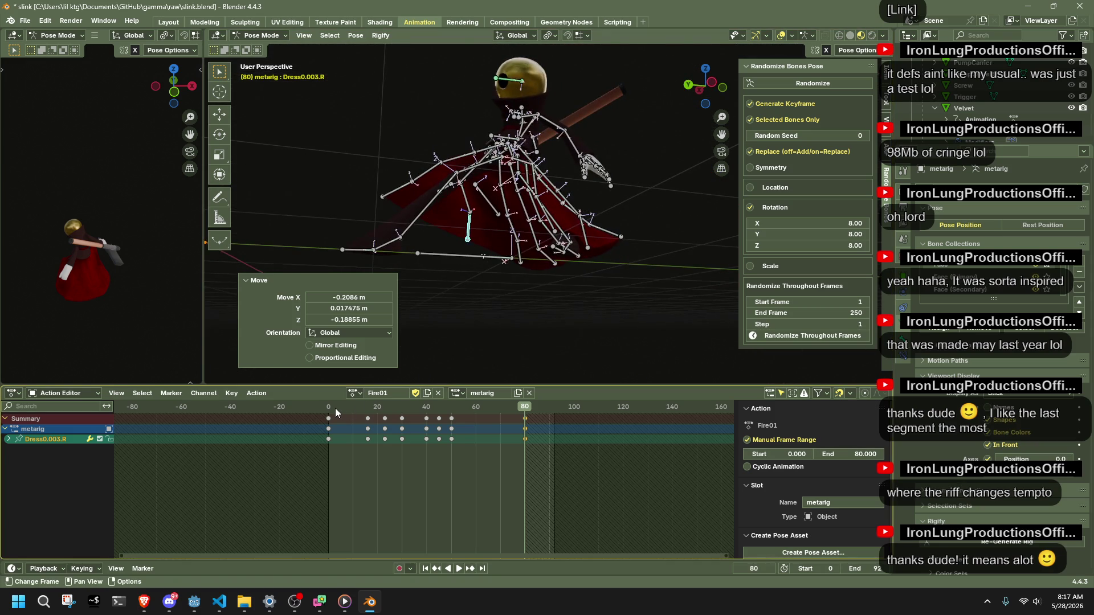
{"action": "key", "text": "space"}
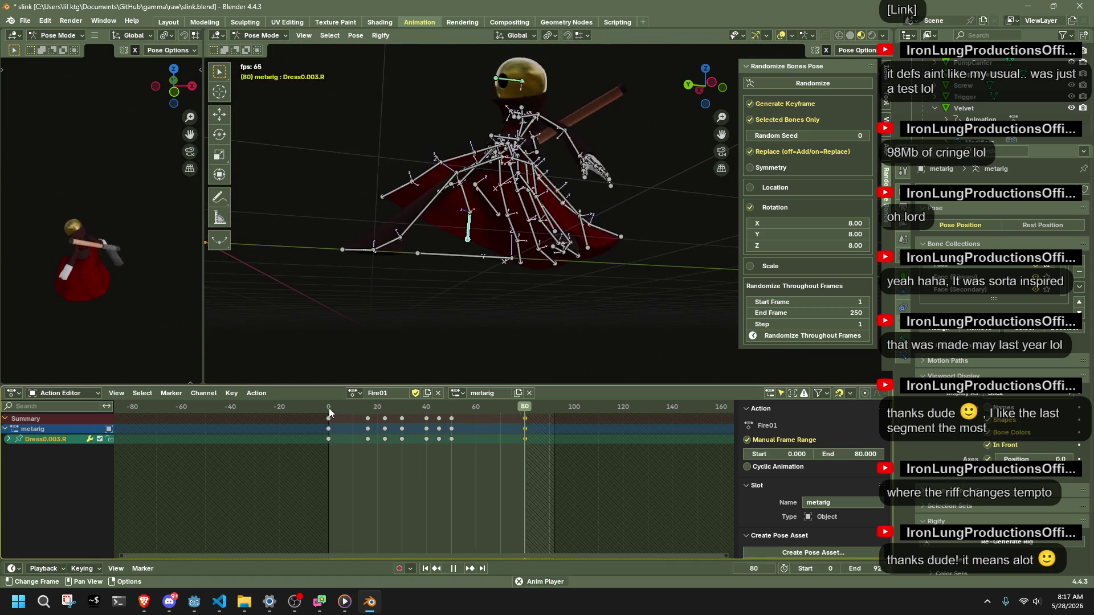
{"action": "middle_click_drag", "start_coordinate": [43, 263], "coordinate": [42, 262]}
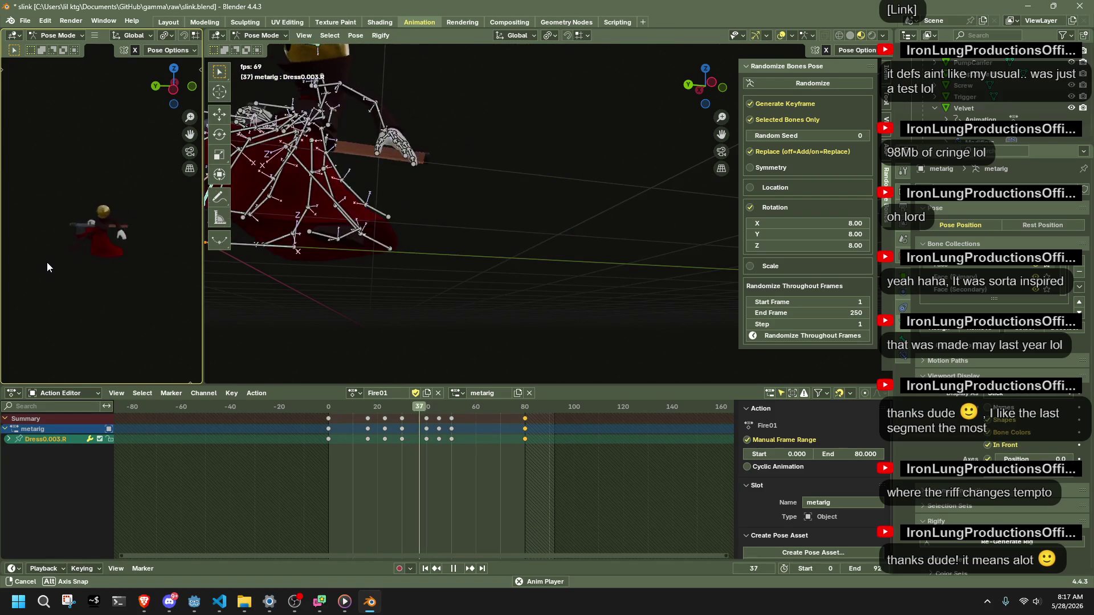
{"action": "middle_click_drag", "start_coordinate": [46, 263], "coordinate": [47, 263]}
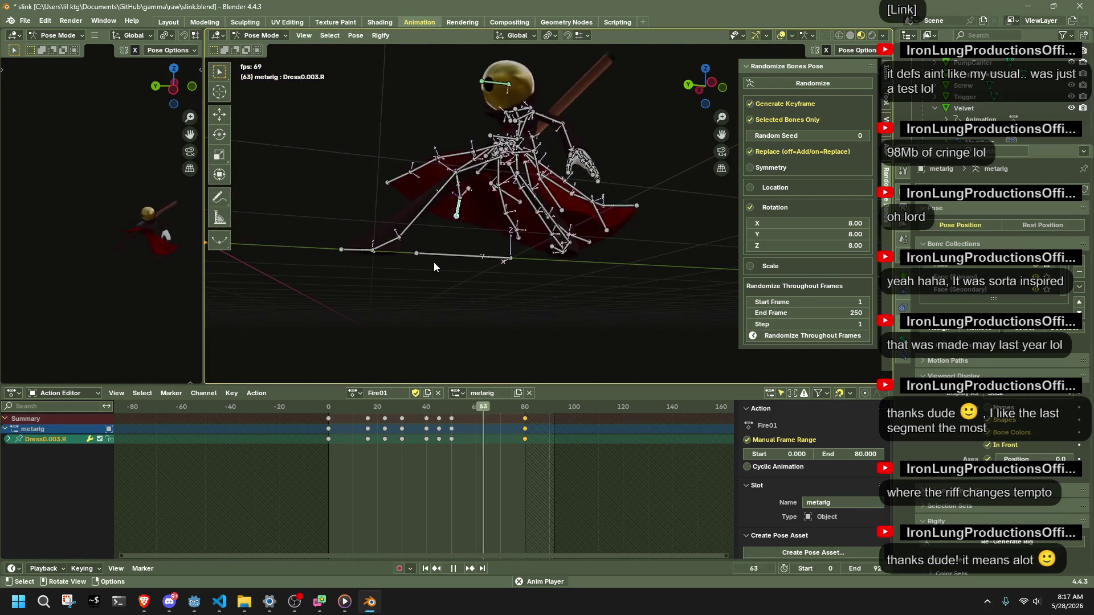
{"action": "middle_click_drag", "start_coordinate": [434, 262], "coordinate": [545, 291]}
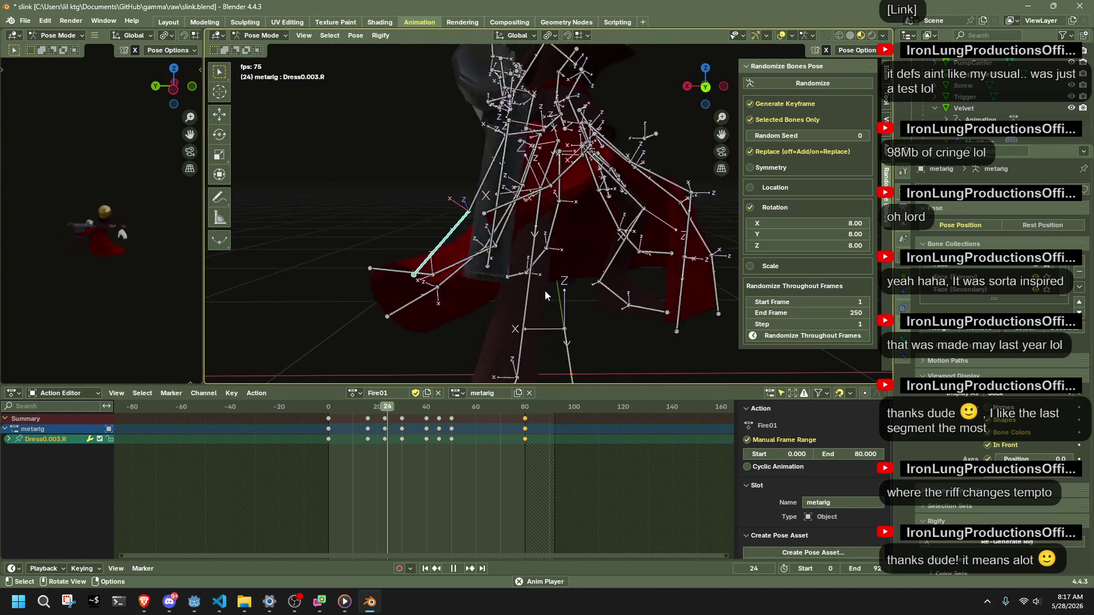
{"action": "mouse_move", "coordinate": [544, 290]}
{"action": "middle_mouse_down"}
{"action": "mouse_move", "coordinate": [672, 282]}
{"action": "mouse_move", "coordinate": [662, 287]}
{"action": "middle_mouse_up"}
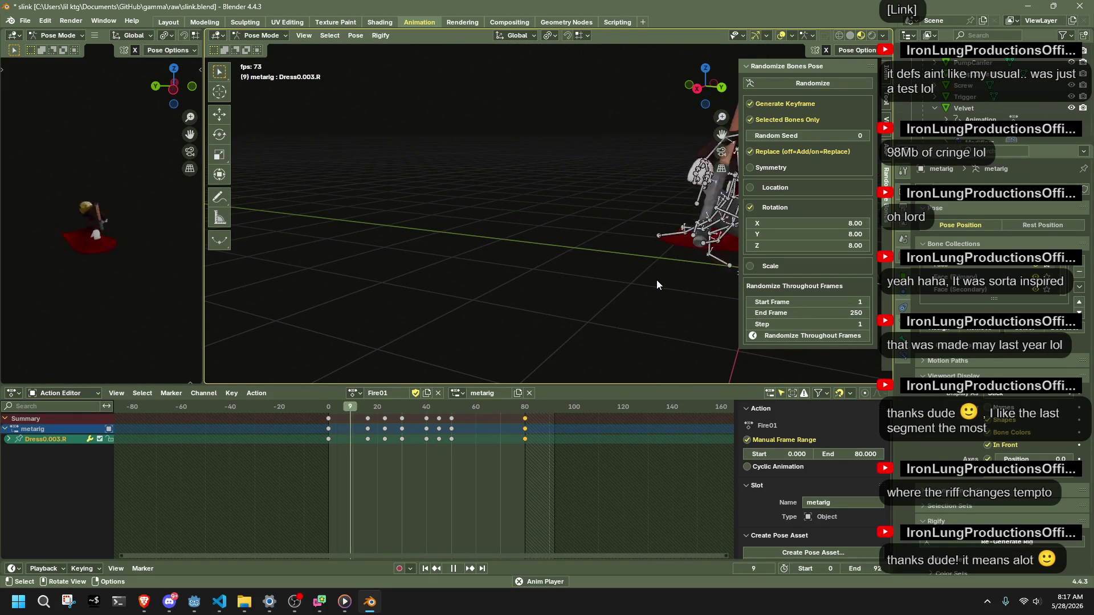
{"action": "middle_click_drag", "start_coordinate": [648, 279], "coordinate": [430, 393], "text": "shift"}
{"action": "left_click", "coordinate": [414, 408]}
{"action": "middle_click_drag", "start_coordinate": [610, 199], "coordinate": [503, 206]}
{"action": "key", "text": "a"}
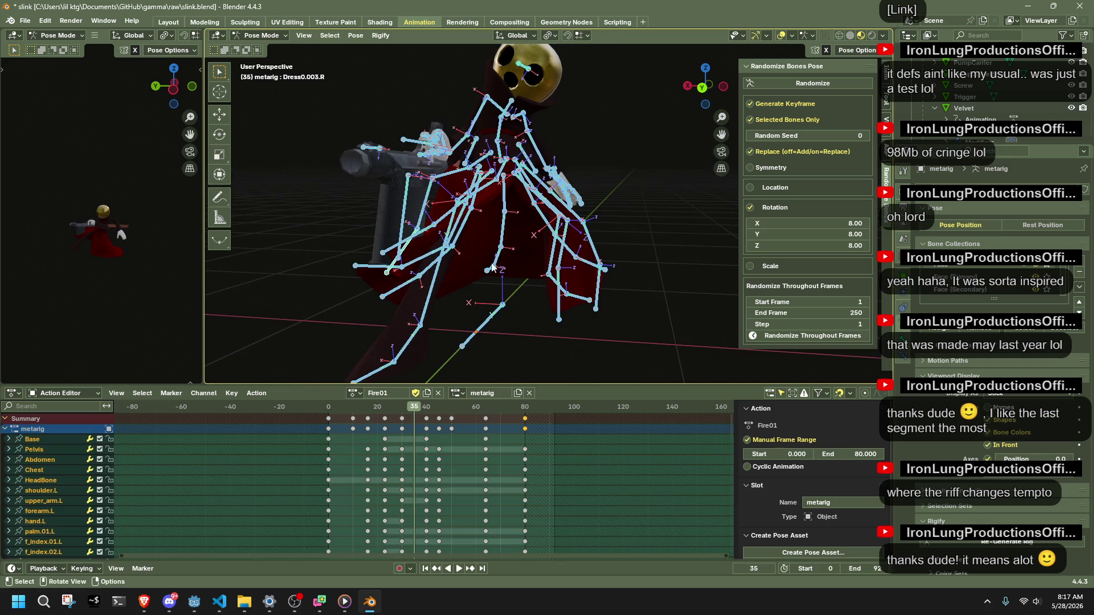
{"action": "left_click", "coordinate": [410, 408]}
{"action": "key", "text": "space"}
{"action": "left_click_drag", "start_coordinate": [427, 408], "coordinate": [484, 423]}
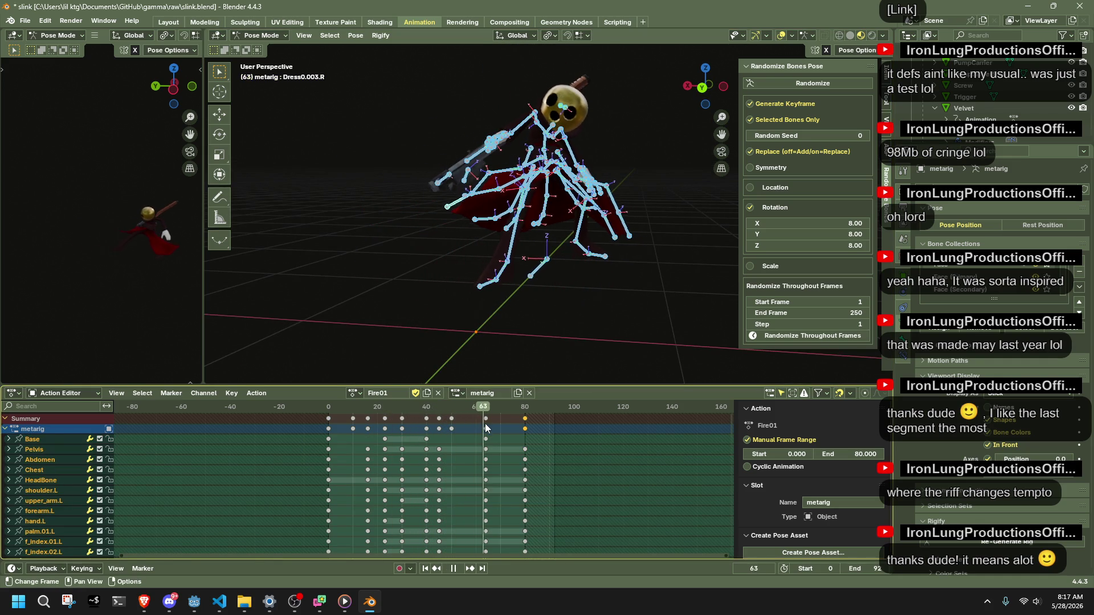
{"action": "left_click", "coordinate": [607, 310]}
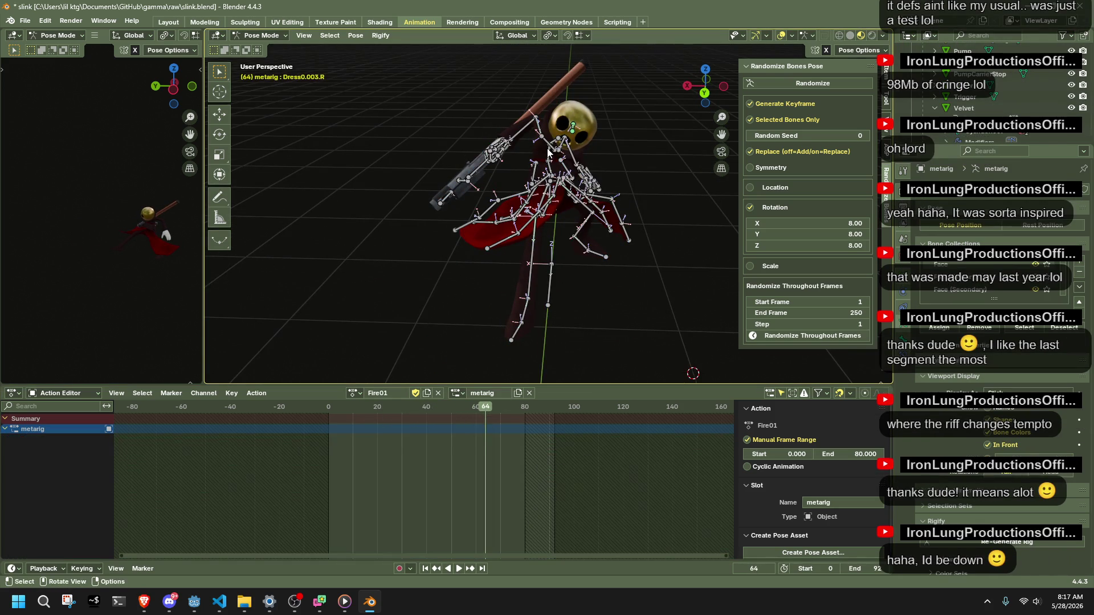
Key a Z-axis twist on the Abdomen bone, review it, and delete the stray keys at frame 81.
{"action": "left_click", "coordinate": [578, 170]}
{"action": "key", "text": "r"}
{"action": "key", "text": "z"}
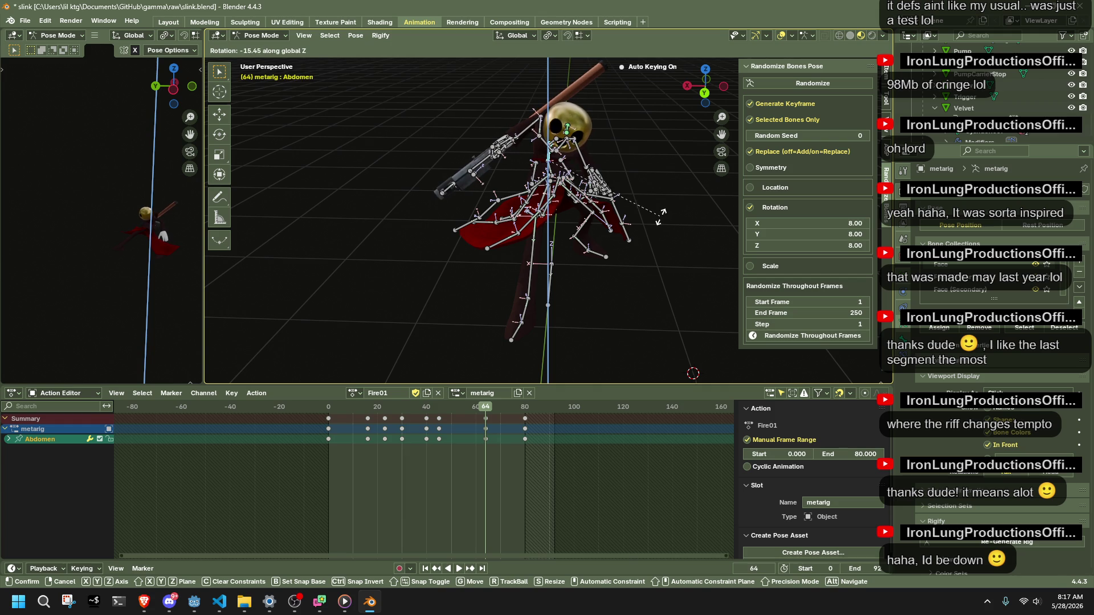
{"action": "left_click", "coordinate": [664, 213]}
{"action": "key", "text": "space"}
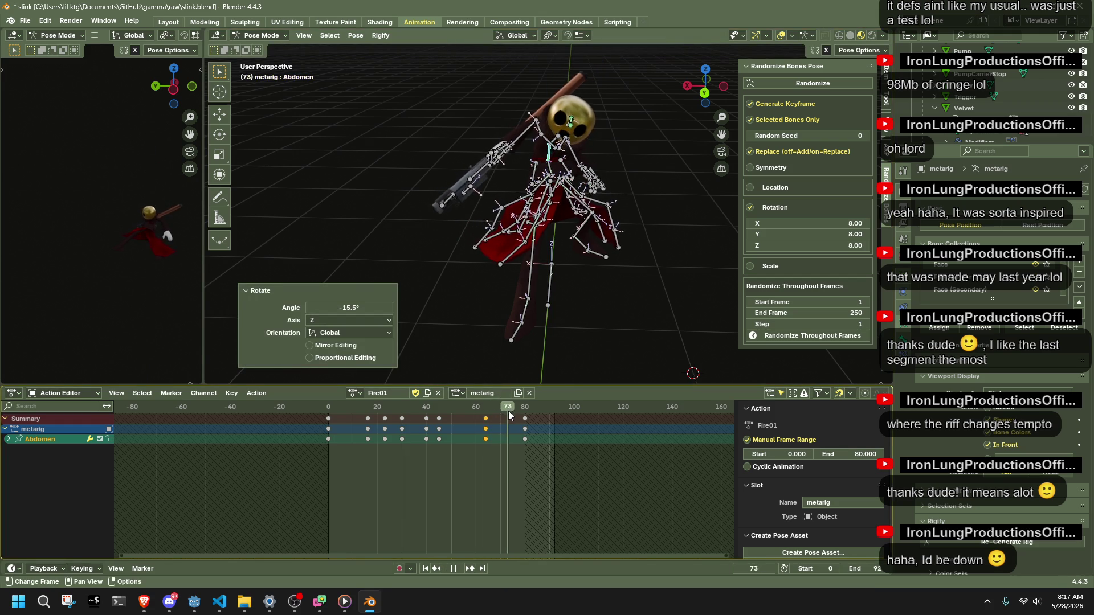
{"action": "key", "text": "space"}
{"action": "left_click_drag", "start_coordinate": [528, 417], "coordinate": [514, 420]}
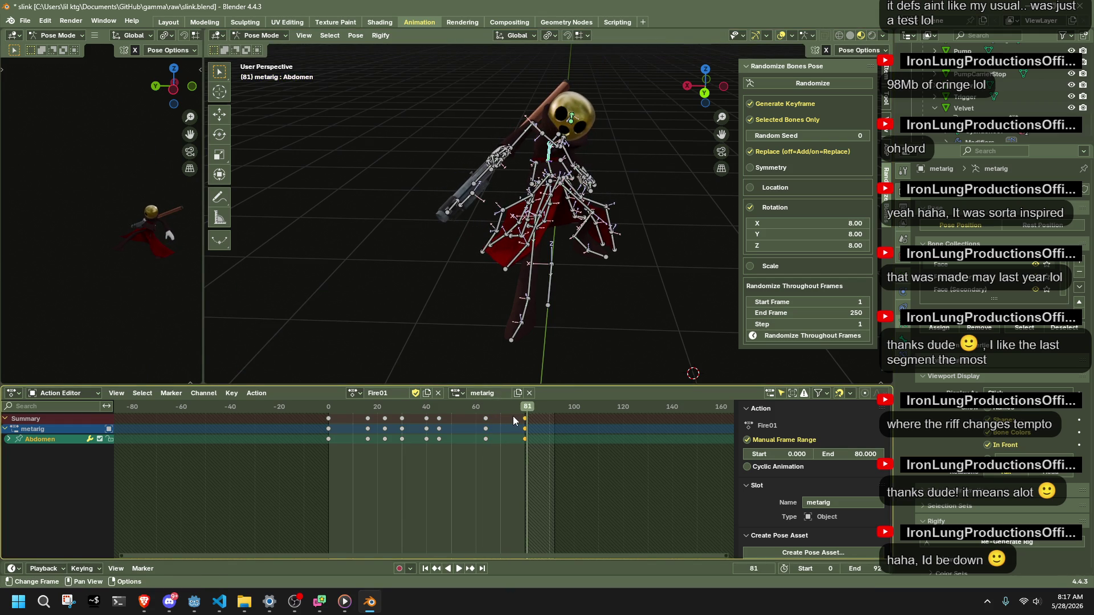
{"action": "key", "text": "Delete"}
{"action": "key", "text": "space"}
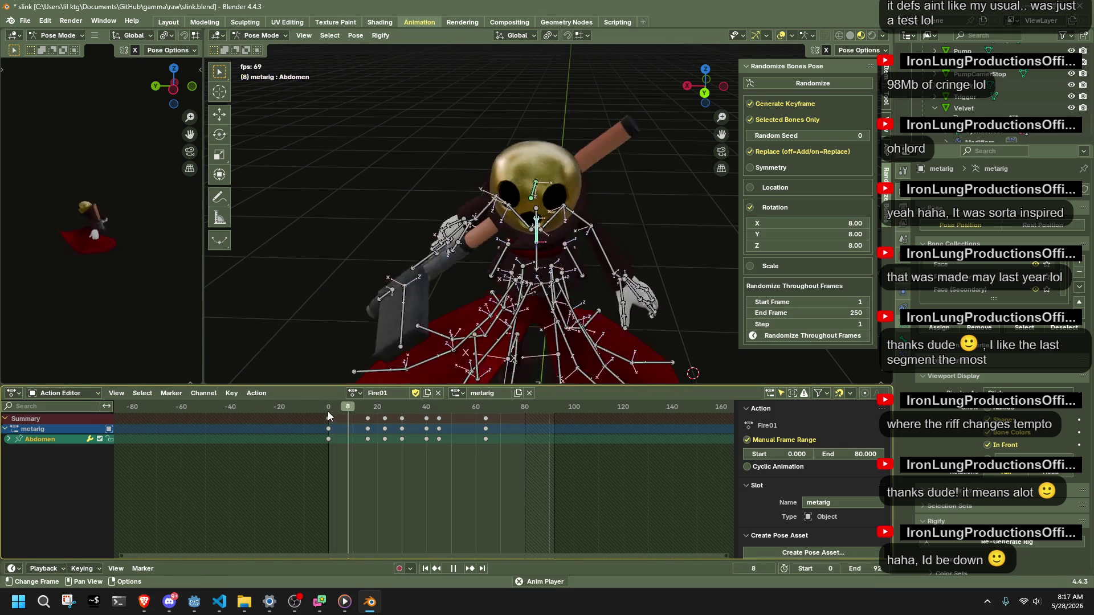
Re-key the Abdomen twist at frame 45 and delete the keyframes near frame 63.
{"action": "key", "text": "space"}
{"action": "left_click", "coordinate": [434, 410]}
{"action": "left_click_drag", "start_coordinate": [412, 406], "coordinate": [439, 414]}
{"action": "key", "text": "space"}
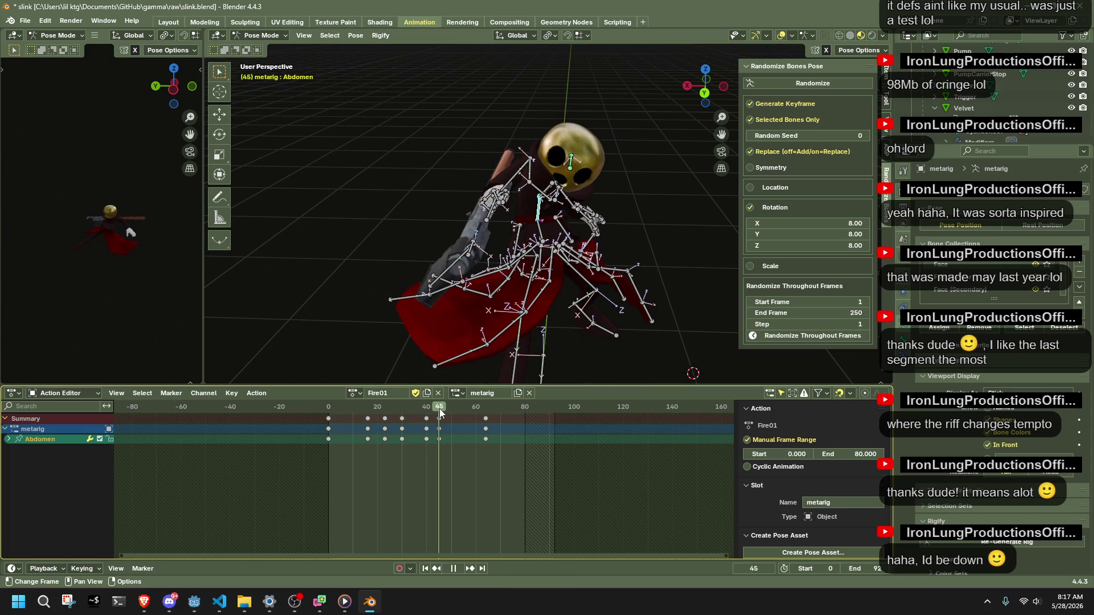
{"action": "key", "text": "space"}
{"action": "key", "text": "r"}
{"action": "key", "text": "z"}
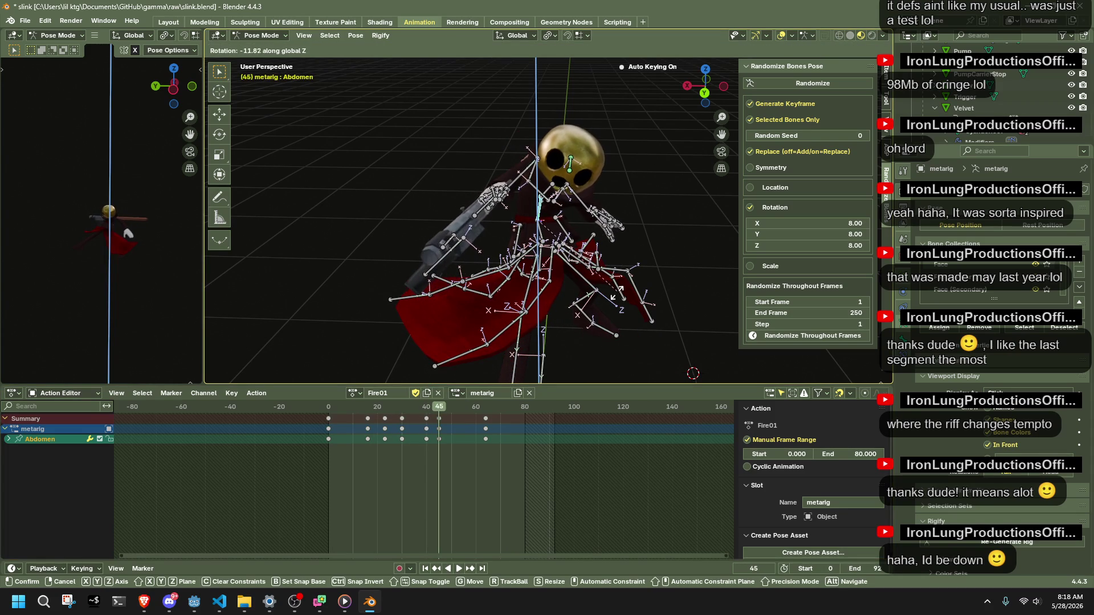
{"action": "left_click", "coordinate": [616, 297]}
{"action": "left_click_drag", "start_coordinate": [504, 458], "coordinate": [473, 414]}
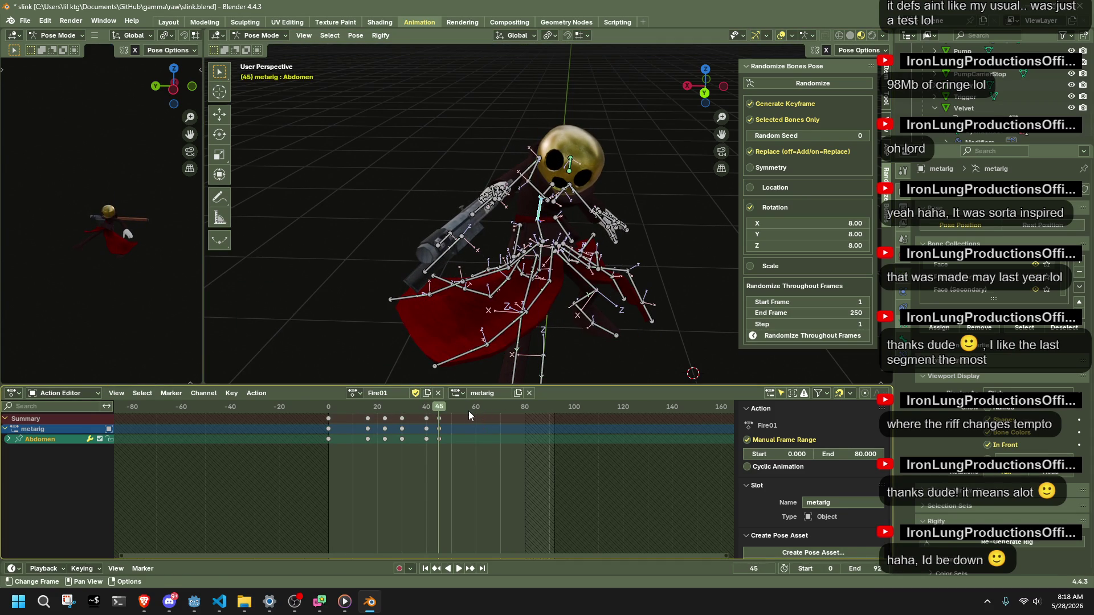
{"action": "key", "text": "Delete"}
{"action": "key", "text": "space"}
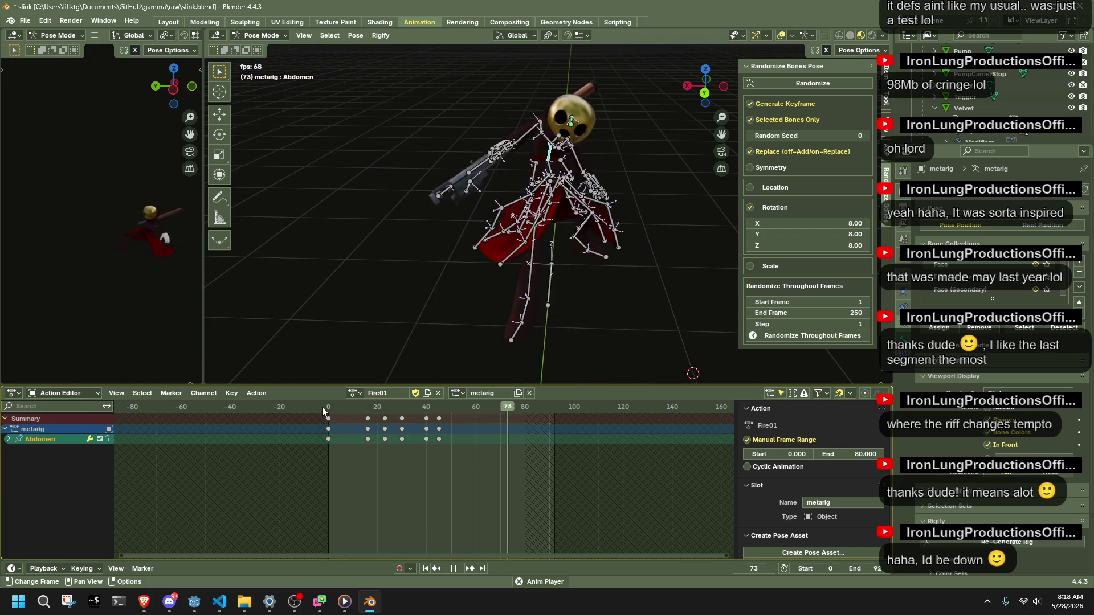
Adjust the Abdomen Z rotation again and key a fresh twist at frame 50.
{"action": "left_click_drag", "start_coordinate": [410, 410], "coordinate": [434, 417]}
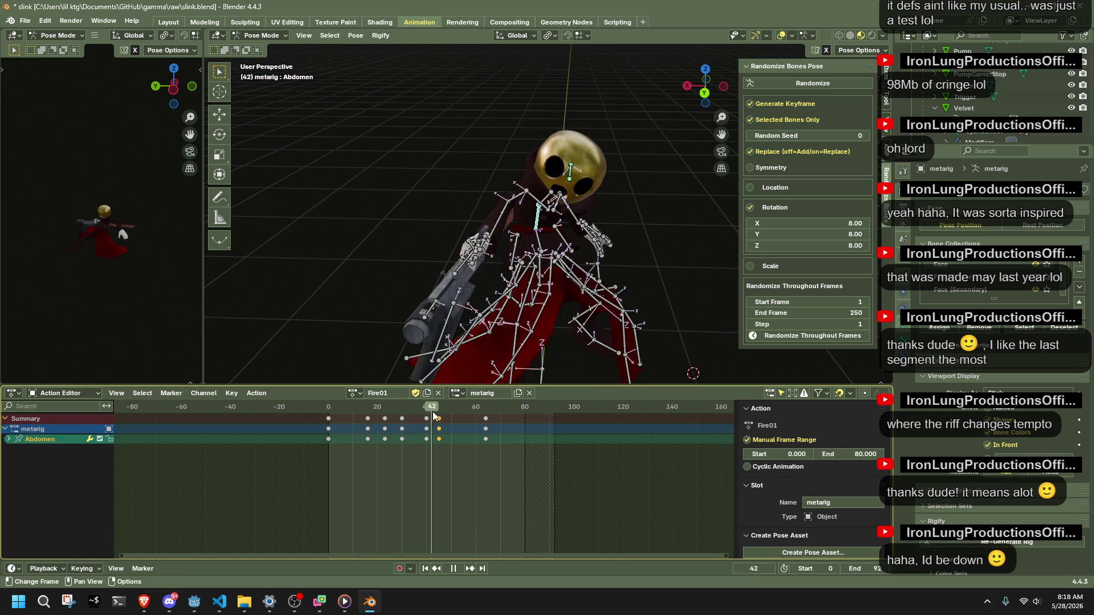
{"action": "left_click_drag", "start_coordinate": [433, 416], "coordinate": [439, 412]}
{"action": "key", "text": "z"}
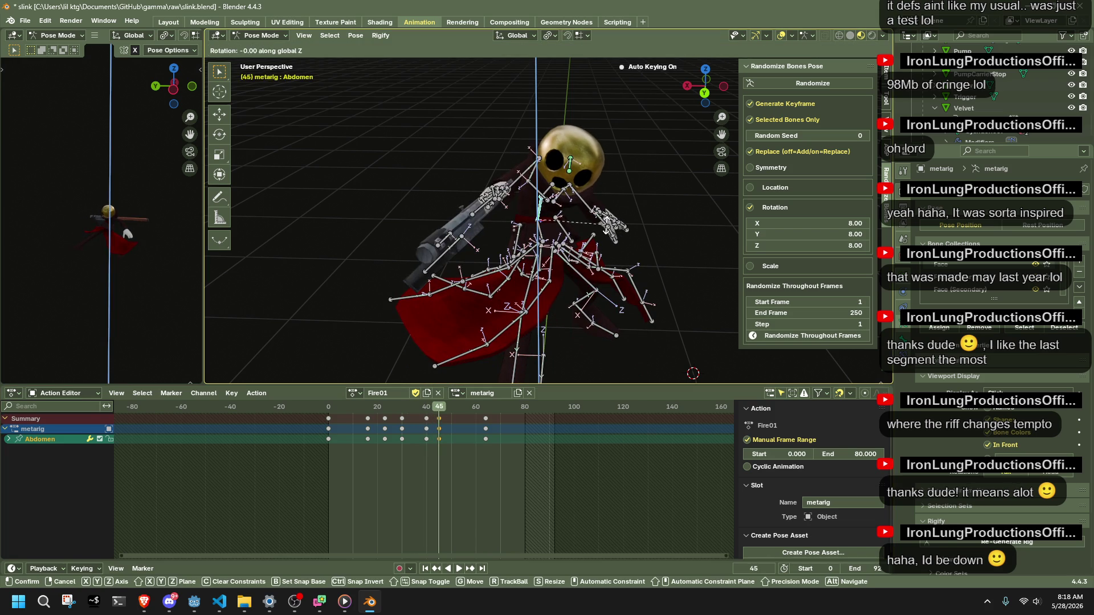
{"action": "key", "text": "Return"}
{"action": "key", "text": "space"}
{"action": "mouse_move", "coordinate": [404, 408]}
{"action": "left_mouse_down"}
{"action": "mouse_move", "coordinate": [456, 408]}
{"action": "mouse_move", "coordinate": [438, 419]}
{"action": "mouse_move", "coordinate": [451, 417]}
{"action": "left_mouse_up"}
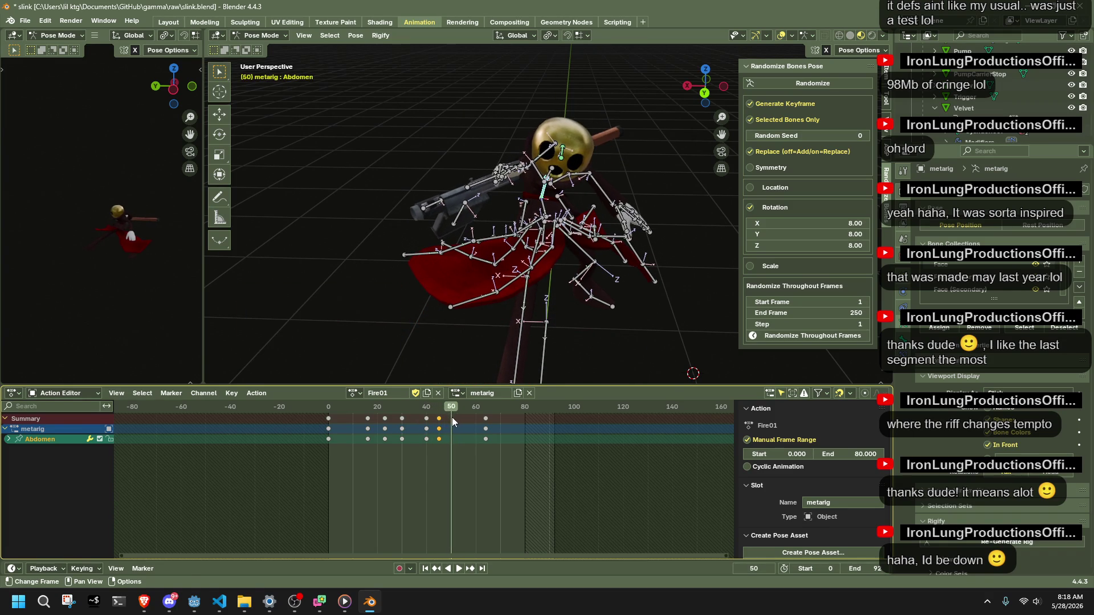
{"action": "key", "text": "r"}
{"action": "key", "text": "z"}
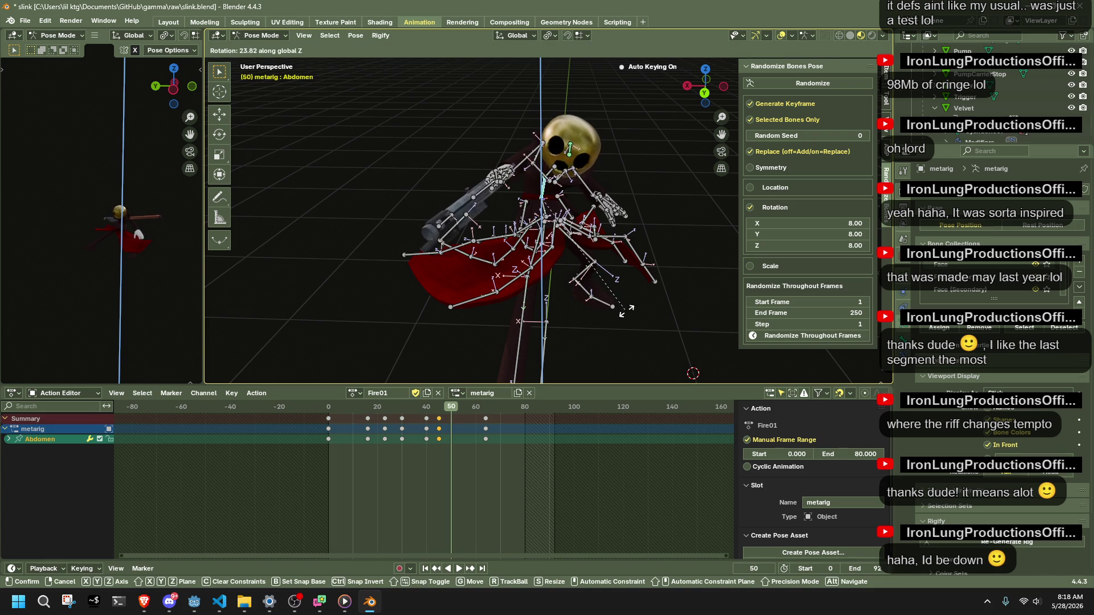
{"action": "left_click", "coordinate": [621, 311]}
Shift the new frame-50 Abdomen keys later to around frame 60 and select all bones.
{"action": "left_click_drag", "start_coordinate": [513, 453], "coordinate": [482, 419]}
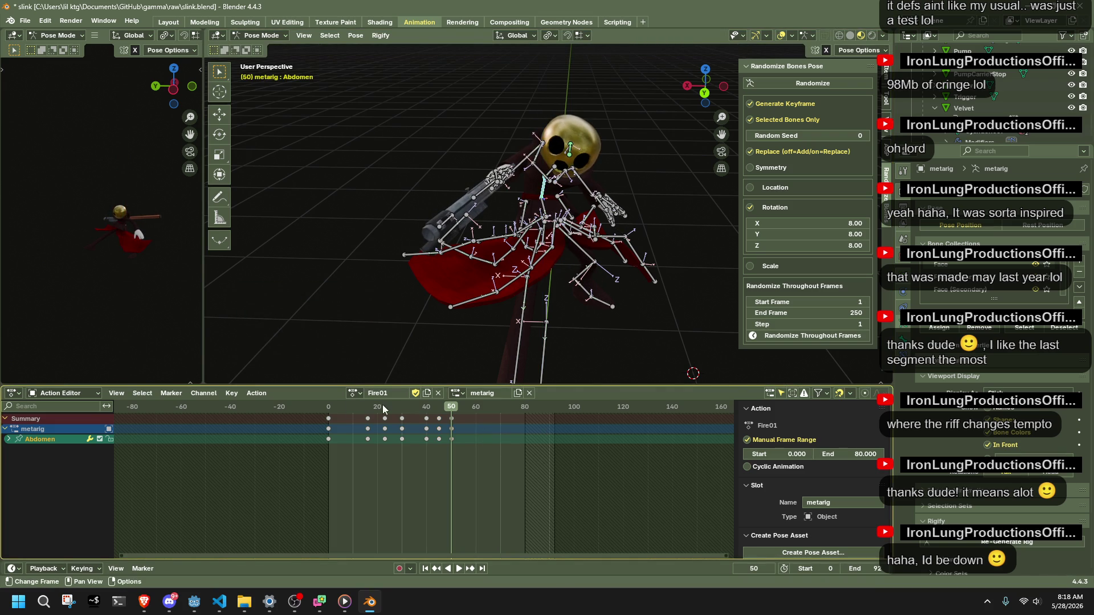
{"action": "key", "text": "space"}
{"action": "left_click_drag", "start_coordinate": [328, 404], "coordinate": [446, 398]}
{"action": "key", "text": "g"}
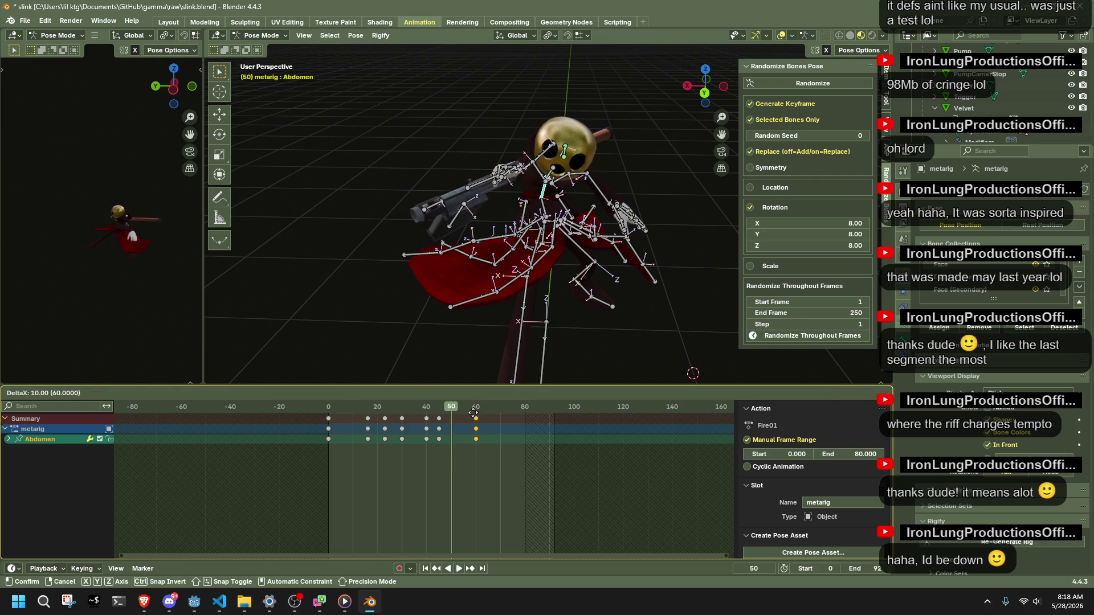
{"action": "left_click", "coordinate": [473, 414]}
{"action": "key", "text": "a"}
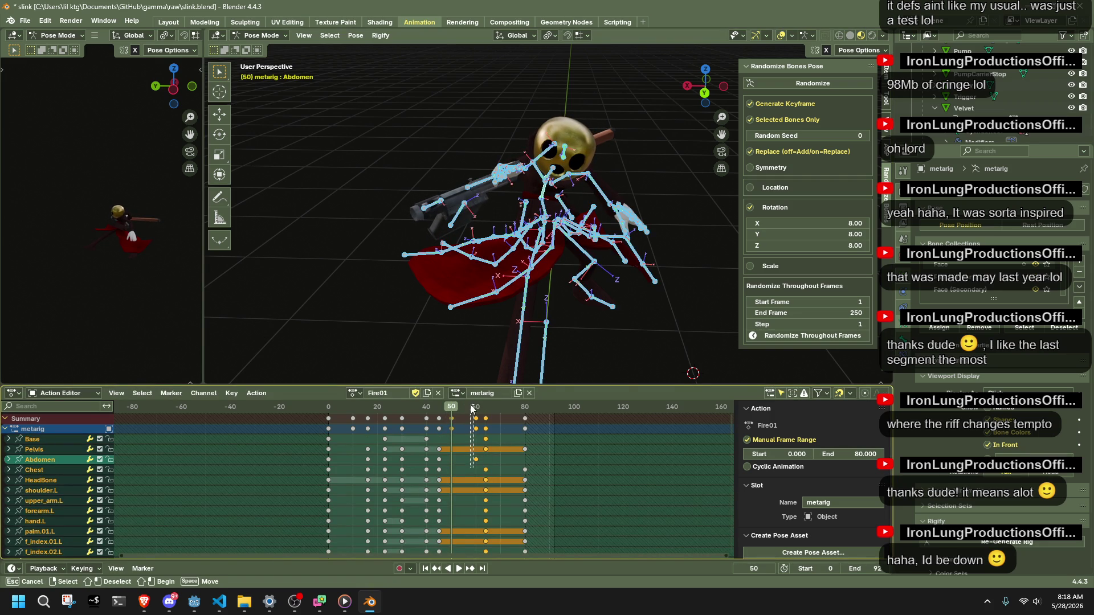
Confirm the moved Abdomen keys and play the Fire01 action to review them.
{"action": "left_click", "coordinate": [487, 405]}
{"action": "key", "text": "space"}
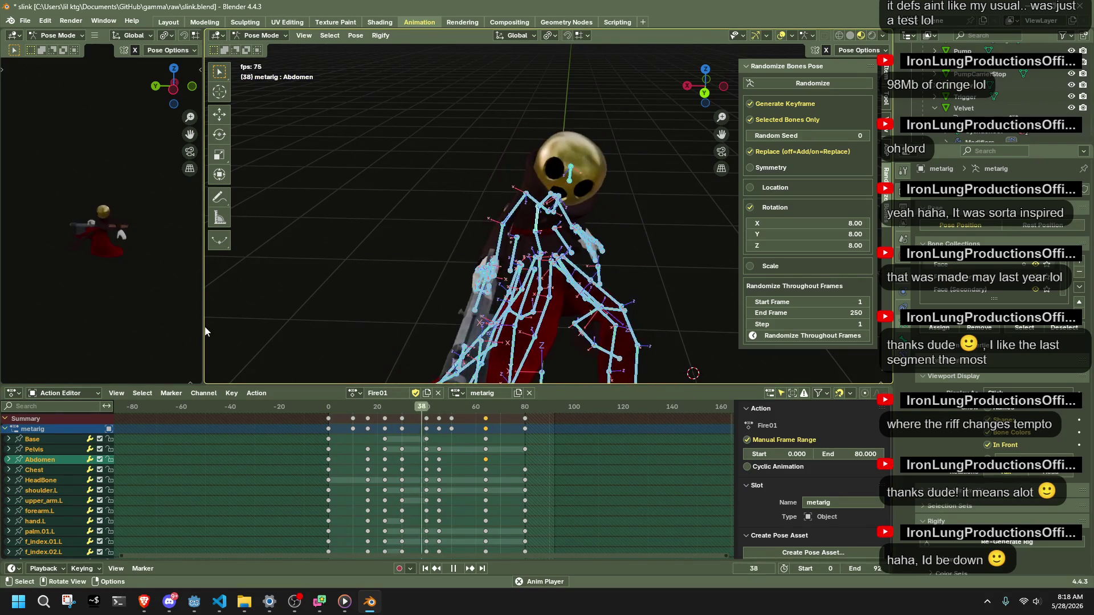
{"action": "key", "text": "space"}
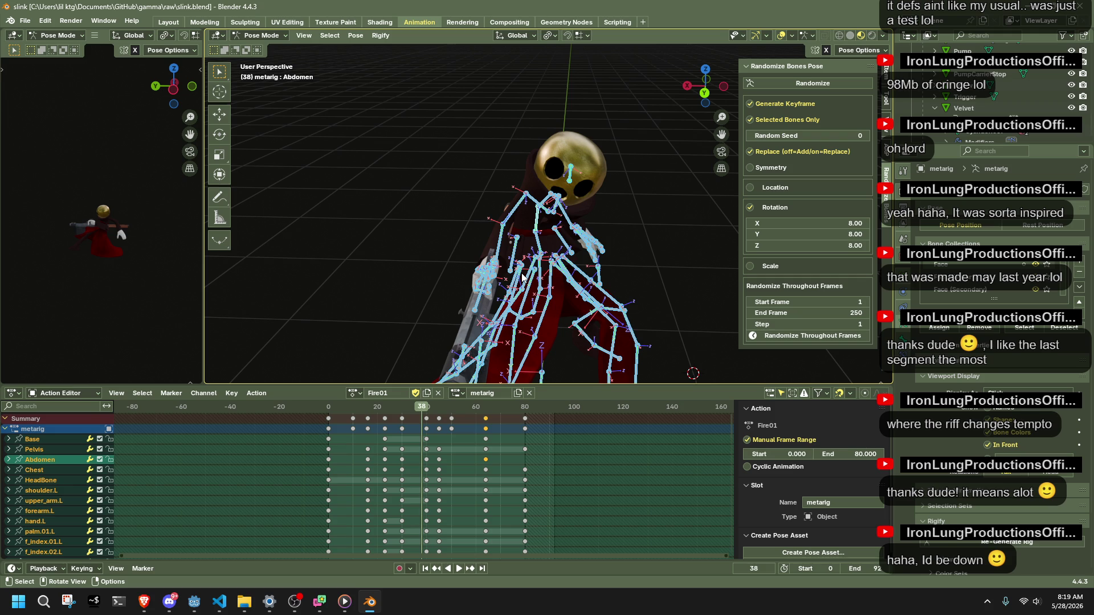
Save the file, play Fire01 from frame 0 with no bones selected, then minimize Blender.
{"action": "left_click", "coordinate": [667, 216]}
{"action": "mouse_move", "coordinate": [667, 216]}
{"action": "middle_mouse_down"}
{"action": "mouse_move", "coordinate": [599, 243]}
{"action": "mouse_move", "coordinate": [524, 215]}
{"action": "mouse_move", "coordinate": [407, 209]}
{"action": "mouse_move", "coordinate": [562, 238]}
{"action": "mouse_move", "coordinate": [403, 227]}
{"action": "mouse_move", "coordinate": [571, 254]}
{"action": "mouse_move", "coordinate": [830, 246]}
{"action": "mouse_move", "coordinate": [369, 405]}
{"action": "middle_mouse_up"}
{"action": "key", "text": "ctrl+s"}
{"action": "left_click", "coordinate": [333, 409]}
{"action": "key", "text": "space"}
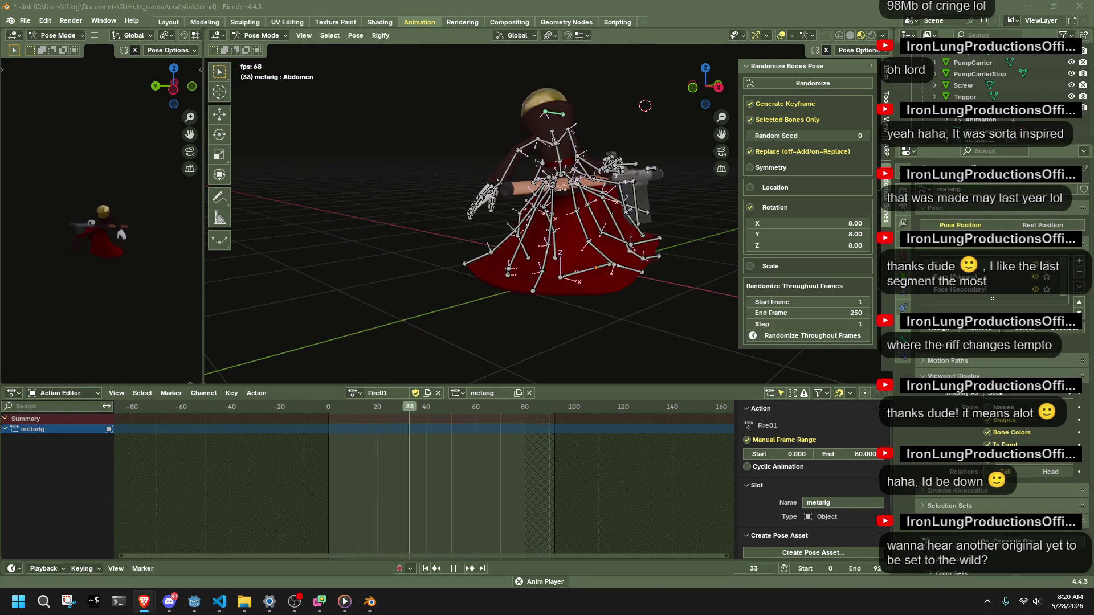
{"action": "mouse_move", "coordinate": [618, 325]}
{"action": "middle_mouse_down"}
{"action": "mouse_move", "coordinate": [620, 303]}
{"action": "mouse_move", "coordinate": [451, 278]}
{"action": "middle_mouse_up"}
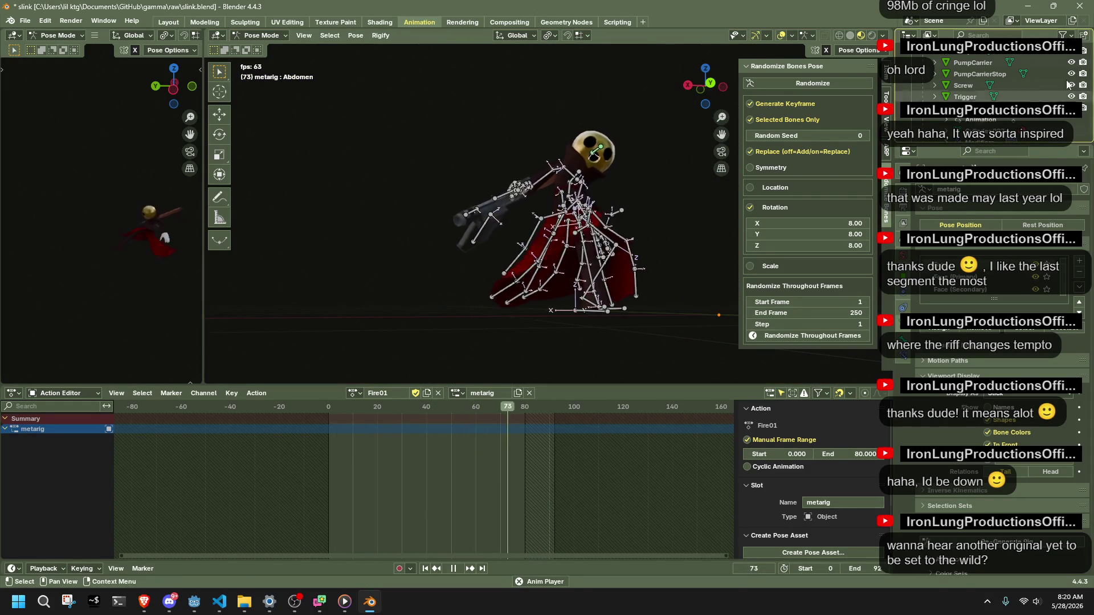
{"action": "left_click", "coordinate": [1026, 6]}
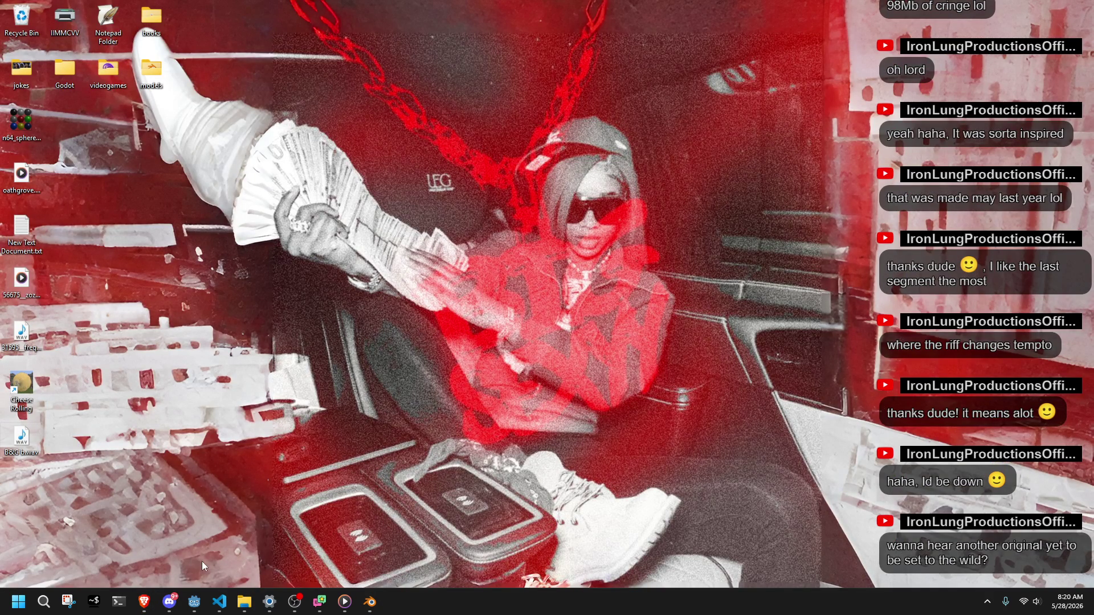
{"action": "mouse_move", "coordinate": [369, 602]}
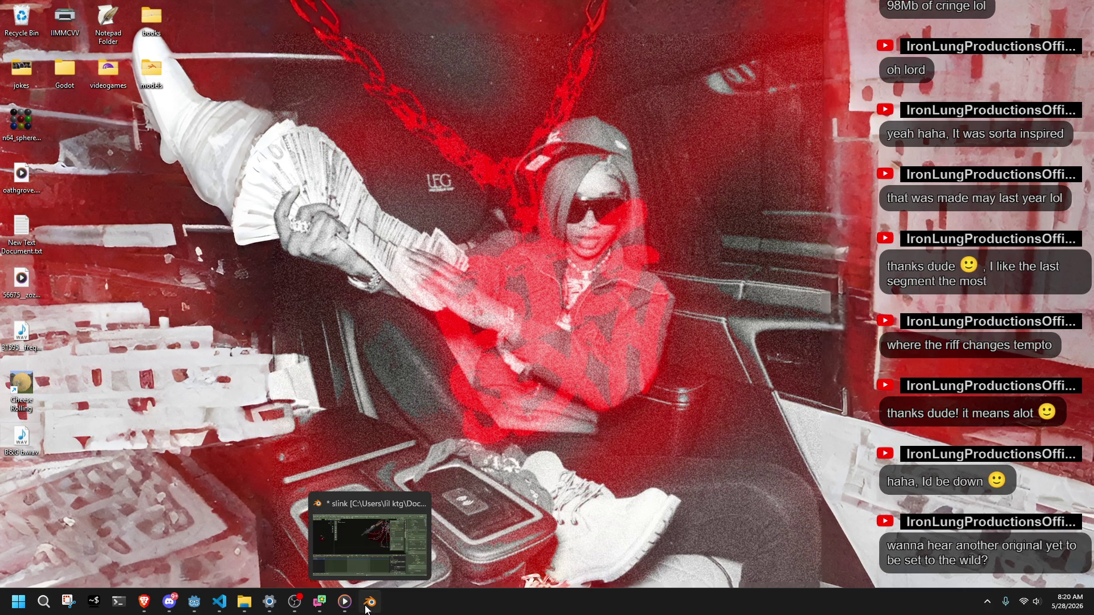
{"action": "left_click", "coordinate": [370, 602]}
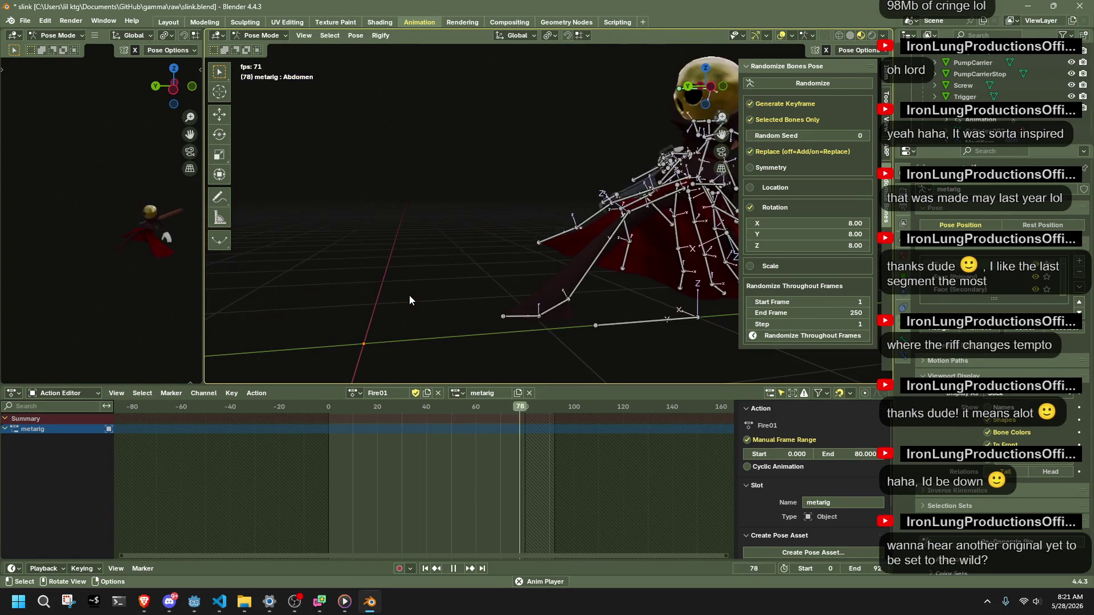
Save slink.blend, pause to check the pose, resume playback and scrub to around frame 81.
{"action": "key", "text": "ctrl+s"}
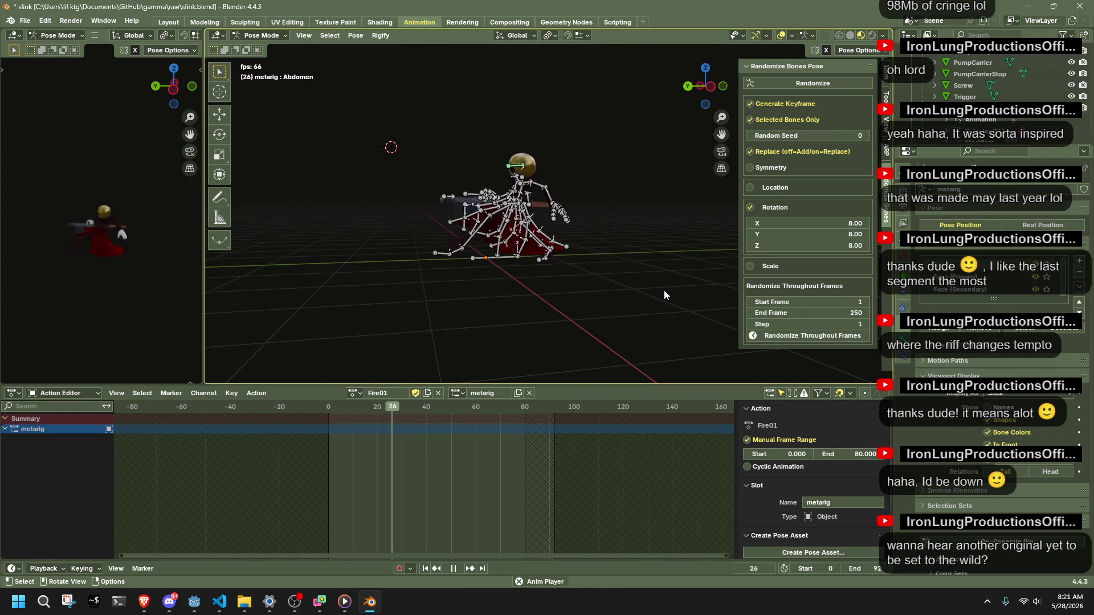
{"action": "key", "text": "space"}
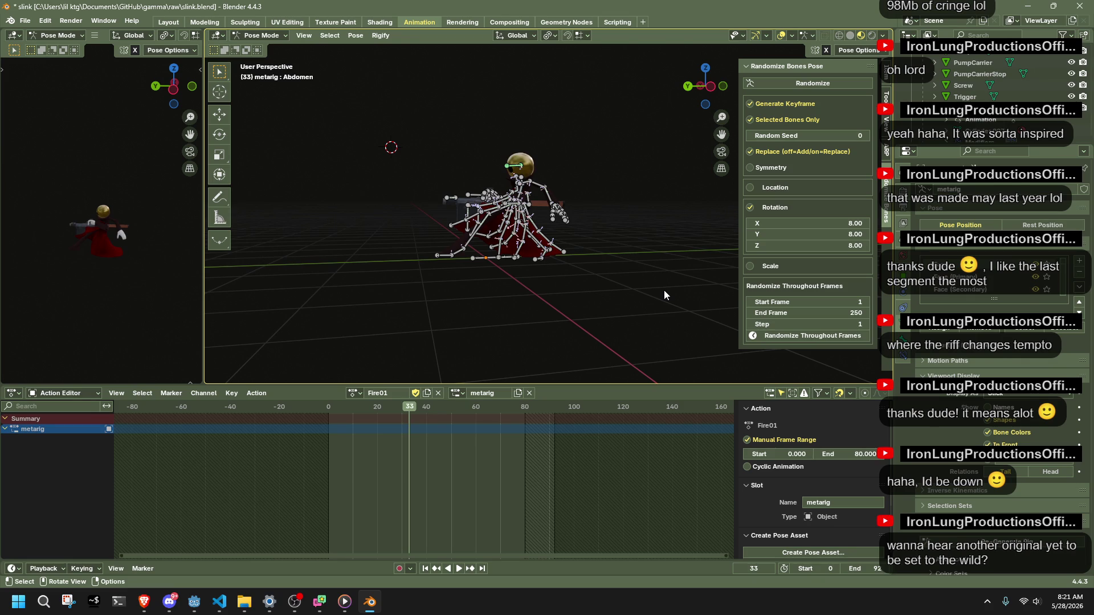
{"action": "scroll", "coordinate": [397, 272], "scroll_direction": "up", "scroll_amount": 2}
{"action": "scroll", "coordinate": [398, 271], "scroll_direction": "up", "scroll_amount": 4}
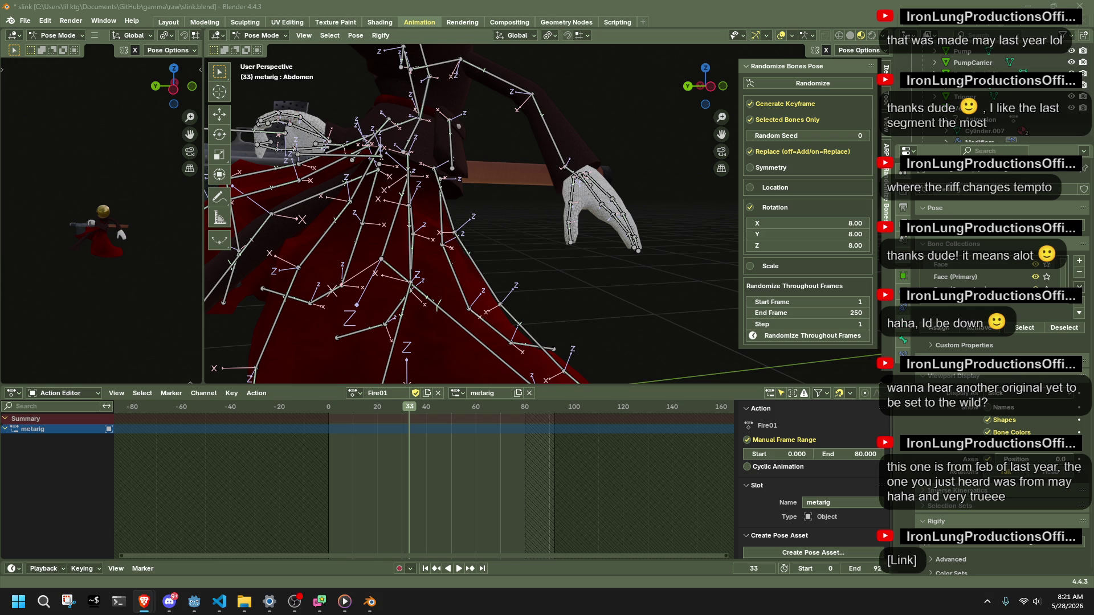
{"action": "scroll", "coordinate": [657, 254], "scroll_direction": "down", "scroll_amount": 5}
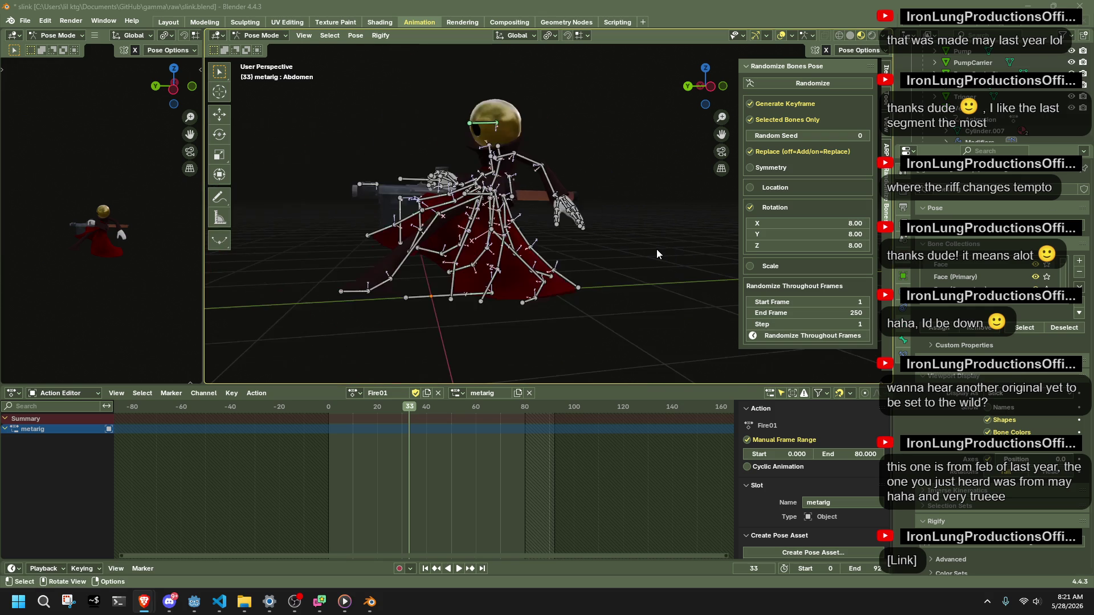
{"action": "key", "text": "space"}
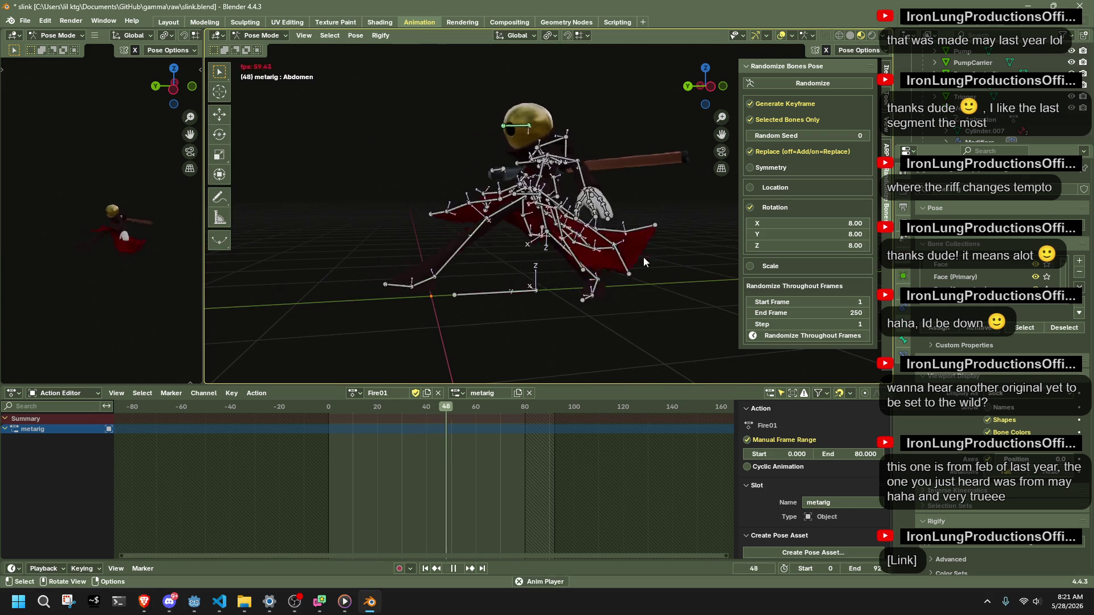
{"action": "left_click_drag", "start_coordinate": [519, 411], "coordinate": [555, 411]}
Show all bones' keyframes and set the Fire01 action's end frame to 80.
{"action": "key", "text": "space"}
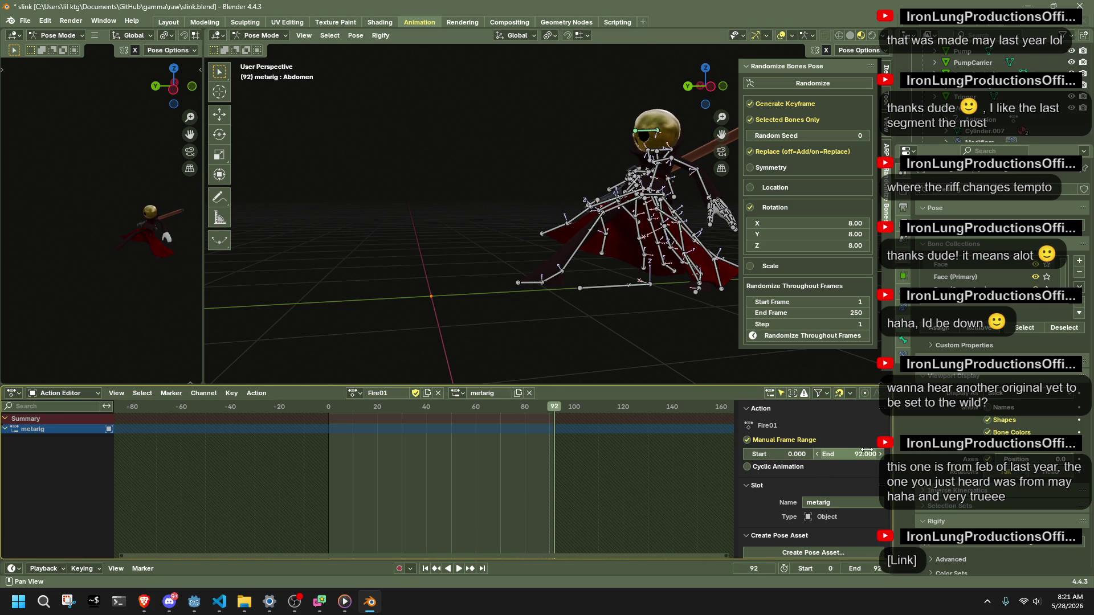
{"action": "key", "text": "space"}
{"action": "key", "text": "a"}
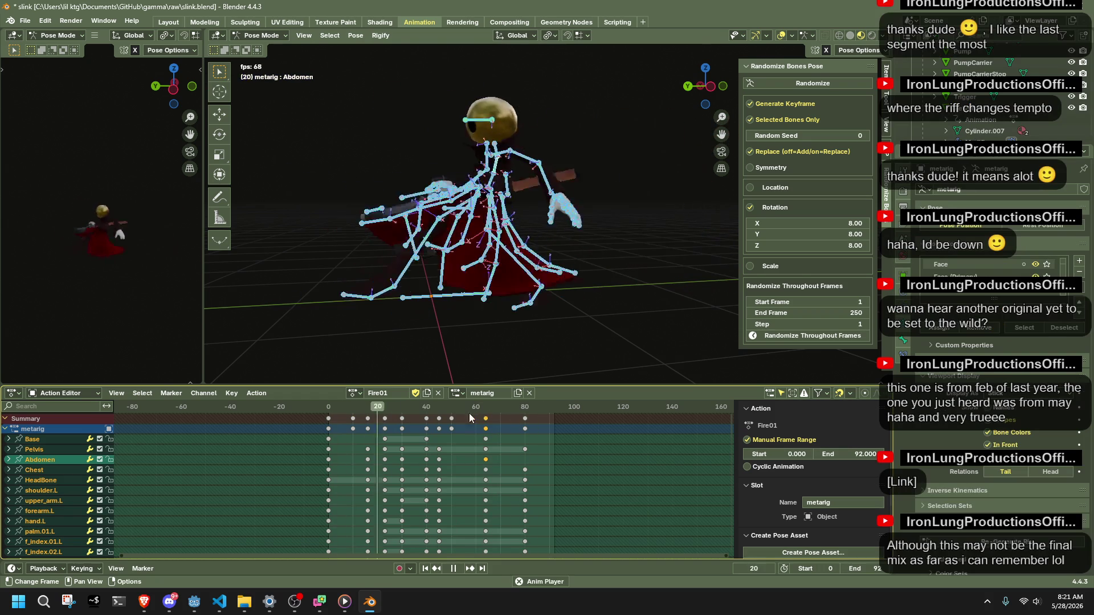
{"action": "key", "text": "space"}
{"action": "key", "text": "space"}
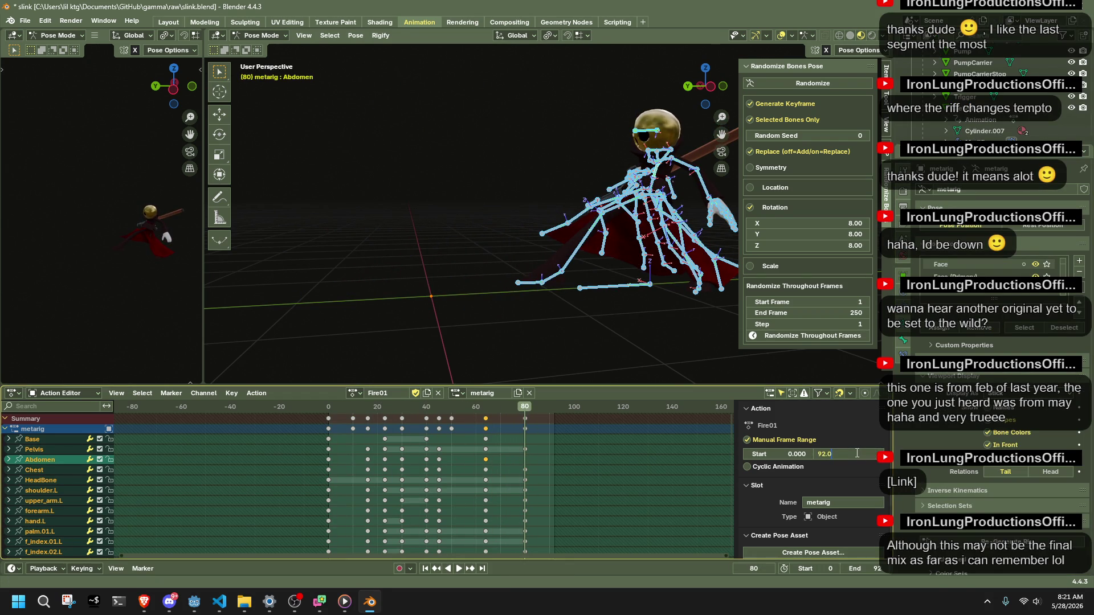
{"action": "type", "text": "80"}
{"action": "type", "text": "80.000"}
{"action": "key", "text": "Return"}
Play the 80-frame loop to check it, deselect the bones and save slink.blend.
{"action": "key", "text": "space"}
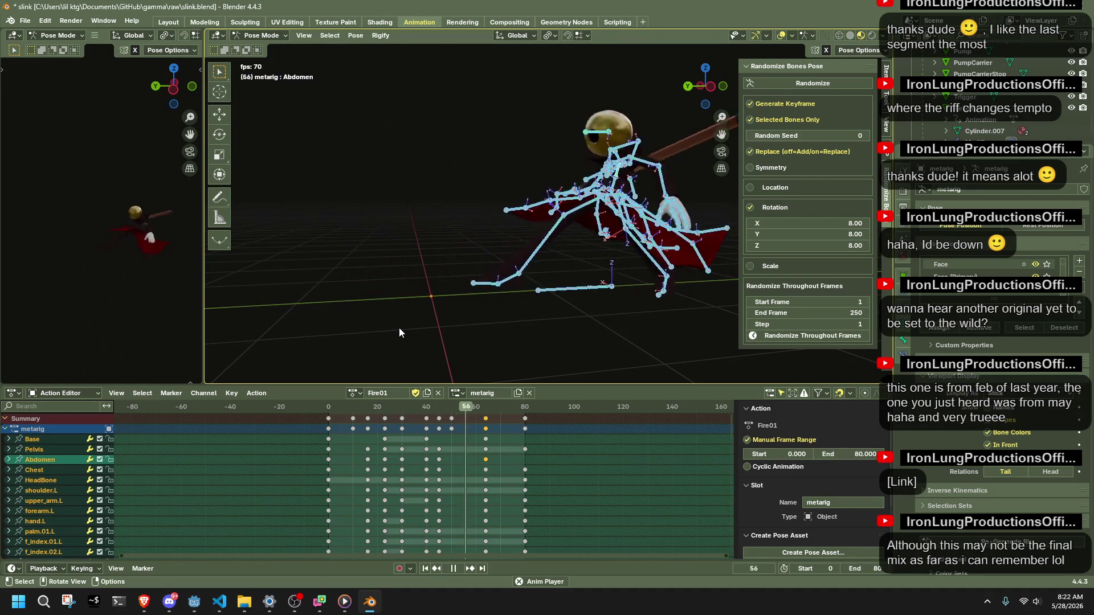
{"action": "left_click", "coordinate": [399, 332]}
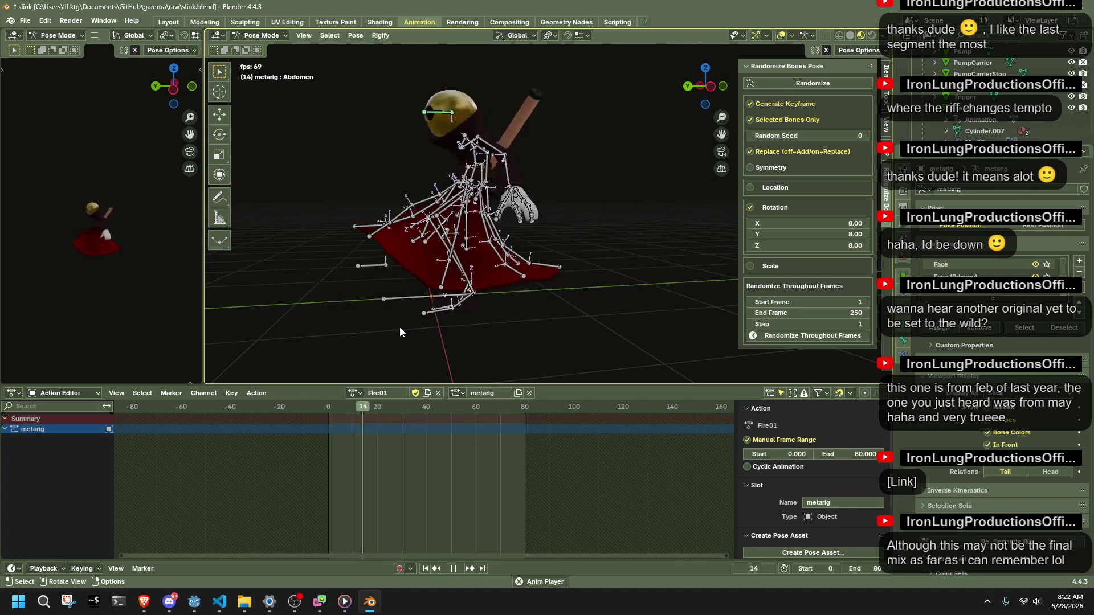
{"action": "key", "text": "ctrl+s"}
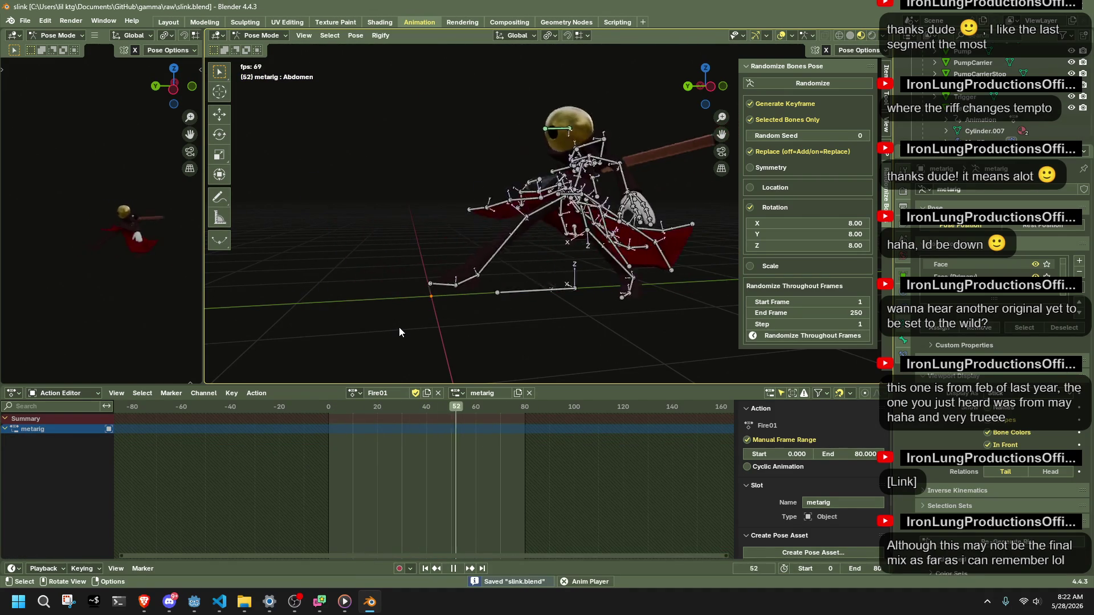
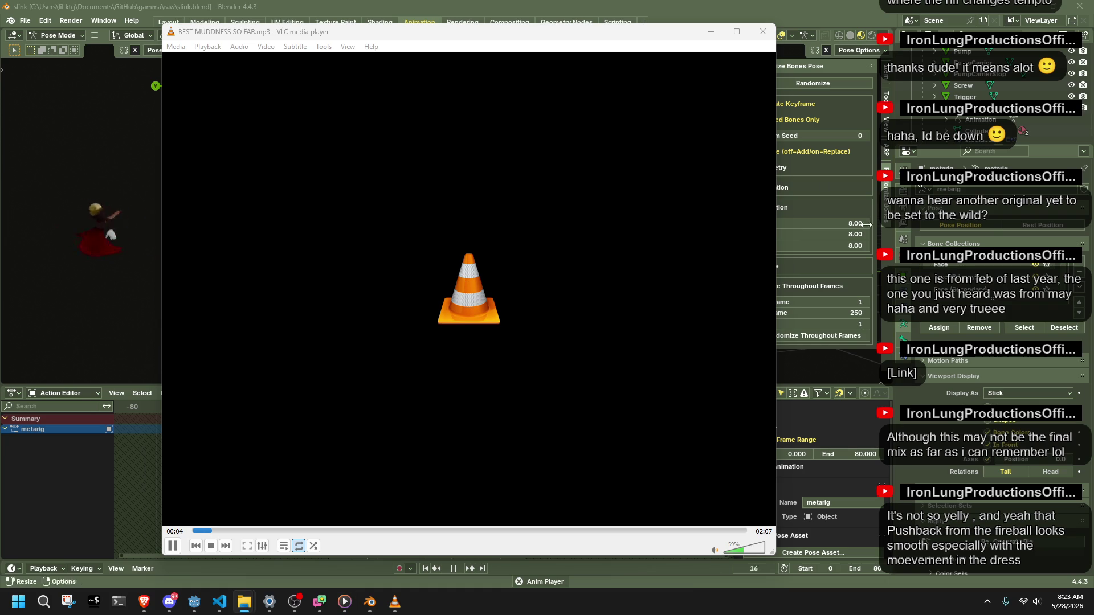
Dismiss VLC, stop playback, save the .blend and start the glTF 2.0 export.
{"action": "left_click", "coordinate": [710, 32]}
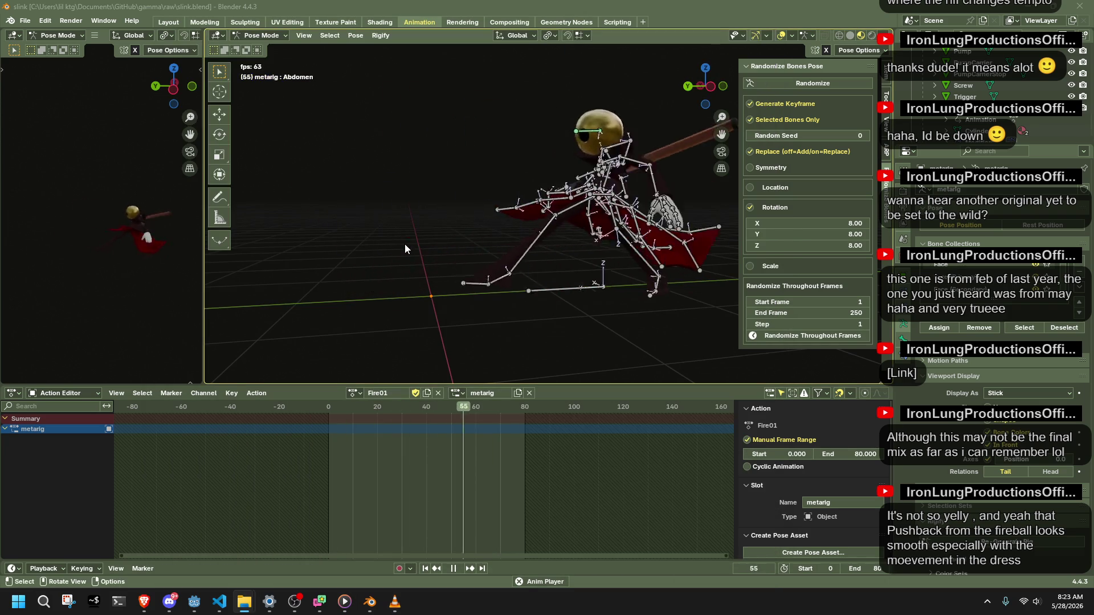
{"action": "key", "text": "space"}
{"action": "key", "text": "ctrl+s"}
{"action": "key", "text": "F3"}
{"action": "key", "text": "Return"}
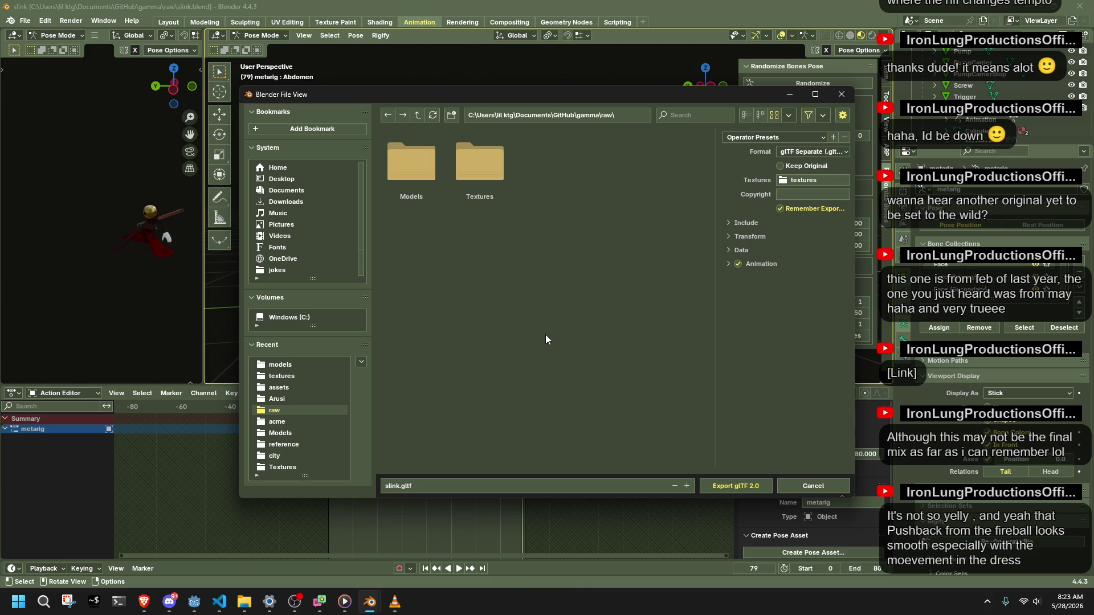
Export the rig over Slink.gltf in the game project's assets folder.
{"action": "left_click", "coordinate": [299, 390]}
{"action": "scroll", "coordinate": [663, 327], "scroll_direction": "down", "scroll_amount": 2}
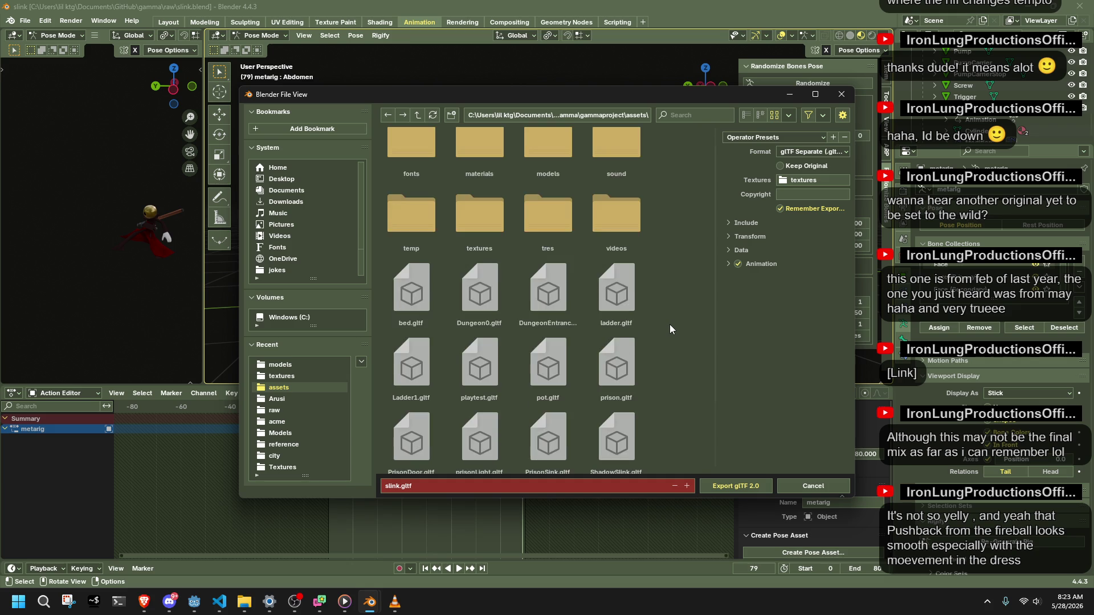
{"action": "left_click", "coordinate": [411, 432]}
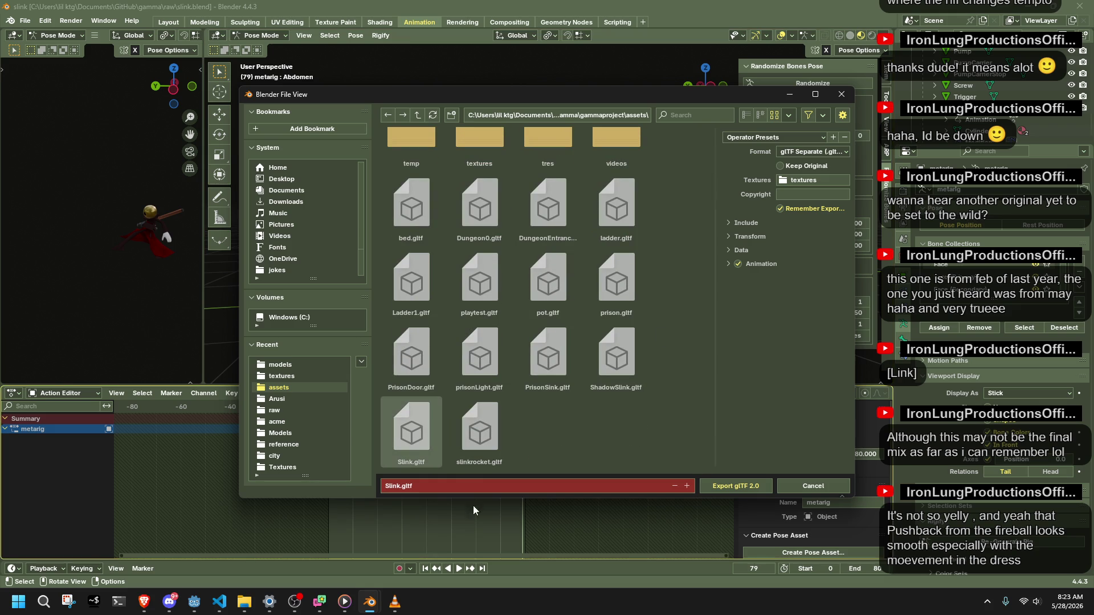
{"action": "left_click", "coordinate": [715, 482]}
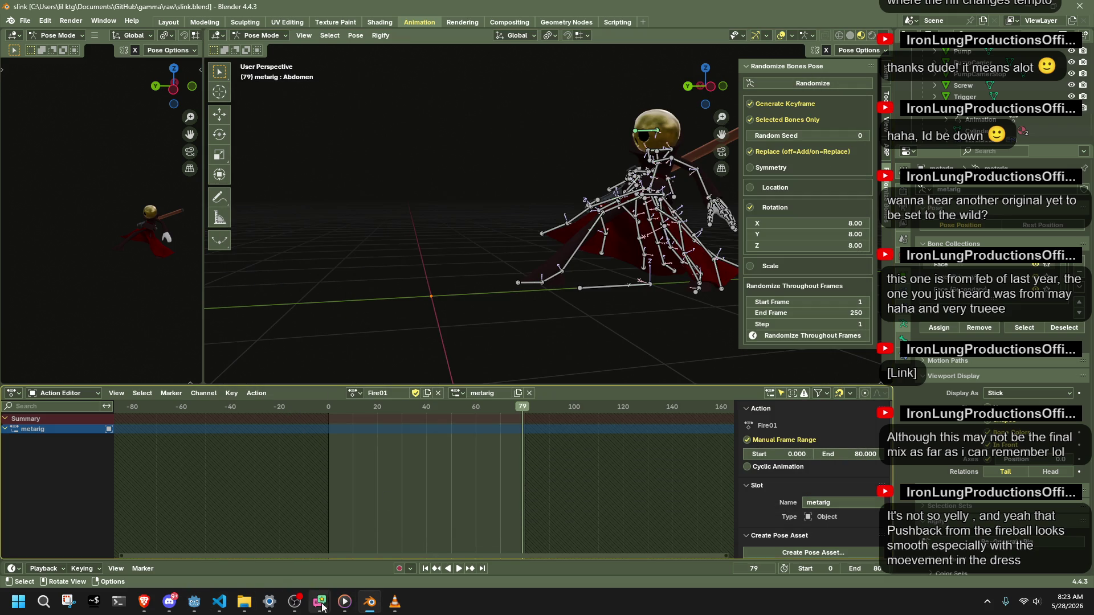
Switch to Godot, open the player scene and select its AnimationTree node.
{"action": "left_click", "coordinate": [192, 603]}
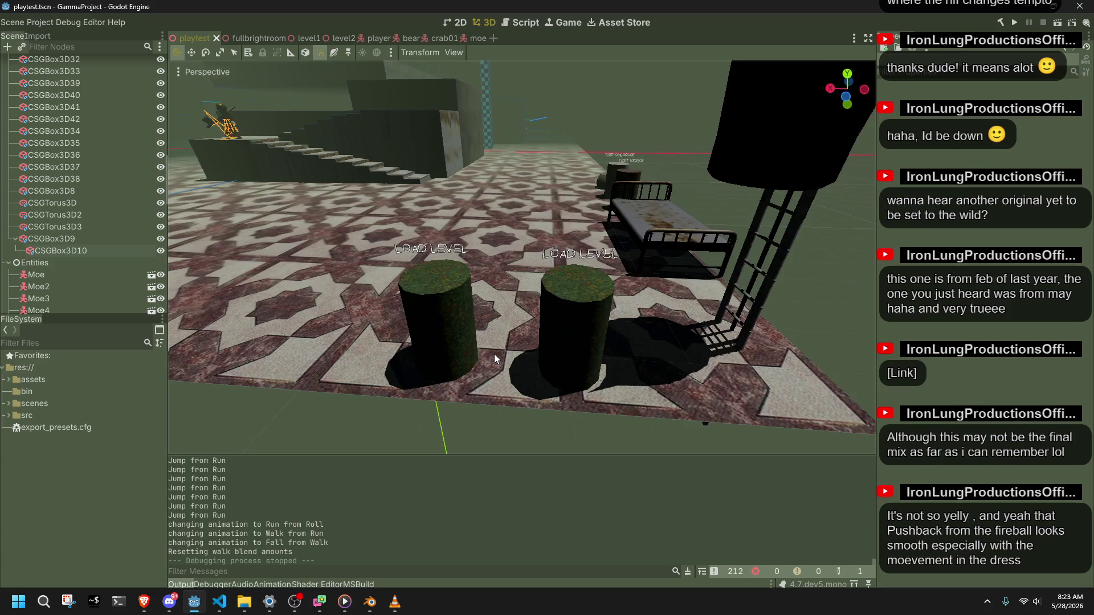
{"action": "scroll", "coordinate": [494, 355], "scroll_direction": "down", "scroll_amount": 5}
{"action": "scroll", "coordinate": [255, 304], "scroll_direction": "up", "scroll_amount": 3}
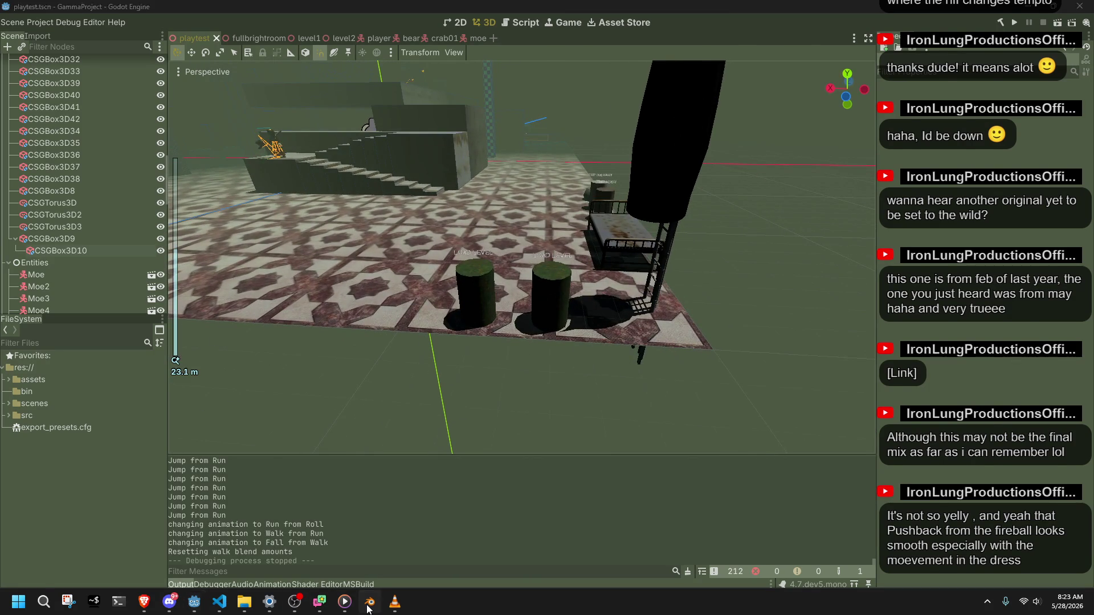
{"action": "left_click", "coordinate": [370, 603]}
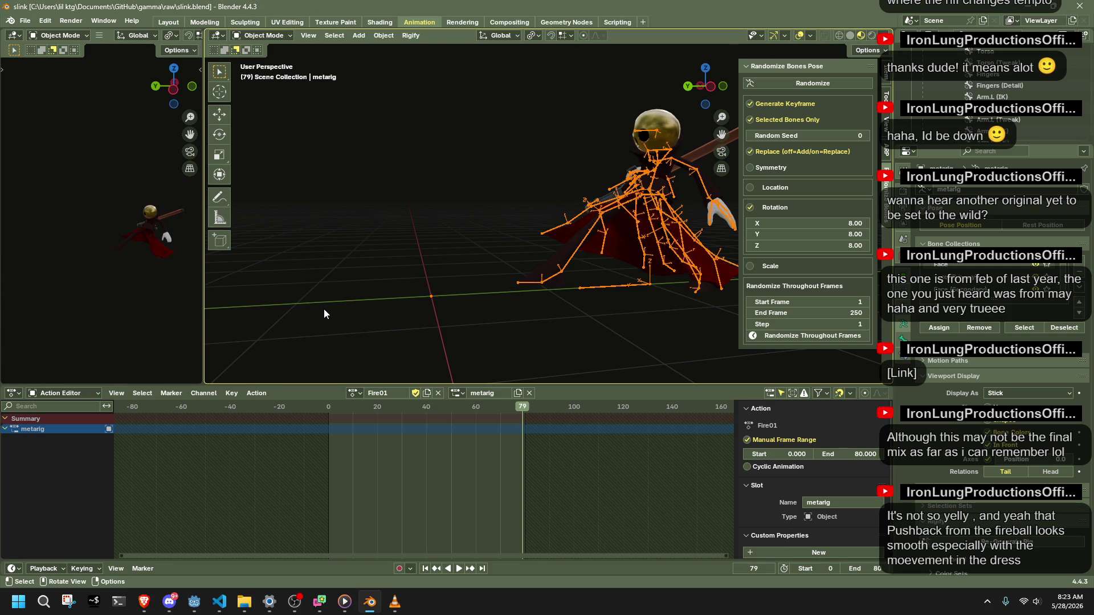
{"action": "left_click", "coordinate": [195, 602]}
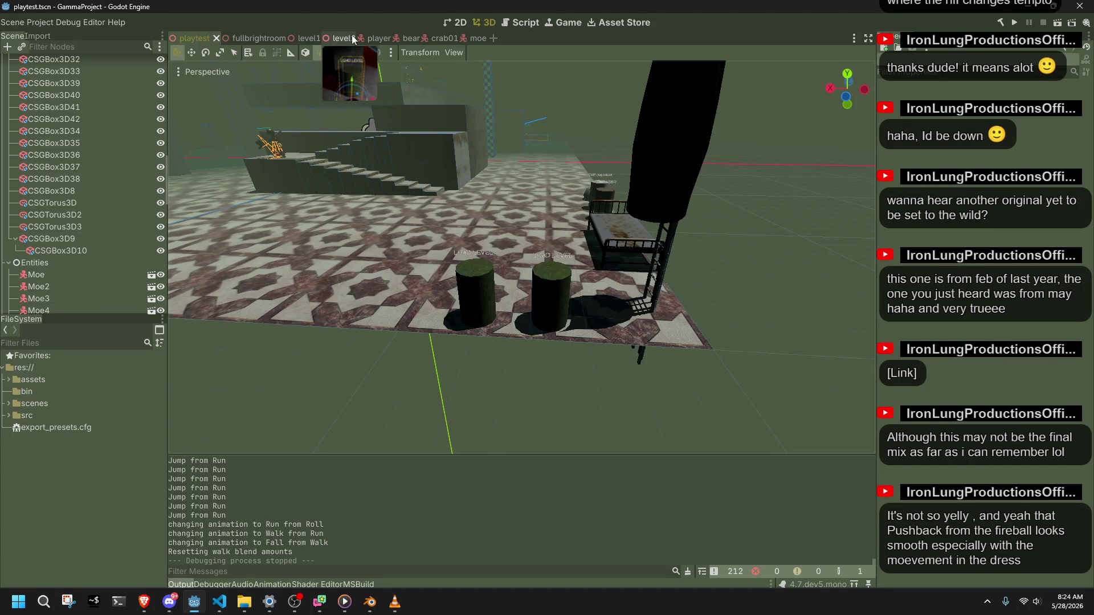
{"action": "left_click", "coordinate": [371, 34]}
{"action": "left_click", "coordinate": [68, 133]}
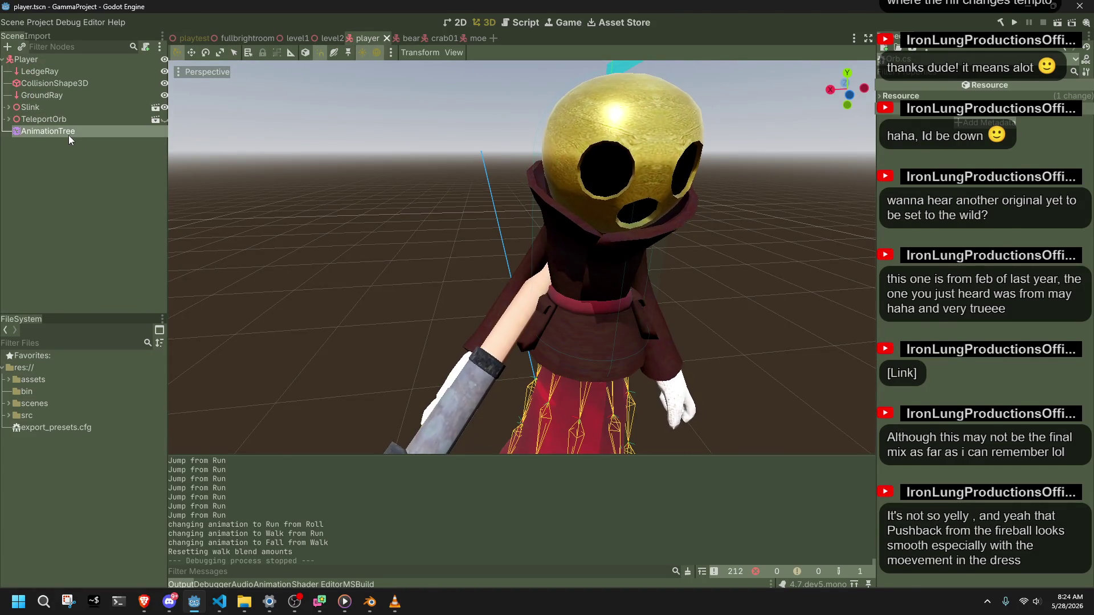
Add a Fire01 animation state to the root state machine and place it above the others.
{"action": "left_click", "coordinate": [280, 424]}
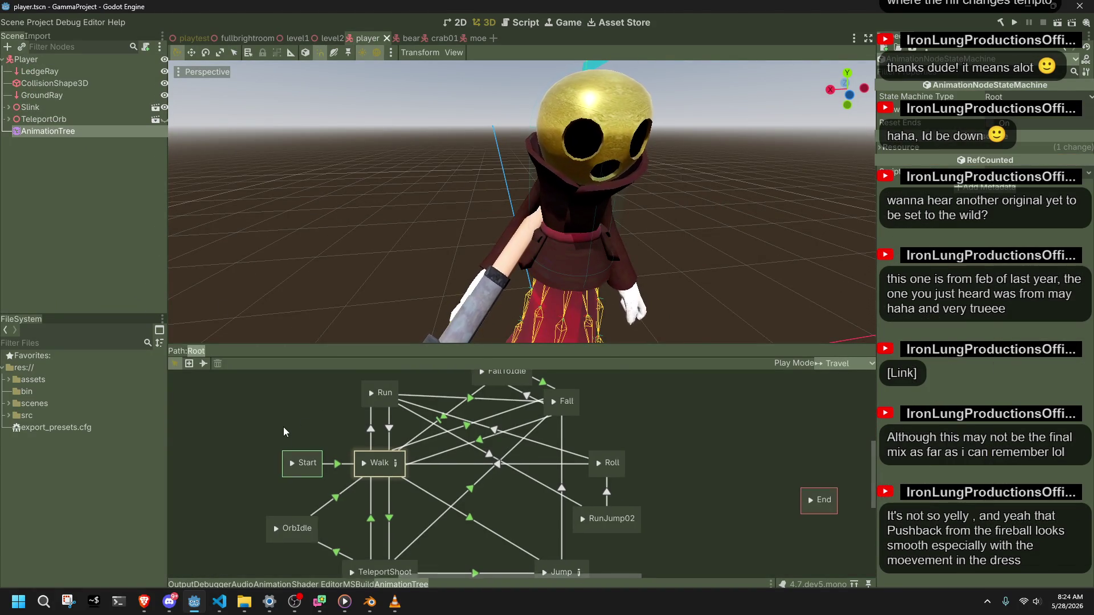
{"action": "middle_click_drag", "start_coordinate": [279, 425], "coordinate": [373, 487]}
{"action": "right_click", "coordinate": [345, 449]}
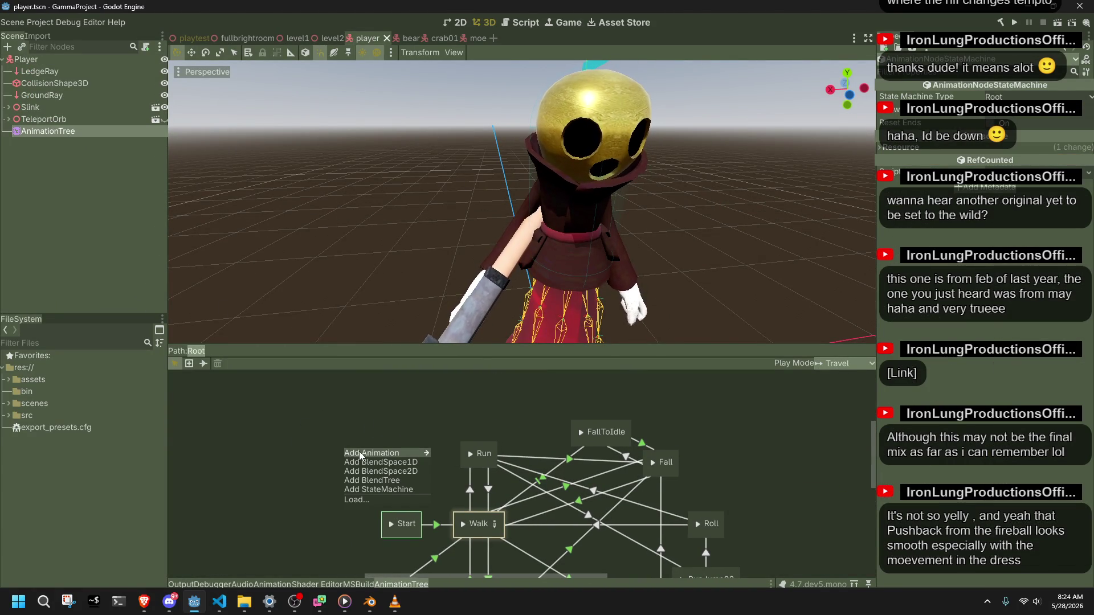
{"action": "mouse_move", "coordinate": [372, 453]}
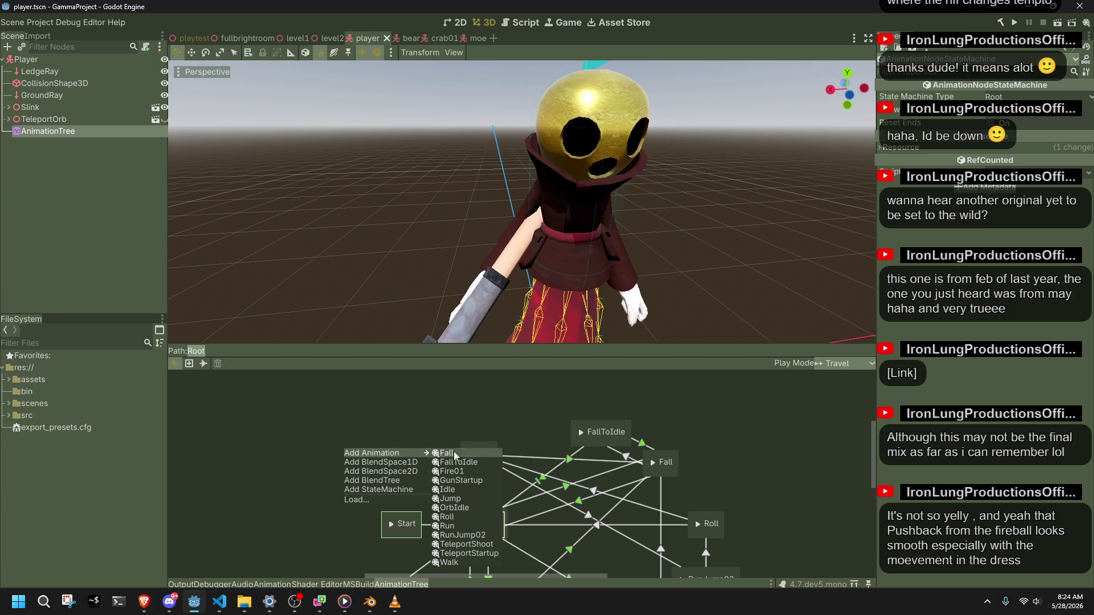
{"action": "left_click", "coordinate": [454, 471]}
{"action": "left_click_drag", "start_coordinate": [357, 445], "coordinate": [387, 439]}
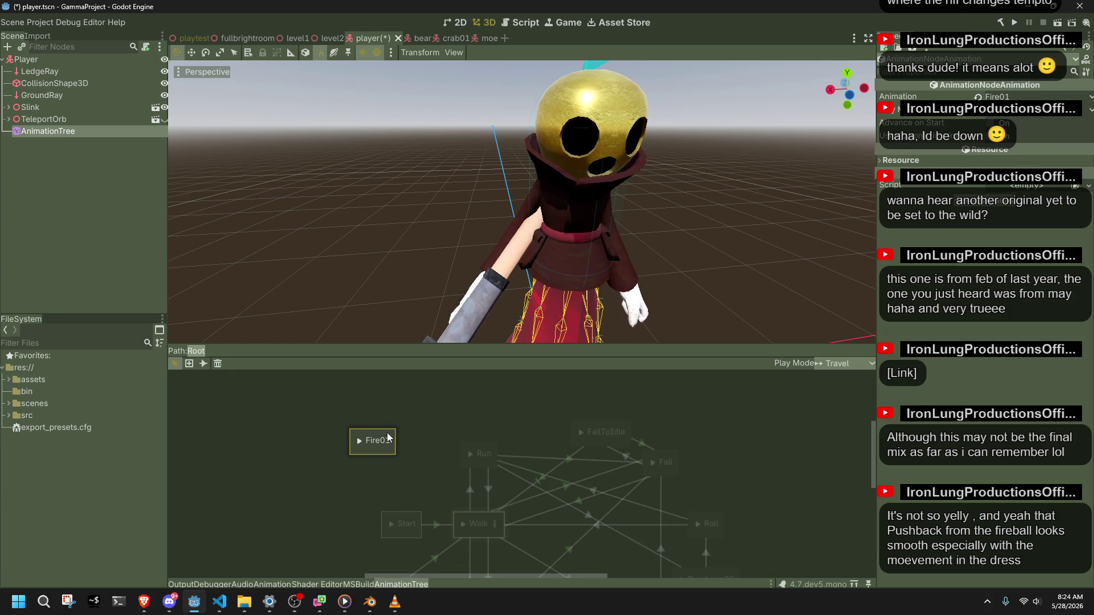
{"action": "left_click", "coordinate": [422, 453]}
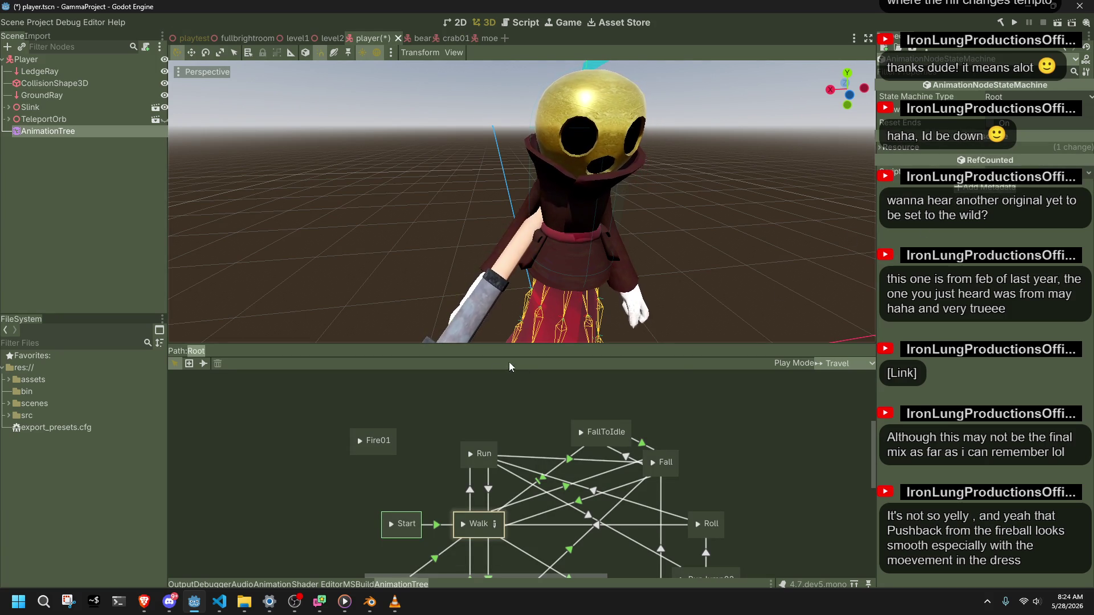
Create a transition from Walk to Fire01 with the Connect tool.
{"action": "left_click", "coordinate": [203, 363]}
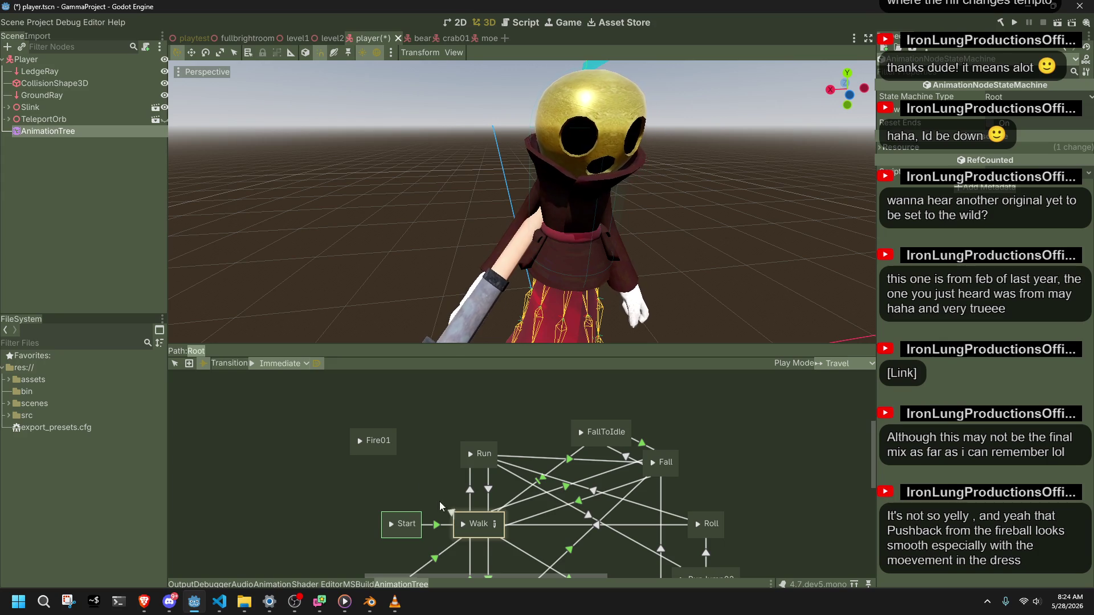
{"action": "left_click_drag", "start_coordinate": [454, 517], "coordinate": [376, 441]}
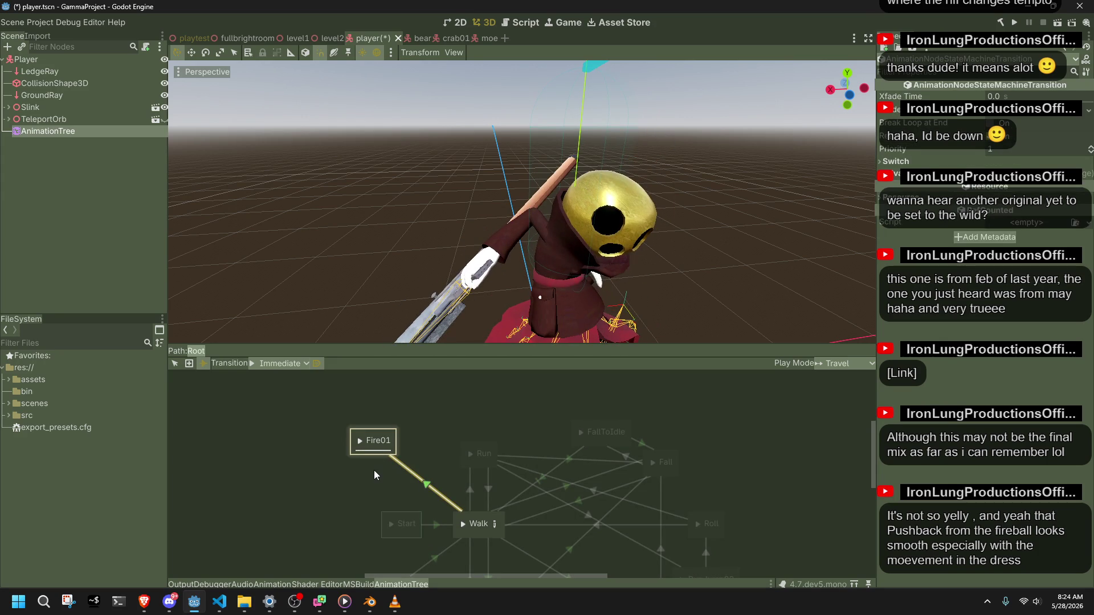
{"action": "right_click", "coordinate": [360, 438]}
{"action": "left_click", "coordinate": [351, 436]}
Accidentally add a StateMachine node while dragging from Fire01, then select and delete it.
{"action": "left_click_drag", "start_coordinate": [392, 447], "coordinate": [423, 463]}
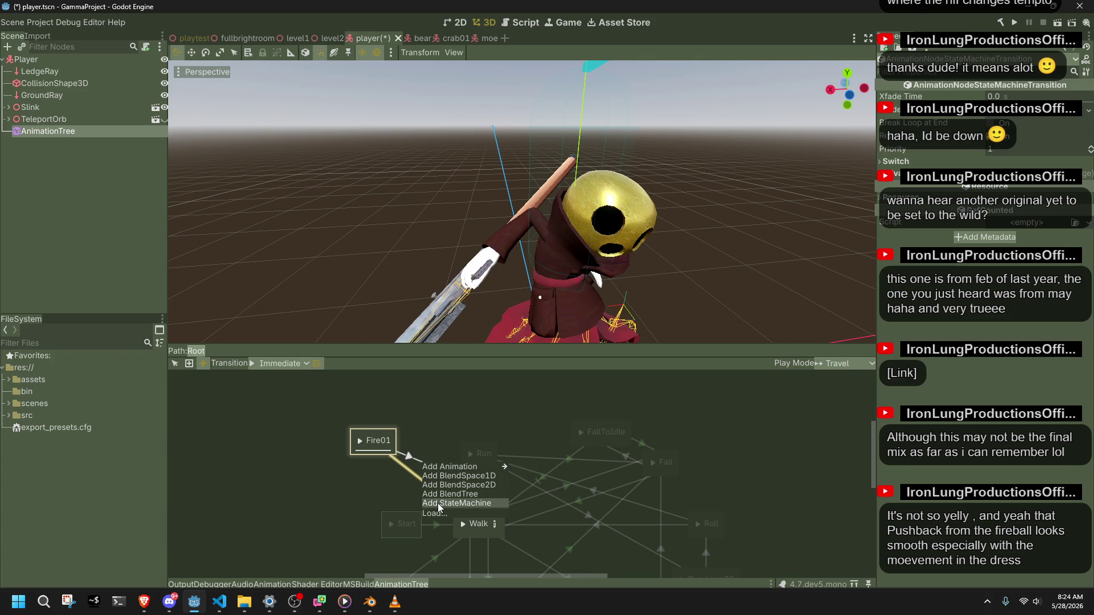
{"action": "left_click", "coordinate": [438, 504]}
{"action": "right_click", "coordinate": [429, 462]}
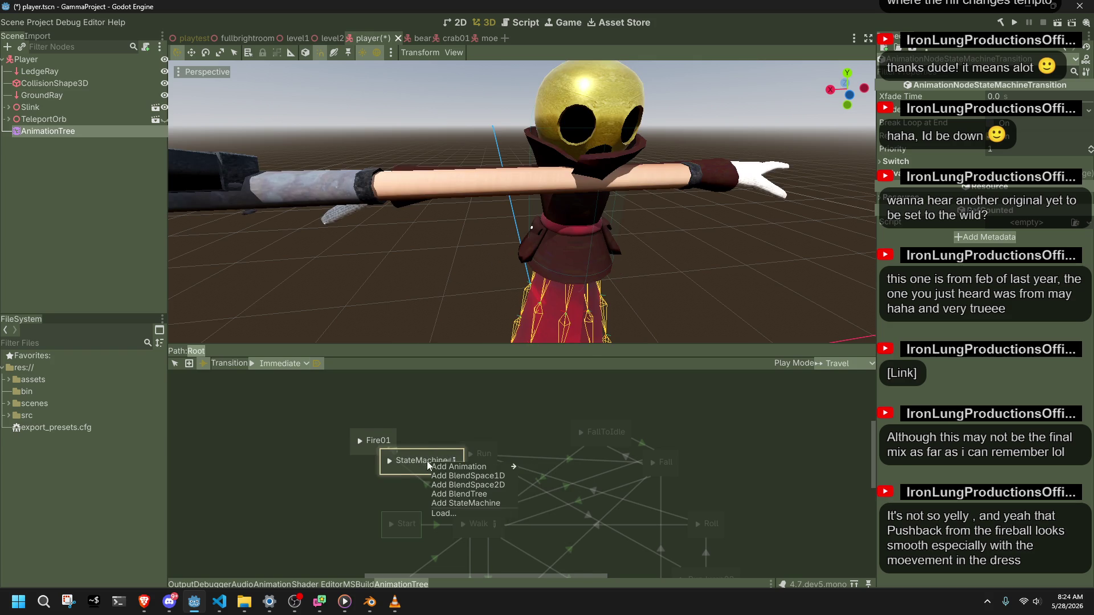
{"action": "left_click", "coordinate": [407, 448]}
{"action": "left_click", "coordinate": [188, 364]}
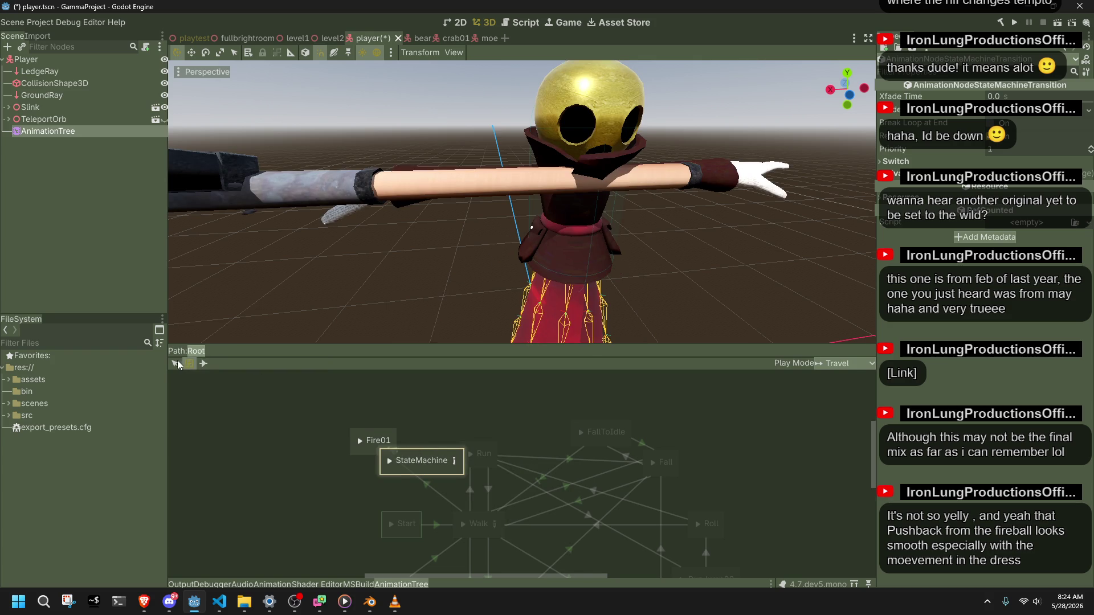
{"action": "left_click", "coordinate": [426, 433]}
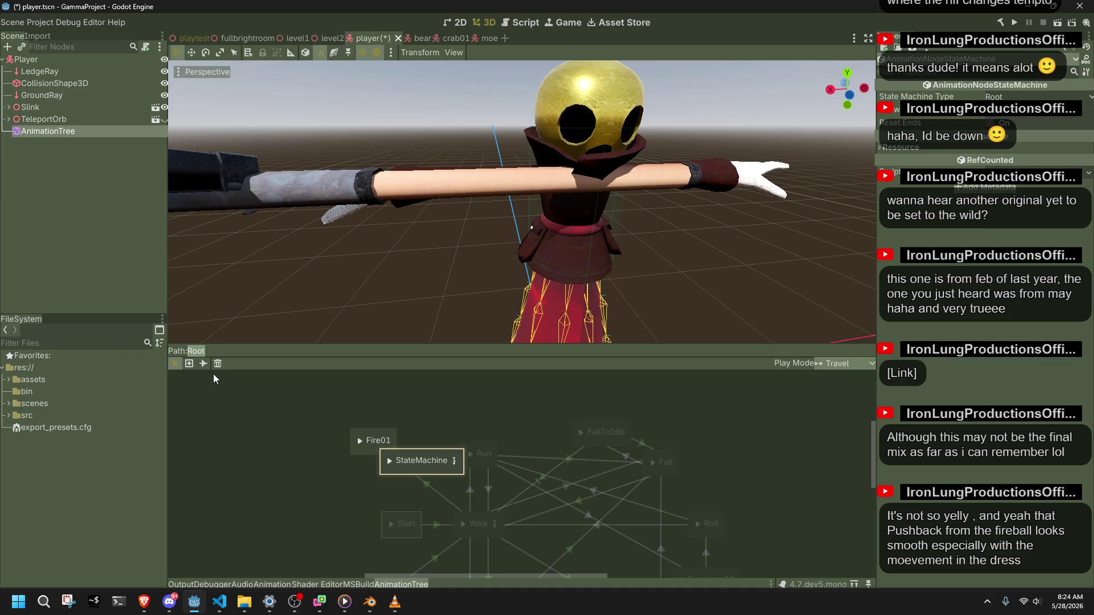
{"action": "left_click", "coordinate": [217, 365]}
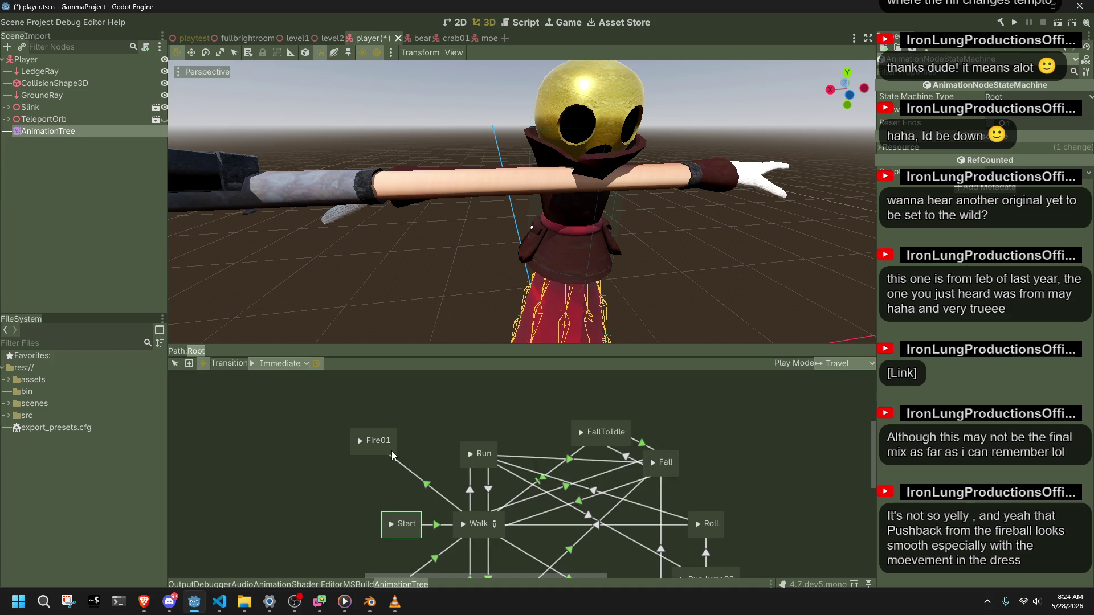
Set the Fire01–Walk transition's advance mode to Enabled.
{"action": "left_click", "coordinate": [467, 512]}
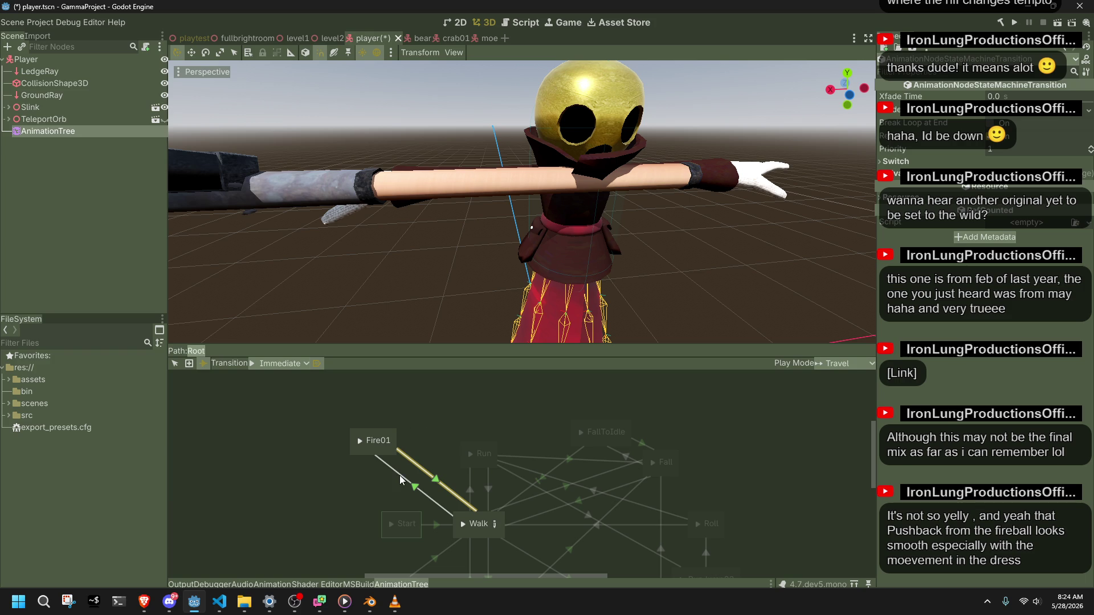
{"action": "left_click", "coordinate": [895, 161]}
{"action": "left_click", "coordinate": [985, 187]}
{"action": "left_click", "coordinate": [1000, 214]}
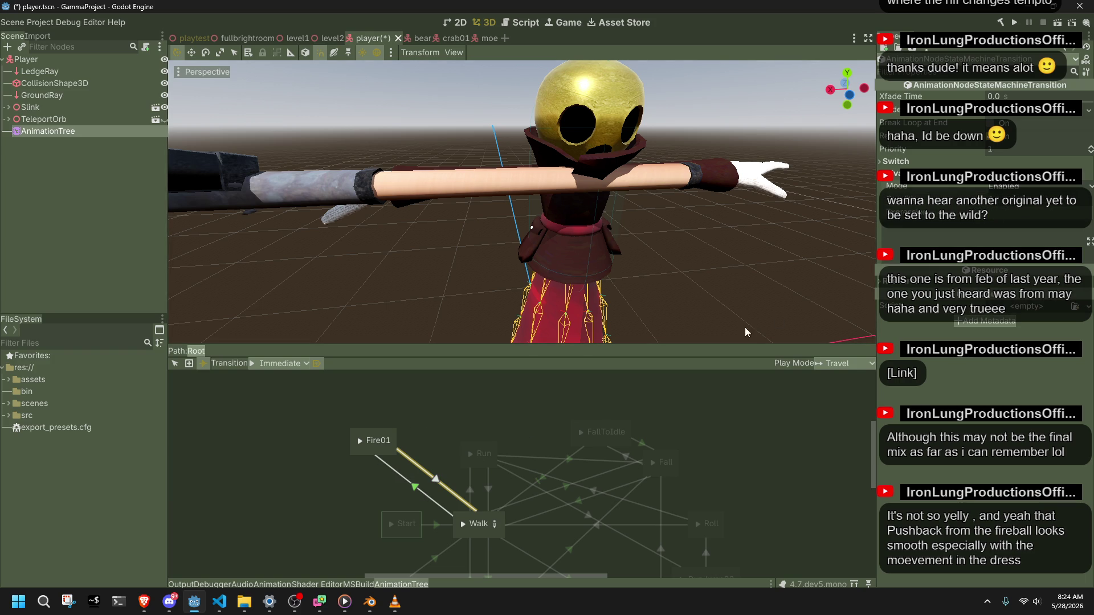
Inspect the Fire01→Walk transition's advance settings and preview the Fire01 state.
{"action": "left_click", "coordinate": [178, 363]}
{"action": "left_click", "coordinate": [415, 488]}
{"action": "left_click", "coordinate": [966, 176]}
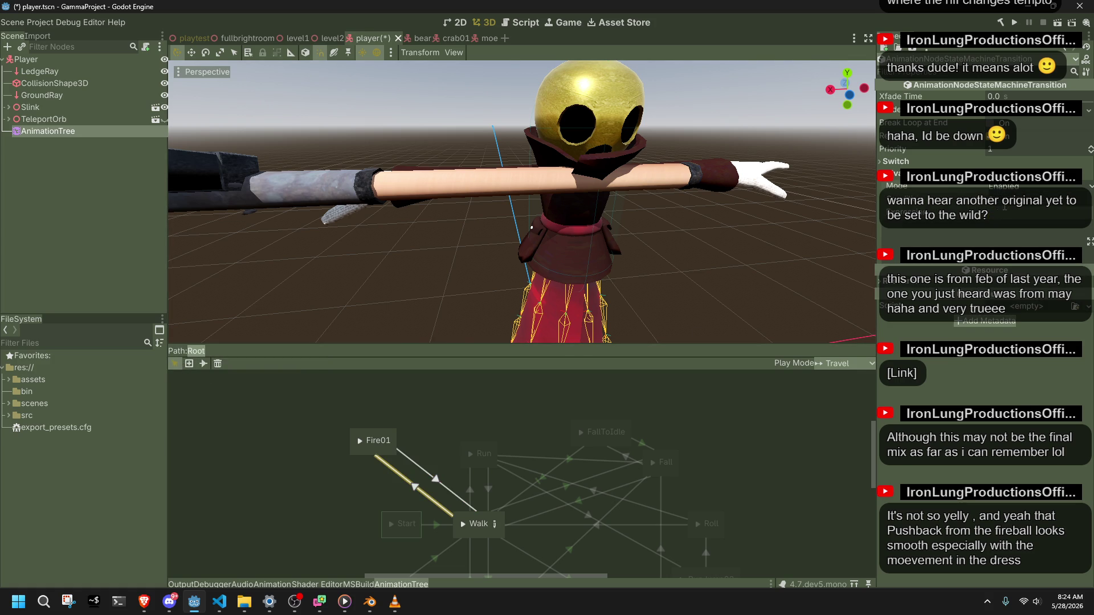
{"action": "left_click", "coordinate": [360, 440]}
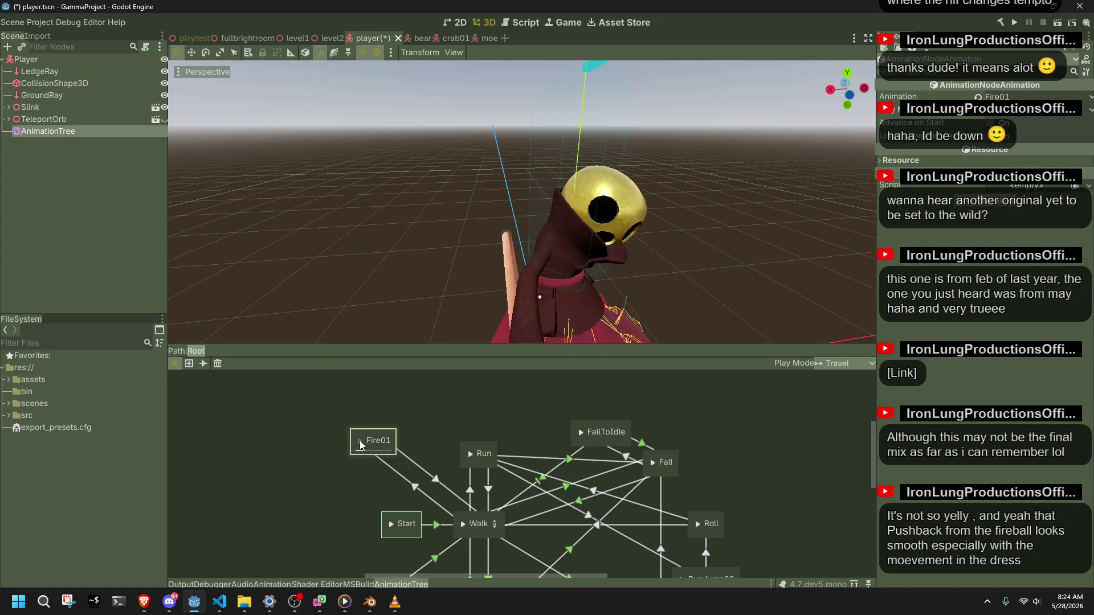
{"action": "scroll", "coordinate": [750, 259], "scroll_direction": "down", "scroll_amount": 3}
{"action": "middle_click_drag", "start_coordinate": [750, 258], "coordinate": [481, 244]}
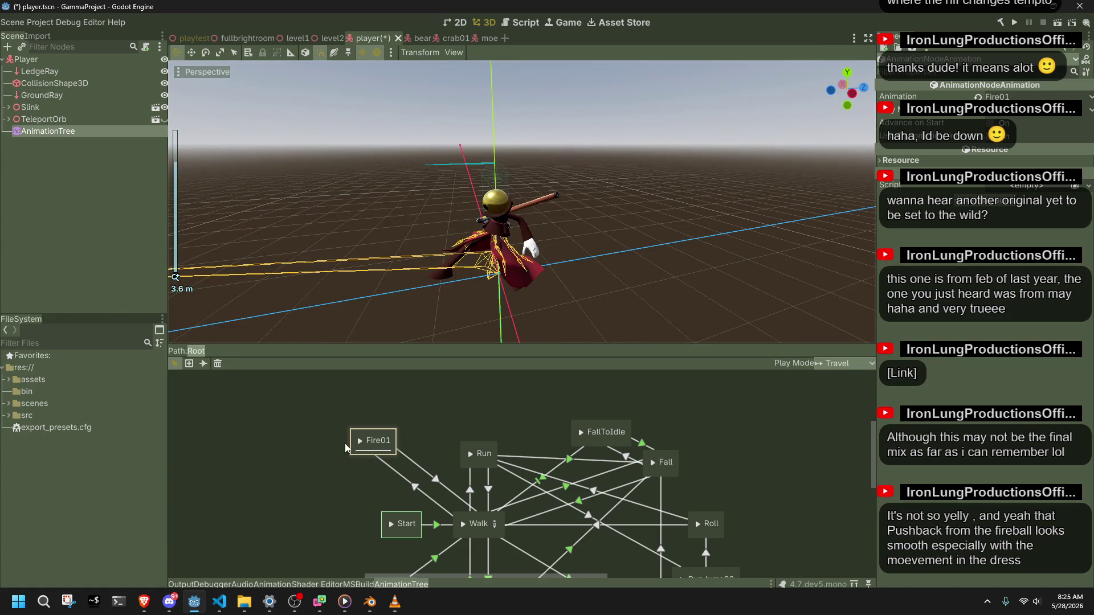
Play the Walk and Fire01 animations on the character and review the return transition.
{"action": "left_click", "coordinate": [464, 531]}
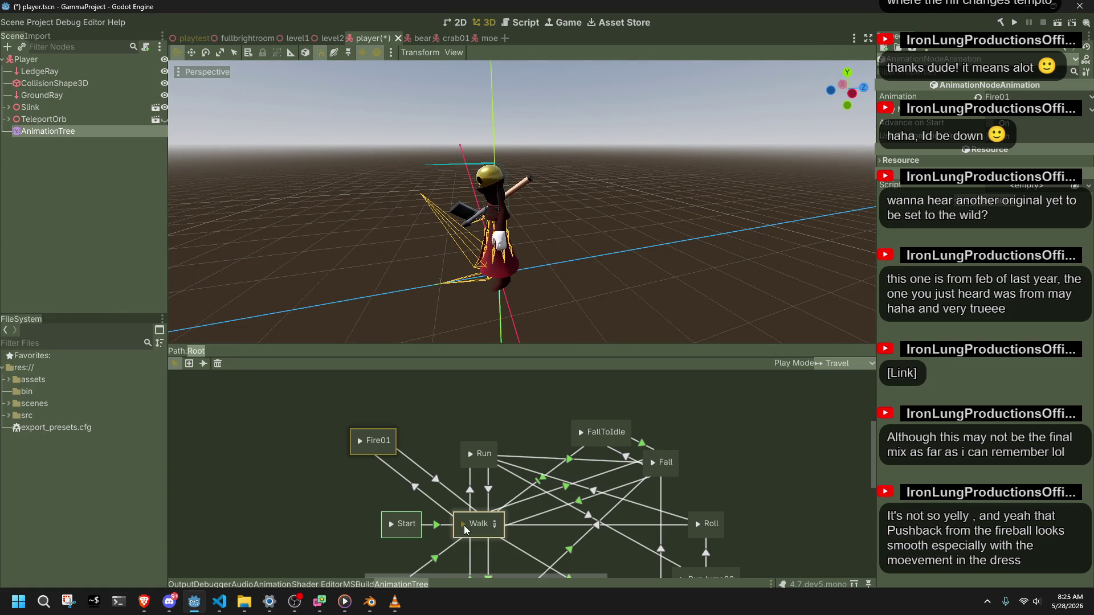
{"action": "left_click", "coordinate": [360, 441]}
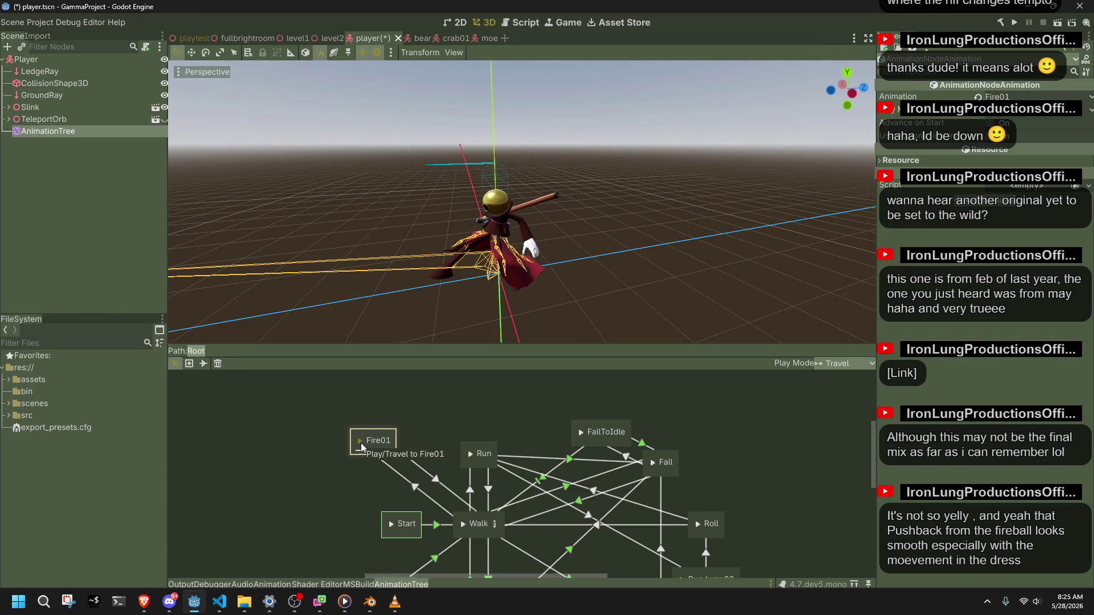
{"action": "left_click", "coordinate": [418, 475]}
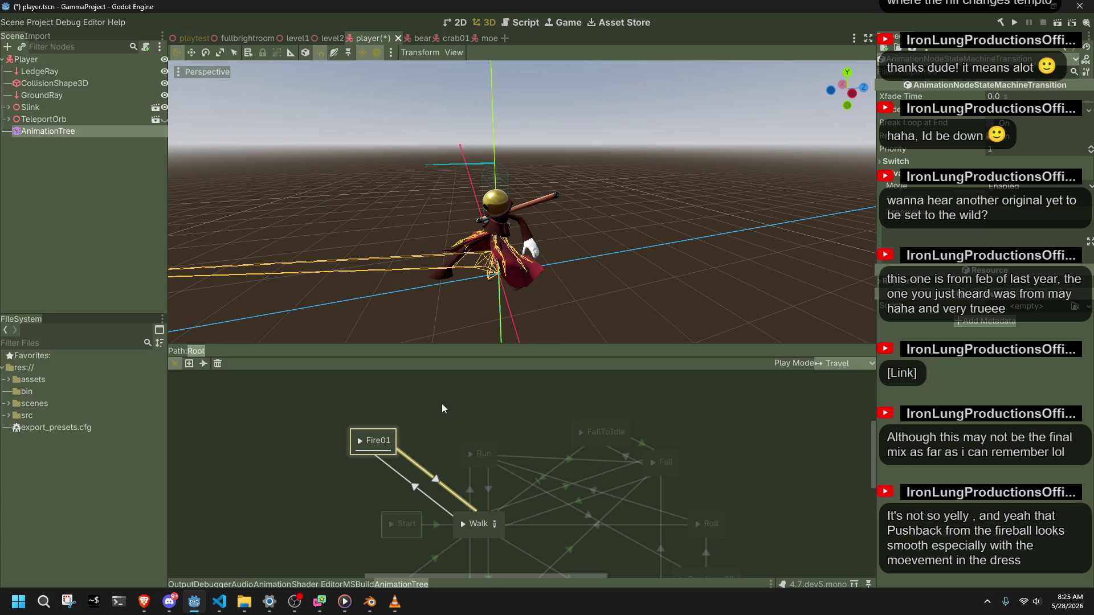
{"action": "left_click", "coordinate": [442, 405]}
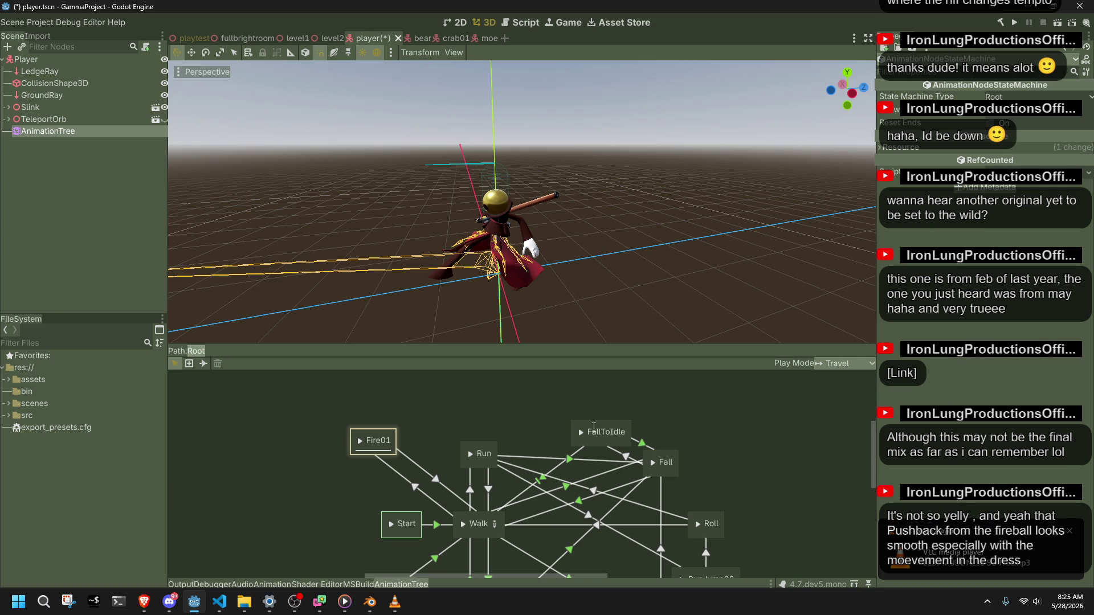
Reposition the FallToIdle and Run states in the state graph.
{"action": "middle_click_drag", "start_coordinate": [598, 485], "coordinate": [547, 458]}
{"action": "mouse_move", "coordinate": [545, 401]}
{"action": "left_mouse_down"}
{"action": "mouse_move", "coordinate": [475, 383]}
{"action": "mouse_move", "coordinate": [499, 392]}
{"action": "left_mouse_up"}
{"action": "left_click", "coordinate": [467, 409]}
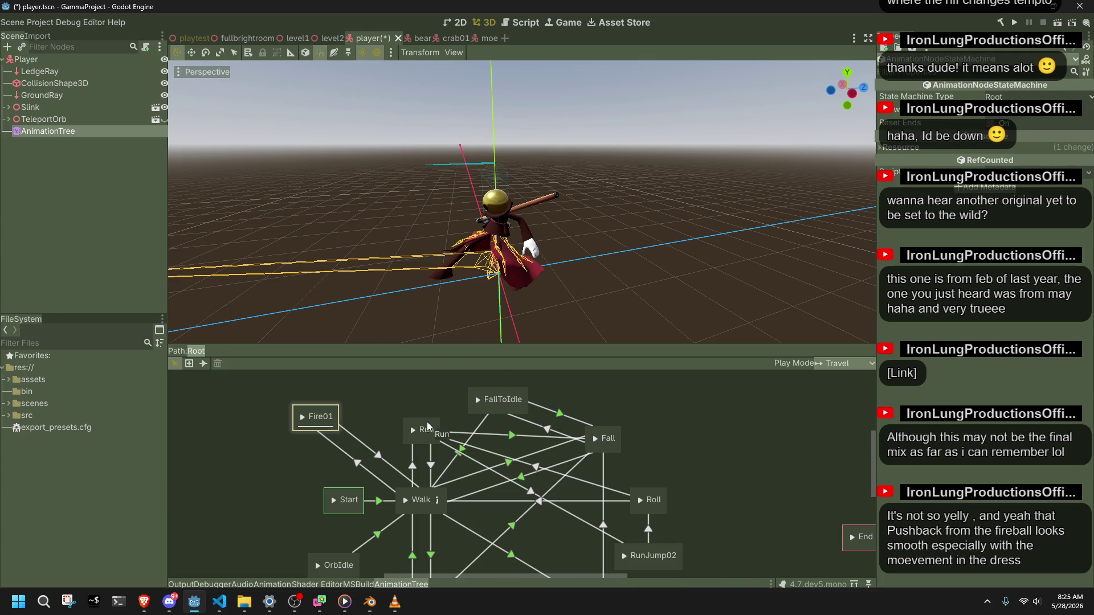
{"action": "left_click_drag", "start_coordinate": [428, 423], "coordinate": [498, 443]}
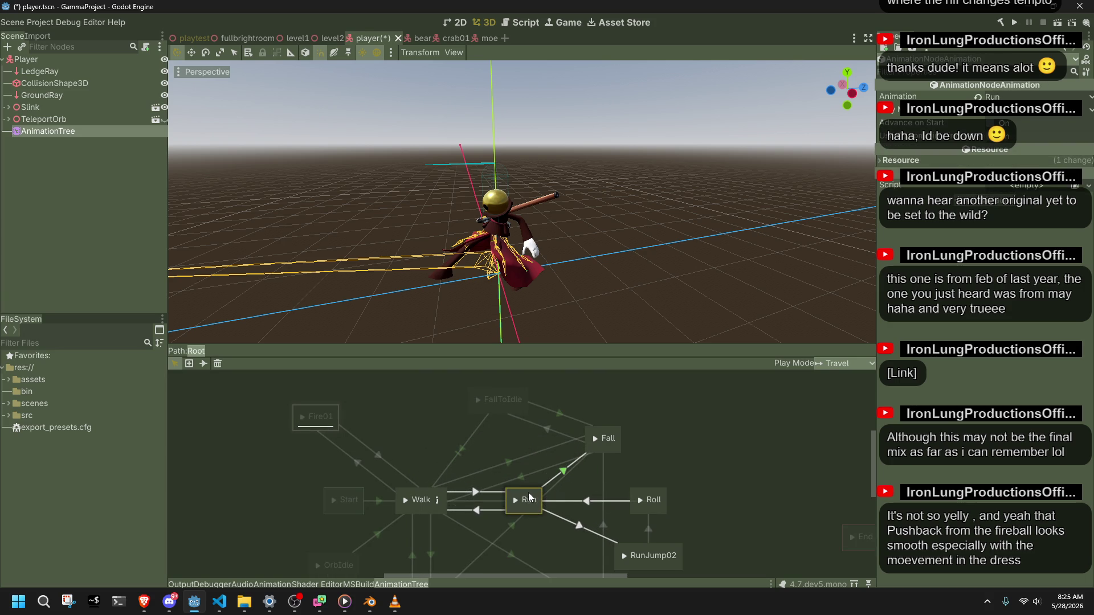
{"action": "mouse_move", "coordinate": [527, 516]}
{"action": "left_mouse_down"}
{"action": "mouse_move", "coordinate": [428, 415]}
{"action": "mouse_move", "coordinate": [428, 435]}
{"action": "left_mouse_up"}
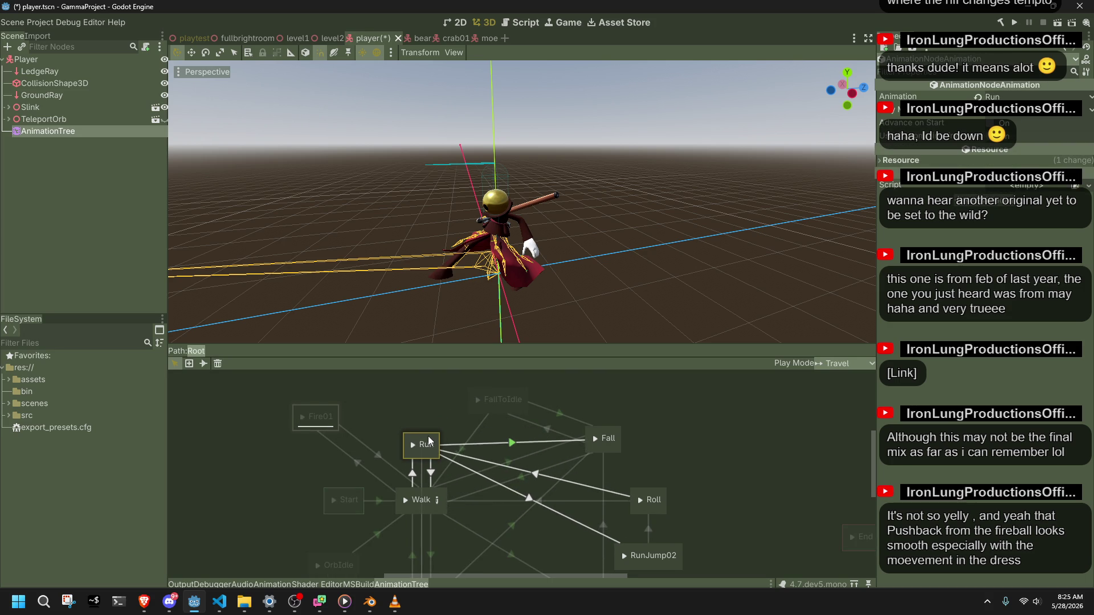
Inspect the FallToIdle→Fall transition's advance settings.
{"action": "left_click", "coordinate": [494, 414]}
{"action": "left_click", "coordinate": [489, 408]}
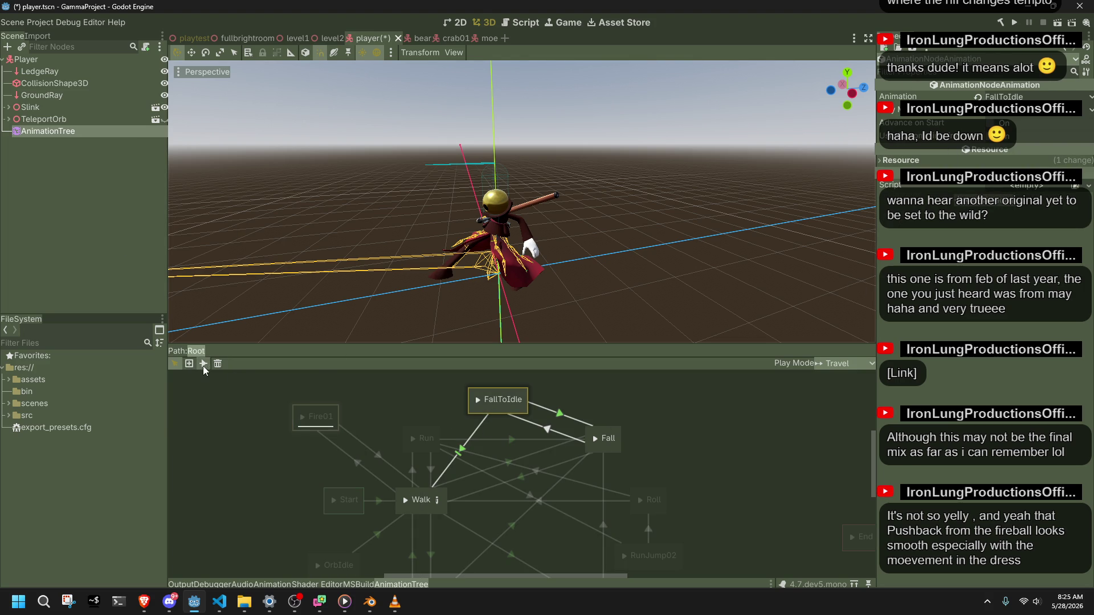
{"action": "left_click", "coordinate": [565, 416]}
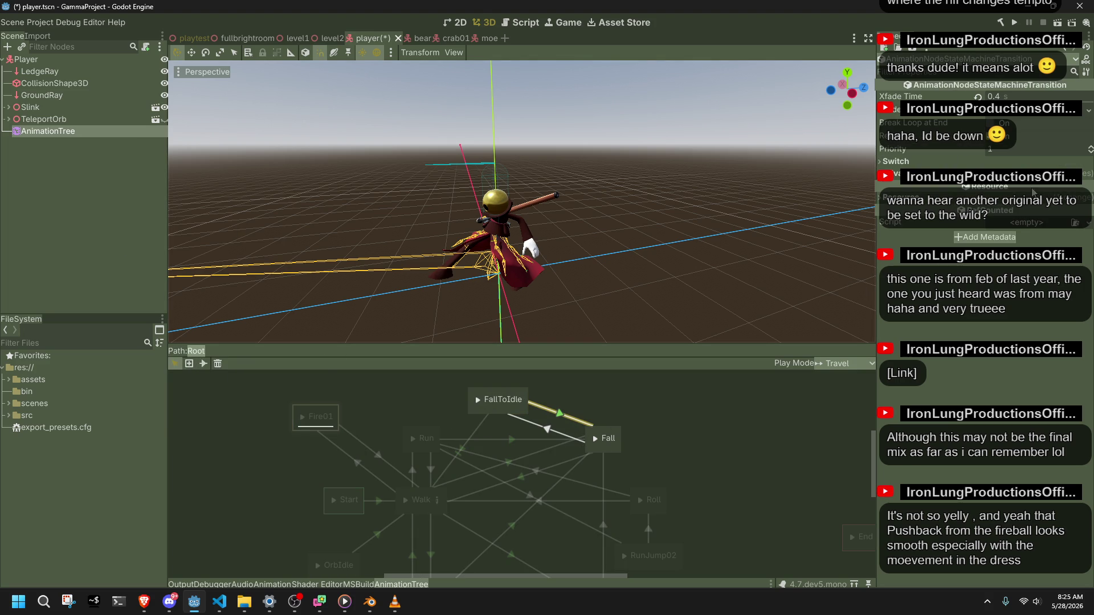
{"action": "left_click", "coordinate": [966, 174]}
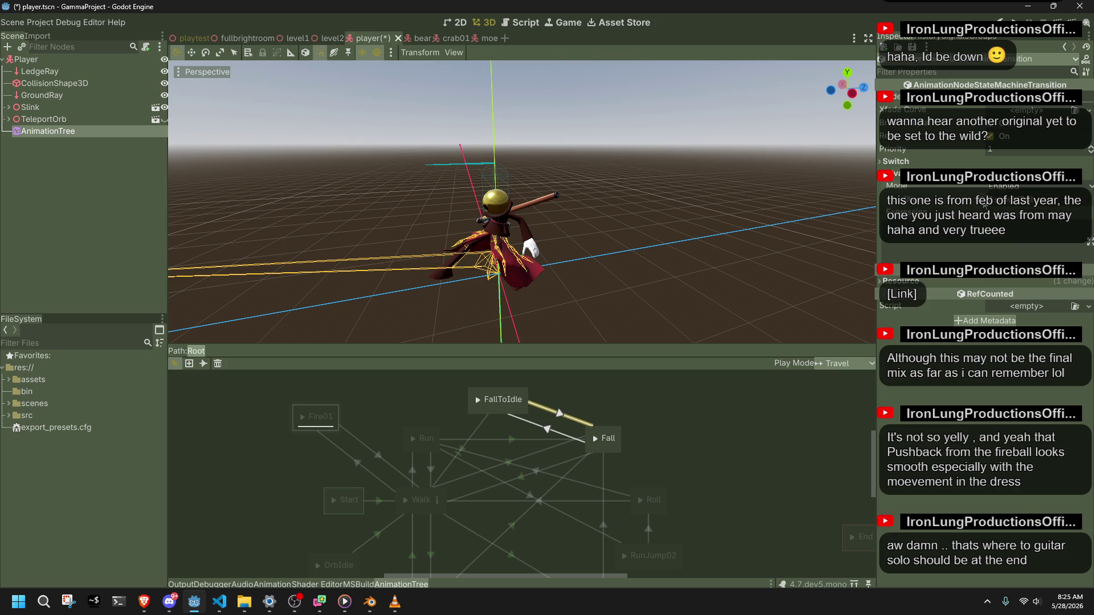
{"action": "left_click", "coordinate": [637, 410]}
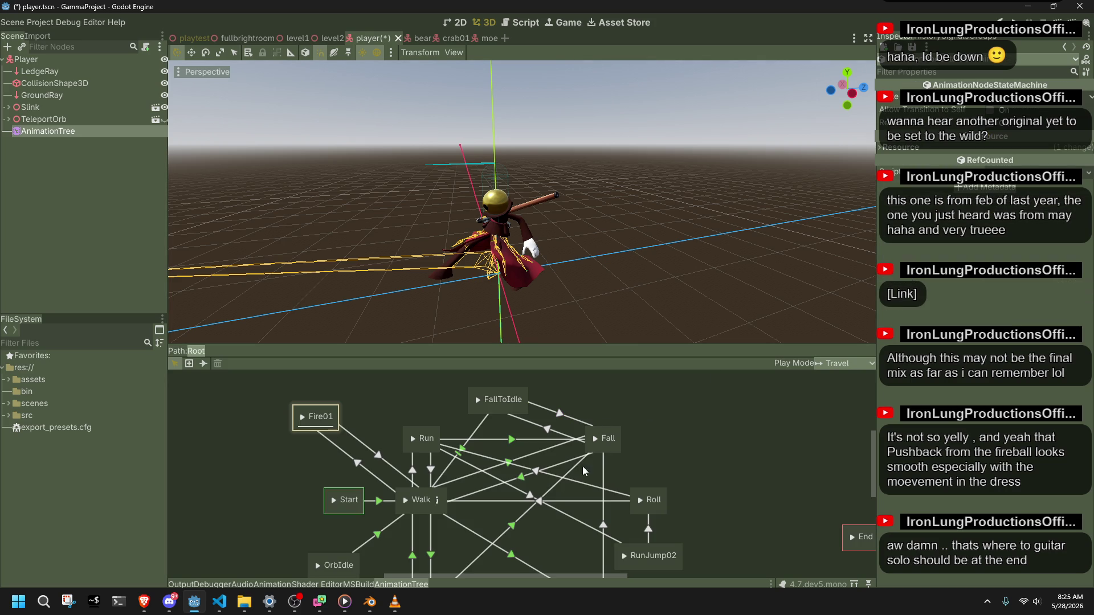
{"action": "scroll", "coordinate": [542, 506], "scroll_direction": "down", "scroll_amount": 3}
{"action": "scroll", "coordinate": [513, 479], "scroll_direction": "left", "scroll_amount": 2}
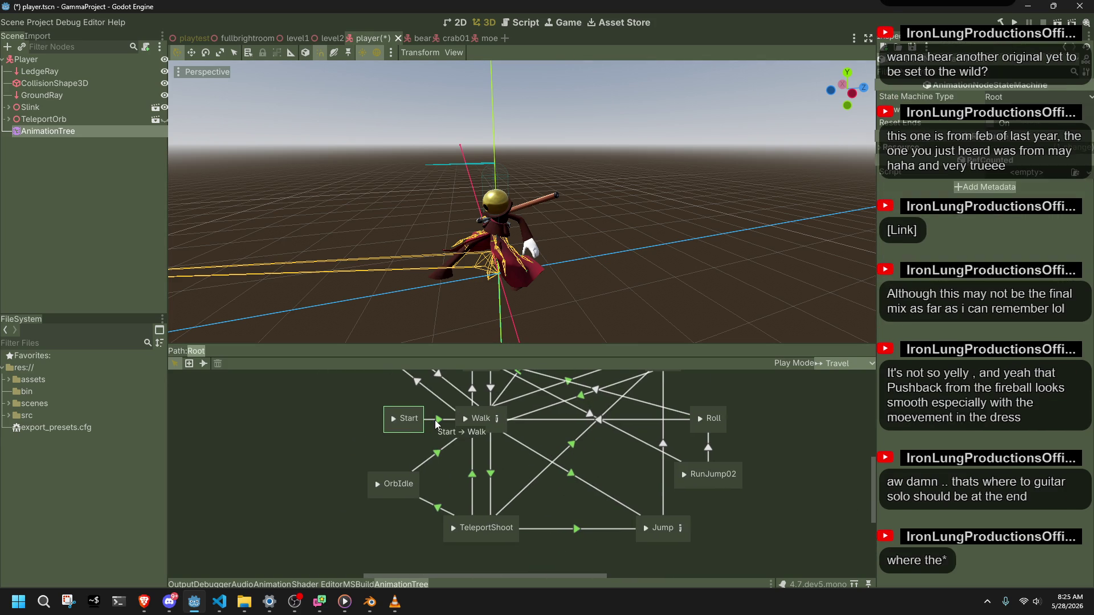
Check the Start→Walk transition's advance mode, then launch the game.
{"action": "left_click", "coordinate": [436, 424]}
{"action": "left_click", "coordinate": [916, 174]}
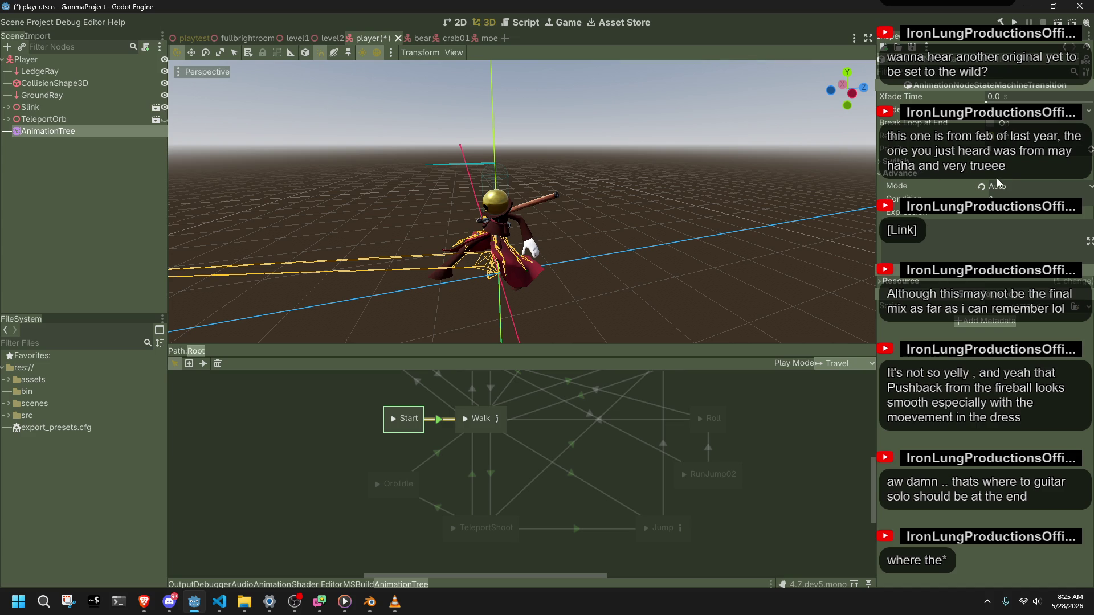
{"action": "left_click", "coordinate": [1011, 185]}
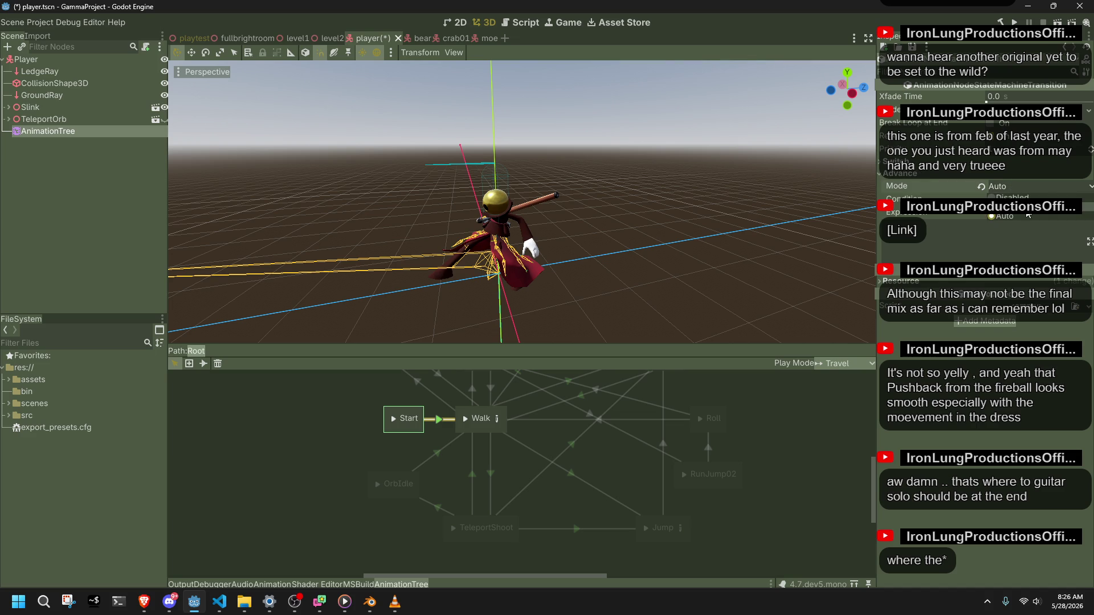
{"action": "left_click", "coordinate": [1015, 23]}
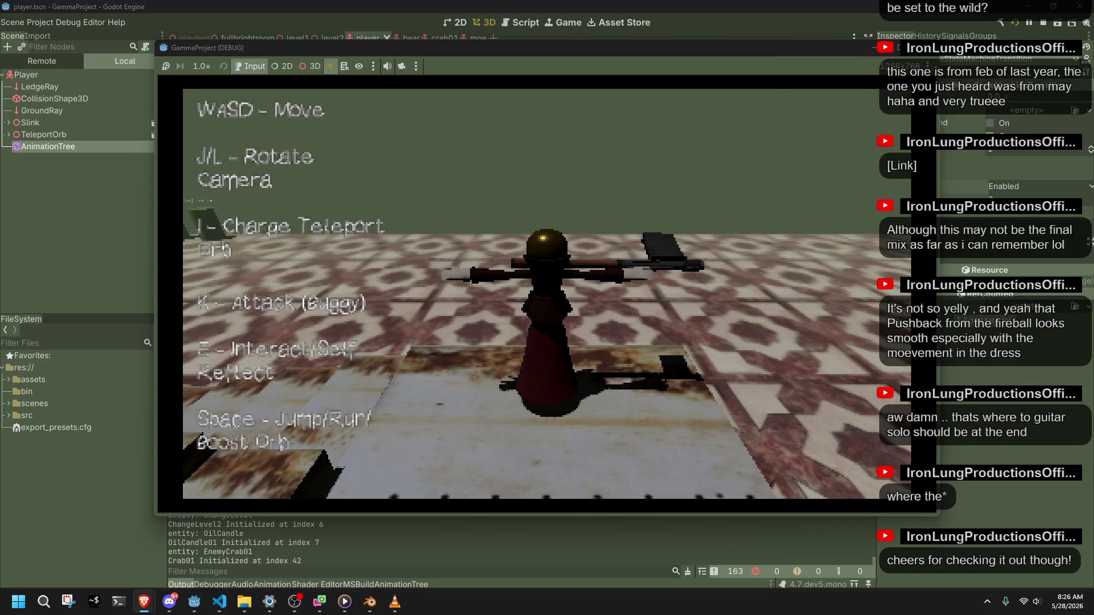
Dismiss the music player, run the game briefly and stop it.
{"action": "key", "text": "alt+Tab"}
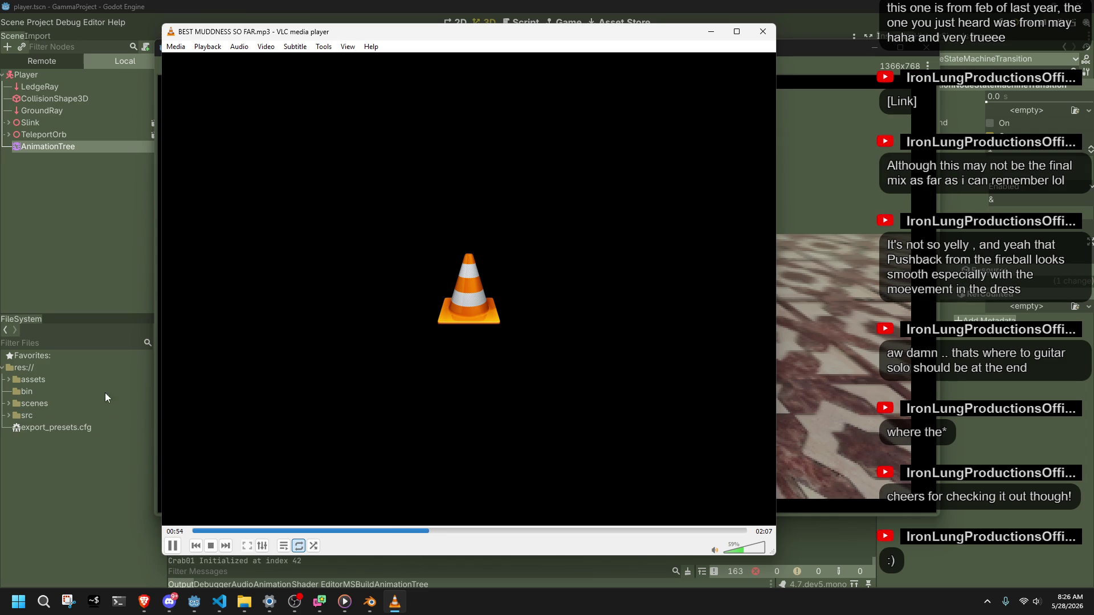
{"action": "left_click", "coordinate": [32, 278]}
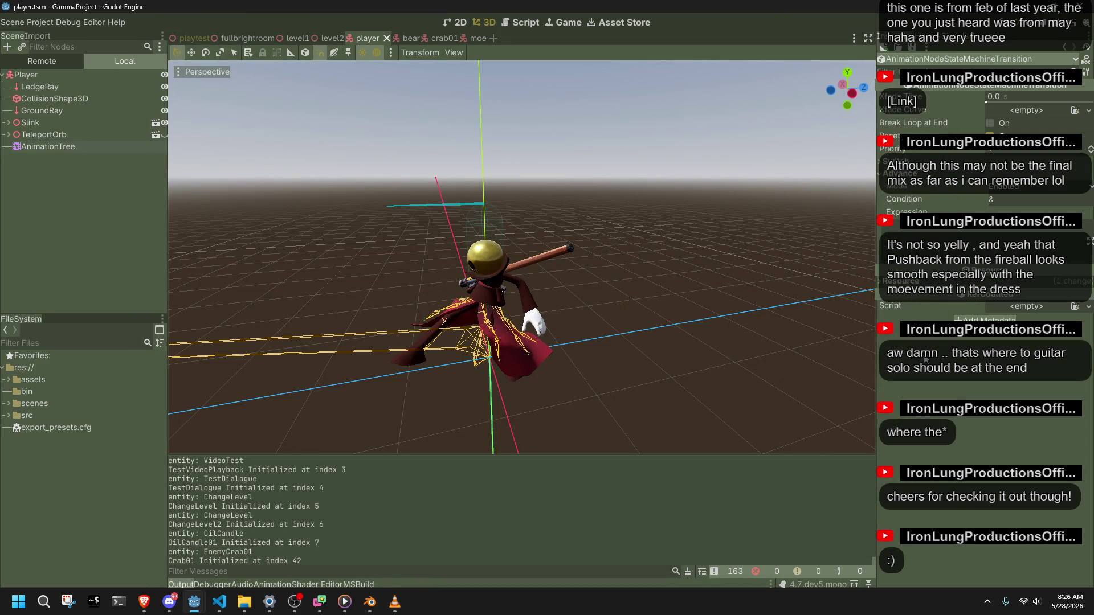
{"action": "left_click", "coordinate": [1018, 34]}
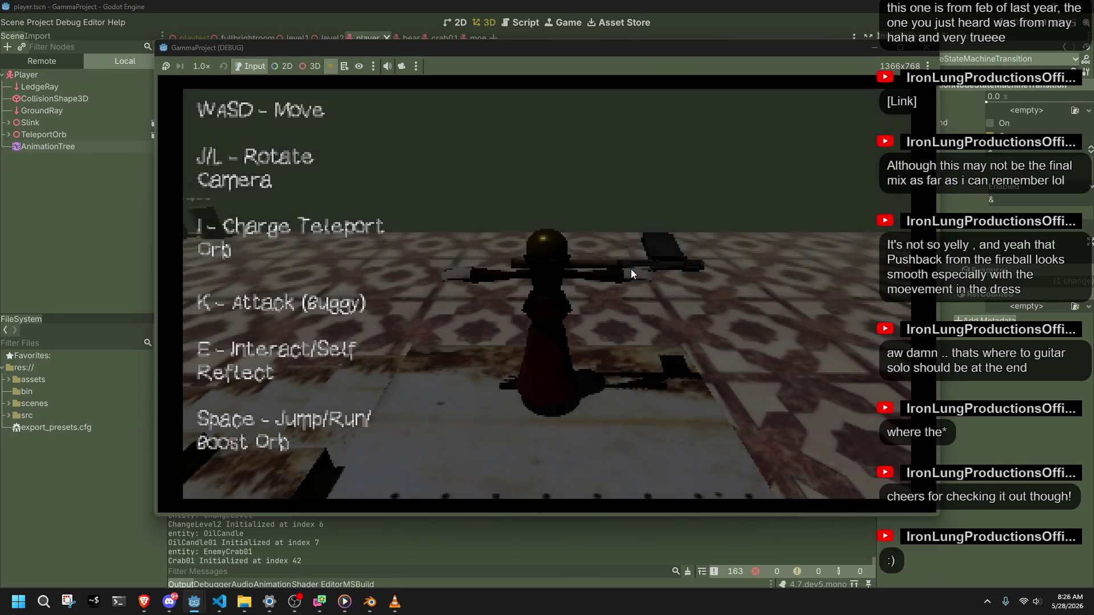
{"action": "left_click", "coordinate": [930, 49]}
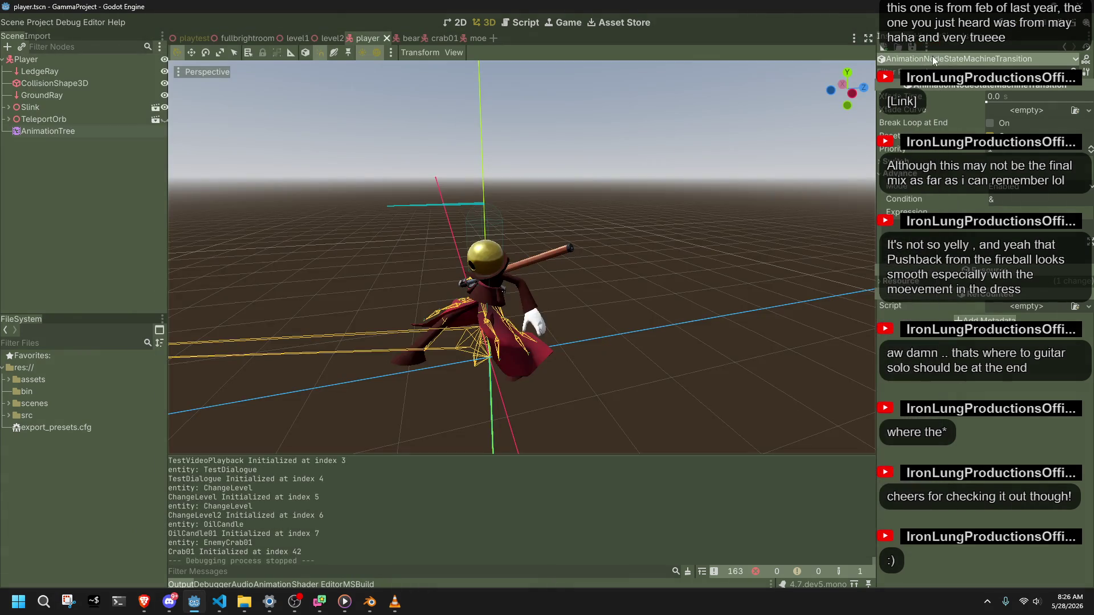
Inspect the Start→Walk transition, move around in a second test run, stop it and open the playtest scene.
{"action": "left_click", "coordinate": [69, 131]}
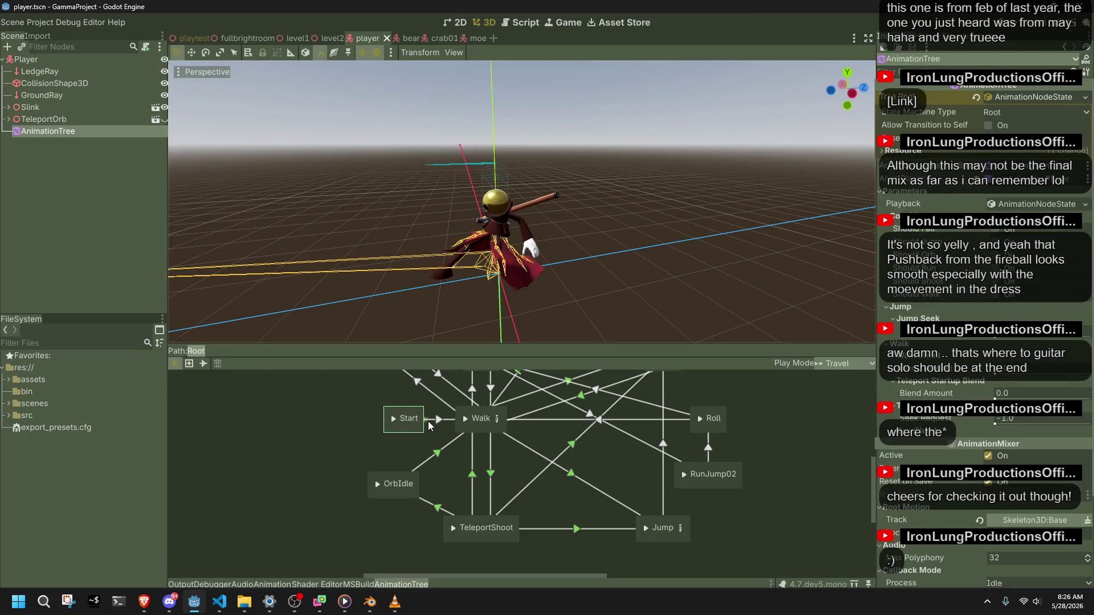
{"action": "left_click", "coordinate": [430, 423]}
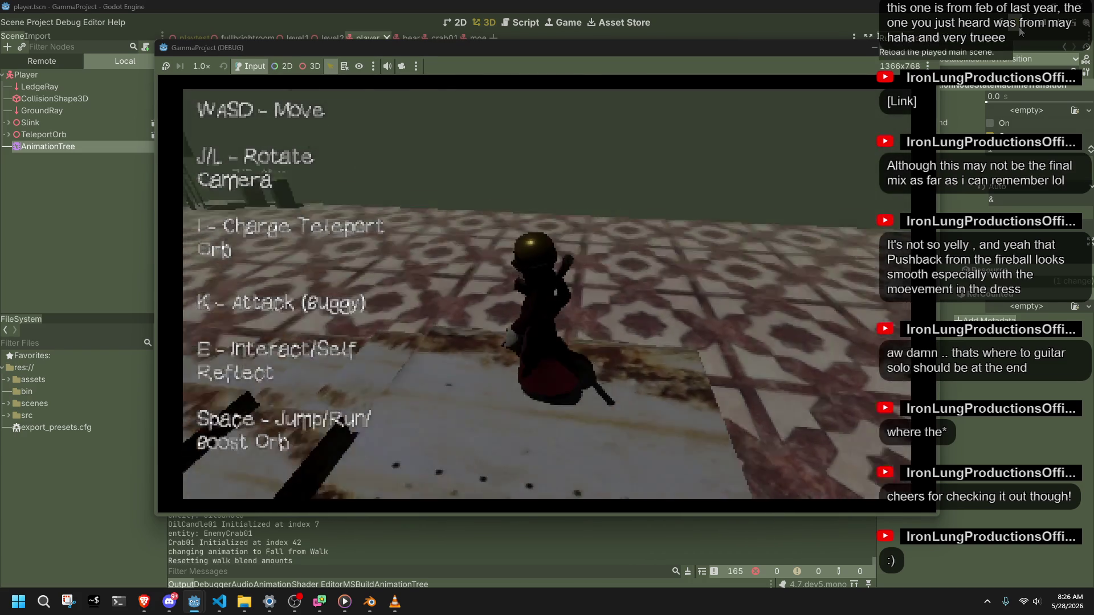
{"action": "key", "text": "w"}
{"action": "key", "text": "w"}
{"action": "key", "text": "w"}
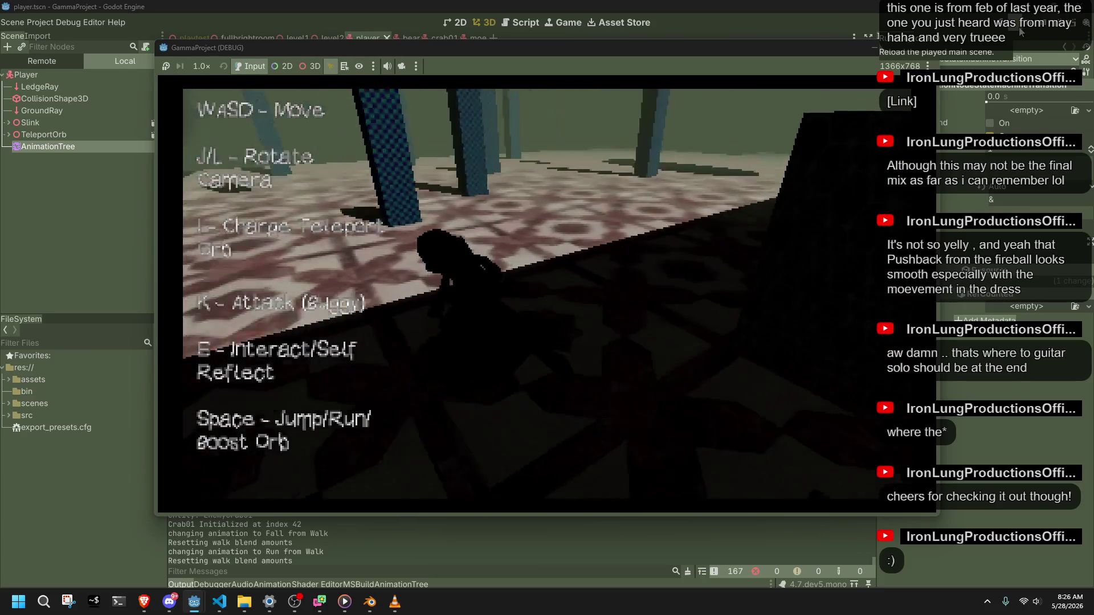
{"action": "left_click", "coordinate": [933, 47]}
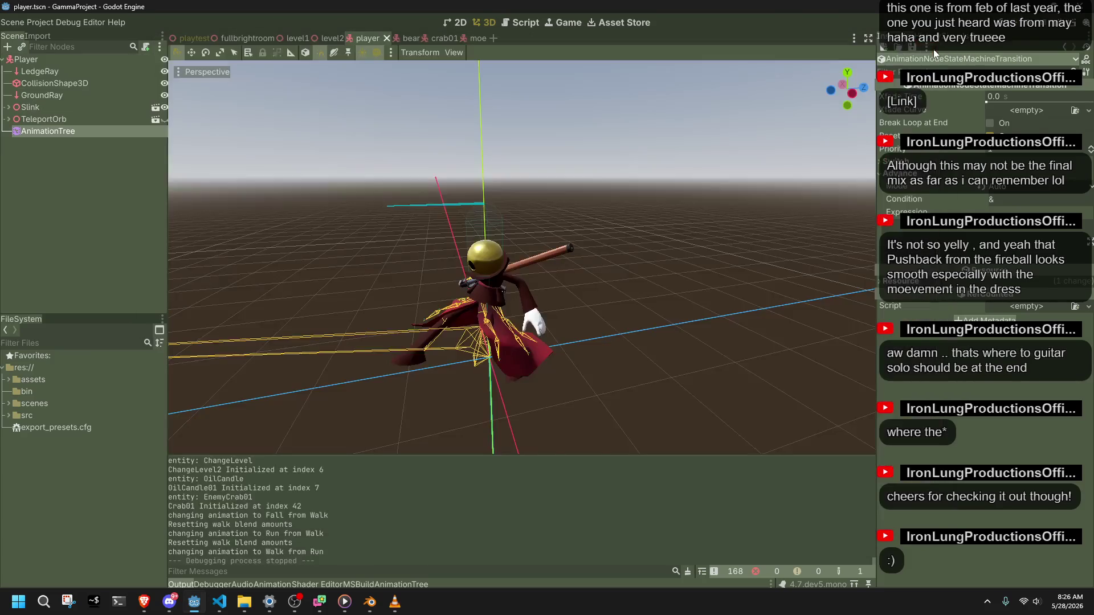
{"action": "left_click", "coordinate": [200, 38]}
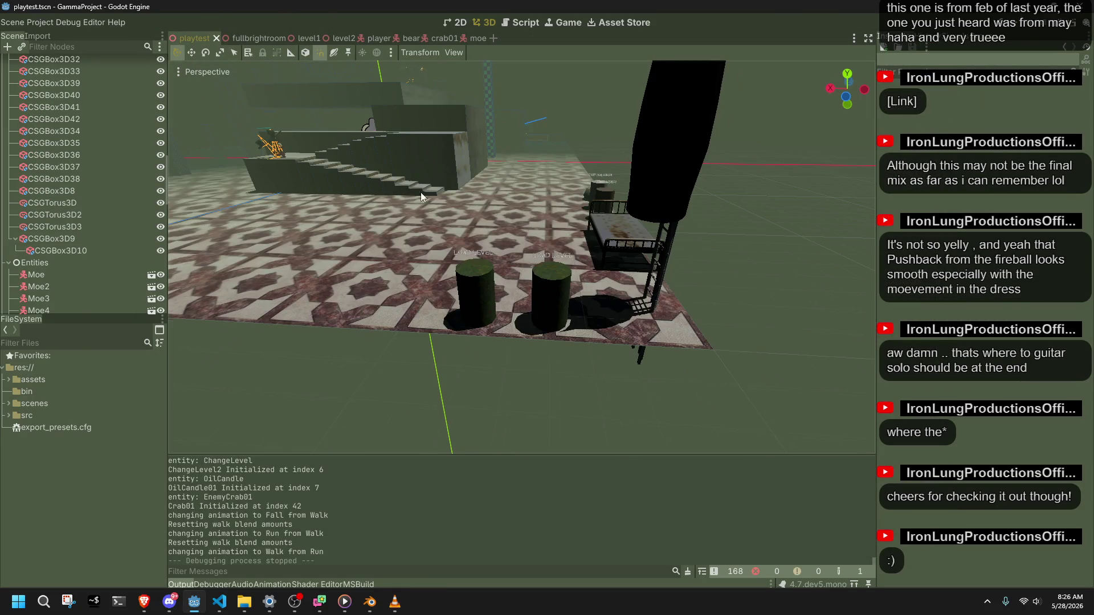
{"action": "scroll", "coordinate": [567, 265], "scroll_direction": "up", "scroll_amount": 3}
Select the Player in the playtest level and focus the view on it.
{"action": "middle_click_drag", "start_coordinate": [565, 251], "coordinate": [771, 240]}
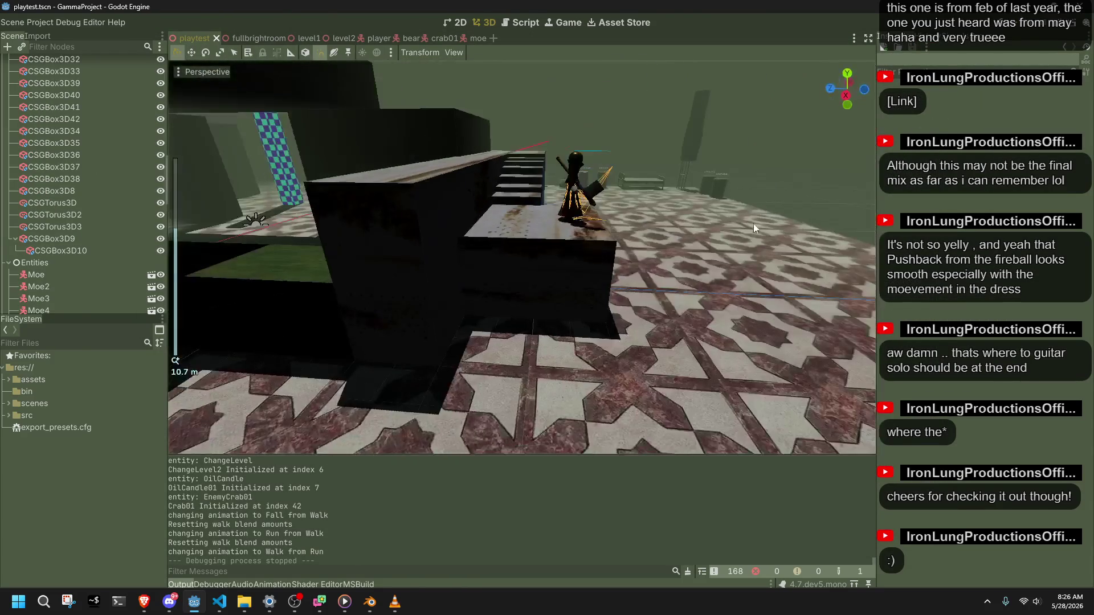
{"action": "left_click", "coordinate": [570, 159]}
{"action": "key", "text": "f"}
{"action": "mouse_move", "coordinate": [565, 149]}
{"action": "middle_mouse_down"}
{"action": "mouse_move", "coordinate": [581, 263]}
{"action": "mouse_move", "coordinate": [651, 263]}
{"action": "middle_mouse_up"}
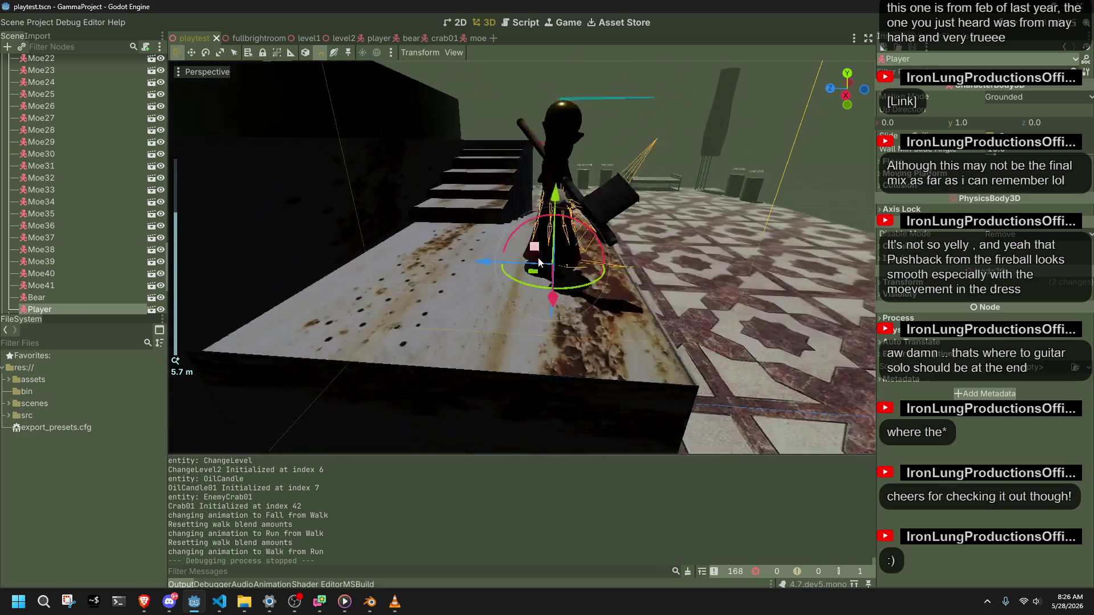
Nudge the Player up and back down on Y, save the scene and run the game.
{"action": "left_click_drag", "start_coordinate": [651, 268], "coordinate": [676, 265]}
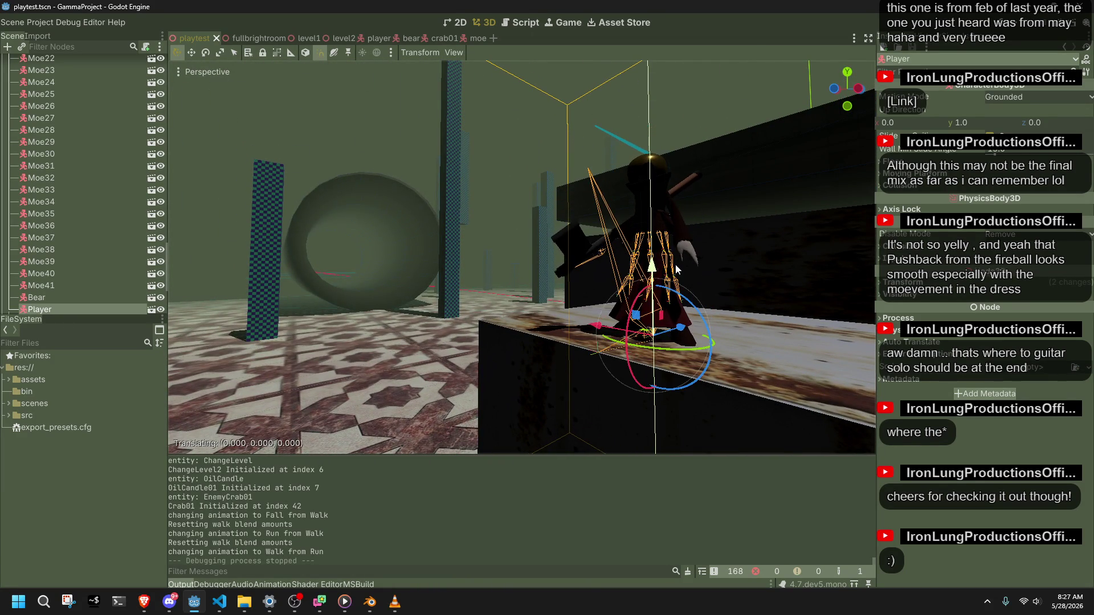
{"action": "left_click_drag", "start_coordinate": [676, 265], "coordinate": [673, 302]}
{"action": "key", "text": "ctrl+s"}
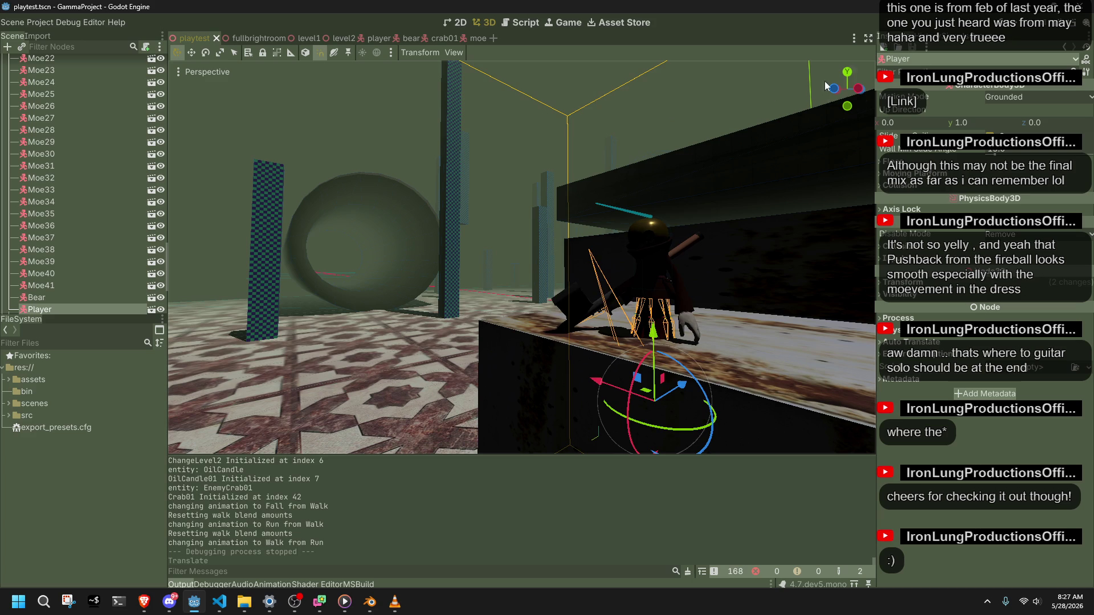
{"action": "left_click", "coordinate": [1015, 28]}
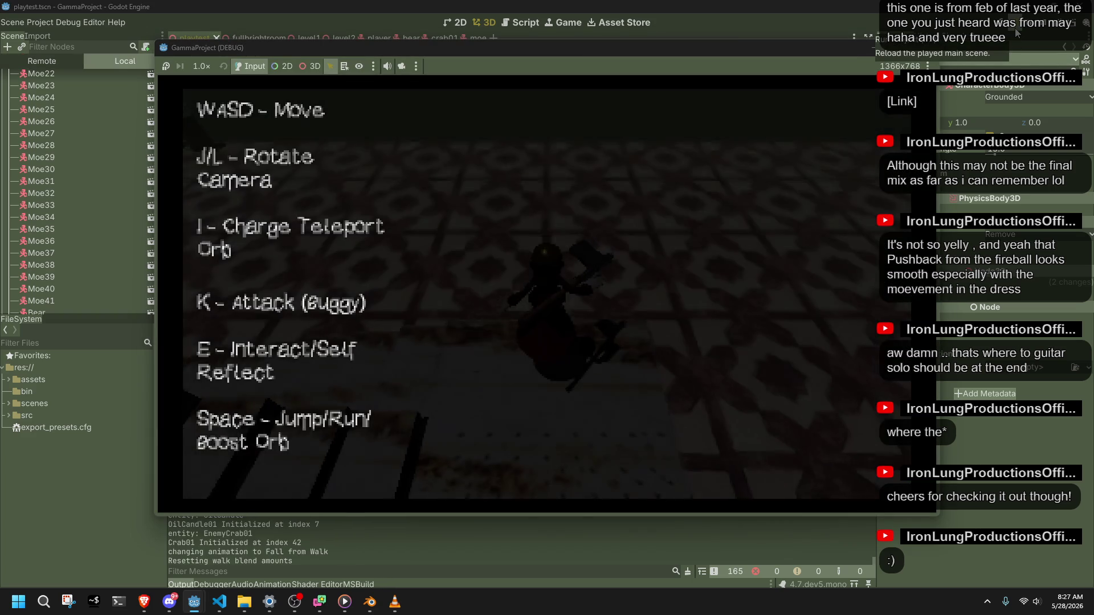
Walk, run onto the beam and jump toward the bear in the running game.
{"action": "key", "text": "w"}
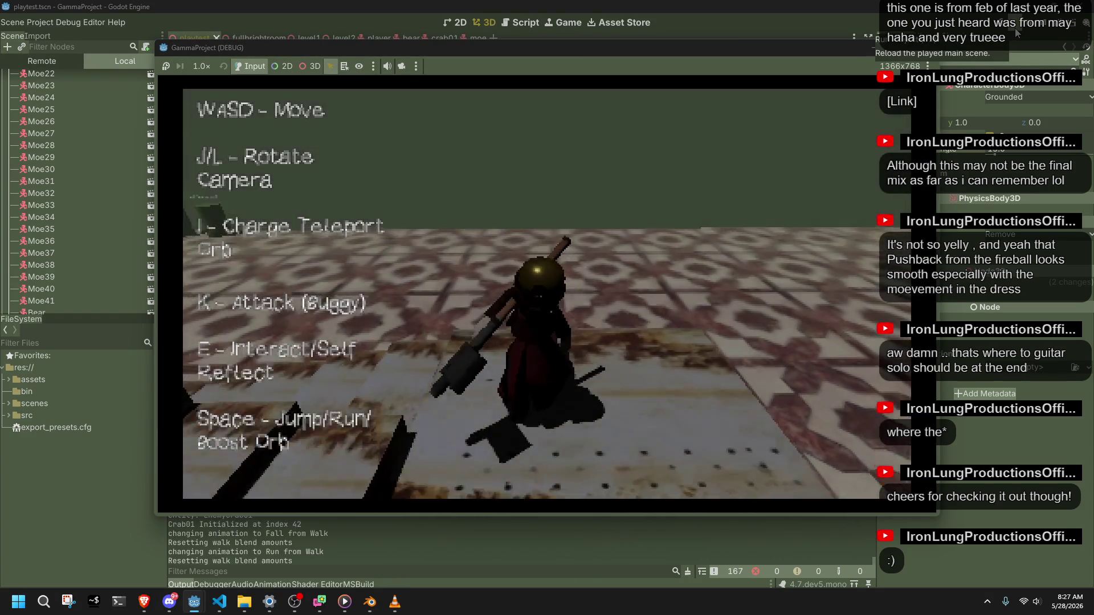
{"action": "key", "text": "w"}
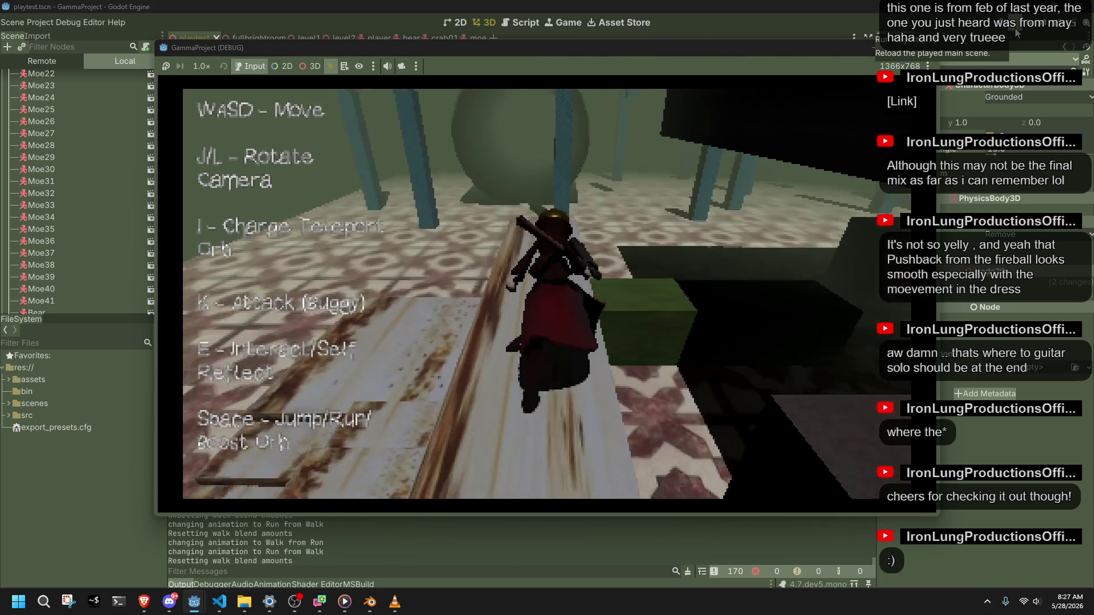
{"action": "key", "text": "space"}
{"action": "key", "text": "space"}
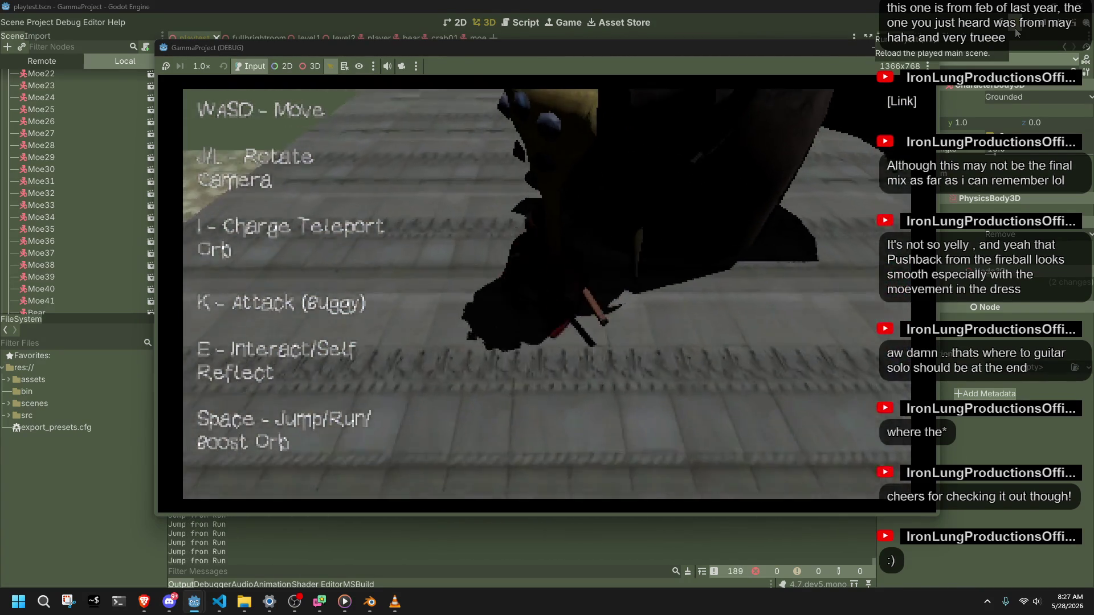
{"action": "key", "text": "space"}
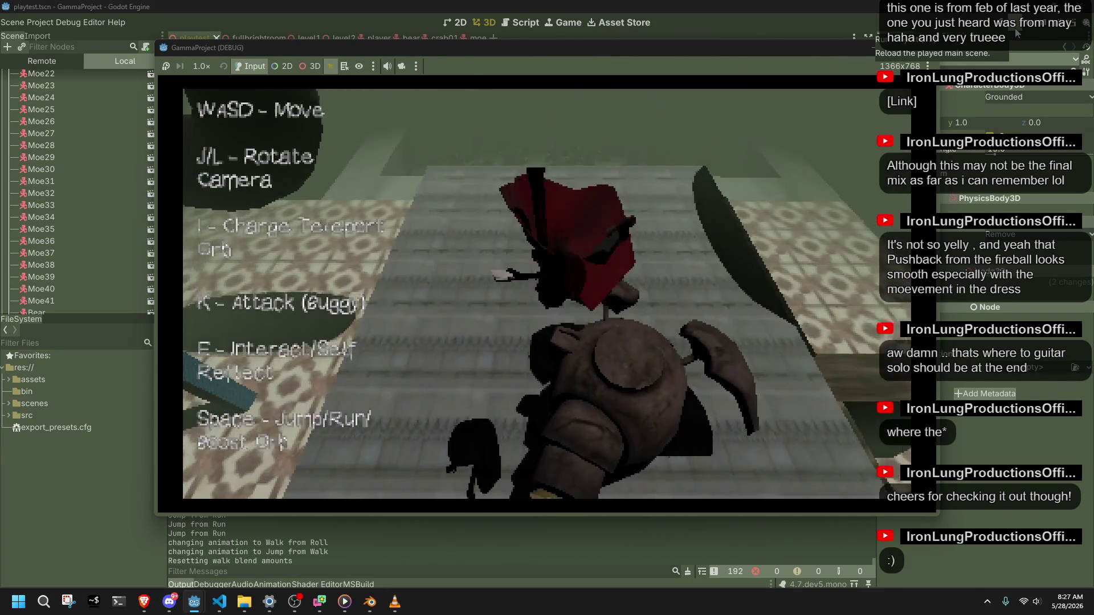
Circle the game camera around the character riding the bear to check the animations.
{"action": "key", "text": "l"}
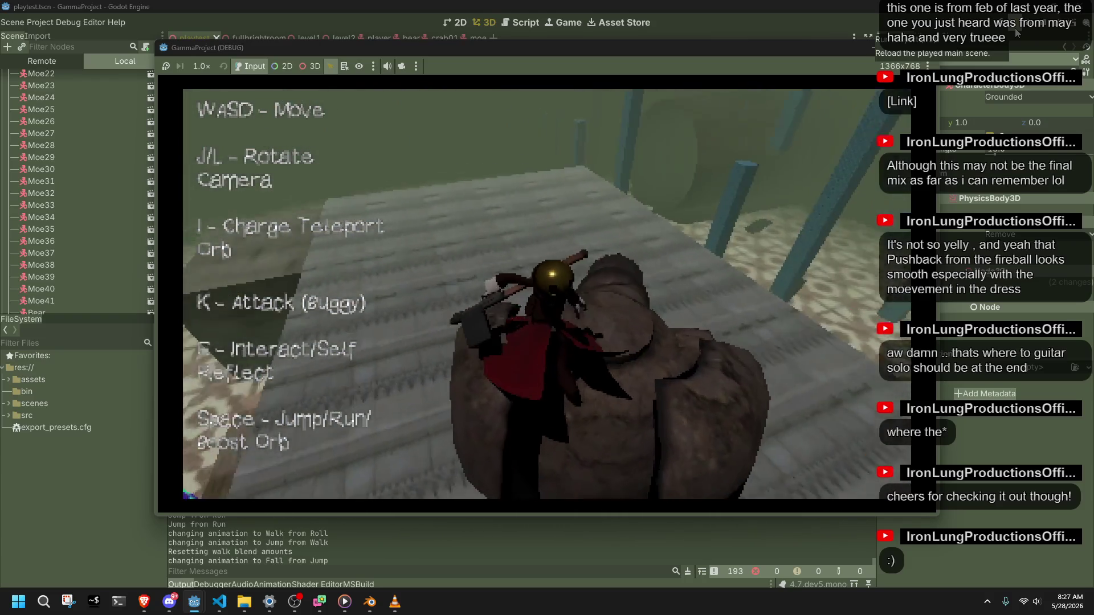
{"action": "key", "text": "l"}
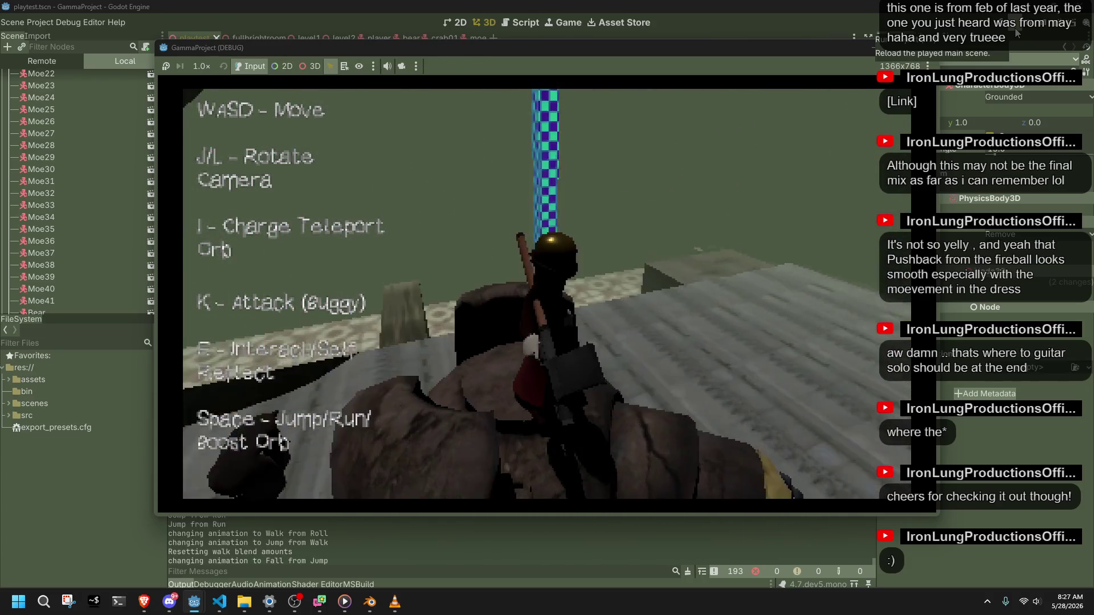
{"action": "key", "text": "l"}
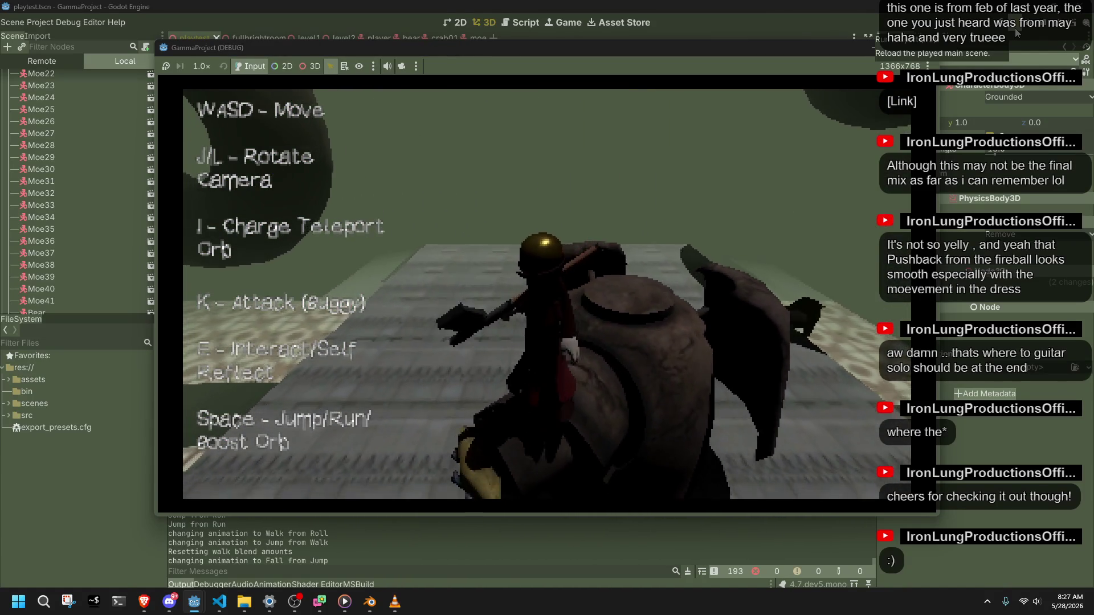
{"action": "key", "text": "l"}
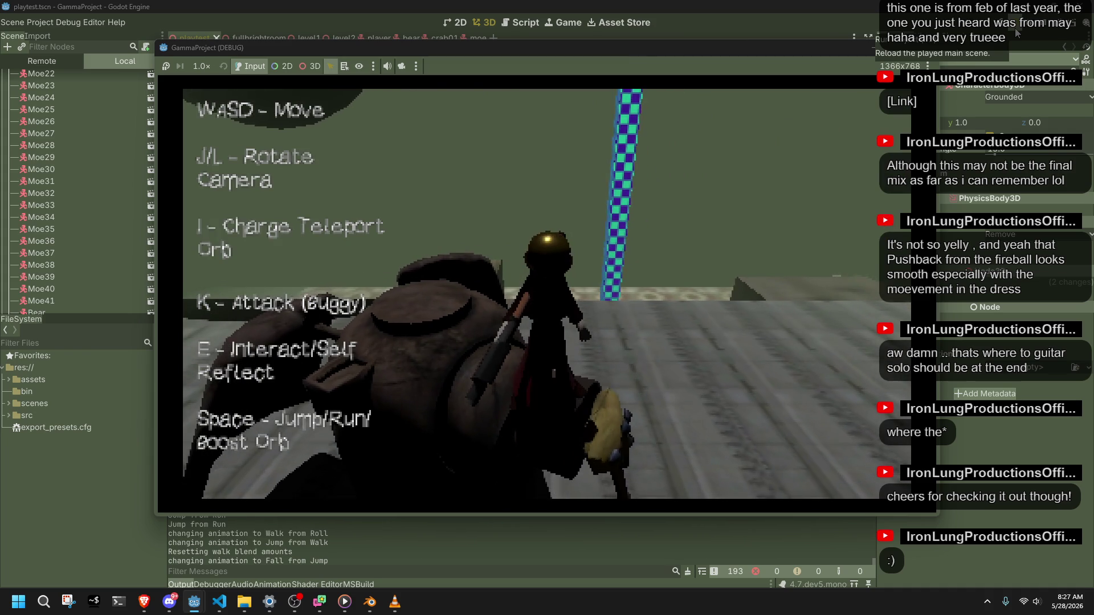
{"action": "key", "text": "l"}
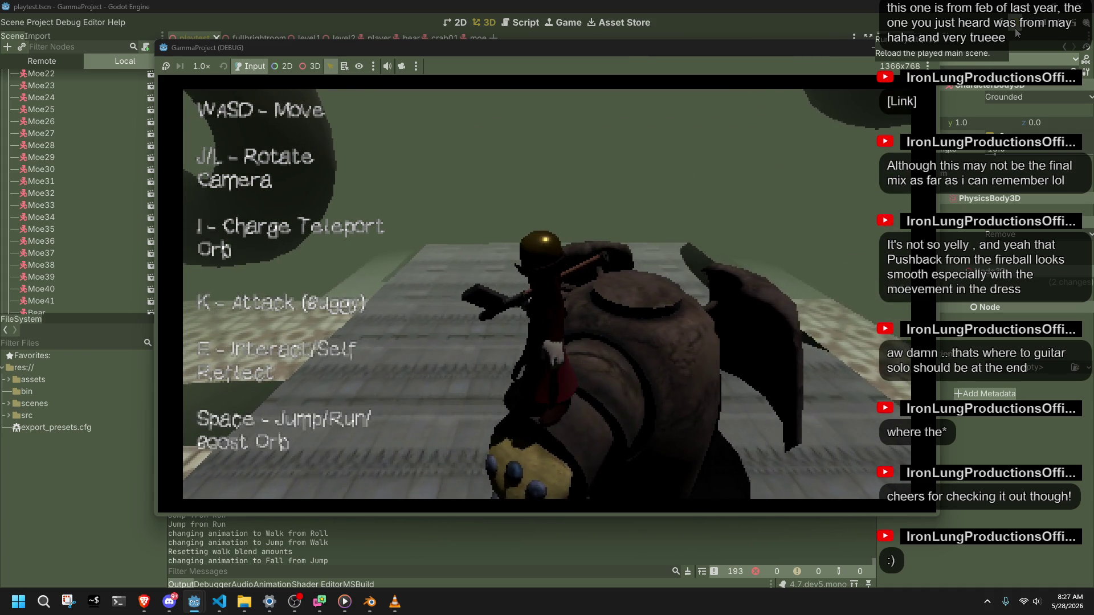
{"action": "right_click", "coordinate": [391, 605]}
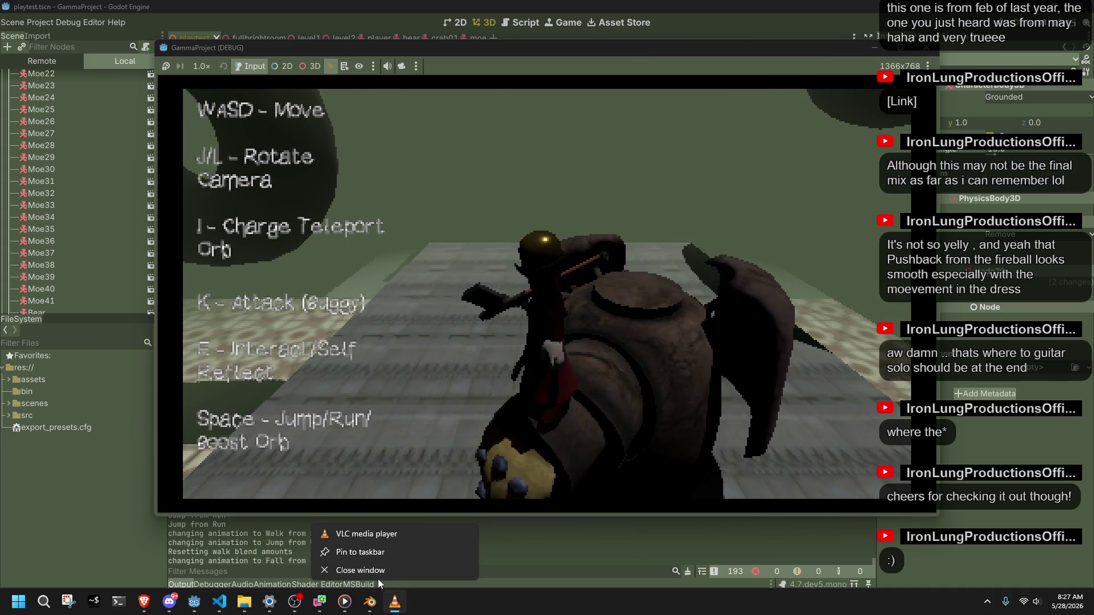
Close VLC, jump off the bear and run and jump along the ledges toward the tiled floor.
{"action": "left_click", "coordinate": [371, 571]}
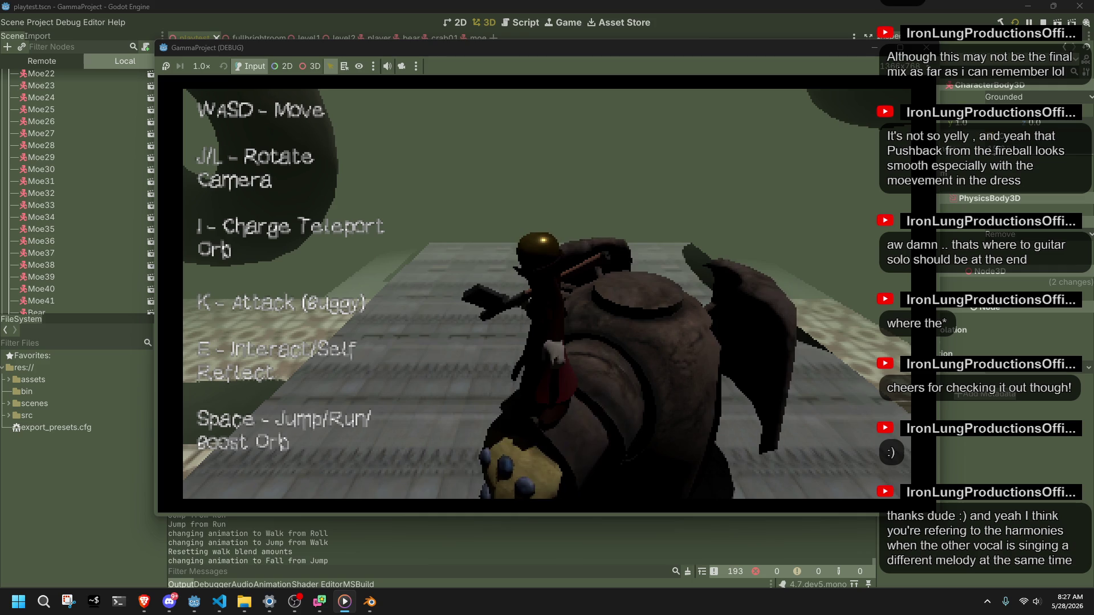
{"action": "key", "text": "space"}
{"action": "key", "text": "w"}
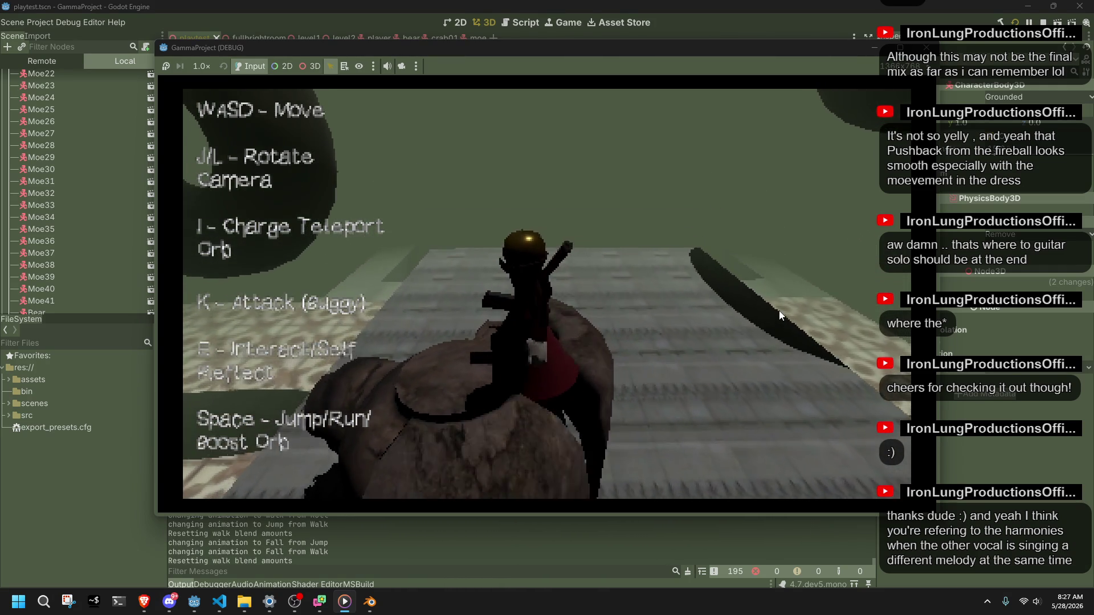
{"action": "key", "text": "j"}
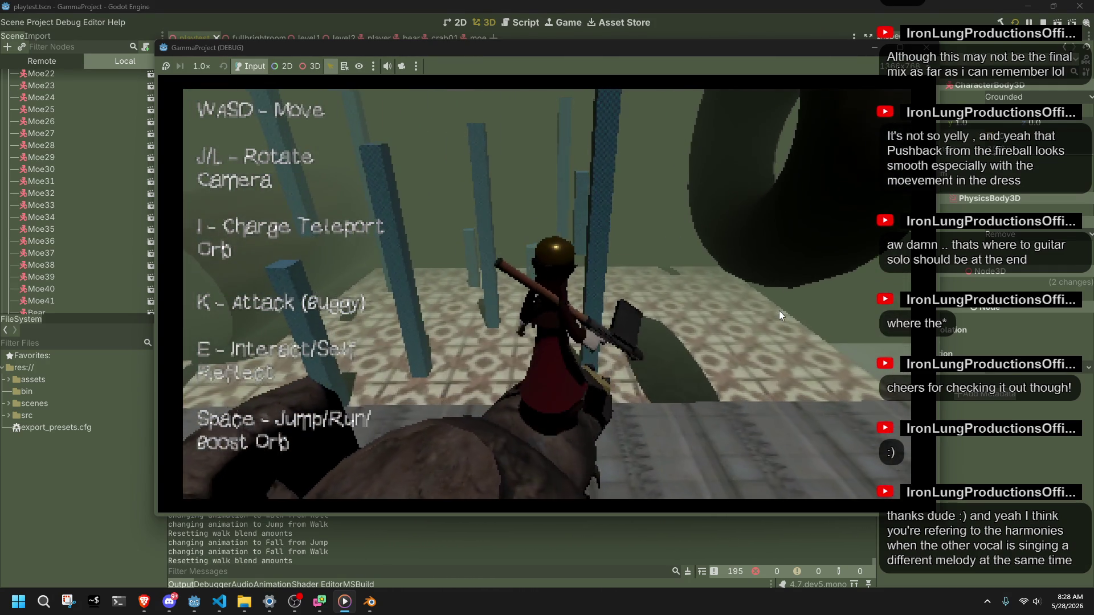
{"action": "key", "text": "space"}
{"action": "key", "text": "space"}
{"action": "key", "text": "space"}
{"action": "key", "text": "space"}
{"action": "key", "text": "space"}
{"action": "key", "text": "w"}
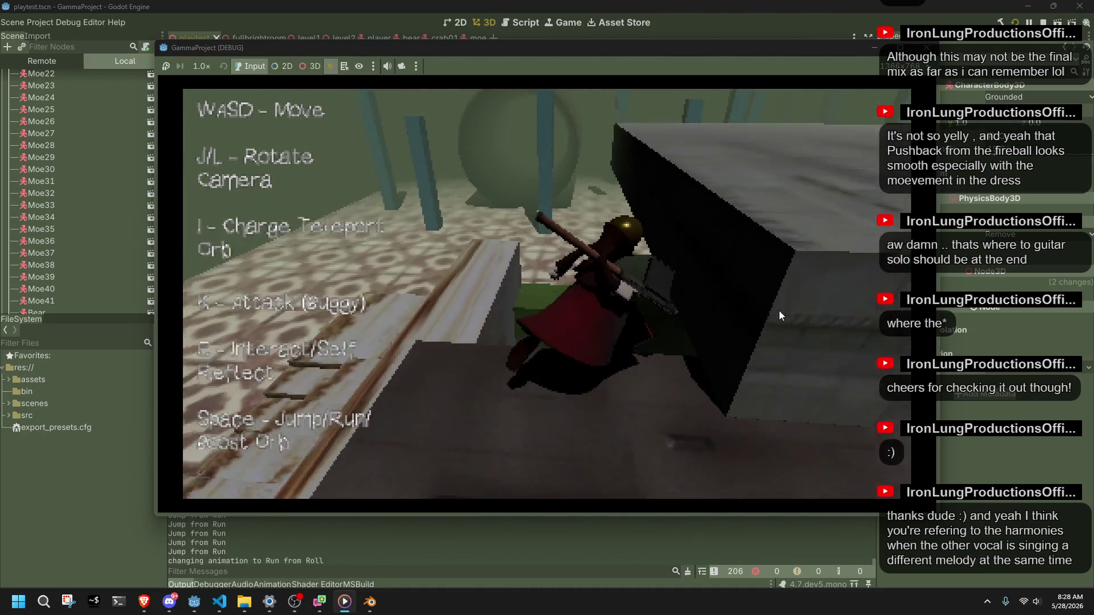
{"action": "key", "text": "space"}
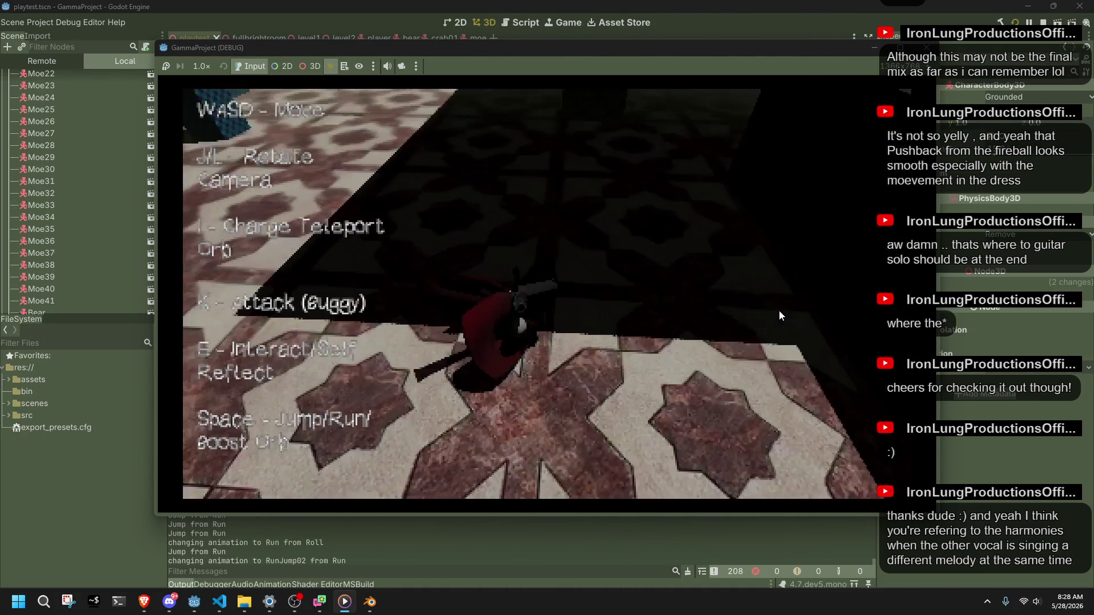
{"action": "key", "text": "space"}
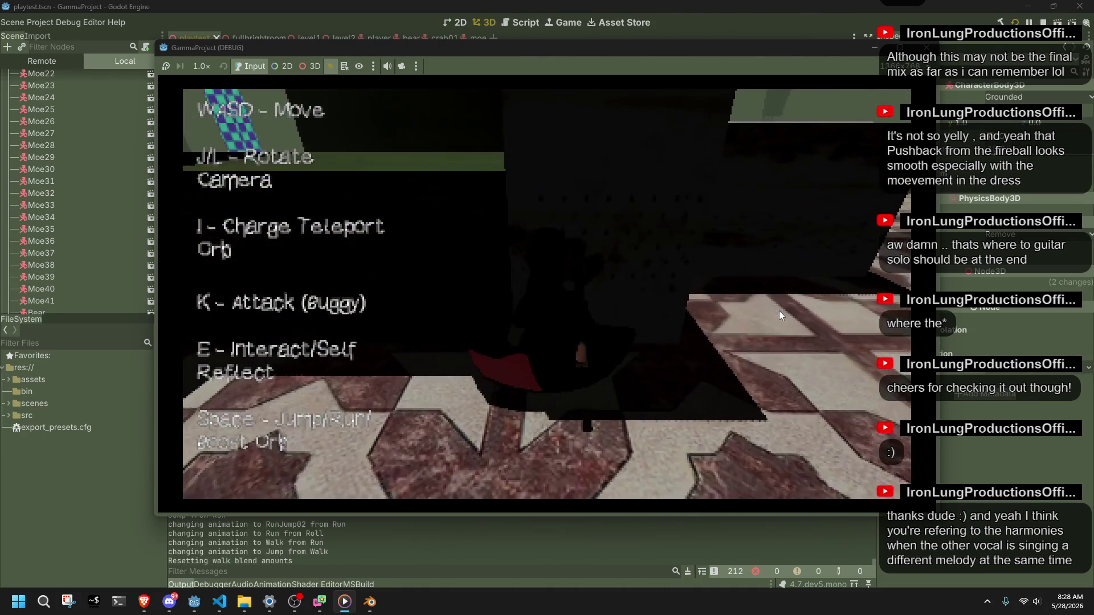
{"action": "key", "text": "w"}
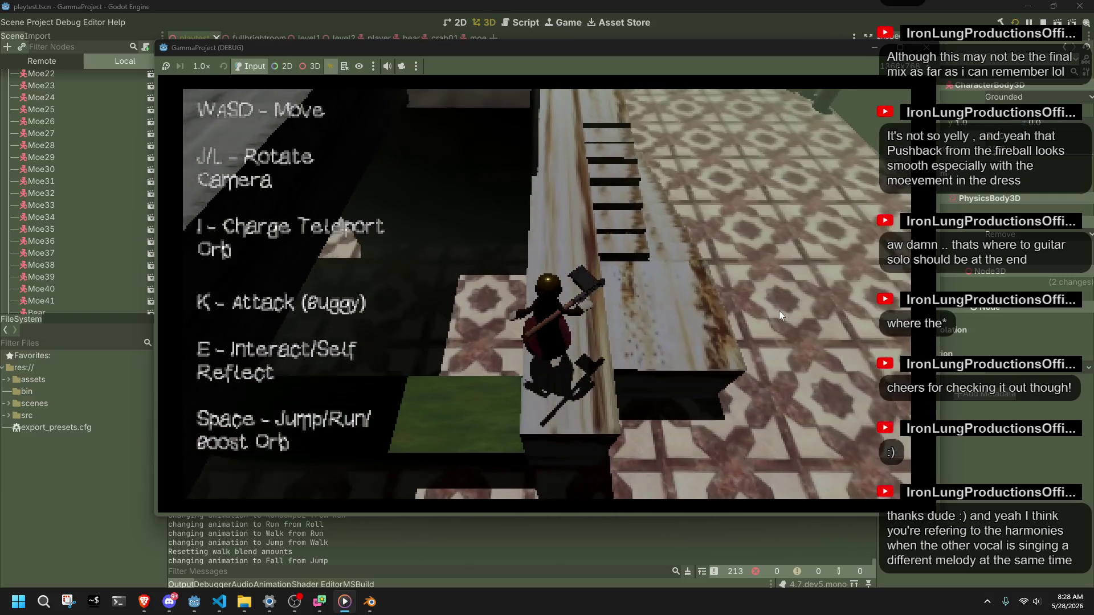
{"action": "key", "text": "space"}
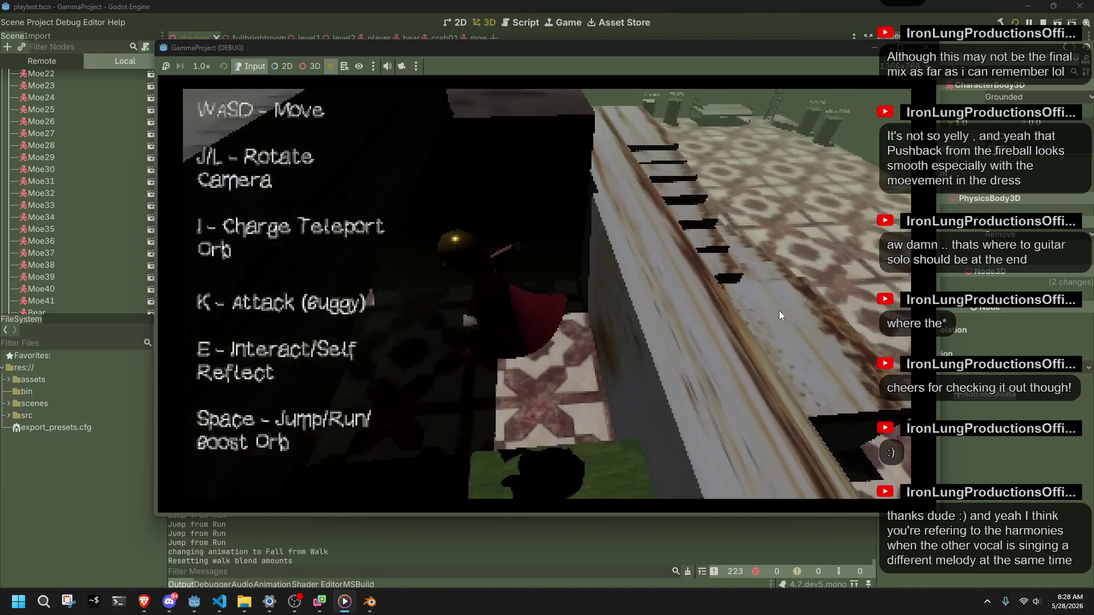
{"action": "key", "text": "w"}
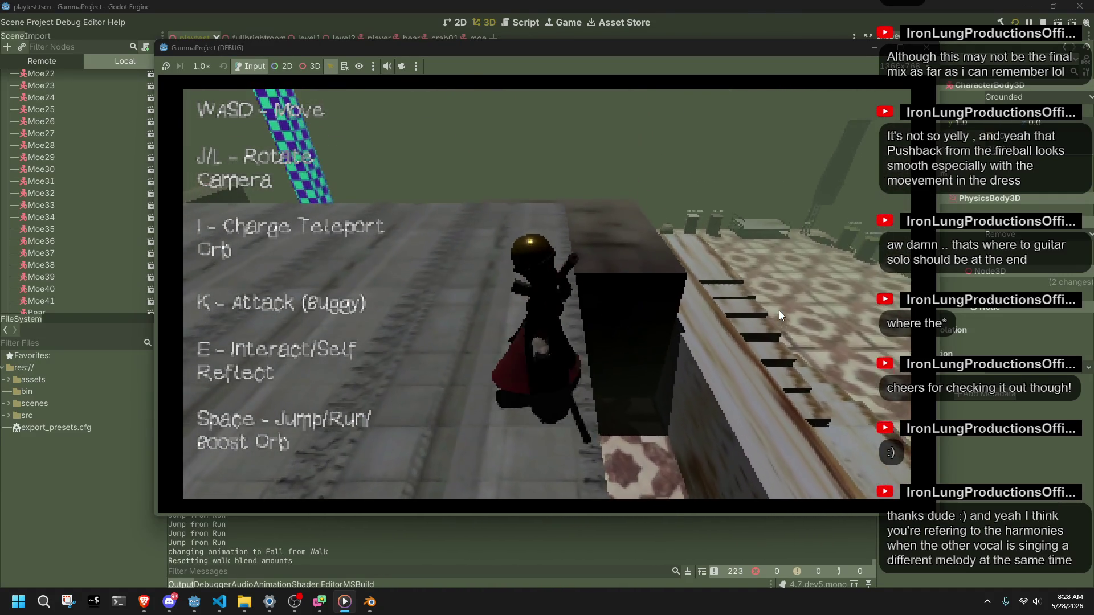
{"action": "key", "text": "w"}
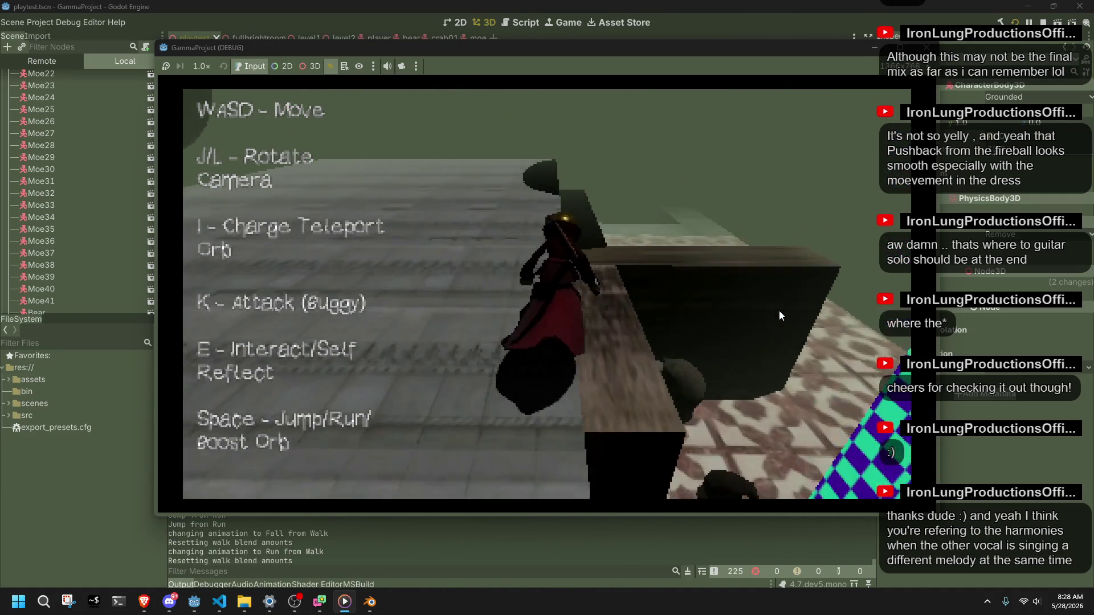
Test running jumps, rolls and the fall animation across the tiled floor and ledge.
{"action": "key", "text": "space"}
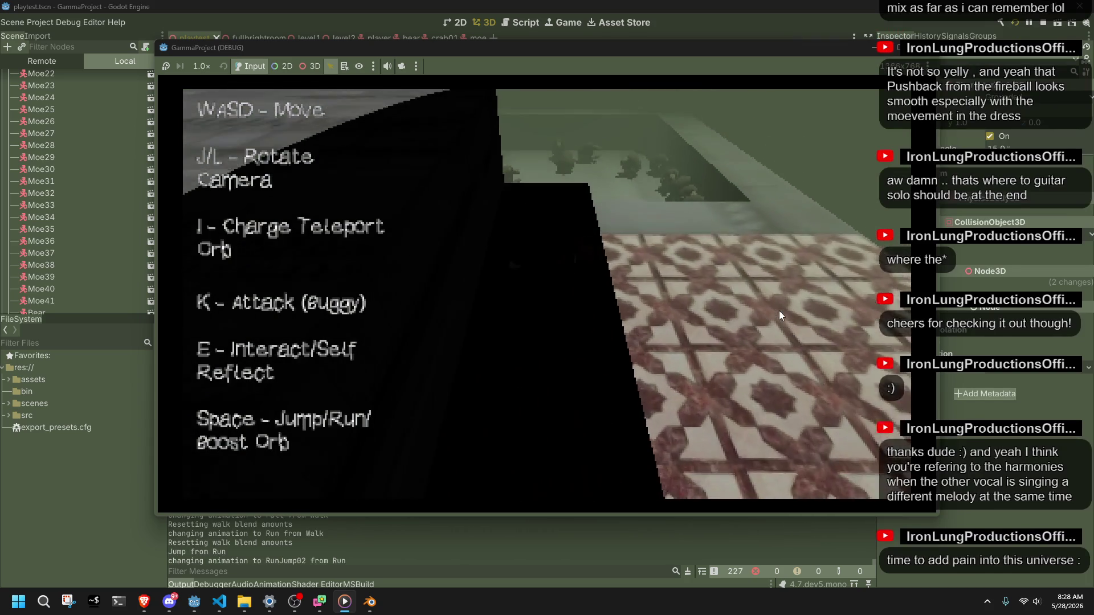
{"action": "key", "text": "w"}
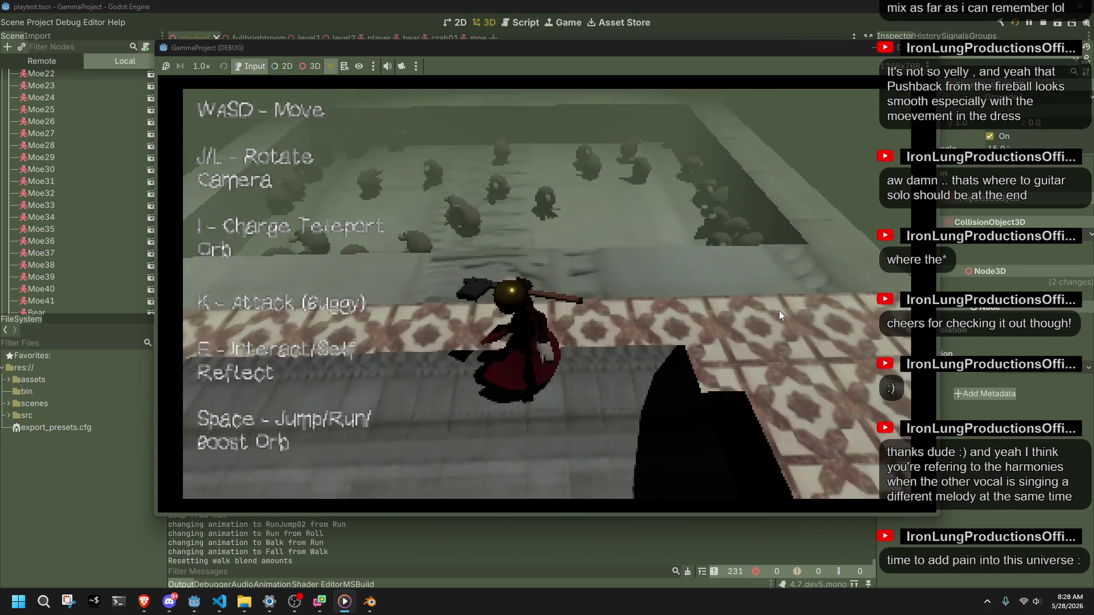
{"action": "key", "text": "w"}
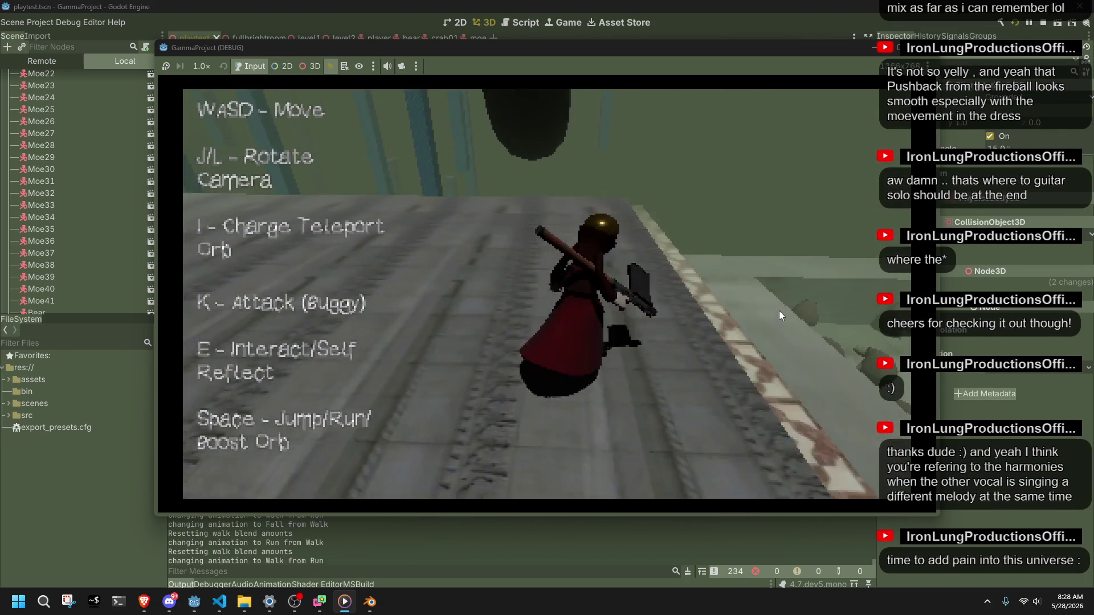
{"action": "key", "text": "space"}
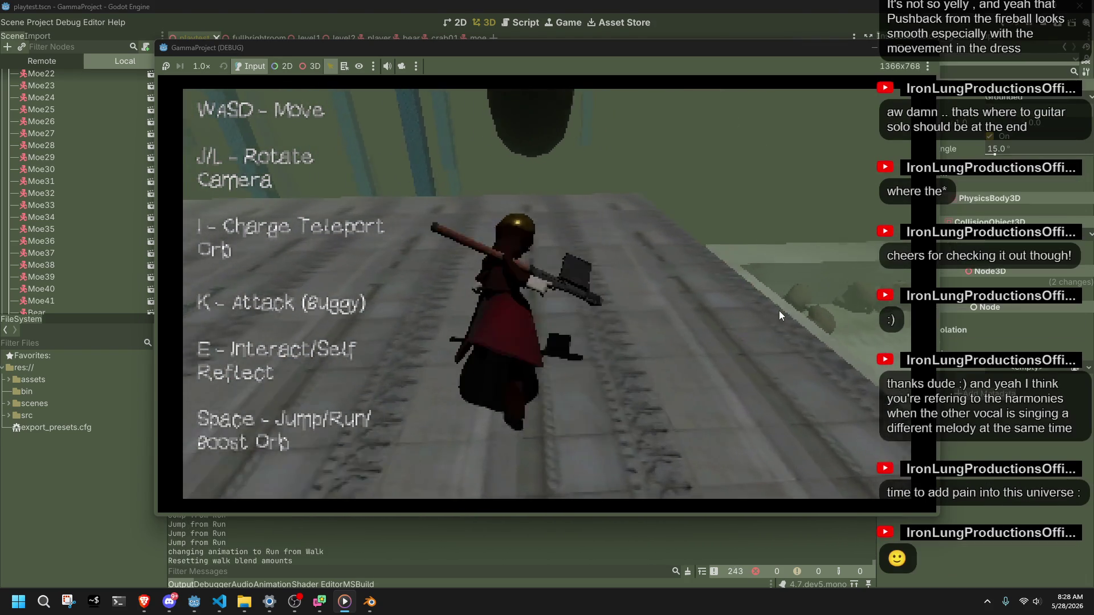
{"action": "key", "text": "space"}
{"action": "key", "text": "w"}
{"action": "key", "text": "w"}
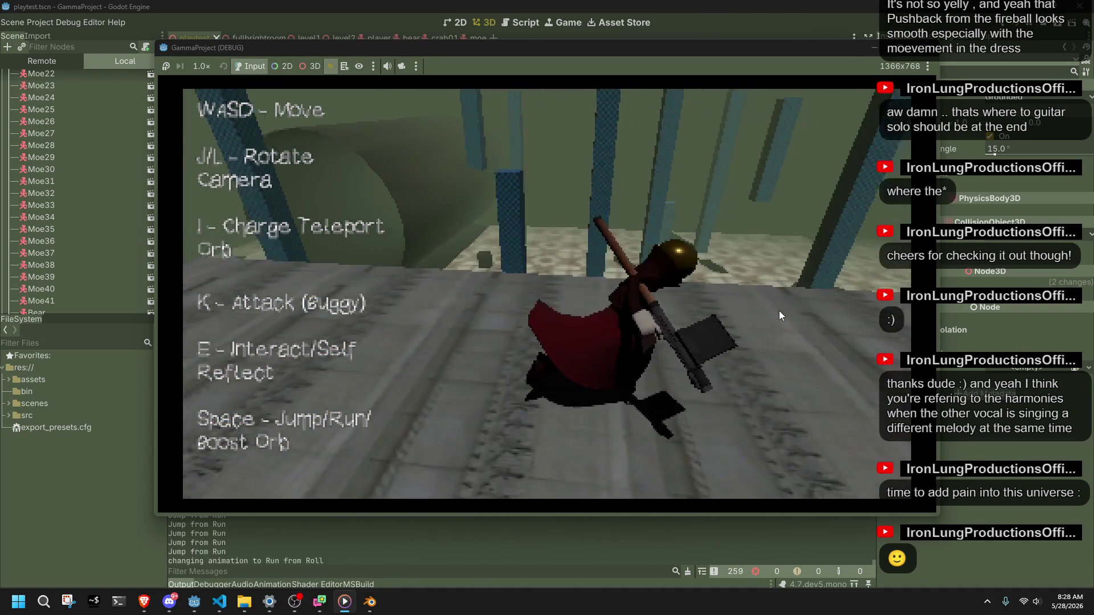
{"action": "key", "text": "space"}
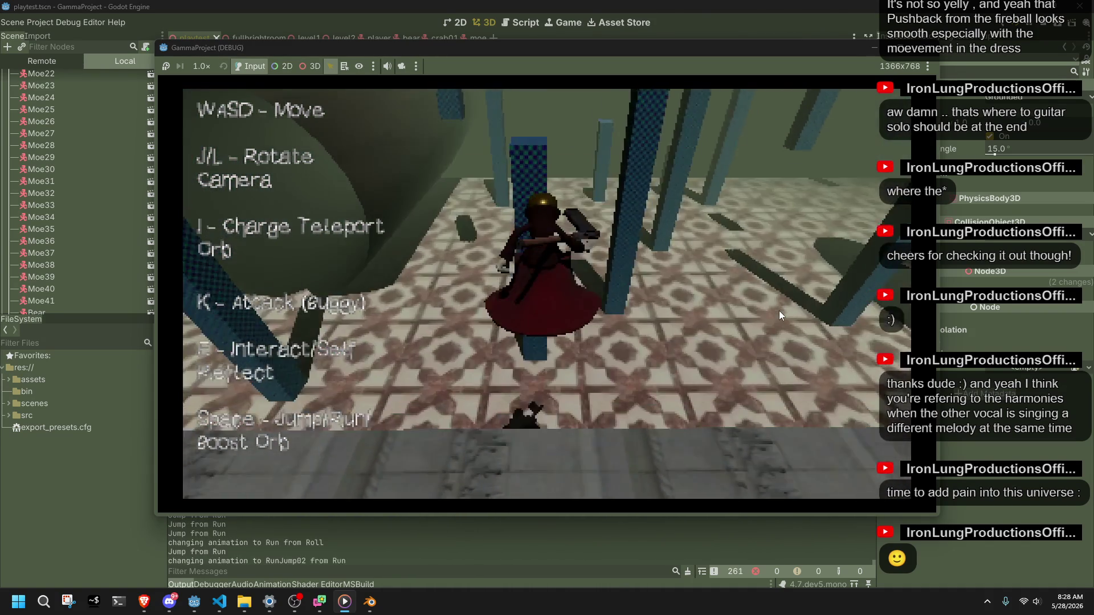
{"action": "key", "text": "space"}
{"action": "key", "text": "w"}
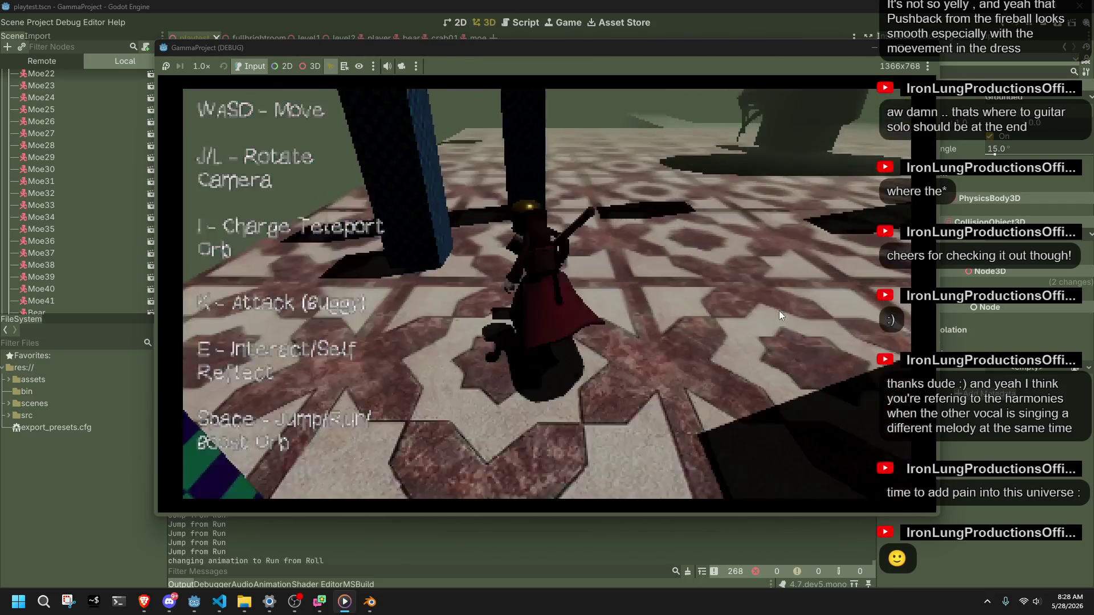
{"action": "key", "text": "space"}
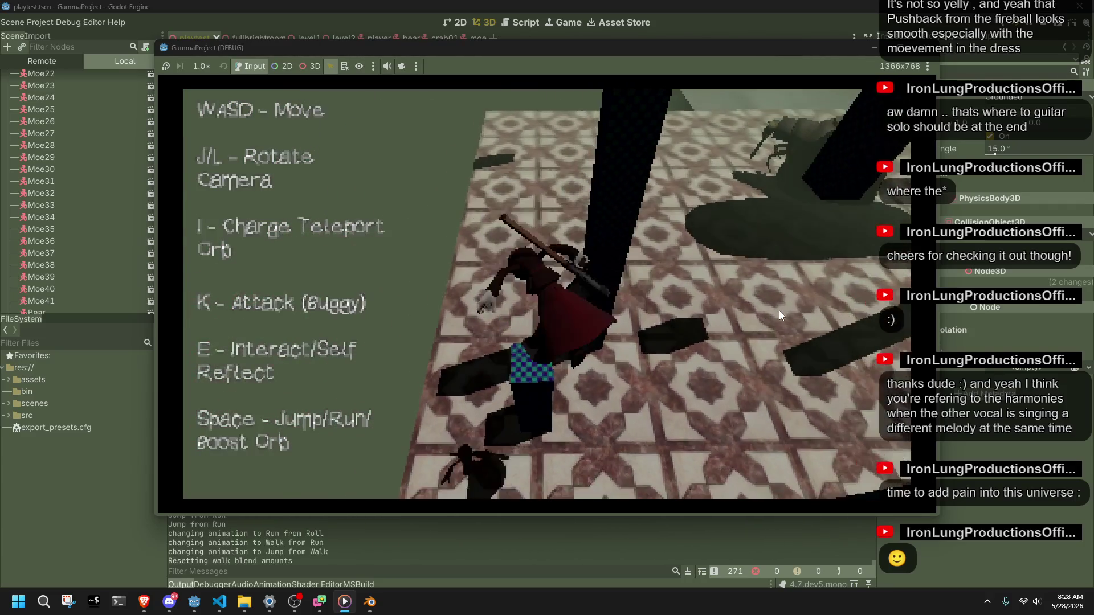
{"action": "key", "text": "w"}
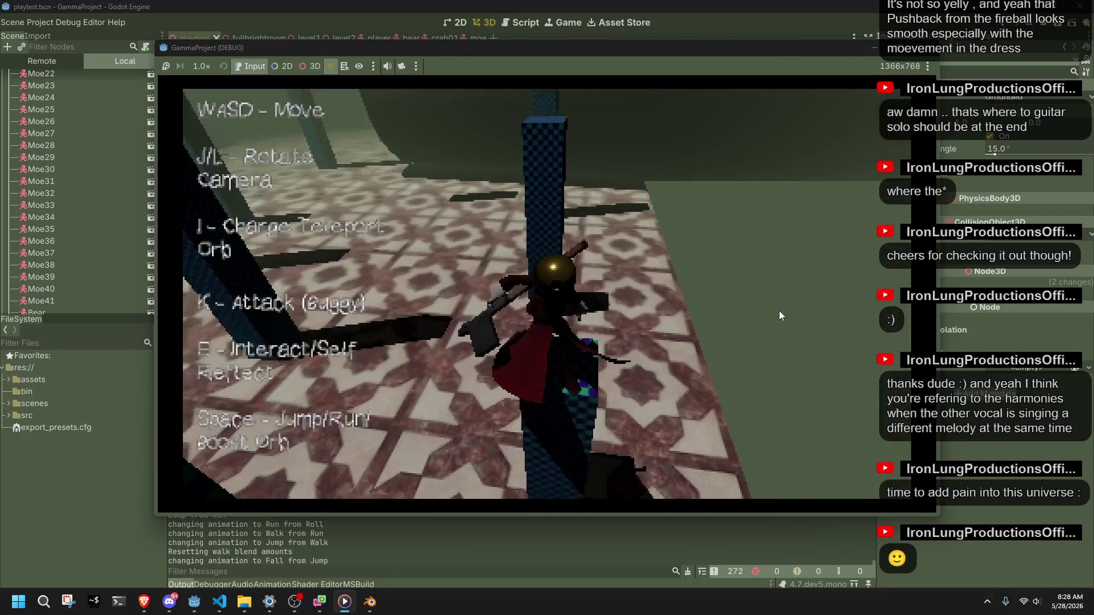
Walk to the checkered pillar and jump onto and around it while adjusting the camera.
{"action": "key", "text": "w"}
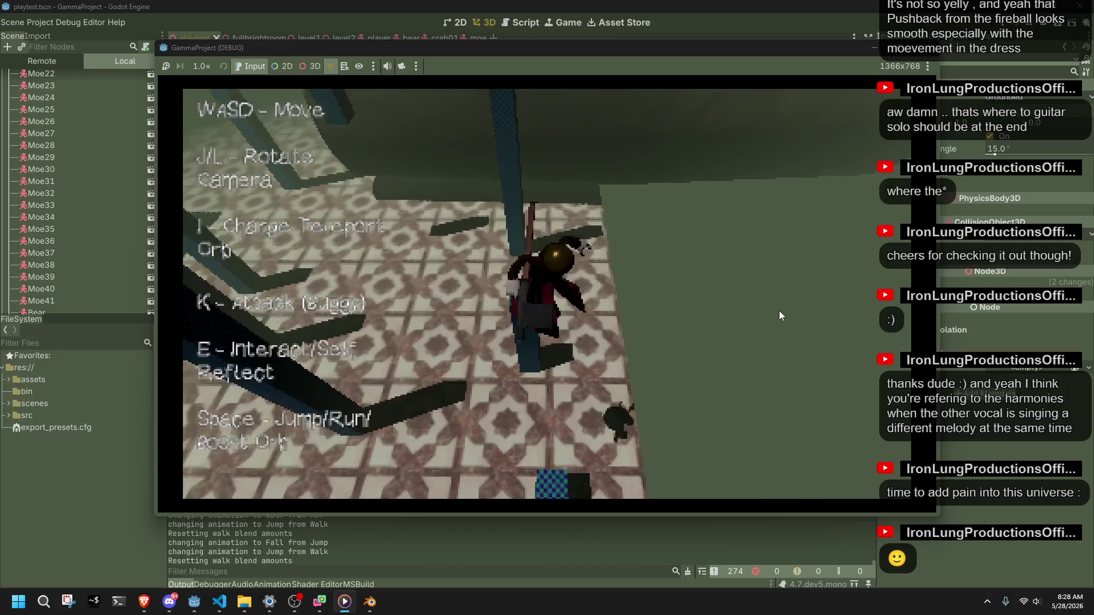
{"action": "key", "text": "w"}
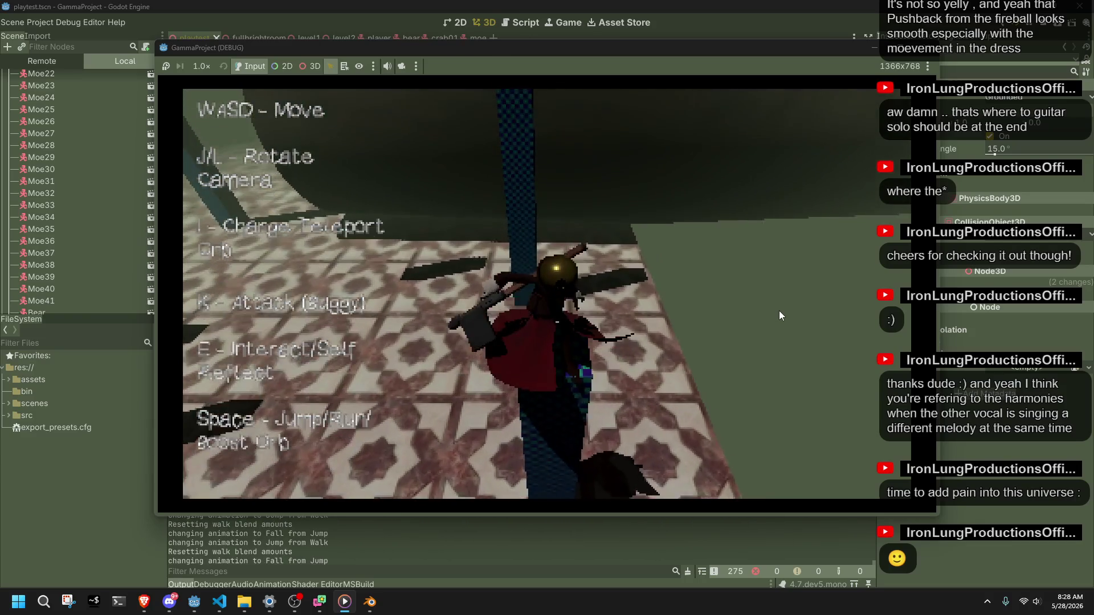
{"action": "key", "text": "w"}
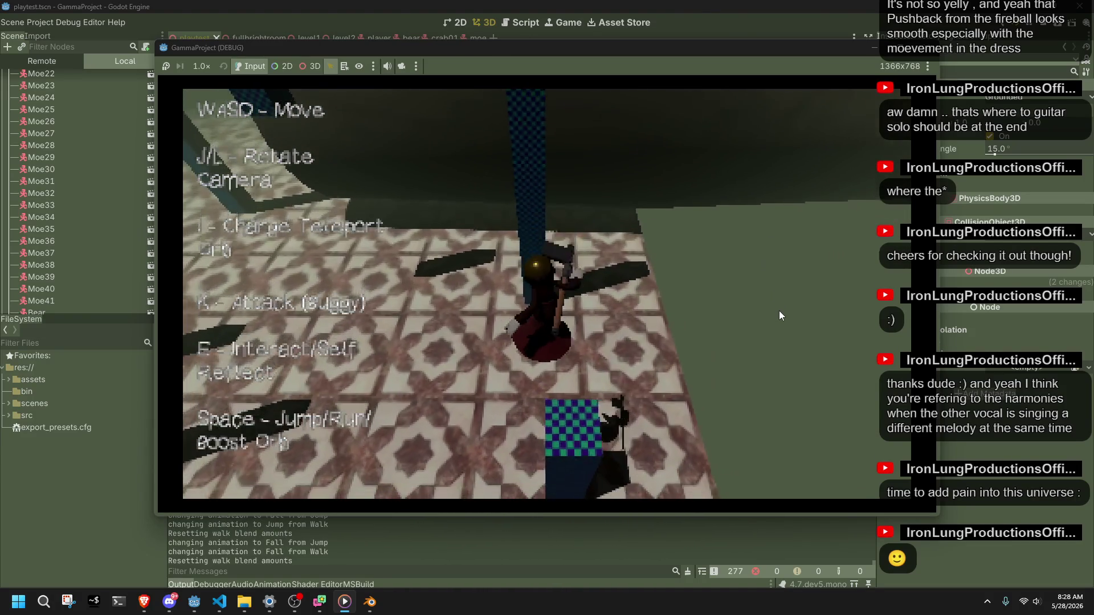
{"action": "key", "text": "w"}
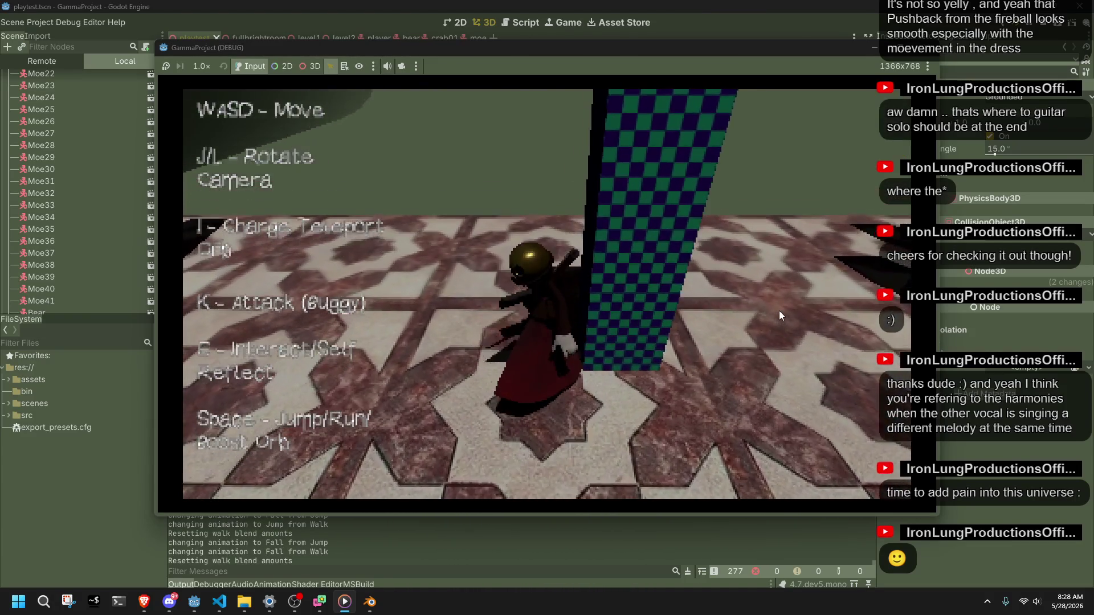
{"action": "key", "text": "space"}
{"action": "key", "text": "w"}
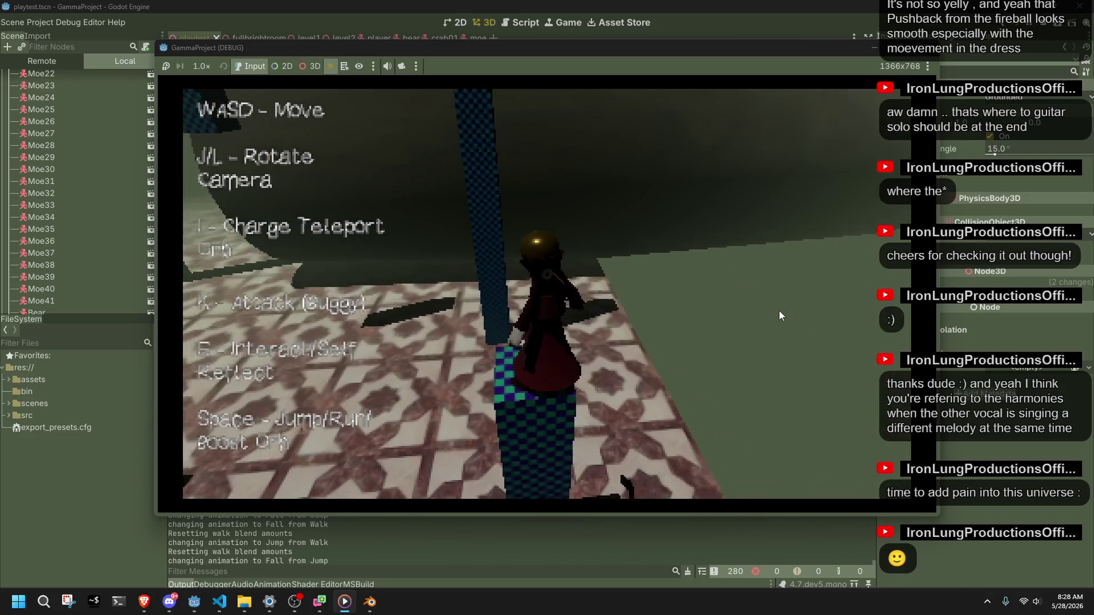
{"action": "key", "text": "space"}
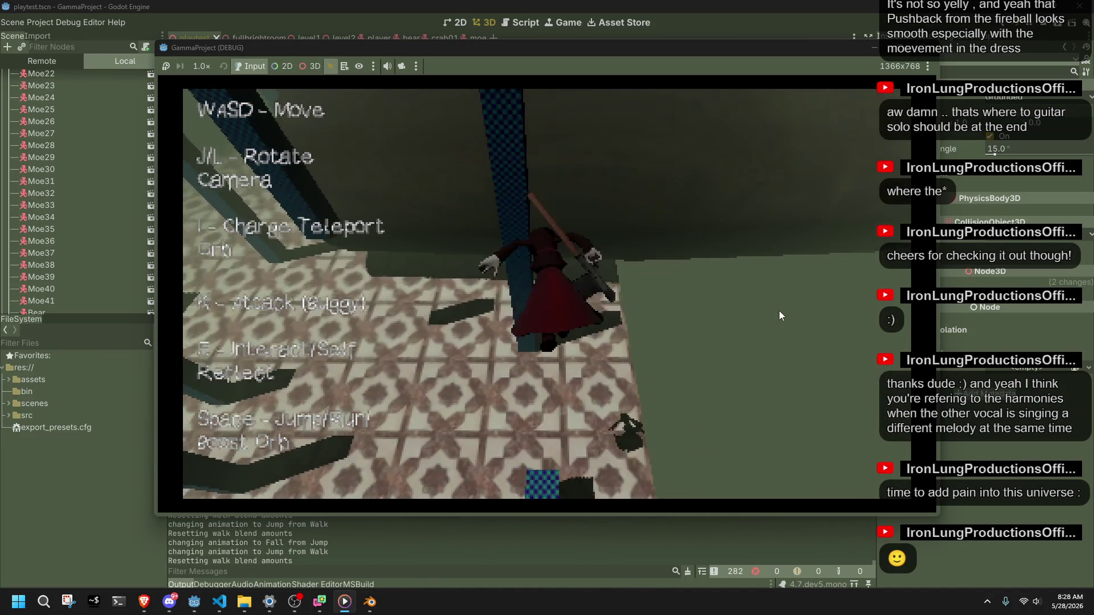
{"action": "key", "text": "w"}
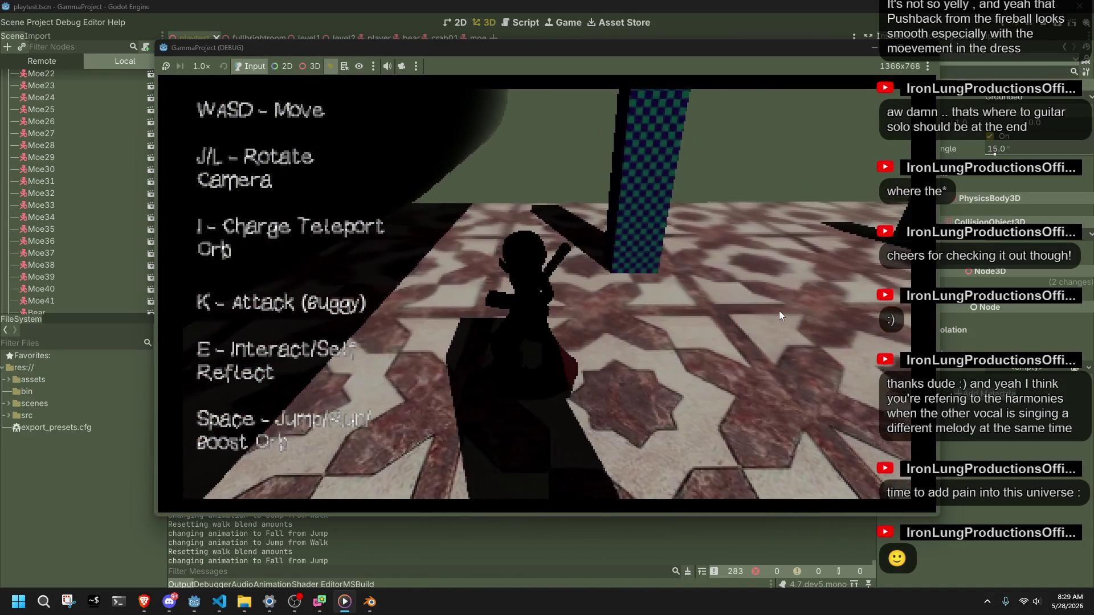
{"action": "key", "text": "space"}
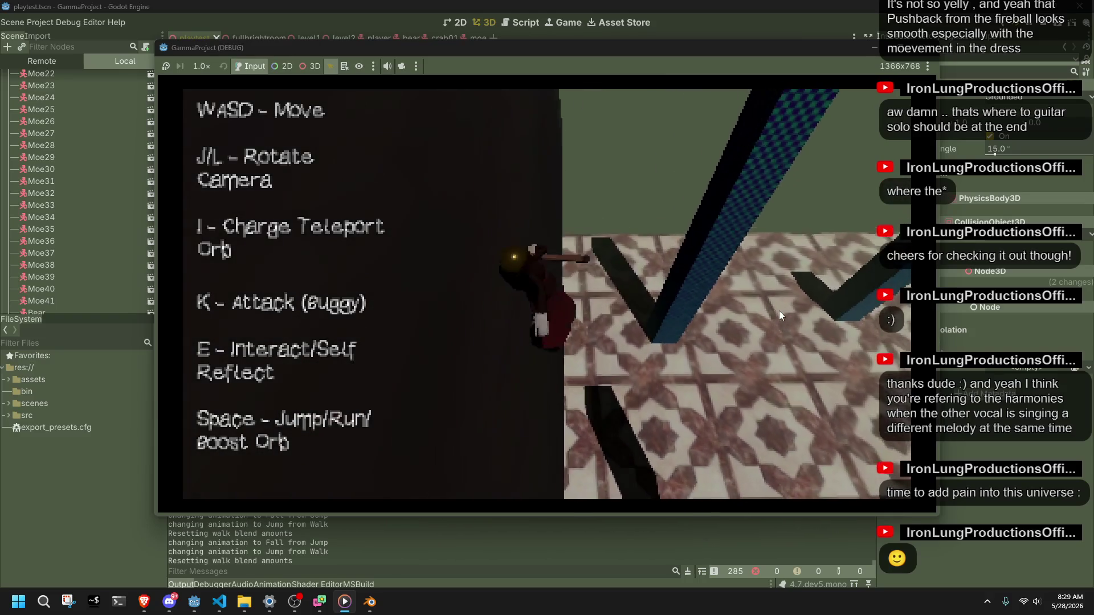
Run and jump across the floor and wooden planks, firing while running toward the enemies.
{"action": "key", "text": "w"}
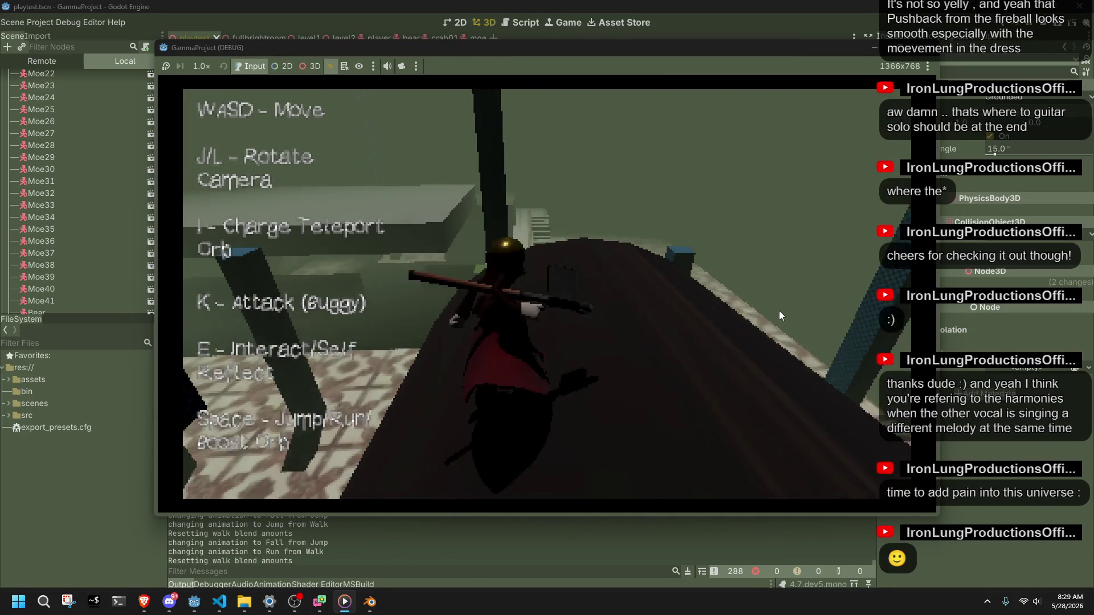
{"action": "key", "text": "space"}
{"action": "key", "text": "w"}
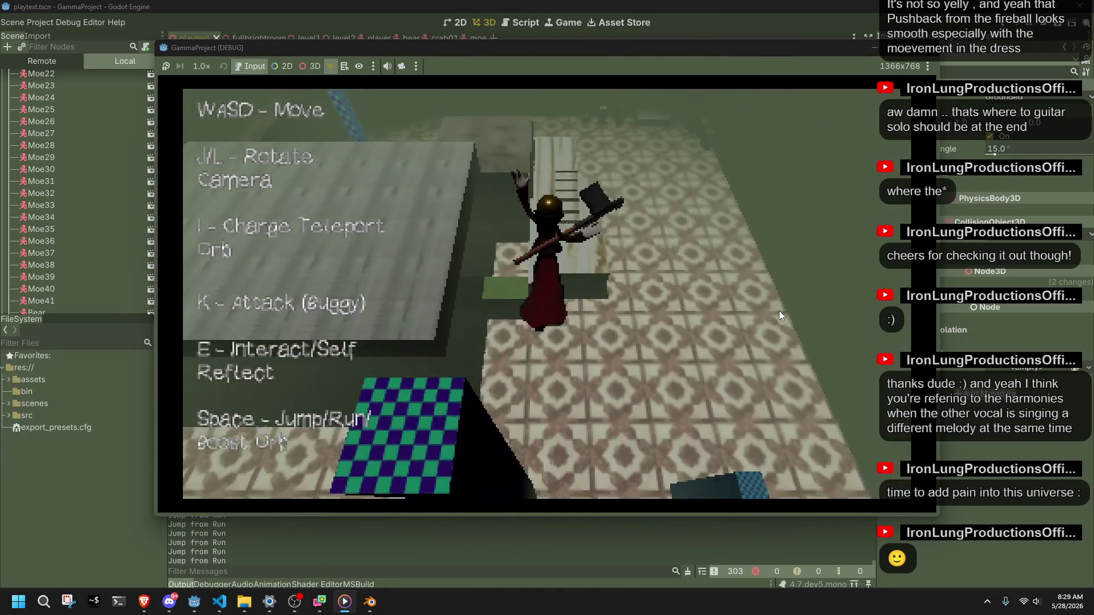
{"action": "key", "text": "w"}
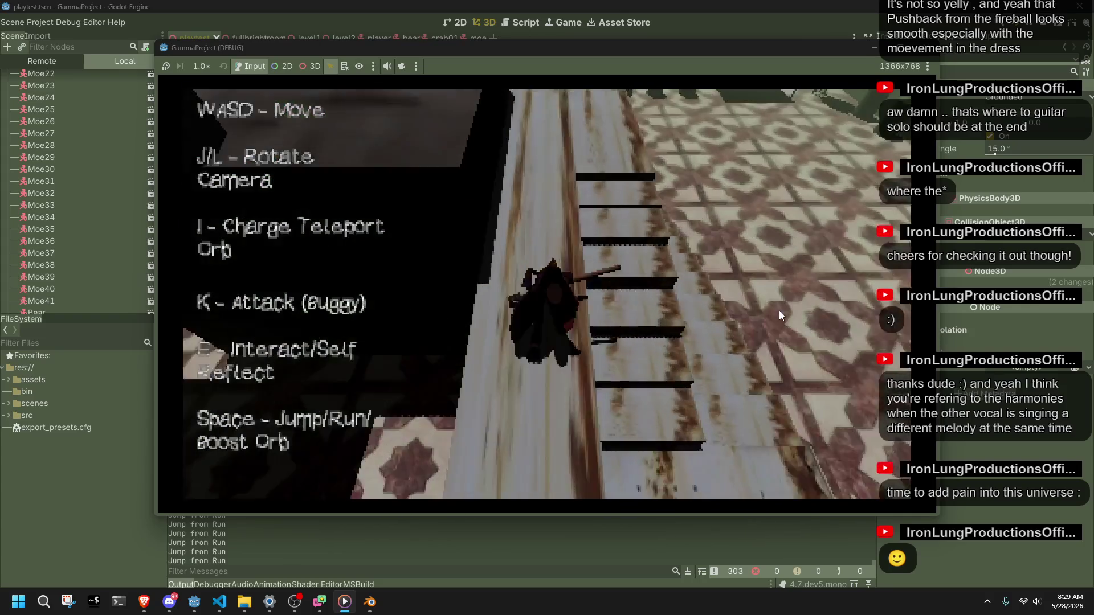
{"action": "key", "text": "l"}
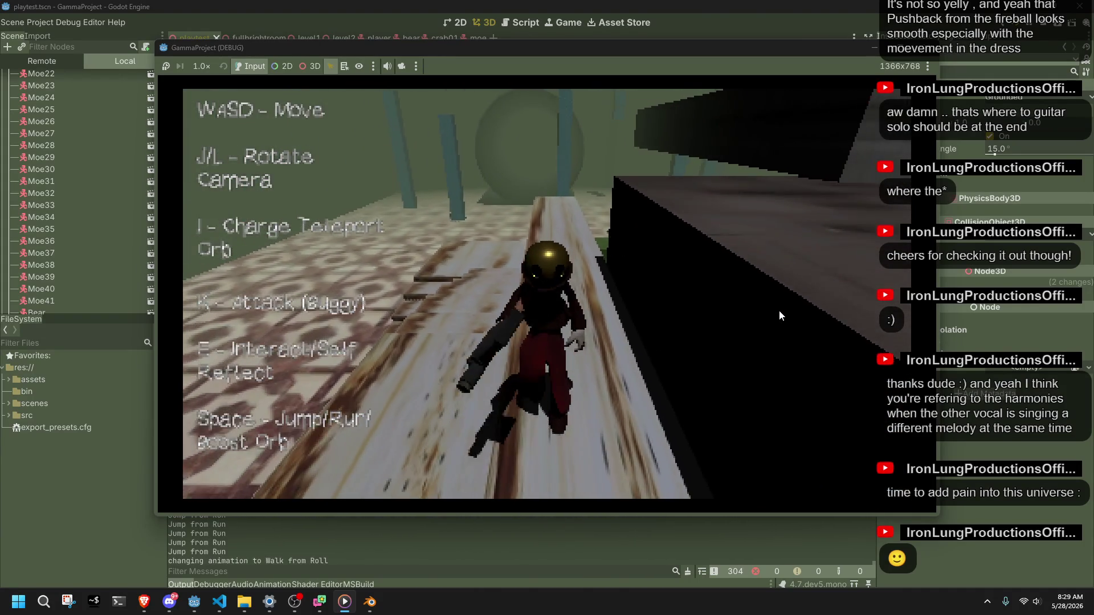
{"action": "key", "text": "l"}
{"action": "key", "text": "space"}
{"action": "key", "text": "w"}
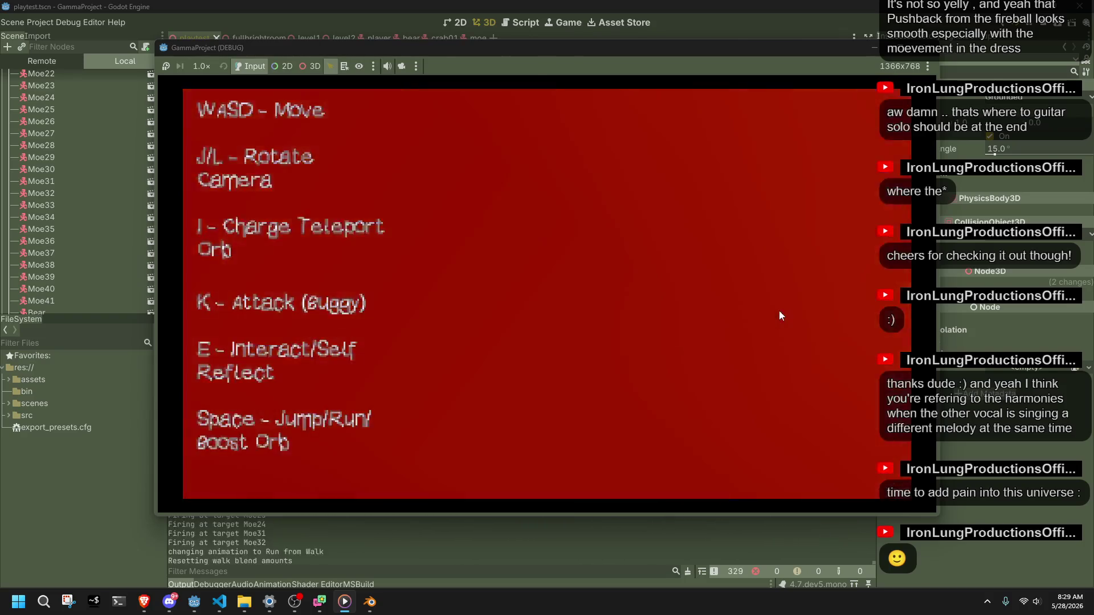
{"action": "key", "text": "w"}
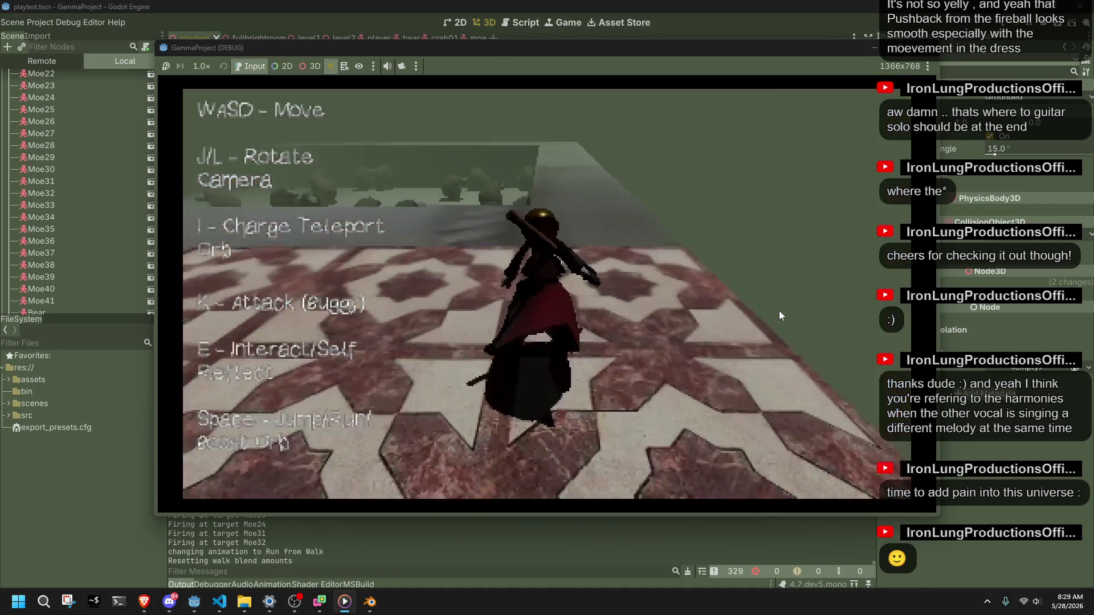
{"action": "key", "text": "l"}
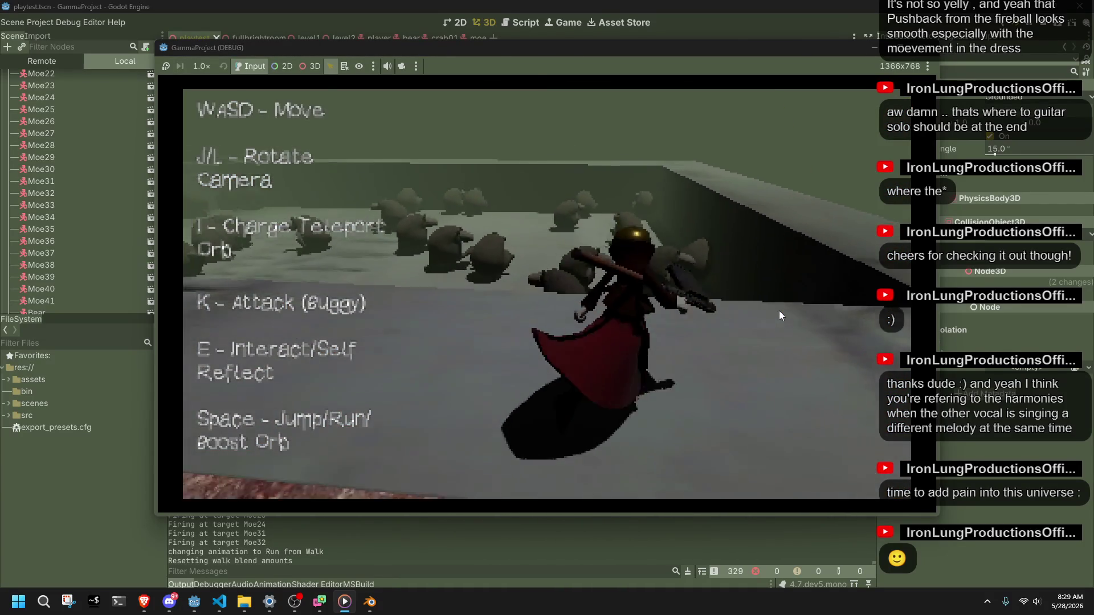
{"action": "key", "text": "space"}
{"action": "key", "text": "space"}
Run the grey path, trigger the attack pose at the sheep, jump back to the tiles and stop the game with F8.
{"action": "key", "text": "l"}
{"action": "key", "text": "w"}
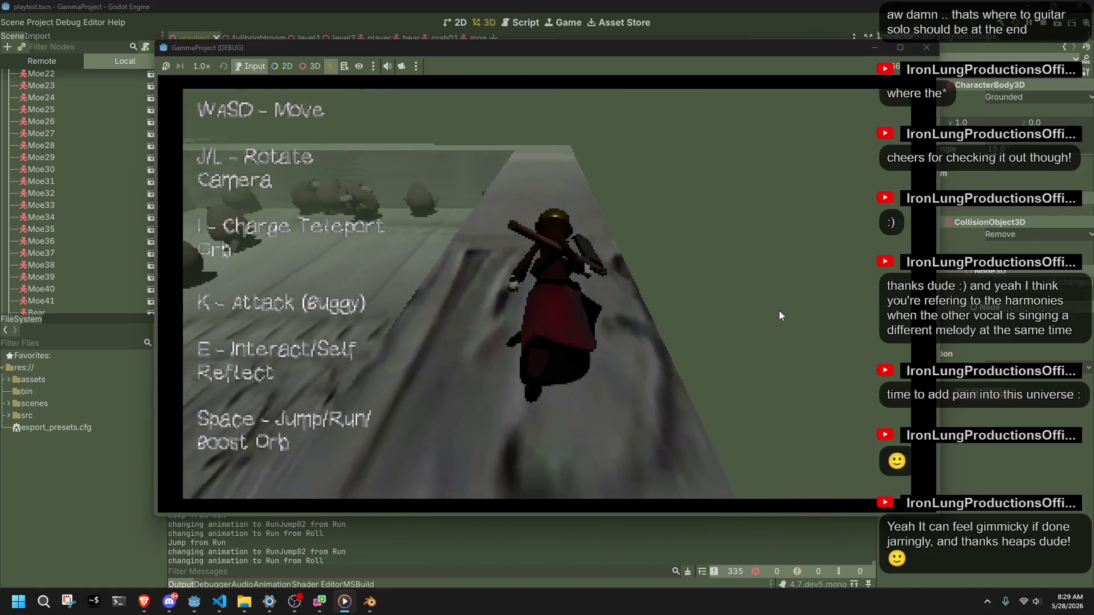
{"action": "key", "text": "l"}
{"action": "key", "text": "k"}
{"action": "key", "text": "l"}
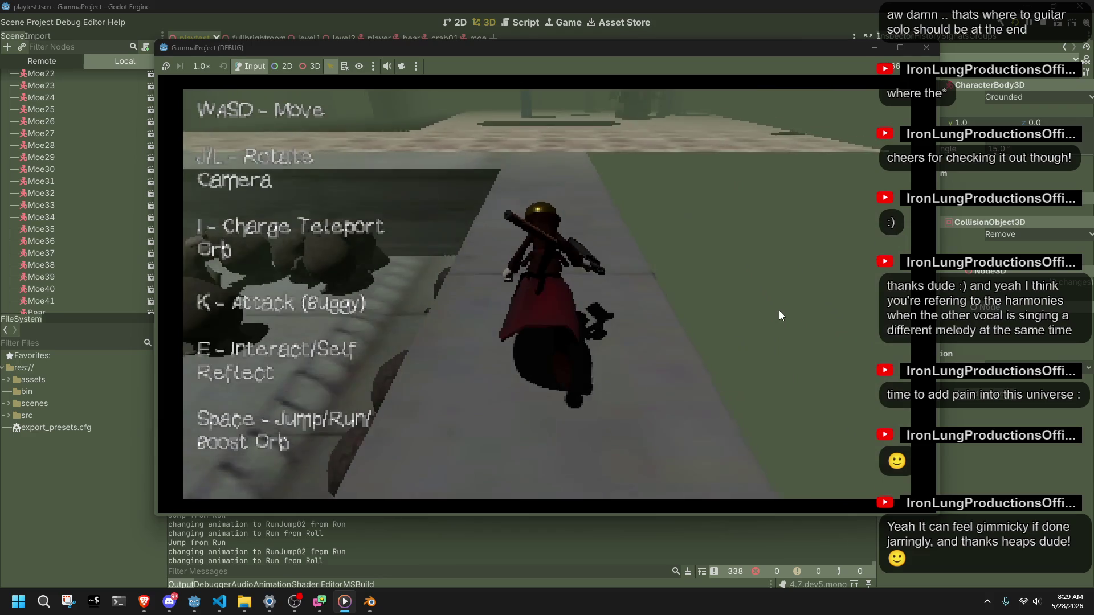
{"action": "key", "text": "space"}
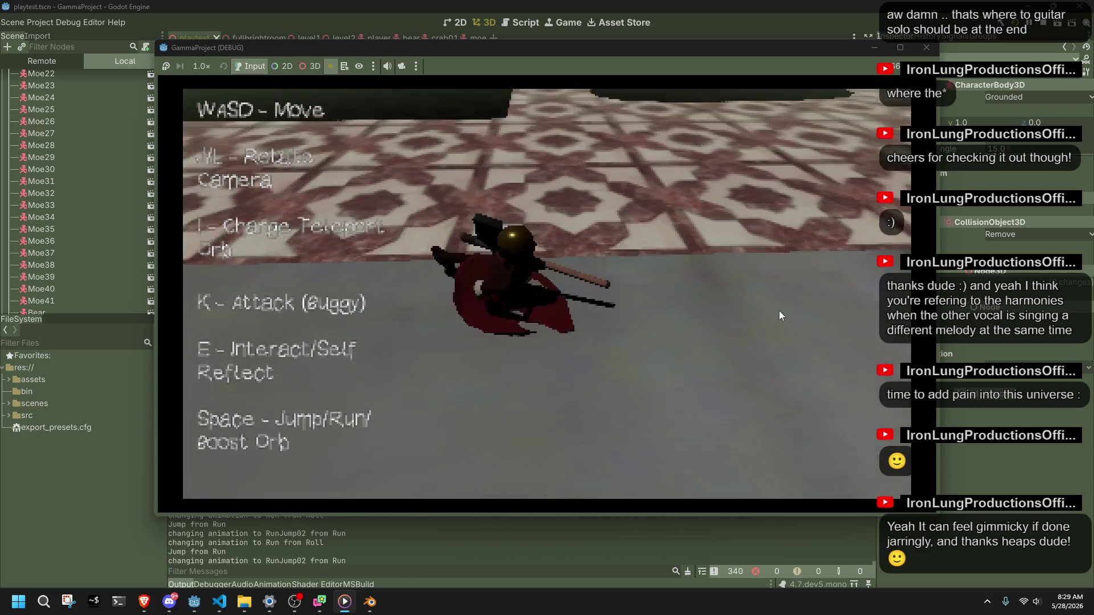
{"action": "key", "text": "j"}
{"action": "key", "text": "space"}
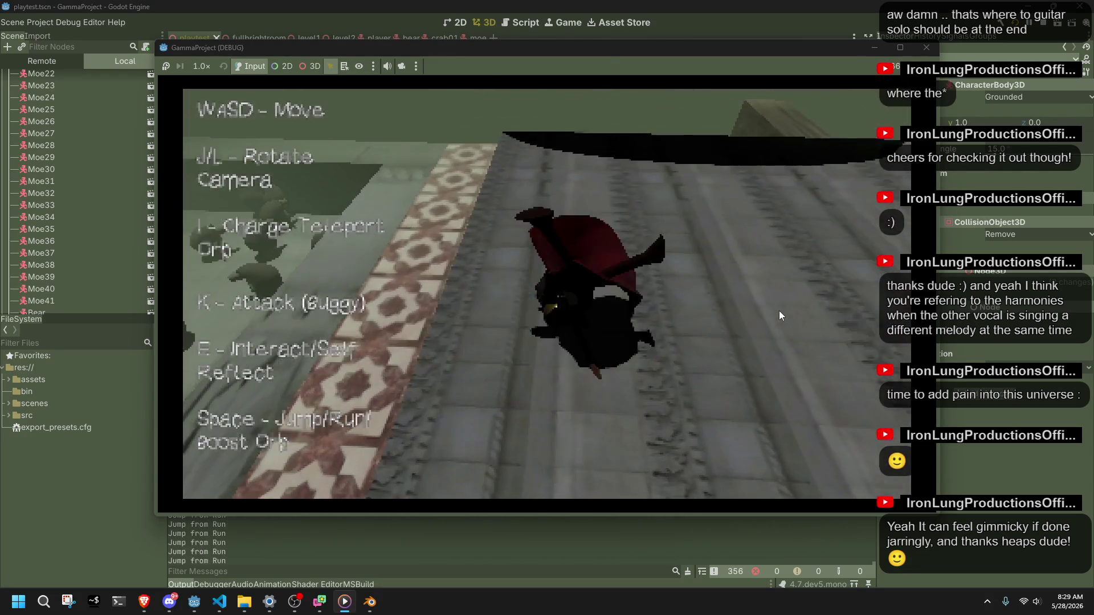
{"action": "key", "text": "F8"}
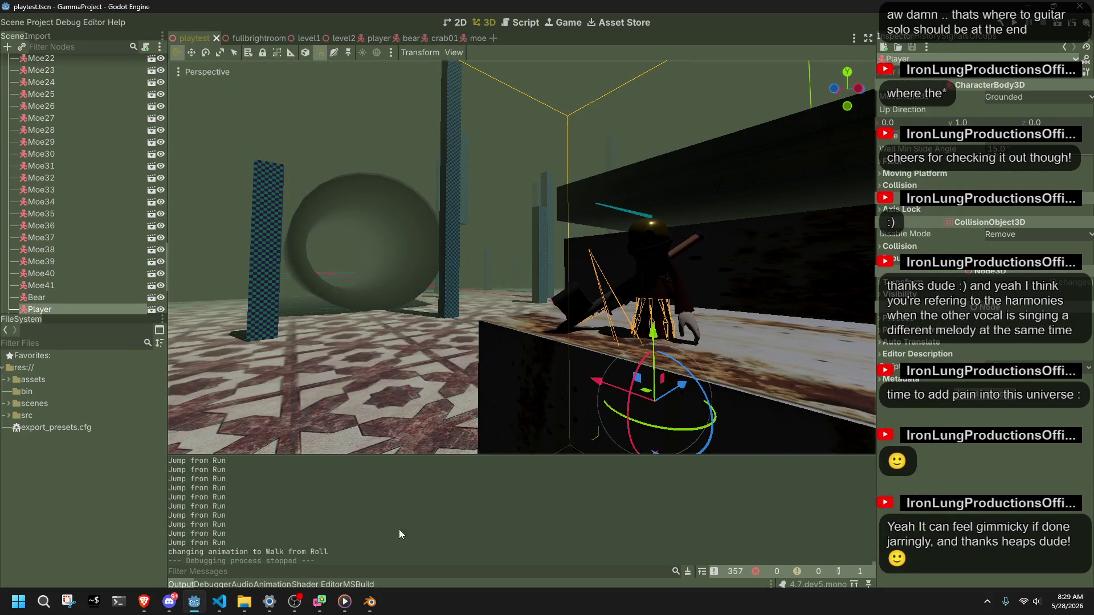
Bring up Player.cs in VS Code and move to the line before the attack code in PlayerUpdate.
{"action": "left_click", "coordinate": [220, 603]}
{"action": "left_click", "coordinate": [441, 466]}
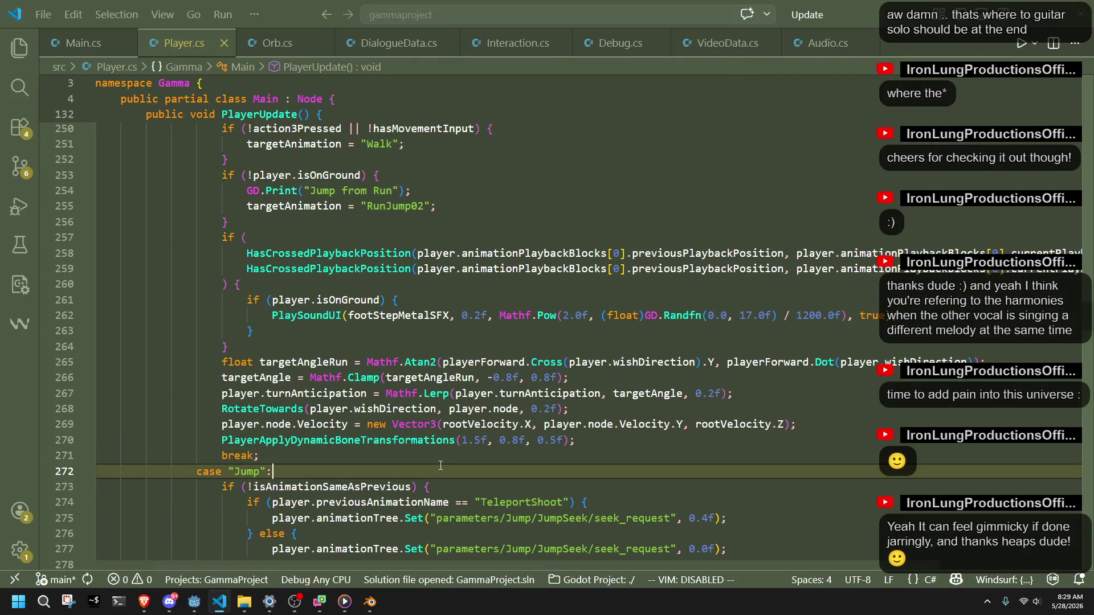
{"action": "scroll", "coordinate": [481, 439], "scroll_direction": "up", "scroll_amount": 4}
{"action": "scroll", "coordinate": [478, 436], "scroll_direction": "up", "scroll_amount": 5}
{"action": "scroll", "coordinate": [477, 434], "scroll_direction": "up", "scroll_amount": 7}
{"action": "scroll", "coordinate": [476, 432], "scroll_direction": "up", "scroll_amount": 2}
{"action": "scroll", "coordinate": [475, 432], "scroll_direction": "up", "scroll_amount": 3}
{"action": "scroll", "coordinate": [477, 432], "scroll_direction": "down", "scroll_amount": 3}
{"action": "scroll", "coordinate": [476, 433], "scroll_direction": "down", "scroll_amount": 8}
{"action": "scroll", "coordinate": [477, 433], "scroll_direction": "down", "scroll_amount": 11}
{"action": "scroll", "coordinate": [477, 433], "scroll_direction": "down", "scroll_amount": 6}
{"action": "scroll", "coordinate": [478, 433], "scroll_direction": "down", "scroll_amount": 8}
{"action": "scroll", "coordinate": [477, 432], "scroll_direction": "down", "scroll_amount": 8}
{"action": "scroll", "coordinate": [477, 432], "scroll_direction": "down", "scroll_amount": 6}
{"action": "scroll", "coordinate": [476, 432], "scroll_direction": "down", "scroll_amount": 5}
{"action": "scroll", "coordinate": [477, 432], "scroll_direction": "down", "scroll_amount": 11}
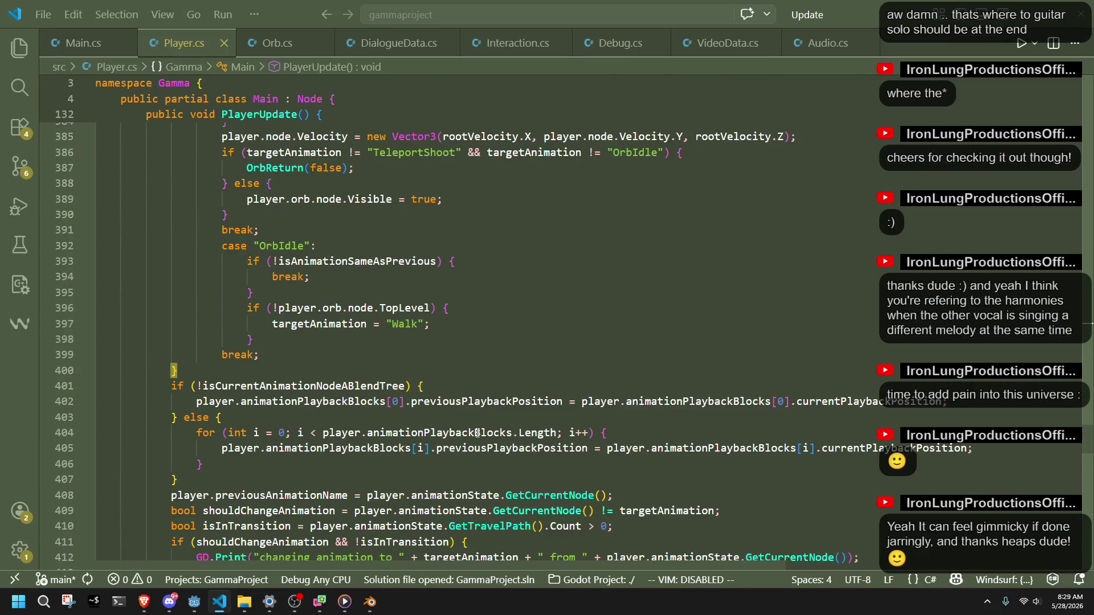
{"action": "scroll", "coordinate": [476, 433], "scroll_direction": "down", "scroll_amount": 4}
{"action": "scroll", "coordinate": [477, 432], "scroll_direction": "down", "scroll_amount": 2}
{"action": "scroll", "coordinate": [476, 433], "scroll_direction": "down", "scroll_amount": 5}
{"action": "scroll", "coordinate": [477, 432], "scroll_direction": "up", "scroll_amount": 5}
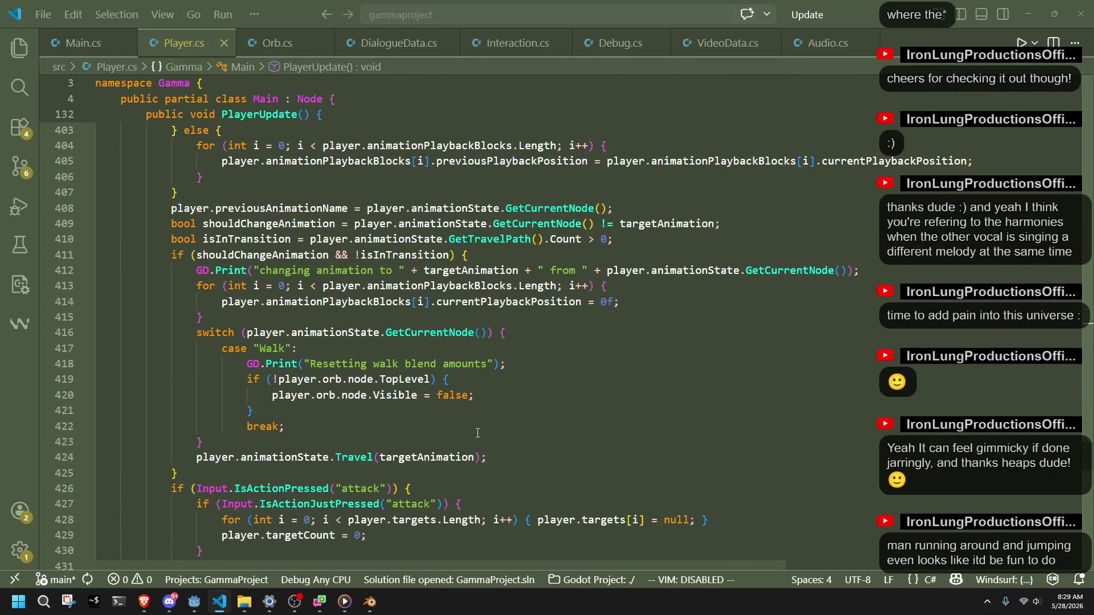
{"action": "left_click", "coordinate": [470, 425]}
{"action": "scroll", "coordinate": [470, 424], "scroll_direction": "down", "scroll_amount": 2}
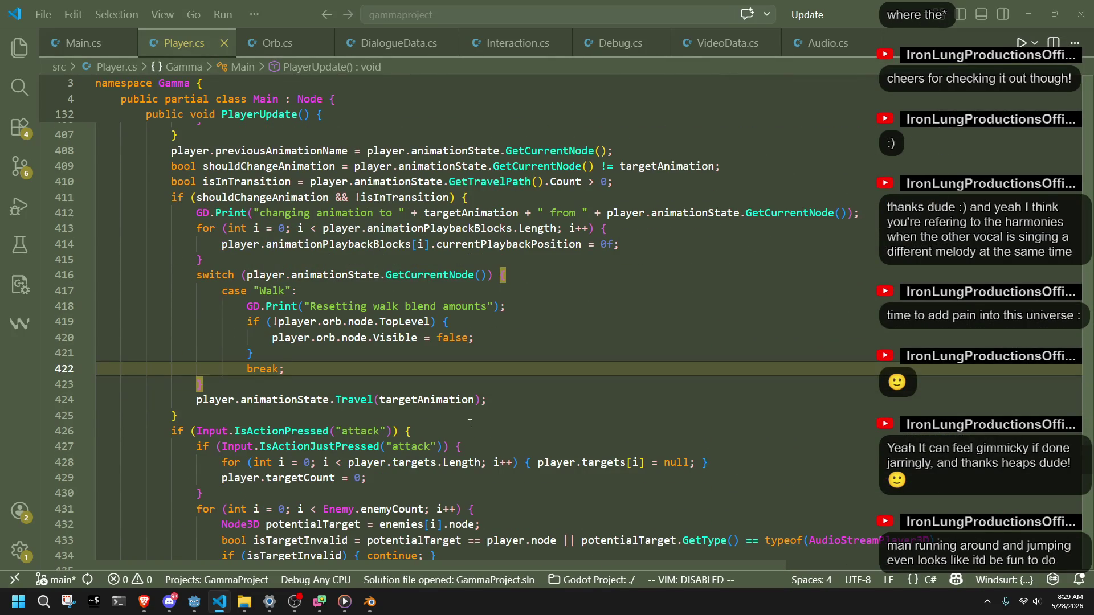
{"action": "left_click", "coordinate": [454, 413]}
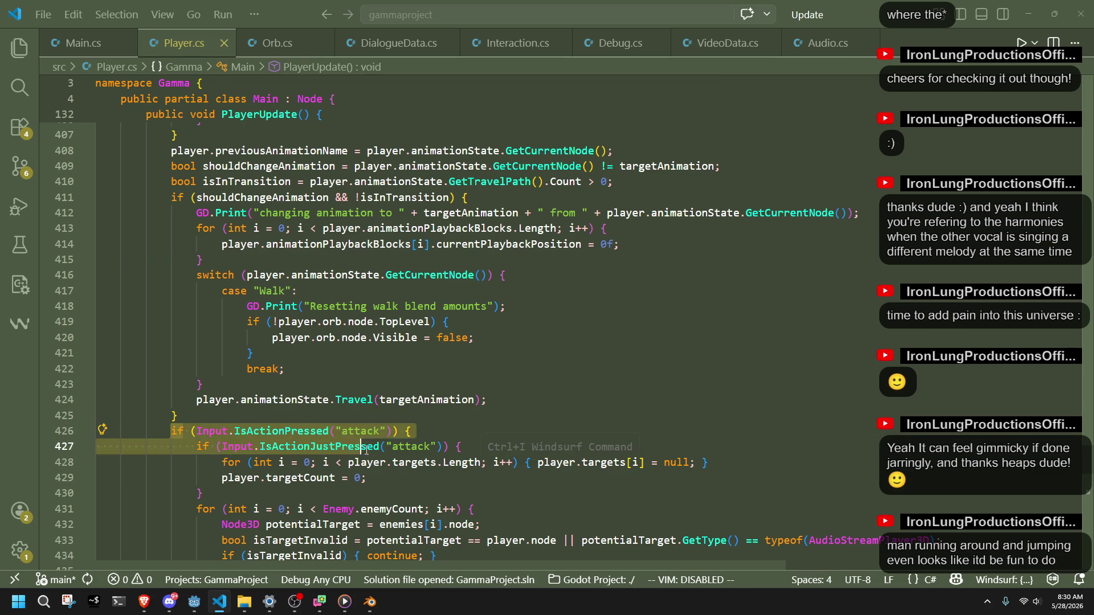
{"action": "left_click_drag", "start_coordinate": [174, 427], "coordinate": [480, 524]}
{"action": "scroll", "coordinate": [456, 470], "scroll_direction": "down", "scroll_amount": 3}
{"action": "scroll", "coordinate": [456, 470], "scroll_direction": "down", "scroll_amount": 3}
{"action": "scroll", "coordinate": [456, 470], "scroll_direction": "down", "scroll_amount": 4}
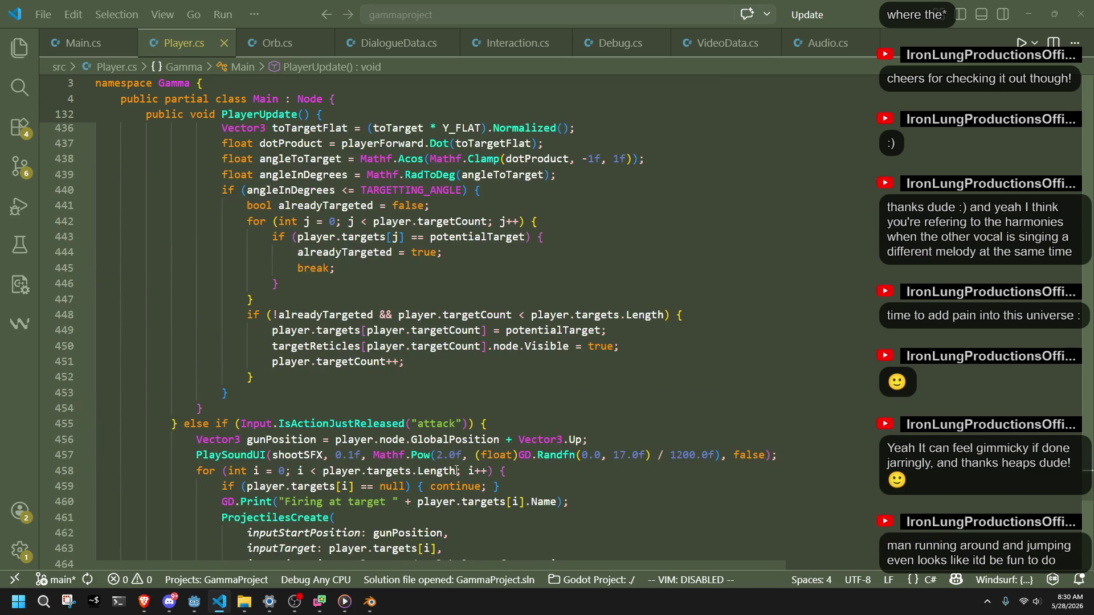
{"action": "scroll", "coordinate": [459, 471], "scroll_direction": "down", "scroll_amount": 4}
Delete the attack-input targeting and projectile-firing block from PlayerUpdate in Player.cs.
{"action": "left_click", "coordinate": [457, 472], "text": "shift"}
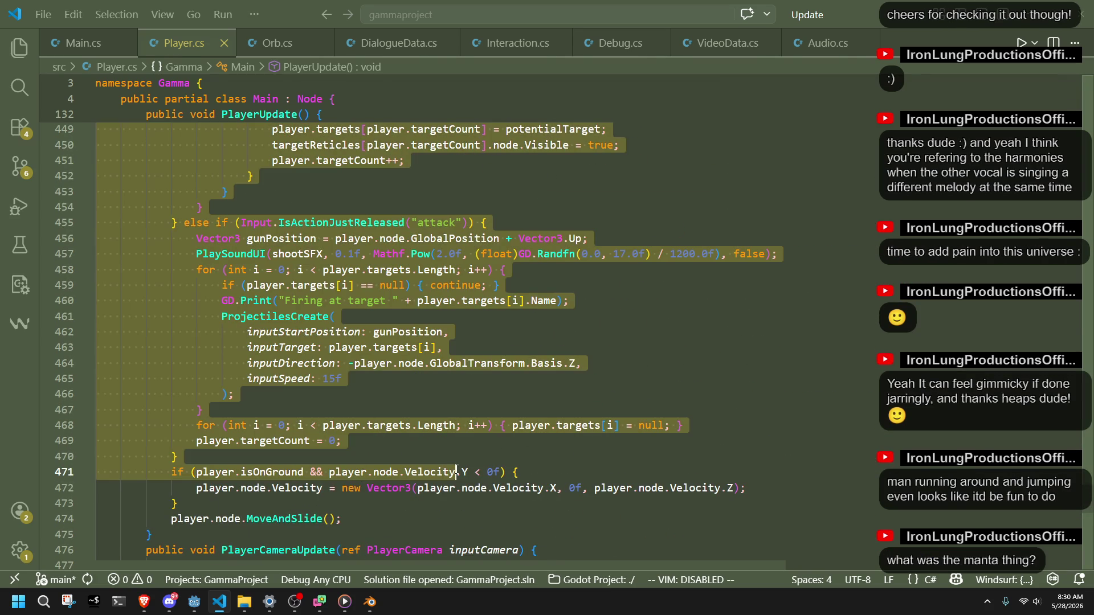
{"action": "key", "text": "Delete"}
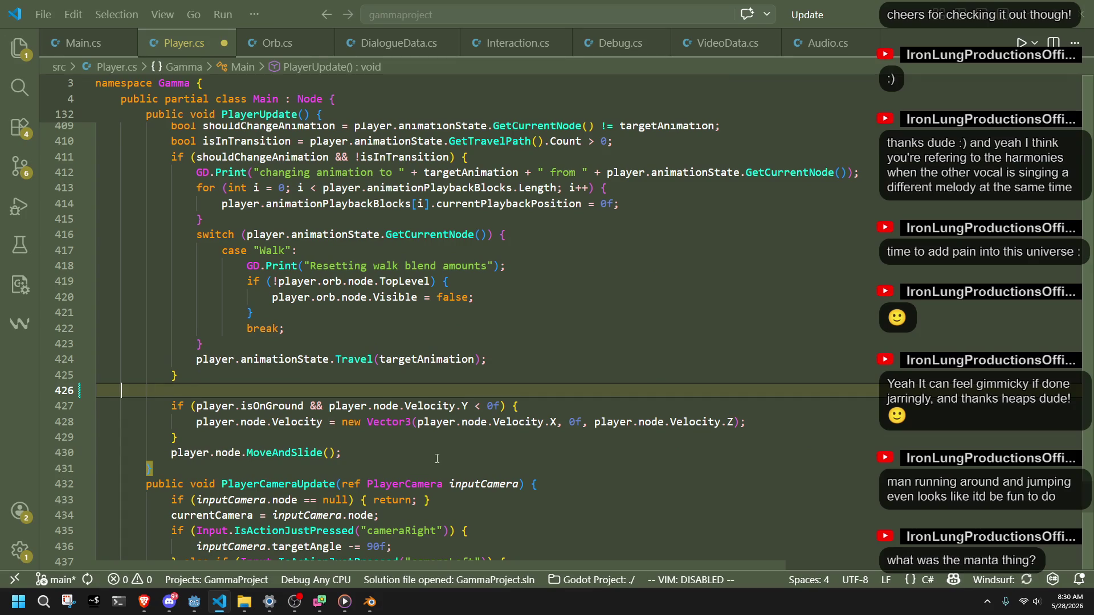
{"action": "scroll", "coordinate": [437, 459], "scroll_direction": "up", "scroll_amount": 4}
{"action": "scroll", "coordinate": [436, 459], "scroll_direction": "up", "scroll_amount": 7}
{"action": "scroll", "coordinate": [438, 459], "scroll_direction": "up", "scroll_amount": 9}
{"action": "scroll", "coordinate": [438, 459], "scroll_direction": "up", "scroll_amount": 5}
{"action": "scroll", "coordinate": [438, 459], "scroll_direction": "up", "scroll_amount": 6}
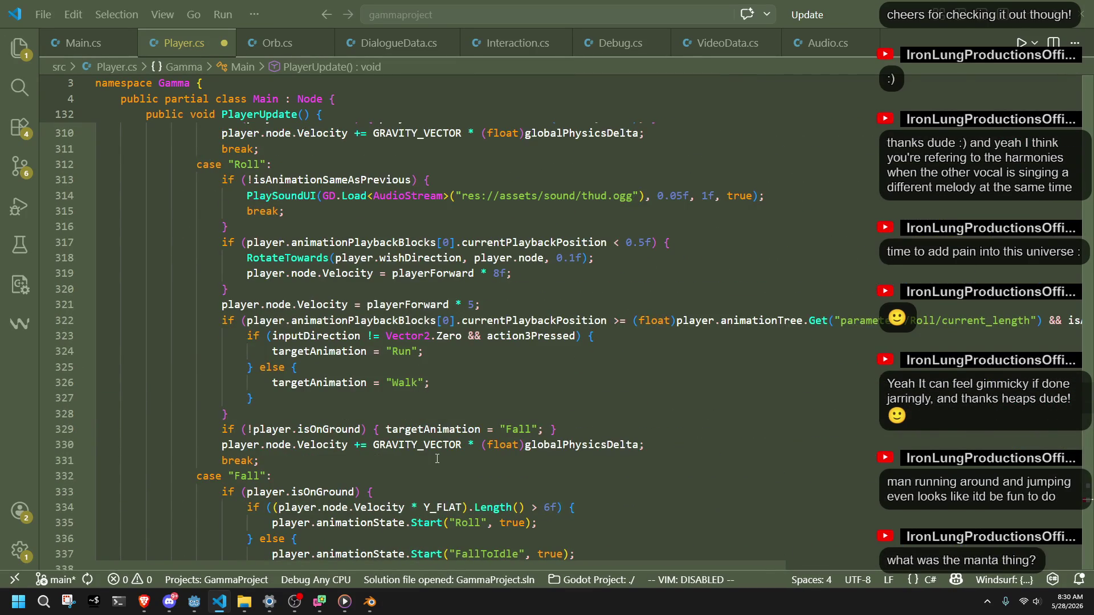